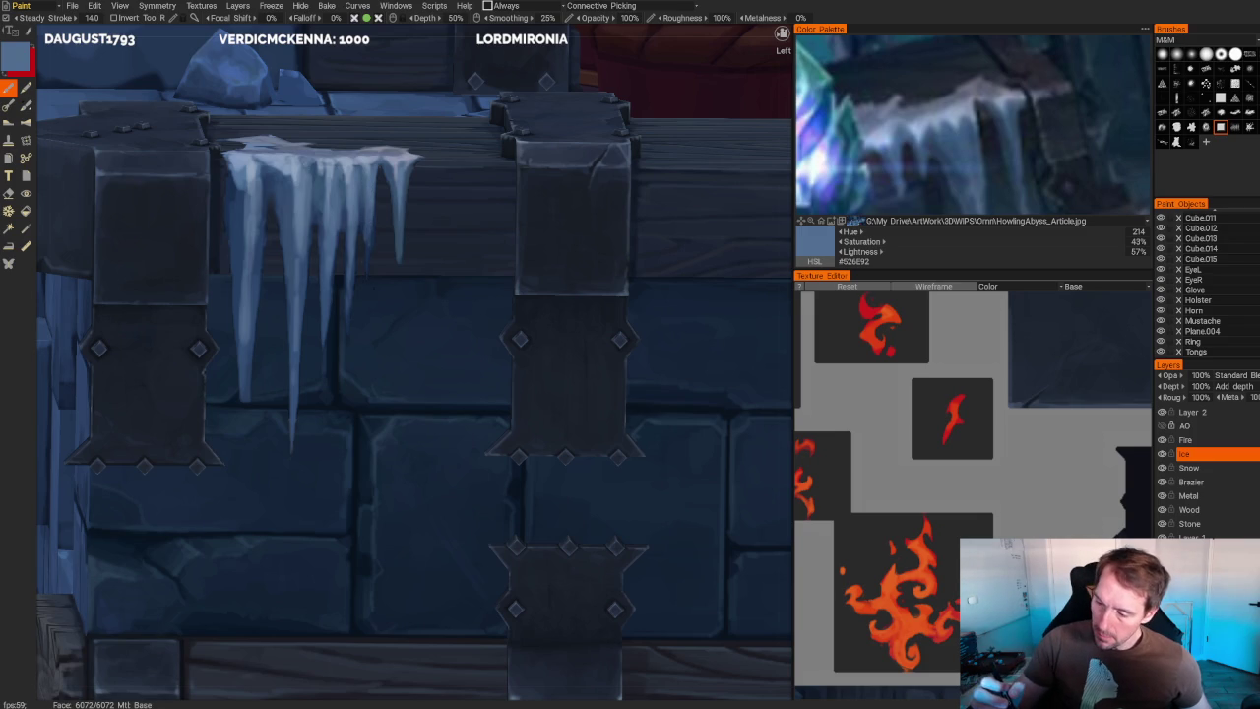
- Sample a dark blue, then a pale icy blue, from the icicles and zoom out to the whole model
key(v)
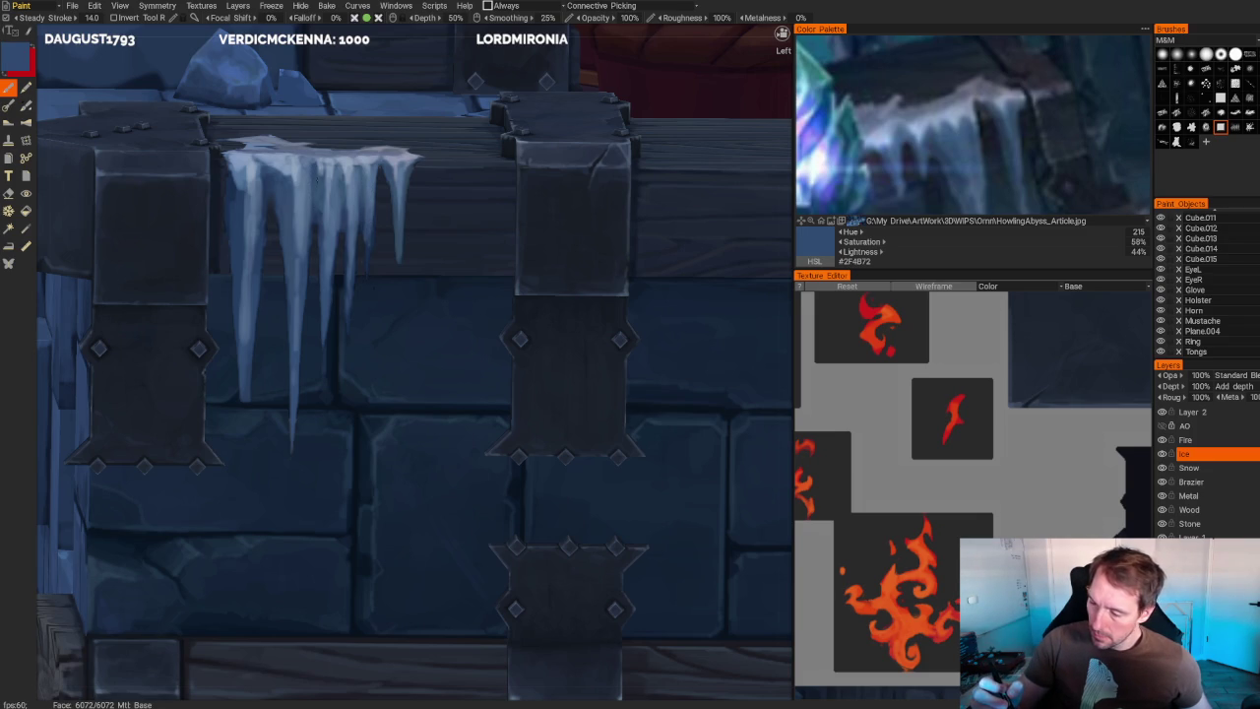
key(v)
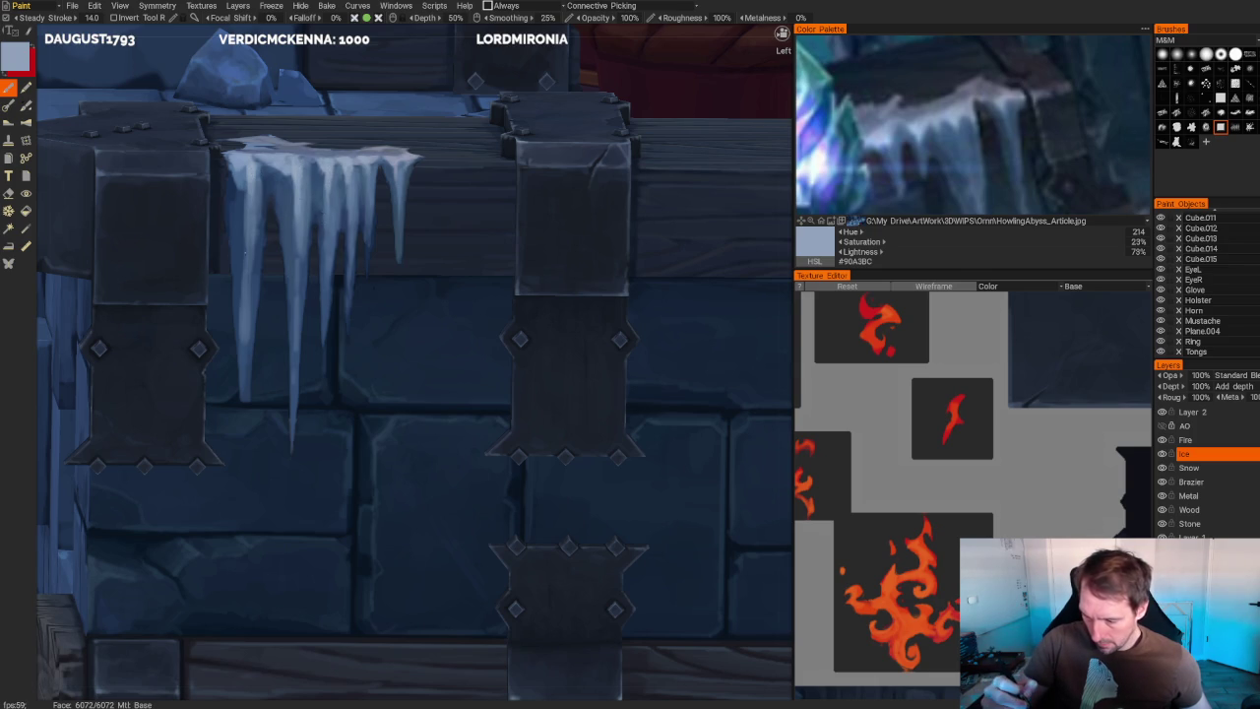
scroll(398, 118, down, 10)
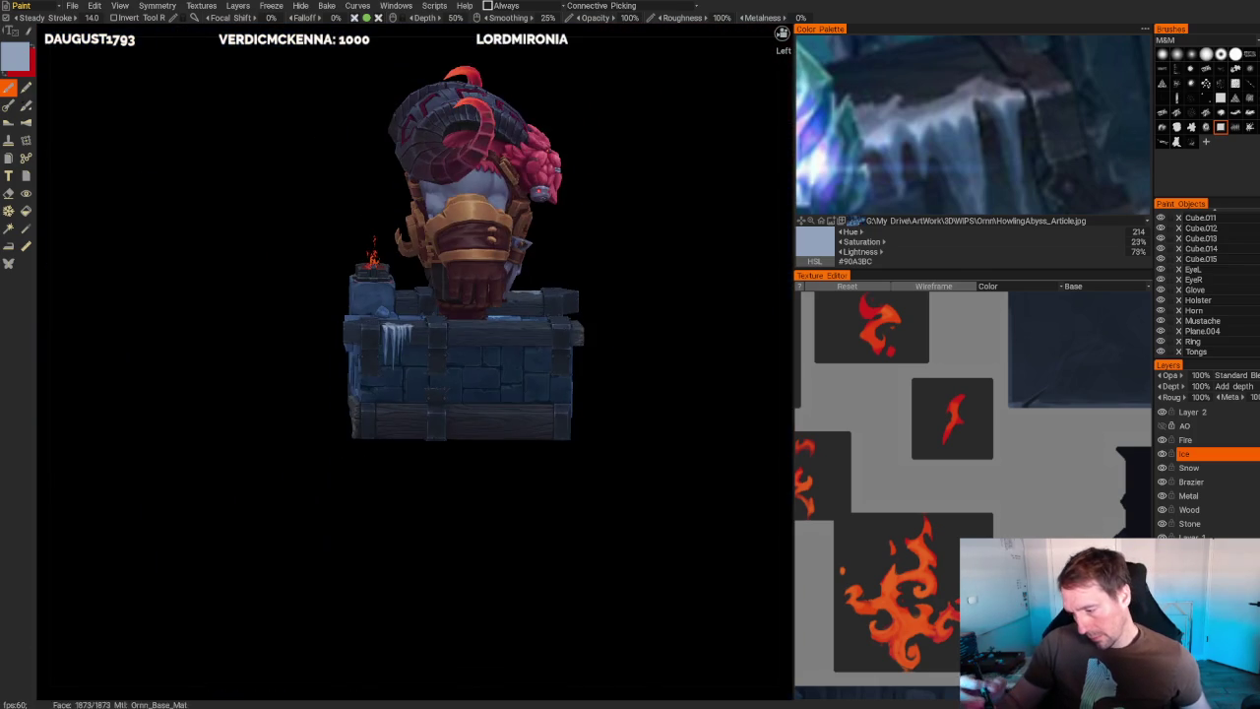
- Orbit and zoom in close on the icicles hanging from the wooden beam
alt+drag(347, 160, 402, 534)
scroll(427, 517, up, 6)
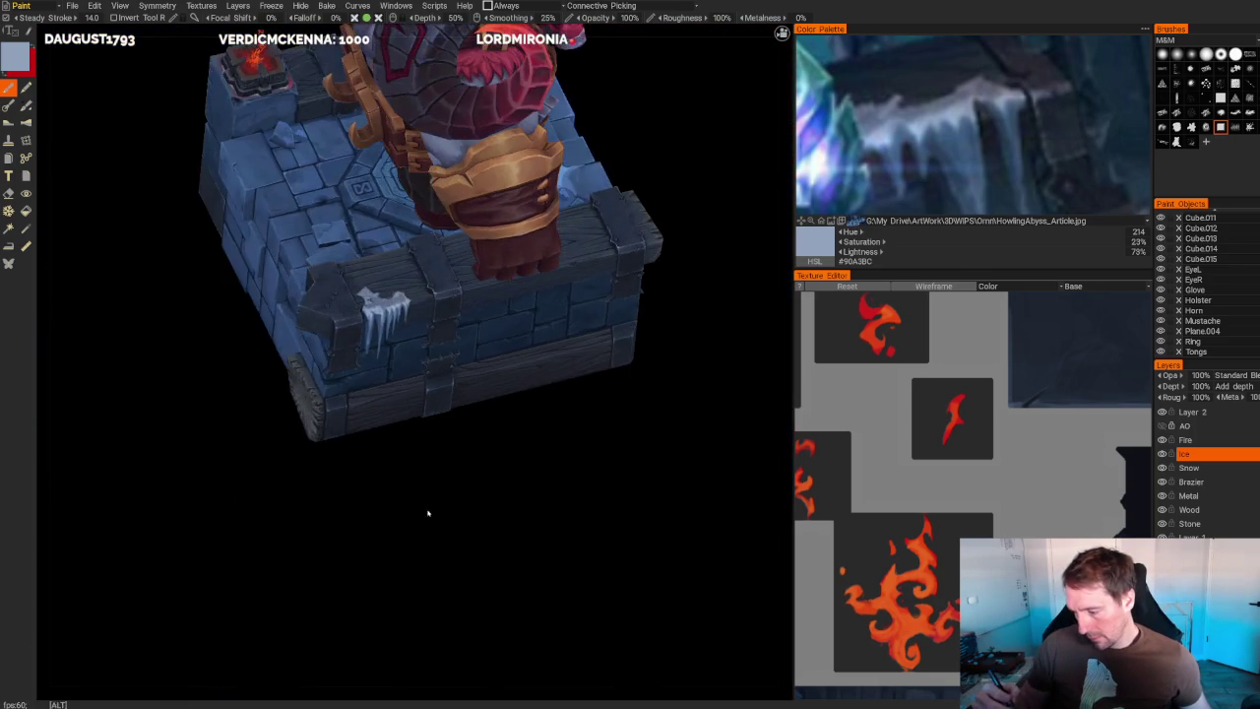
scroll(470, 546, up, 3)
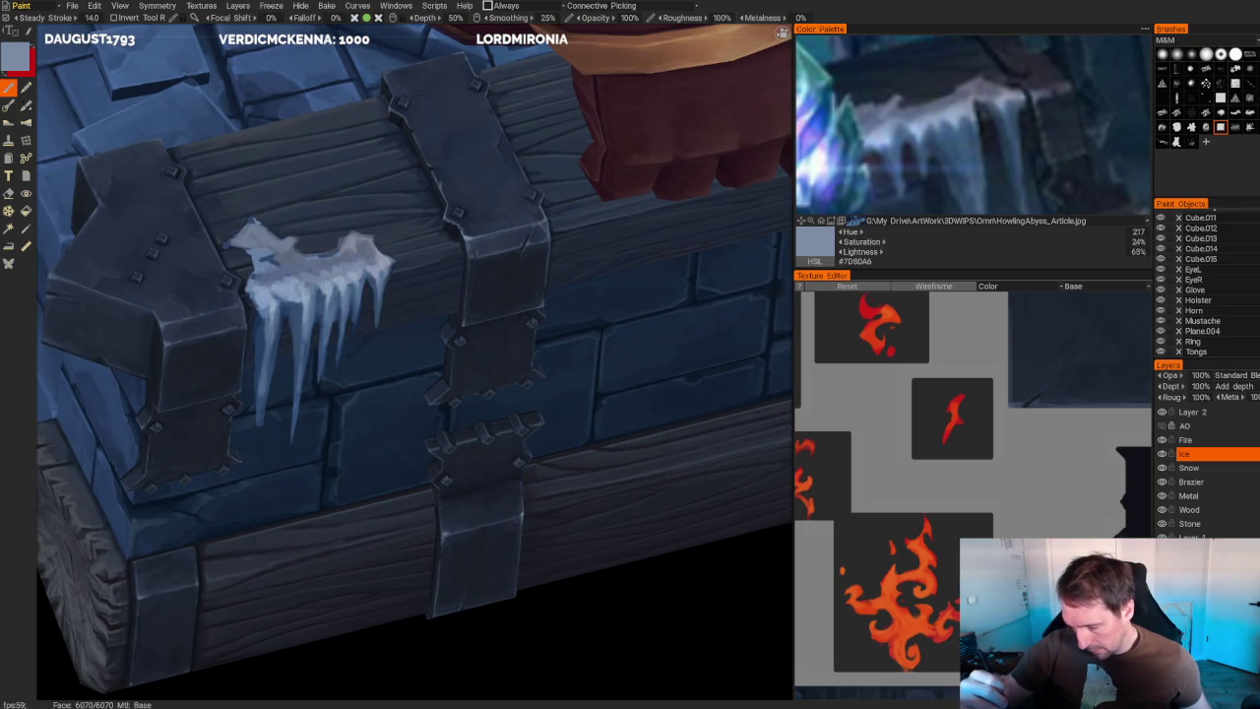
scroll(413, 354, down, 5)
mouse_move(590, 295)
mouse_down()
mouse_move(630, 256)
mouse_move(641, 191)
mouse_up()
drag(414, 296, 413, 394)
scroll(413, 354, up, 5)
scroll(413, 354, up, 1)
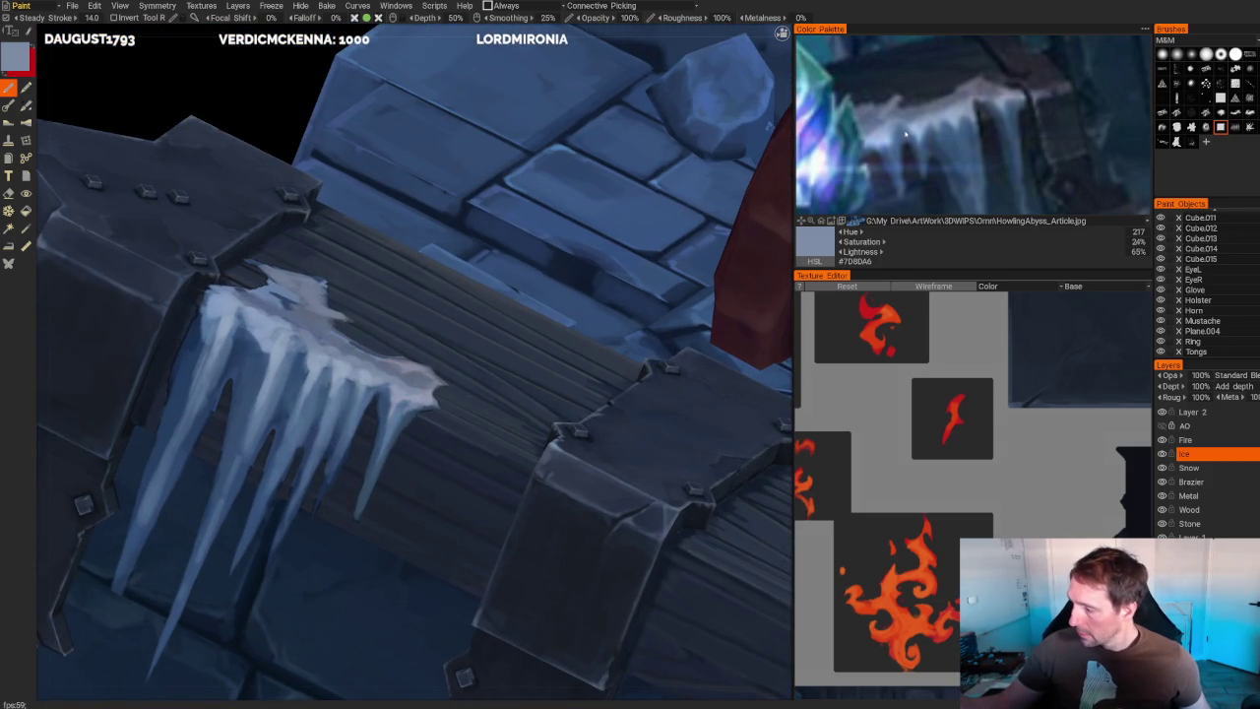
- Sample a mid blue, then a dark navy (#25385D), near the icicles and switch to the eraser
key(v)
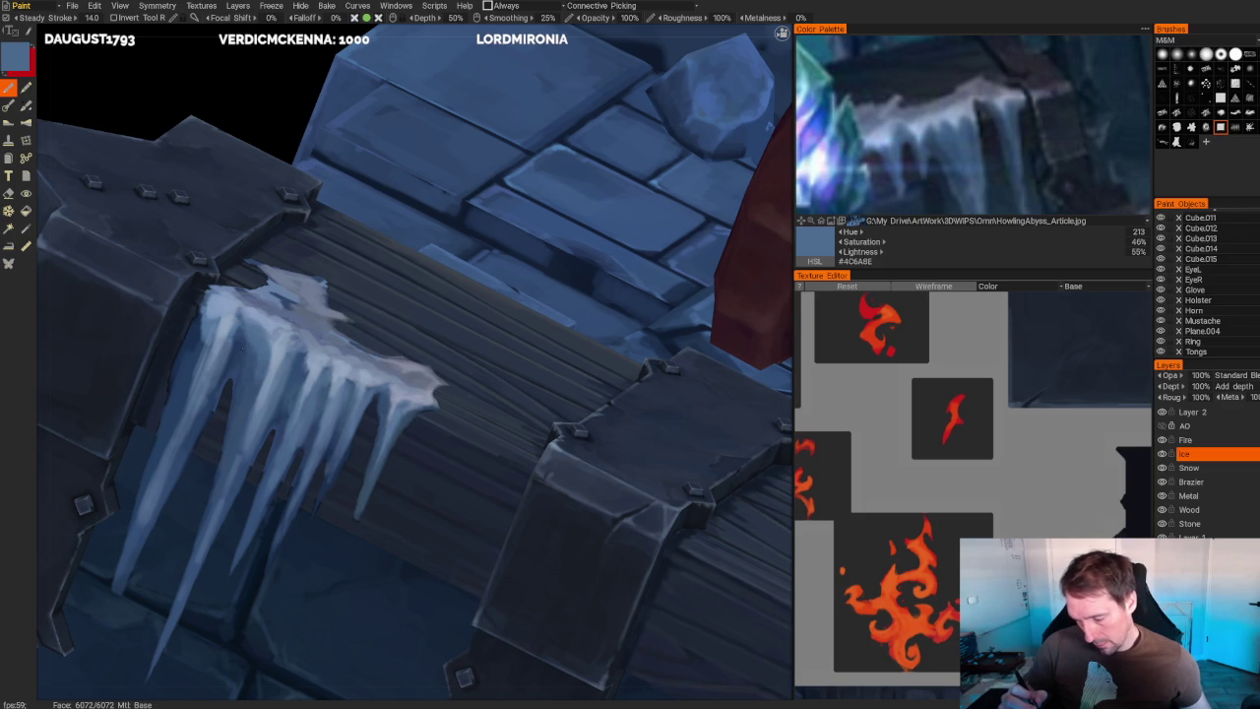
key(v)
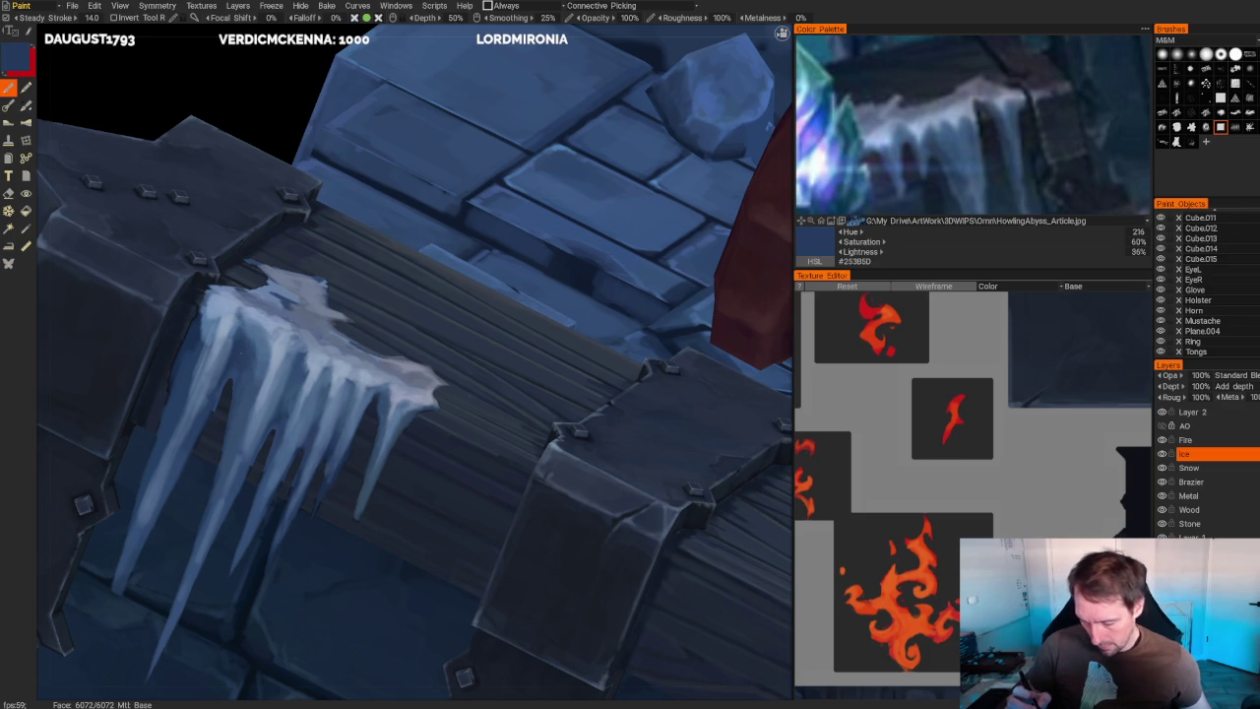
key(e)
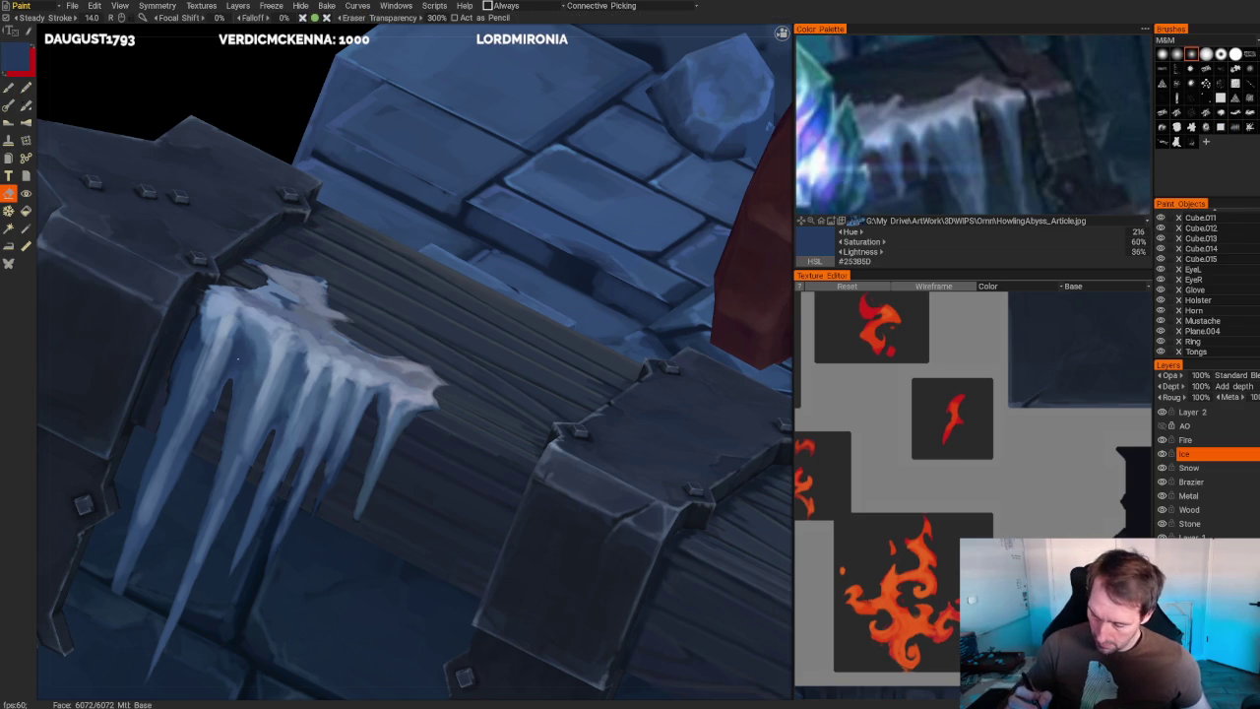
- Erase along the icicles' left edges to thin and sharpen them
drag(233, 370, 217, 408)
mouse_move(157, 518)
mouse_down()
mouse_move(121, 591)
mouse_move(146, 536)
mouse_up()
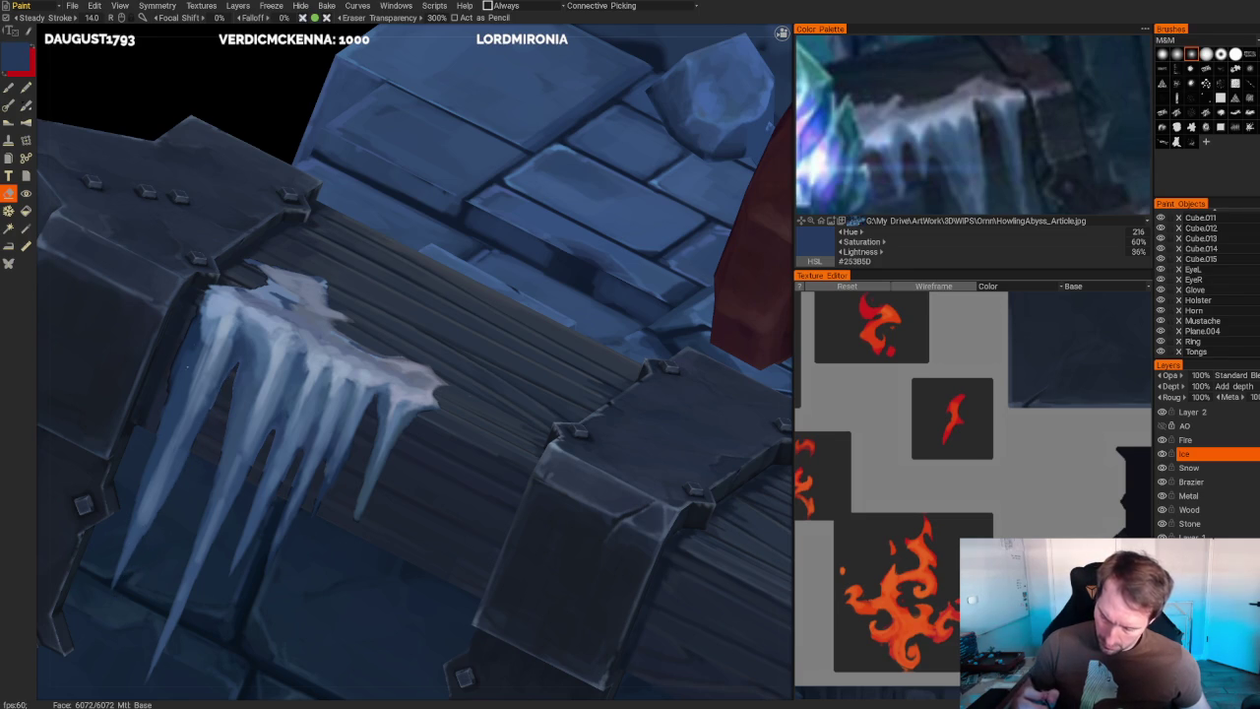
drag(197, 309, 165, 407)
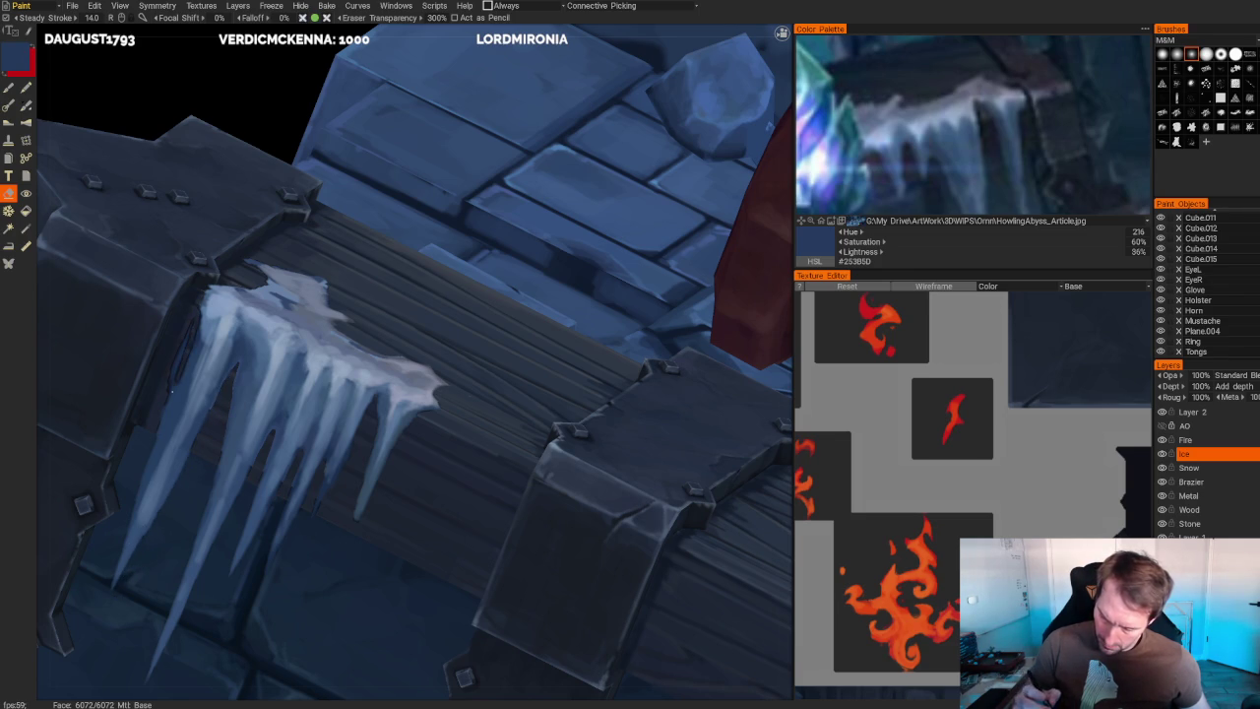
drag(183, 364, 138, 502)
drag(168, 425, 134, 518)
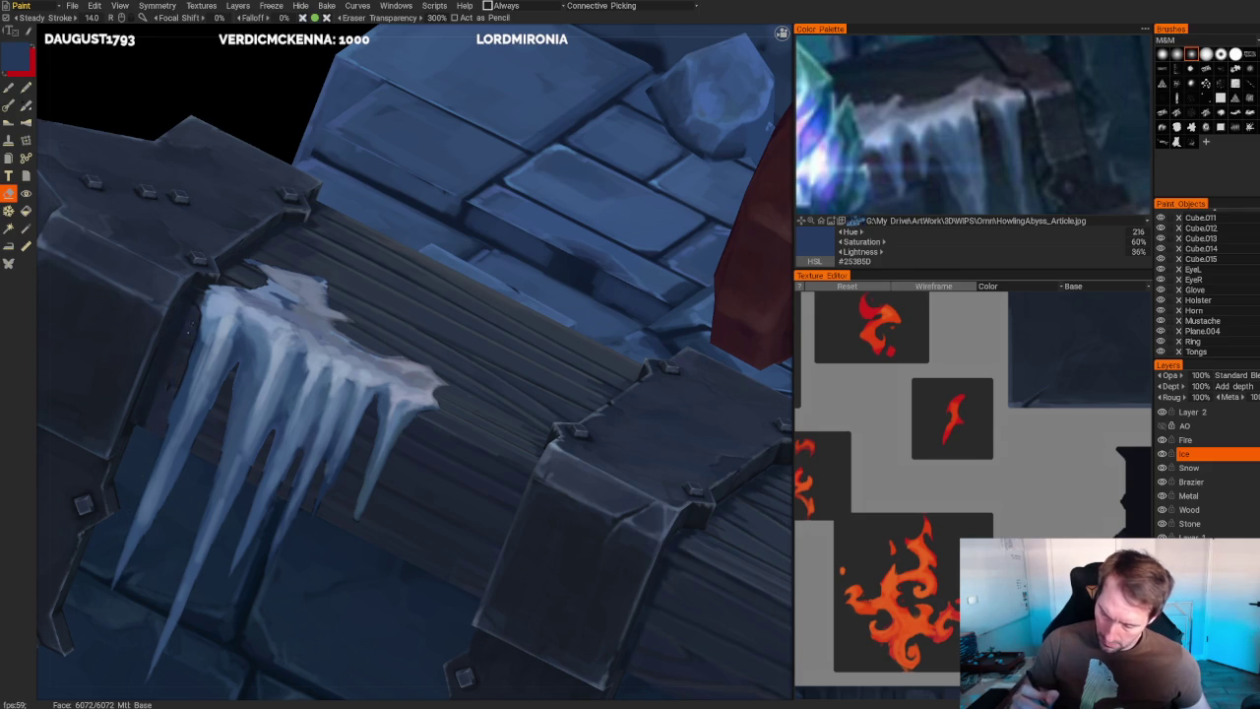
- Orbit to a head-on view of the brick base and icicles, back on the paint brush
right_drag(138, 512, 220, 132)
mouse_move(220, 132)
mouse_down()
mouse_move(372, 145)
mouse_move(337, 124)
mouse_up()
mouse_move(338, 124)
right_down()
mouse_move(253, 174)
mouse_move(446, 44)
right_up()
key(b)
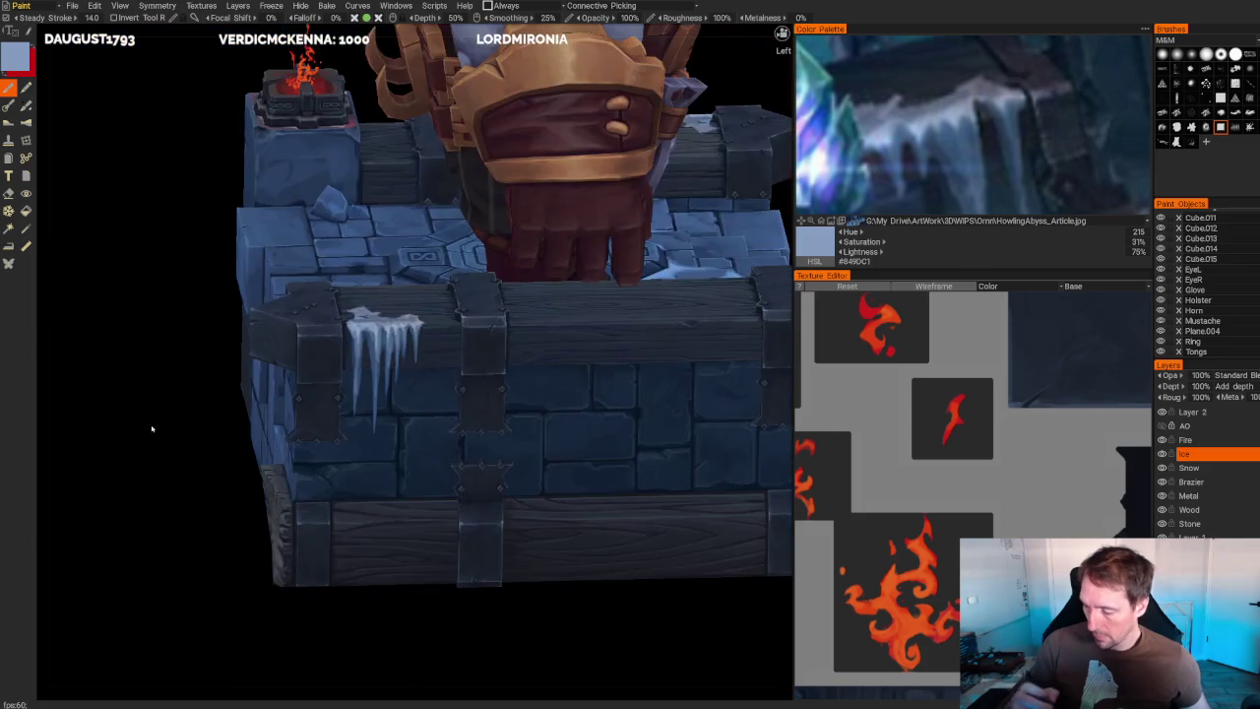
- Sample pale and darker blues from the icicles and a grey-blue from the reference art
middle_drag(158, 407, 157, 479)
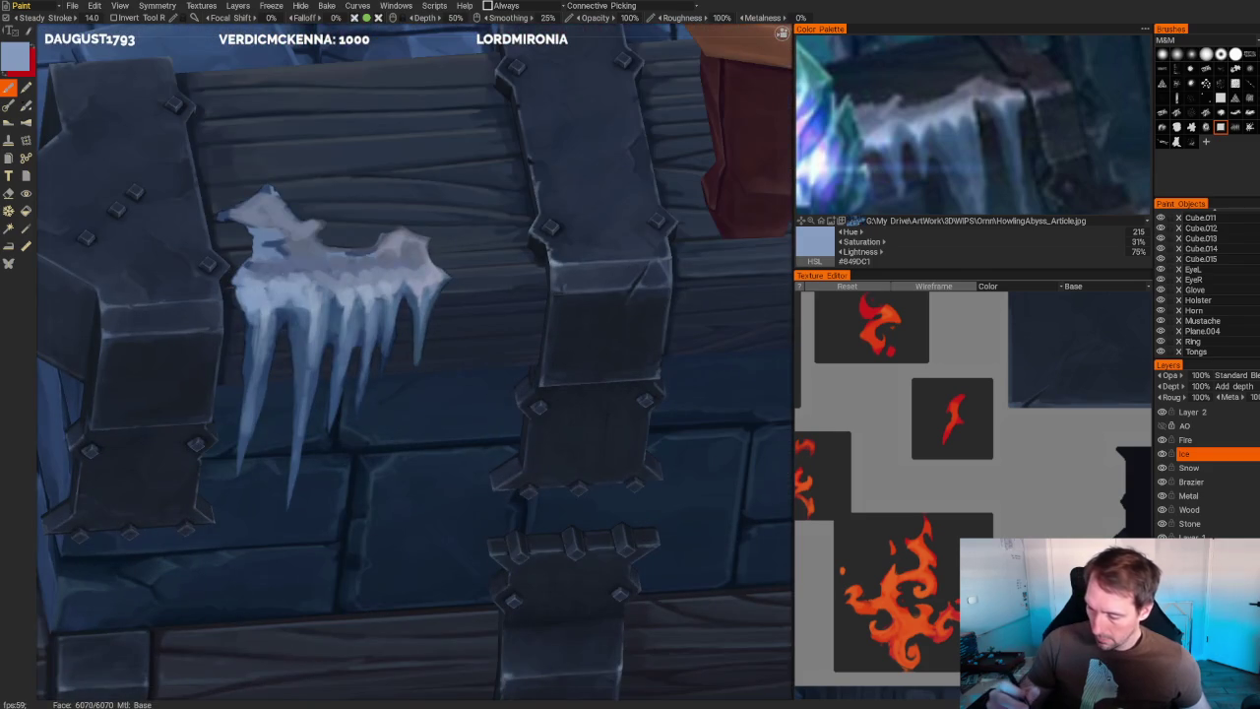
key(v)
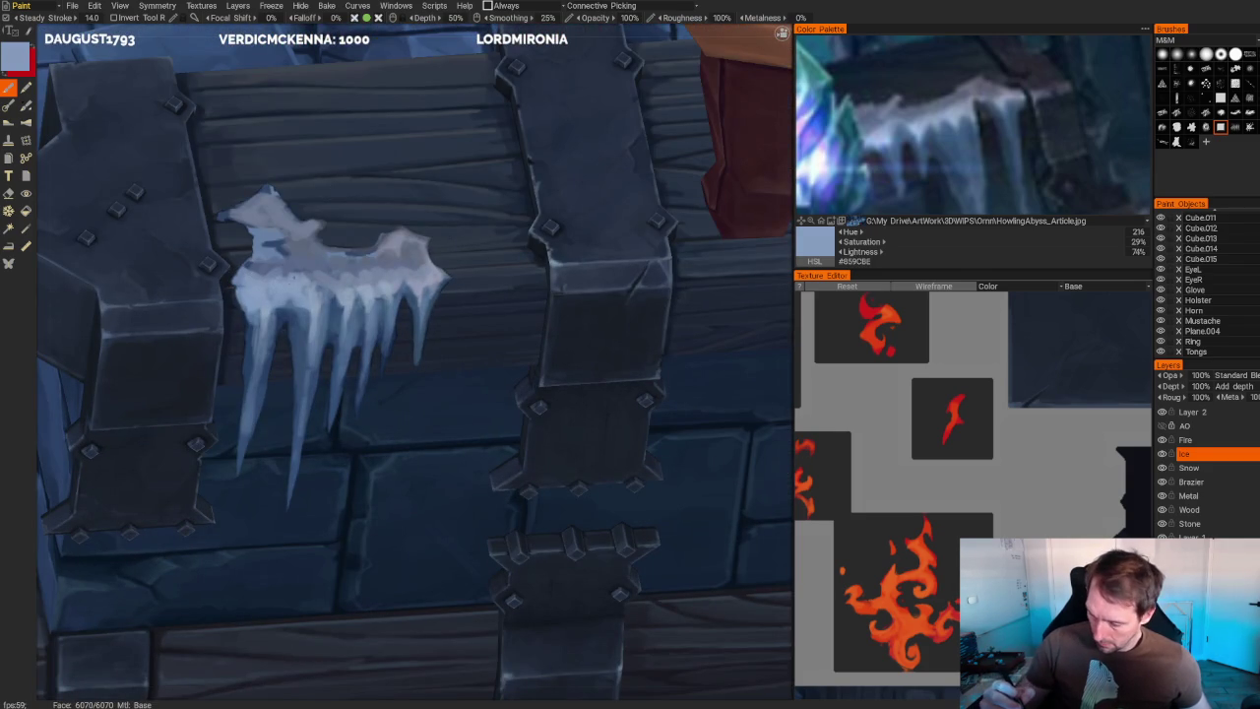
key(v)
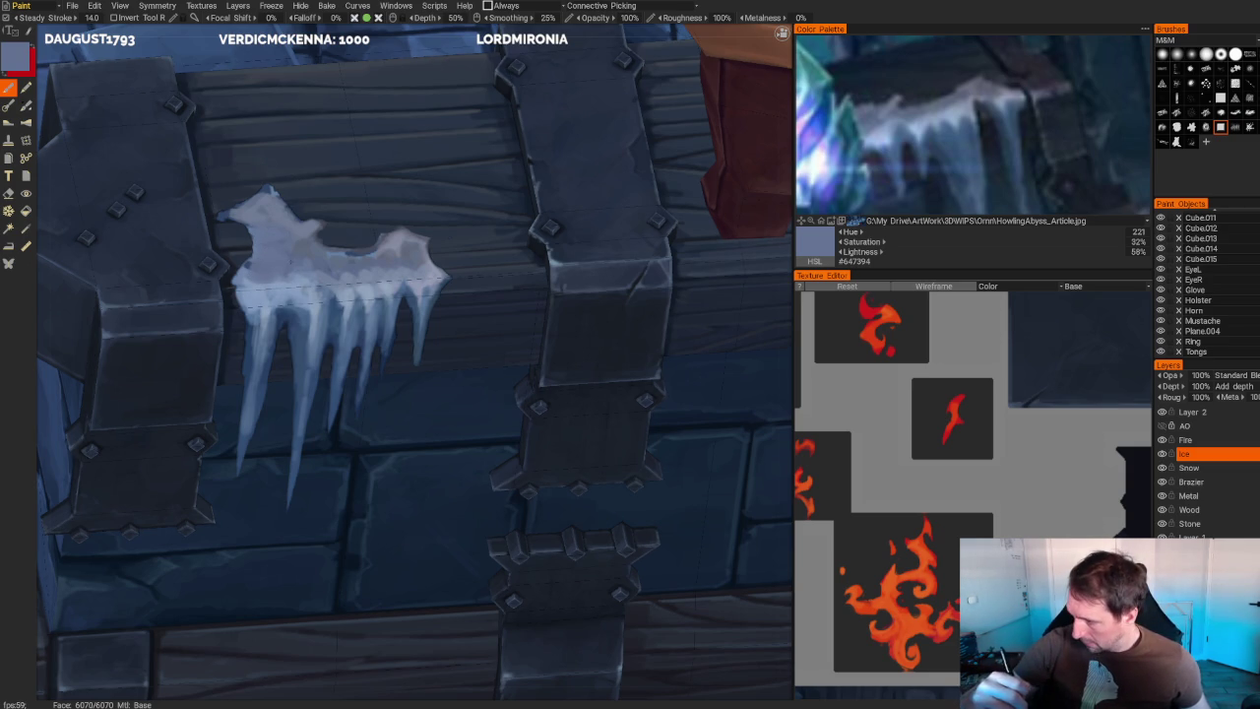
scroll(957, 111, down, 1)
click(956, 111)
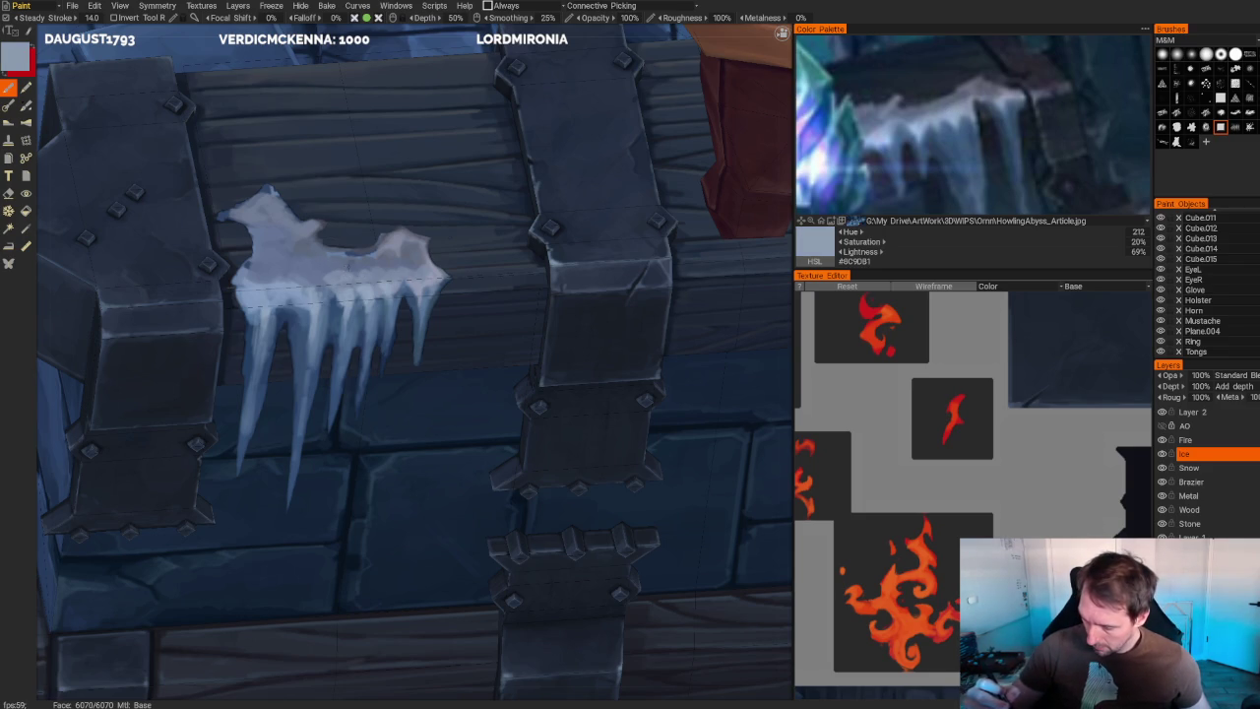
- Sample blue-grey, lighter blue and pale lavender shades, ending on deep blue #314866
key(v)
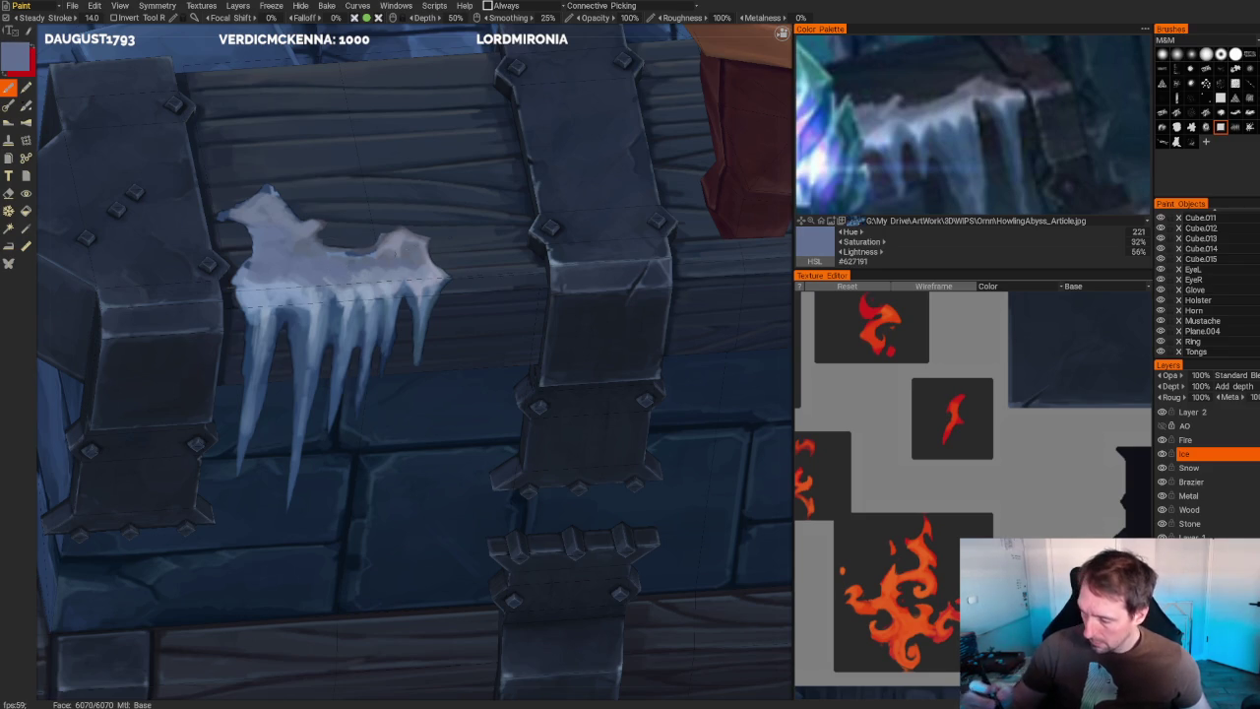
key(v)
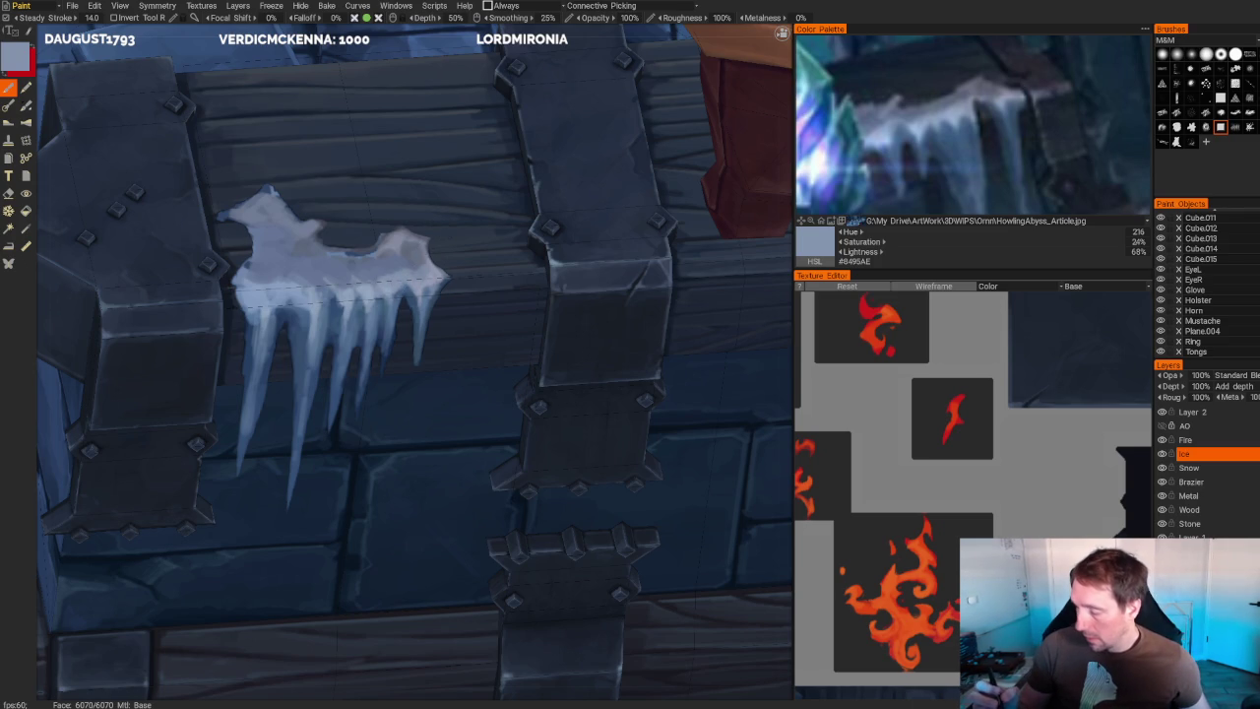
key(v)
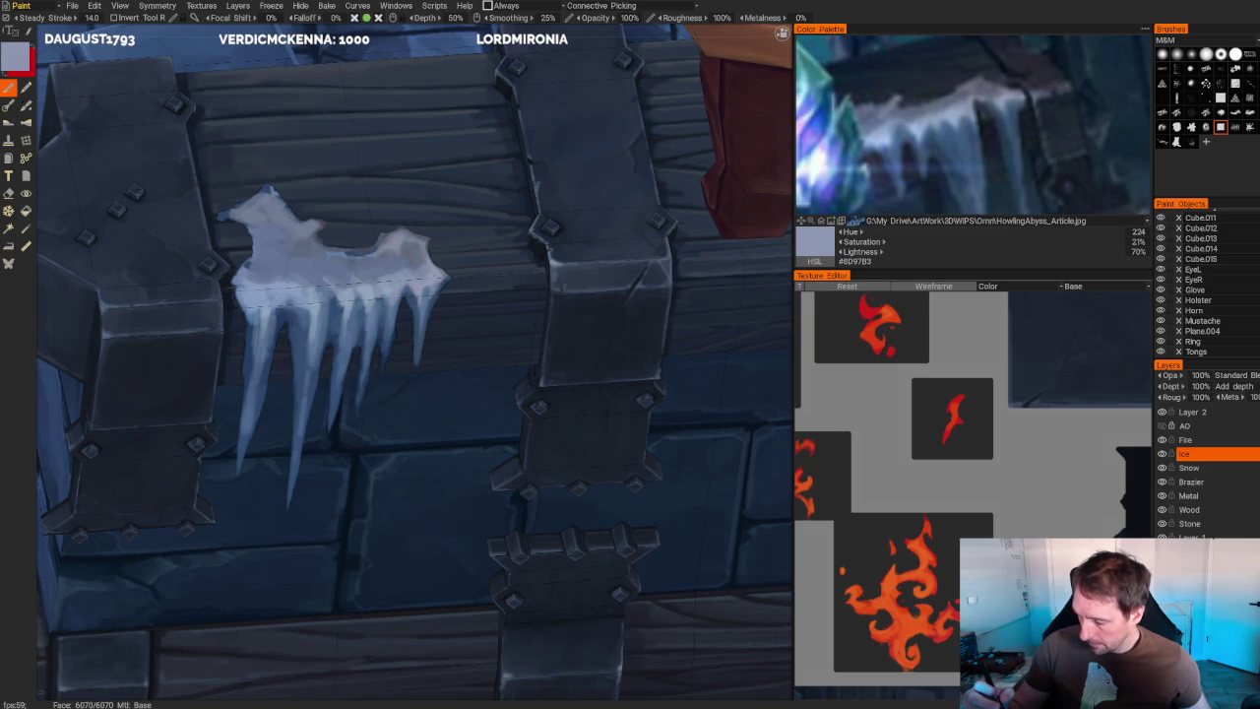
key(v)
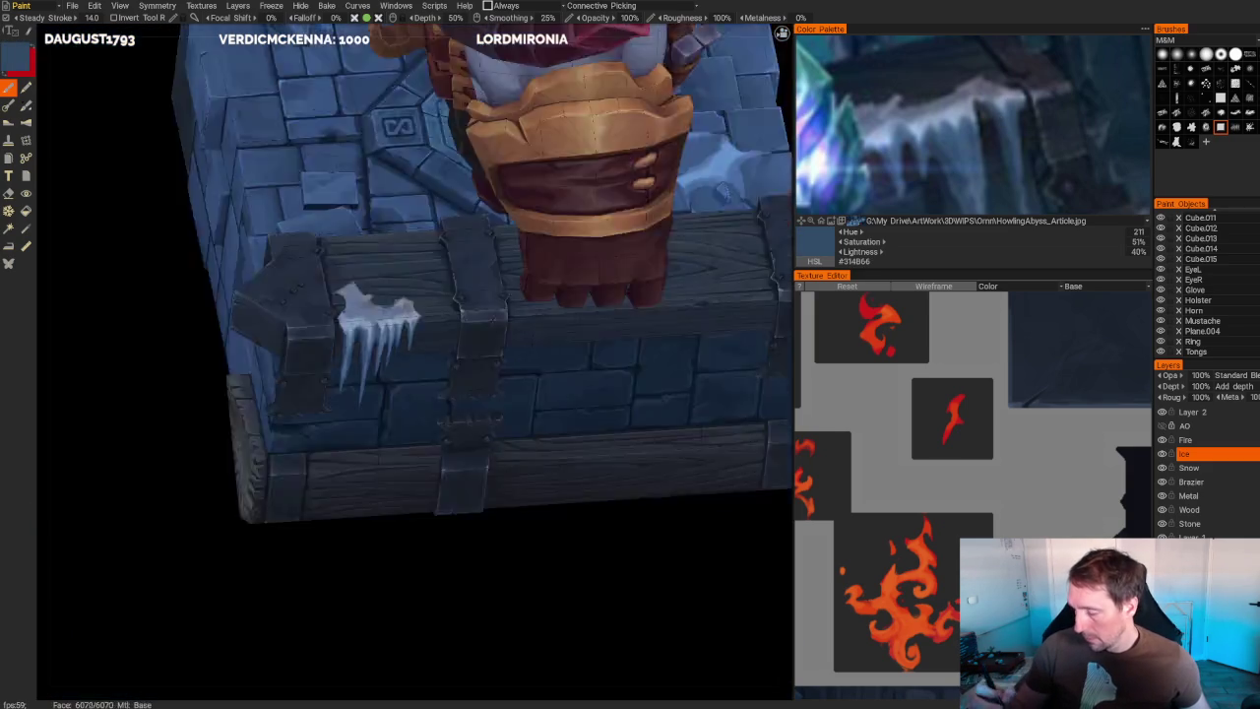
- Orbit around the wall to the wooden beam and paint a new pale icicle hanging from it
alt+drag(436, 522, 475, 577)
scroll(439, 427, up, 3)
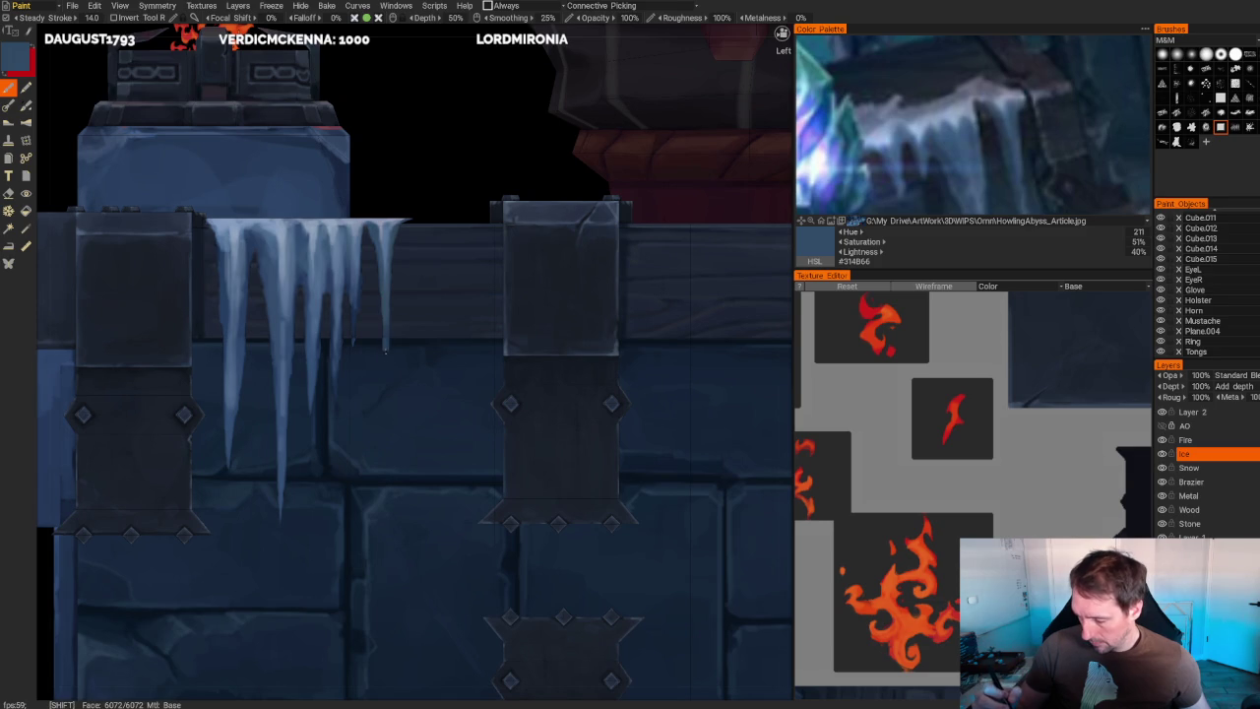
scroll(386, 315, down, 2)
mouse_move(386, 315)
alt+mouse_down()
mouse_move(151, 498)
mouse_move(154, 520)
alt+mouse_up()
scroll(155, 520, up, 3)
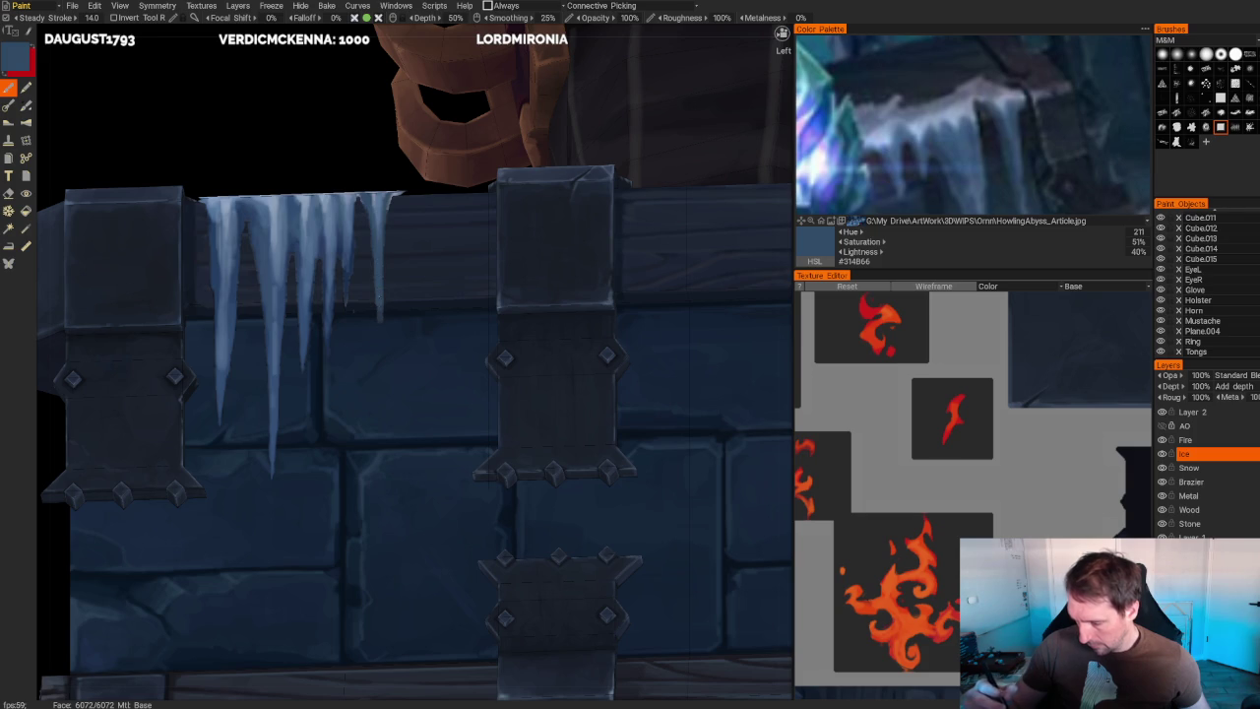
drag(317, 258, 315, 378)
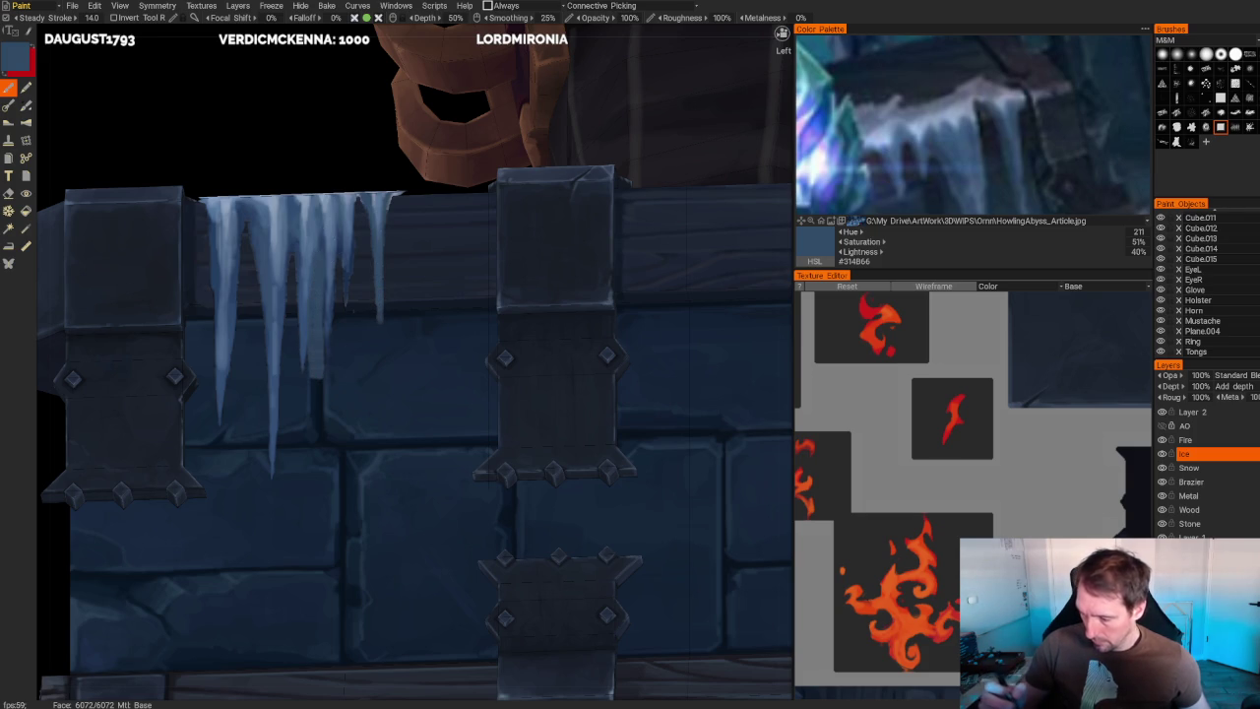
- Shade the new icicle with pale strokes, a dark navy shadow line and a mid-blue touch
key(v)
drag(329, 235, 317, 374)
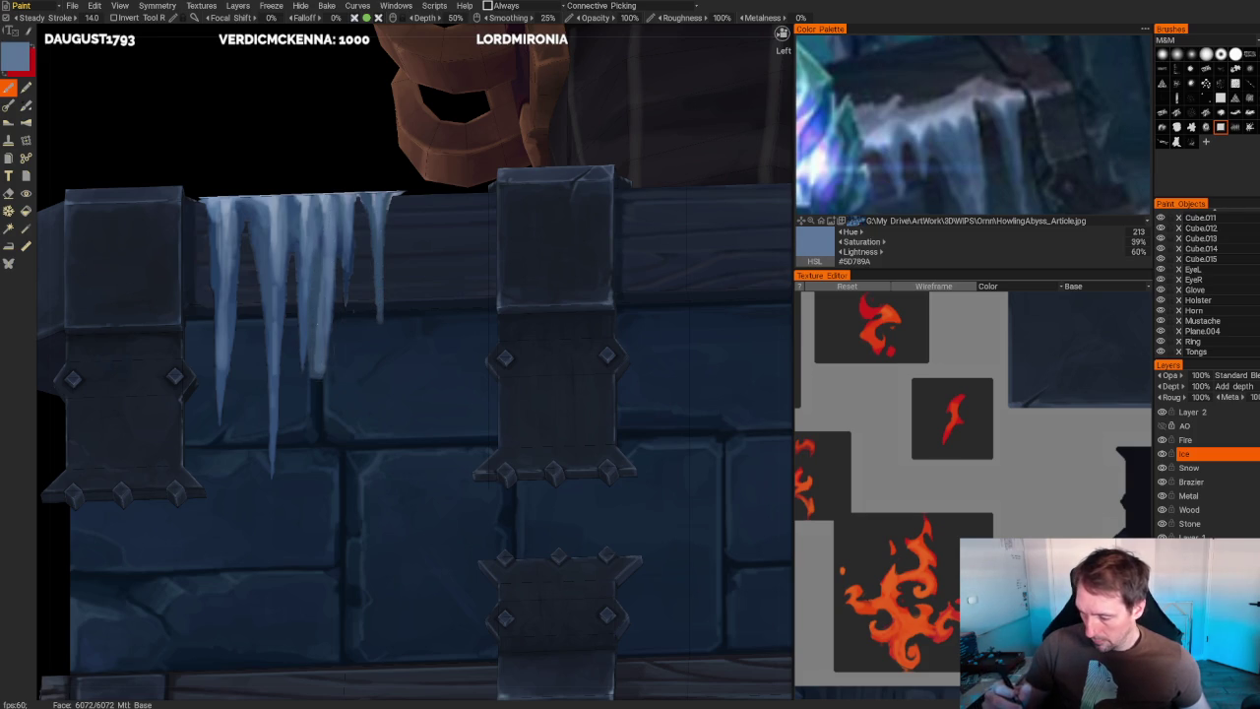
key(v)
mouse_move(305, 260)
mouse_down()
mouse_move(321, 372)
mouse_move(306, 402)
mouse_up()
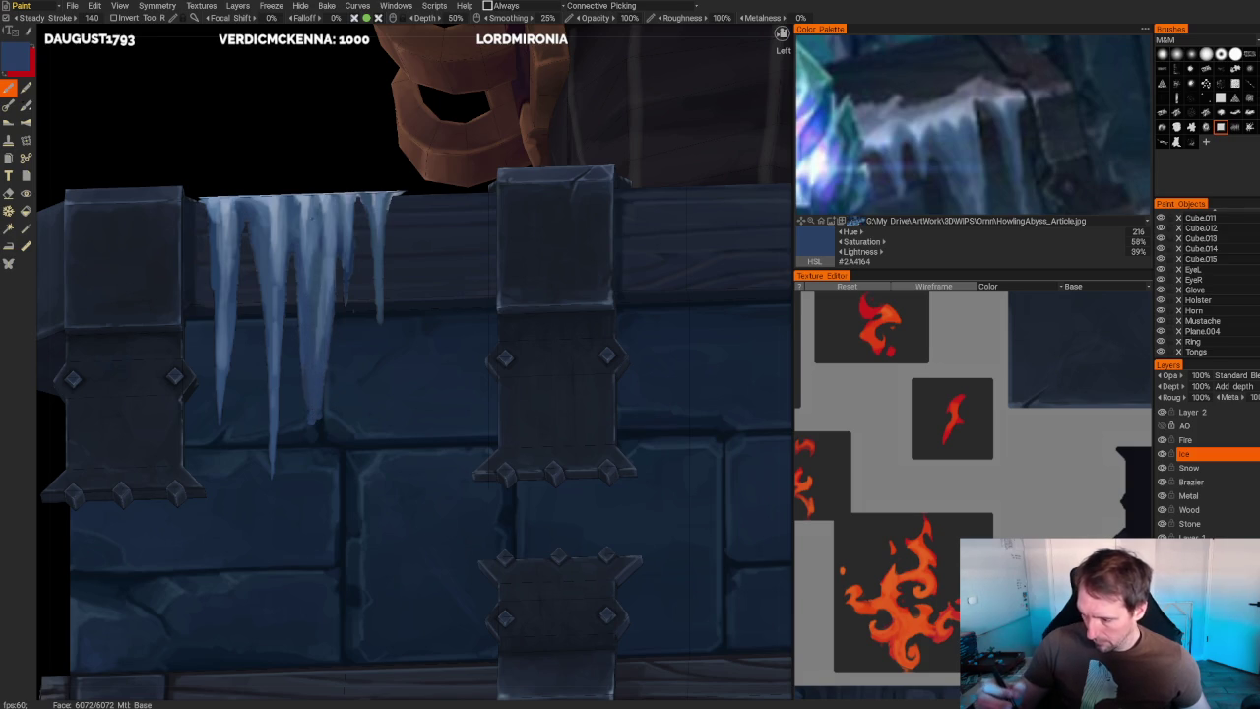
key(v)
drag(309, 293, 309, 317)
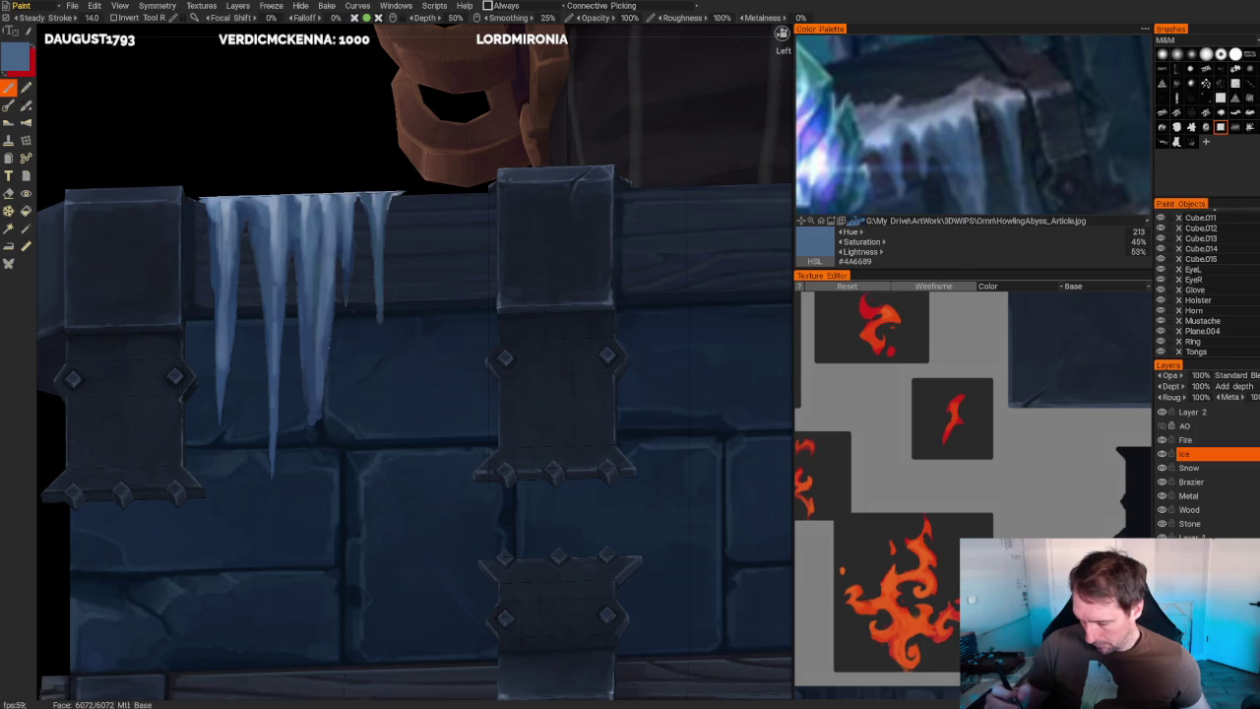
- Erase thin strips down the middle icicles to separate them
key(e)
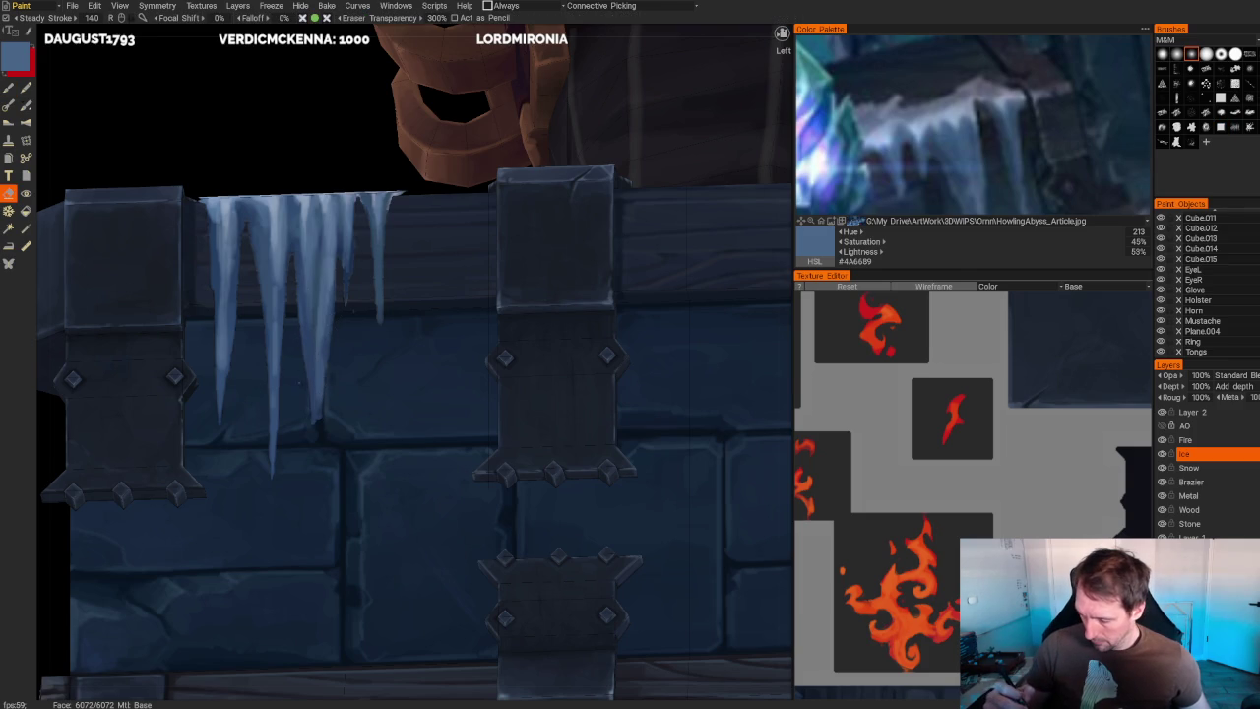
drag(299, 291, 300, 393)
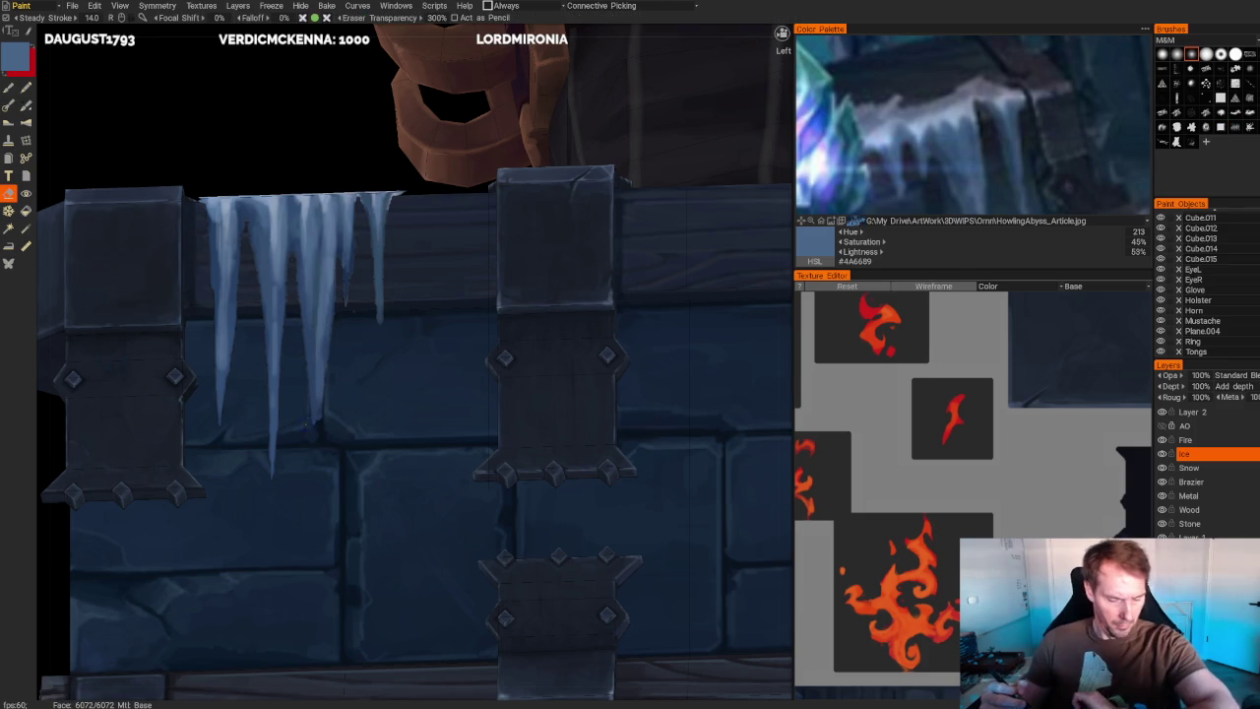
drag(332, 280, 332, 342)
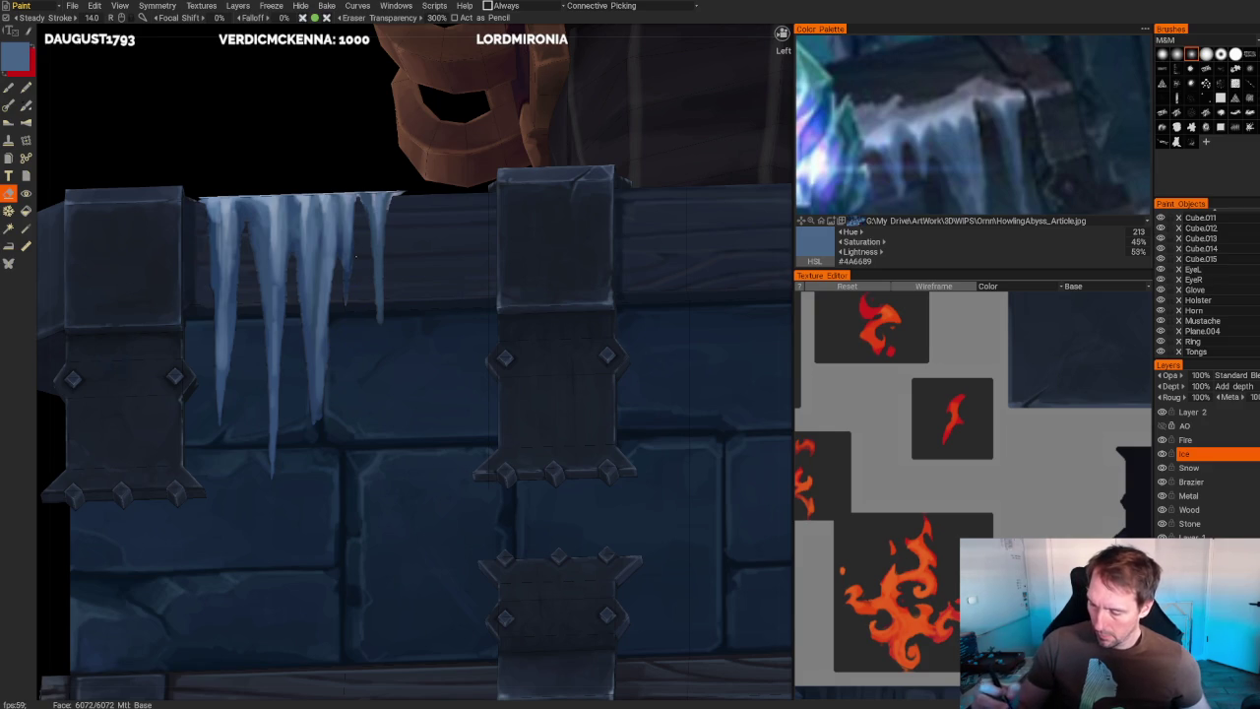
drag(327, 374, 333, 333)
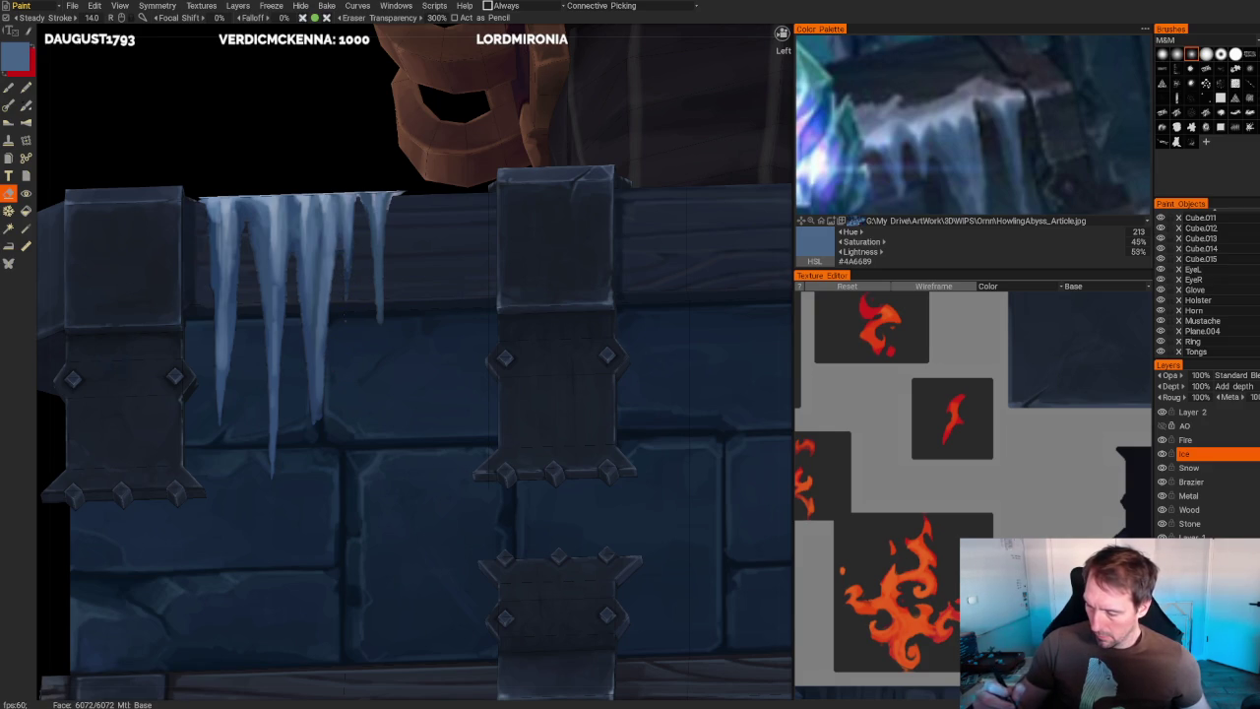
scroll(353, 377, down, 5)
scroll(329, 309, up, 5)
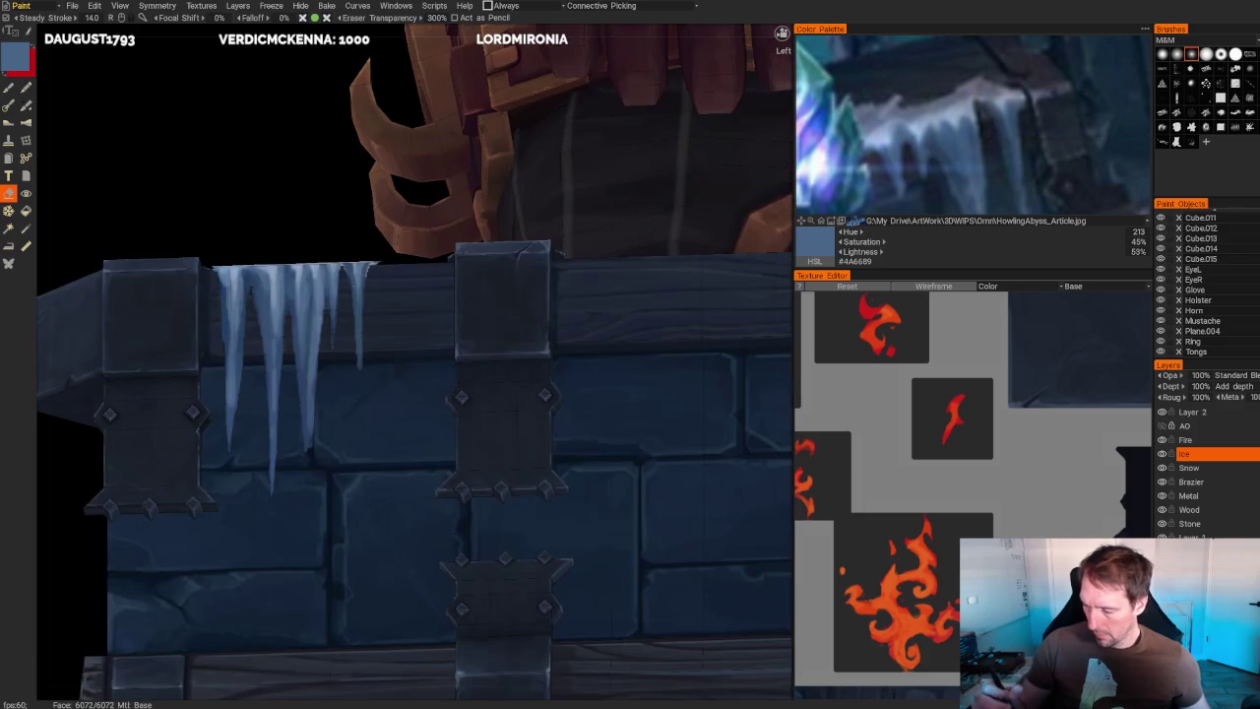
scroll(351, 316, up, 1)
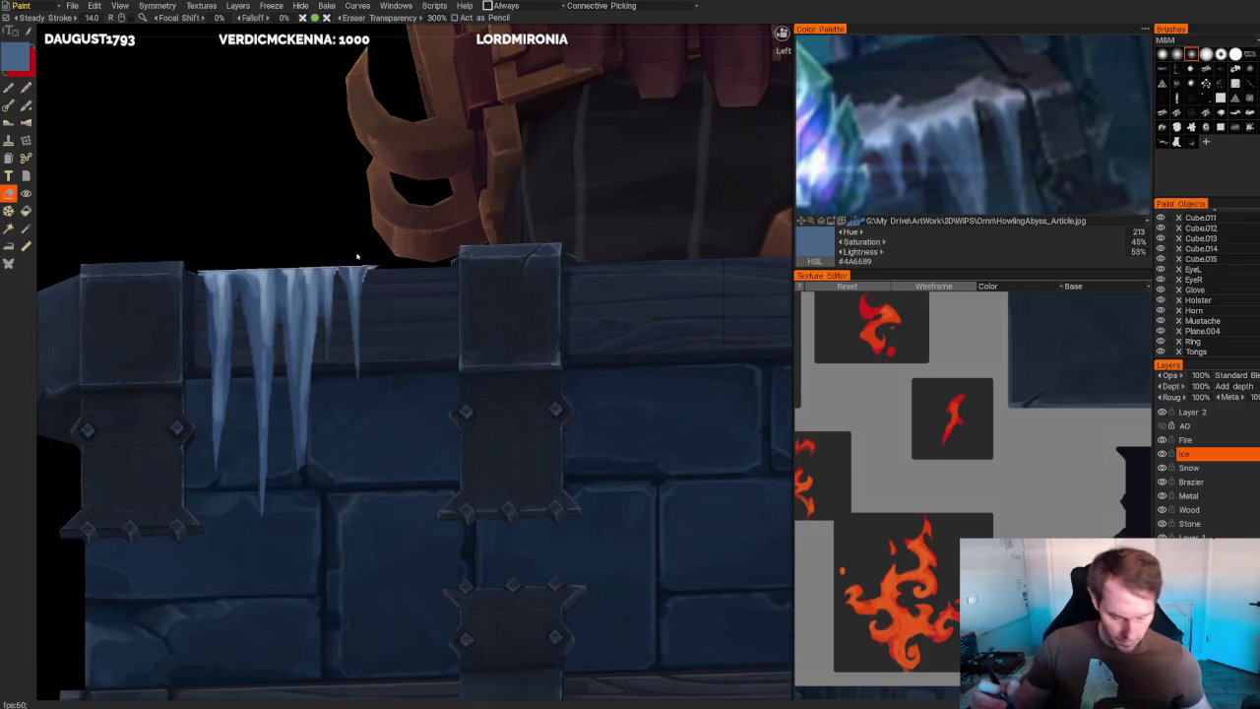
- Paint the rightmost icicle with a darker blue stroke and light-blue highlights
key(b)
key(v)
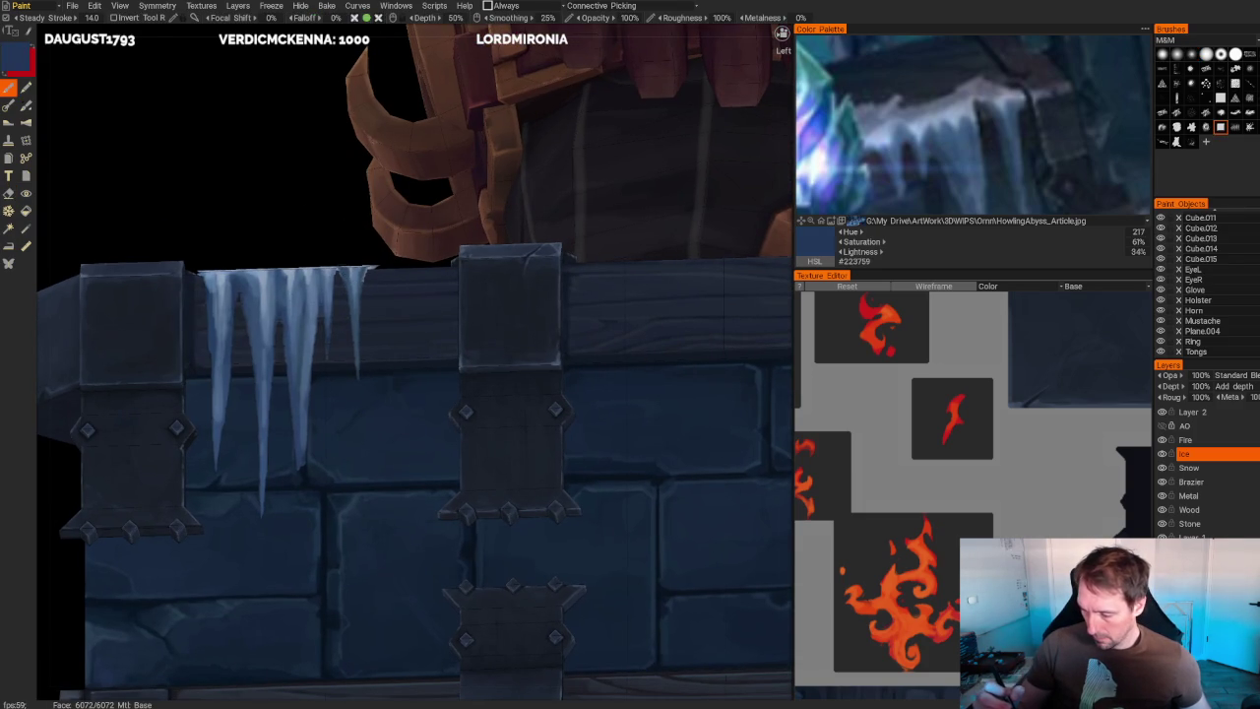
drag(353, 345, 352, 379)
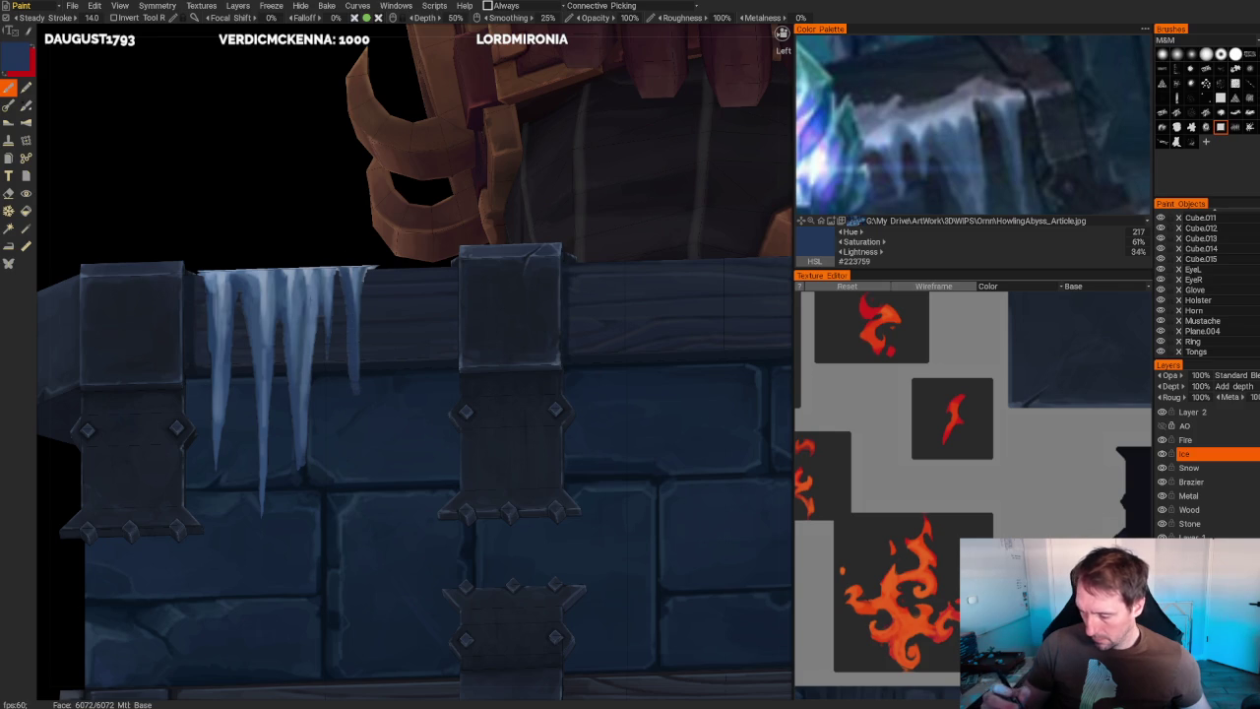
key(v)
drag(352, 299, 355, 384)
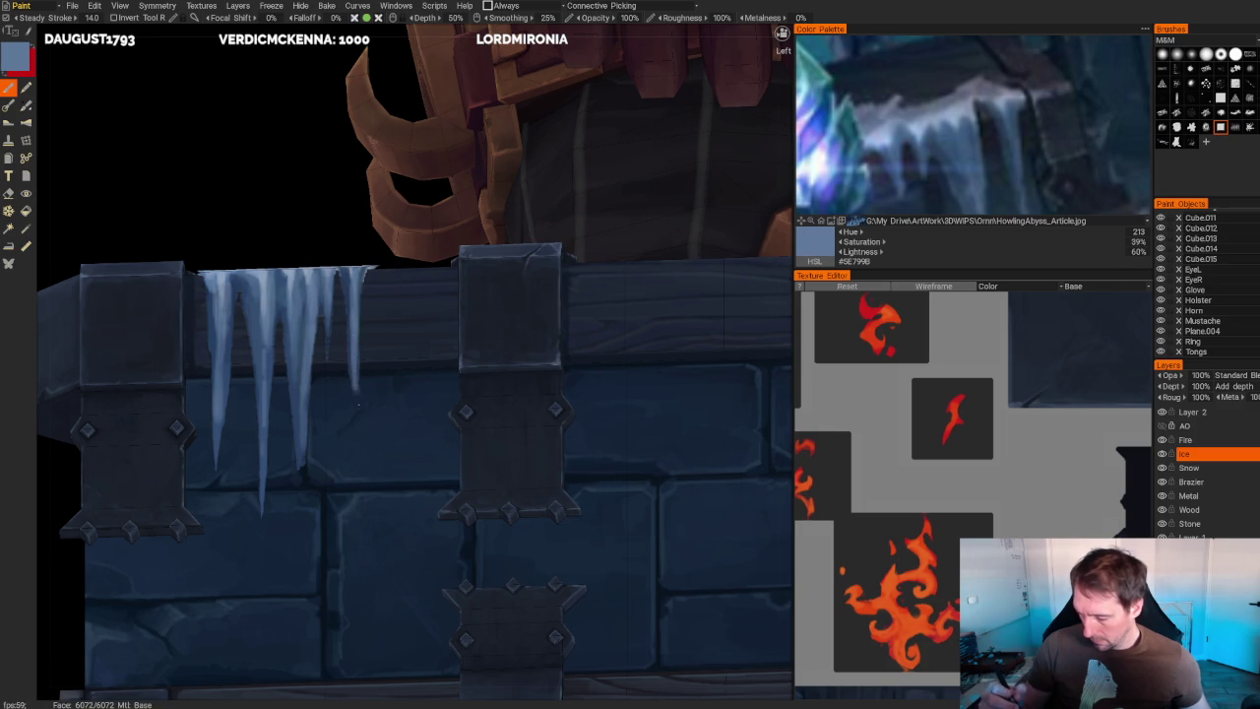
- Orbit to another ice patch and choose a greyish blue (#6E7180) ice colour
right_drag(357, 400, 309, 177)
drag(309, 177, 324, 259)
mouse_move(324, 258)
right_down()
mouse_move(391, 552)
mouse_move(385, 580)
right_up()
click(967, 90)
scroll(343, 249, up, 2)
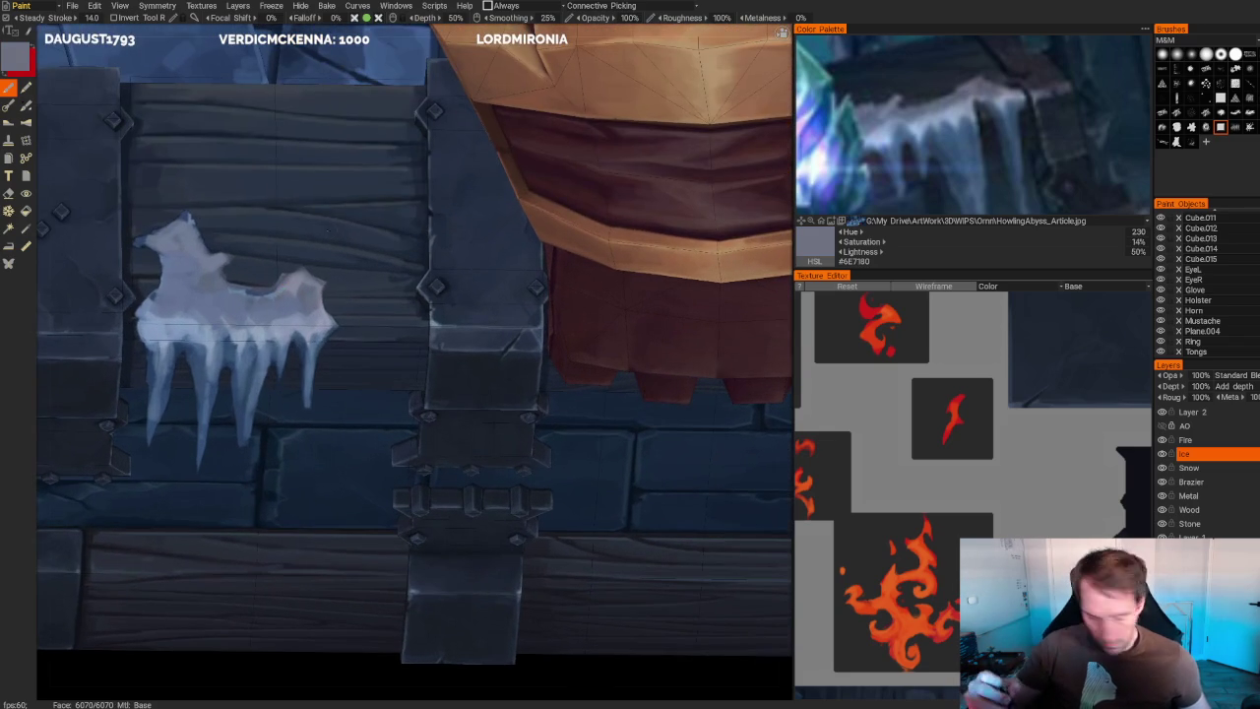
- Erase a small area at the edge of the ice patch on the plank beside the pillar
key(e)
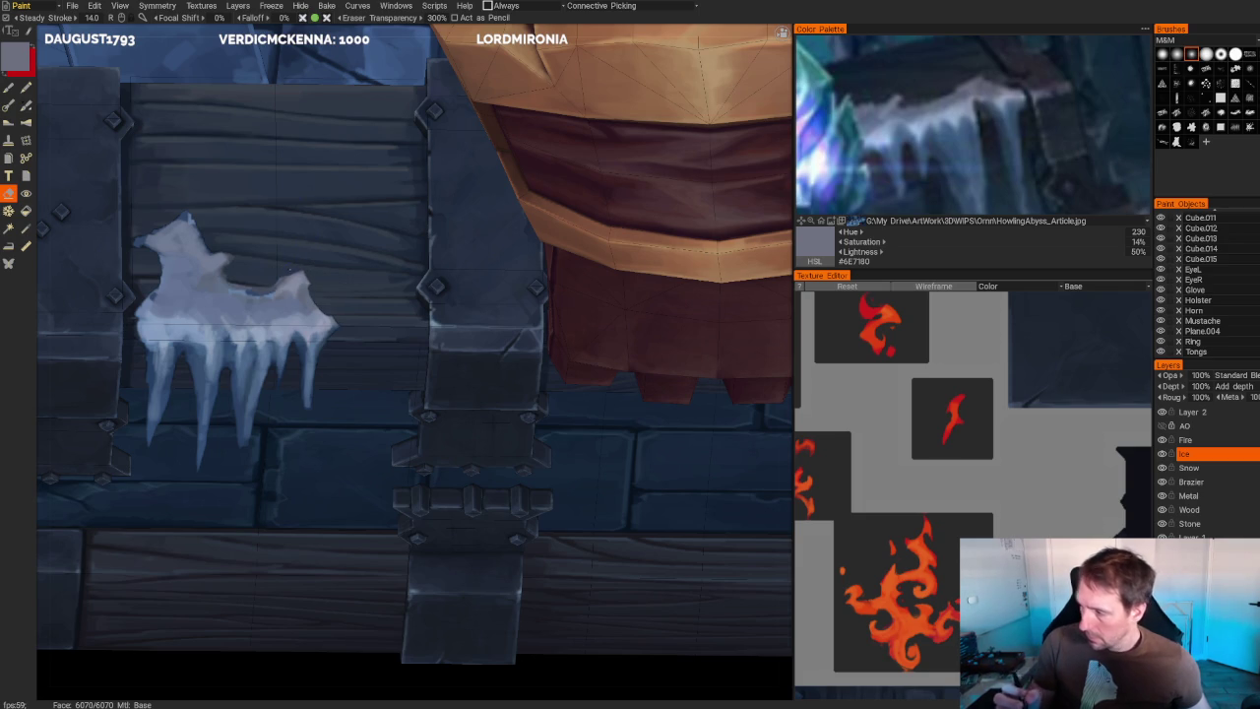
scroll(290, 268, up, 2)
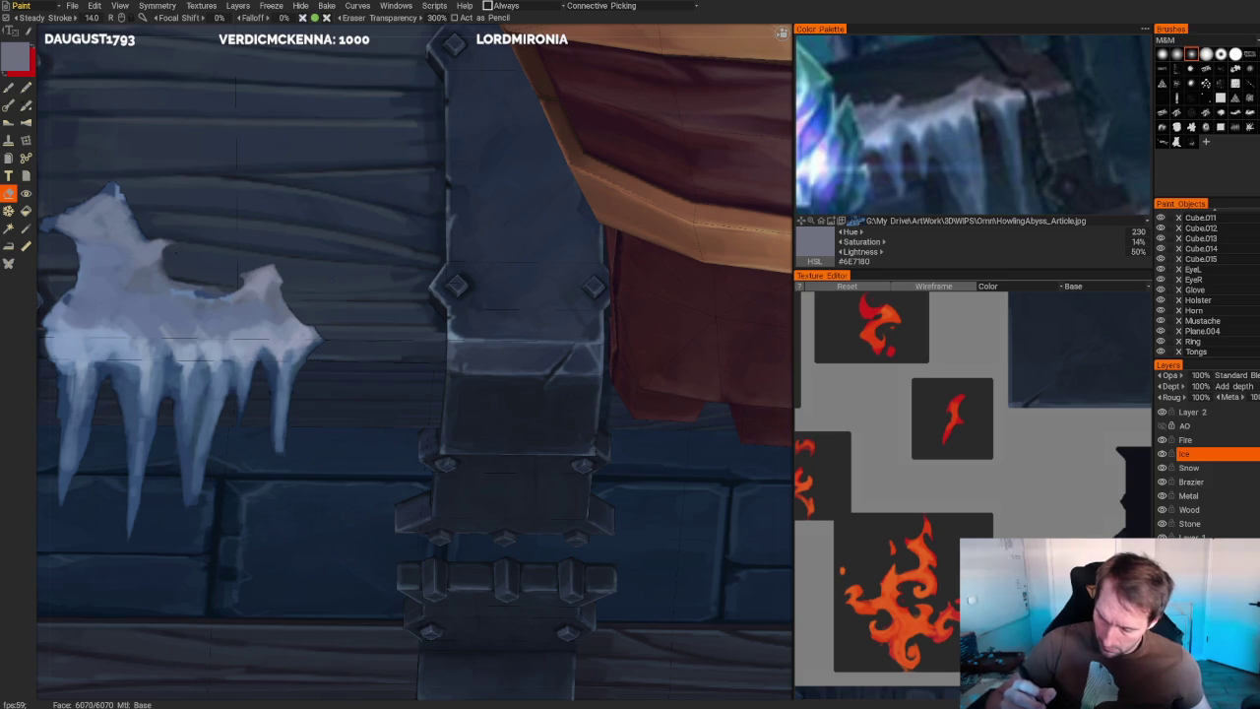
drag(179, 252, 173, 258)
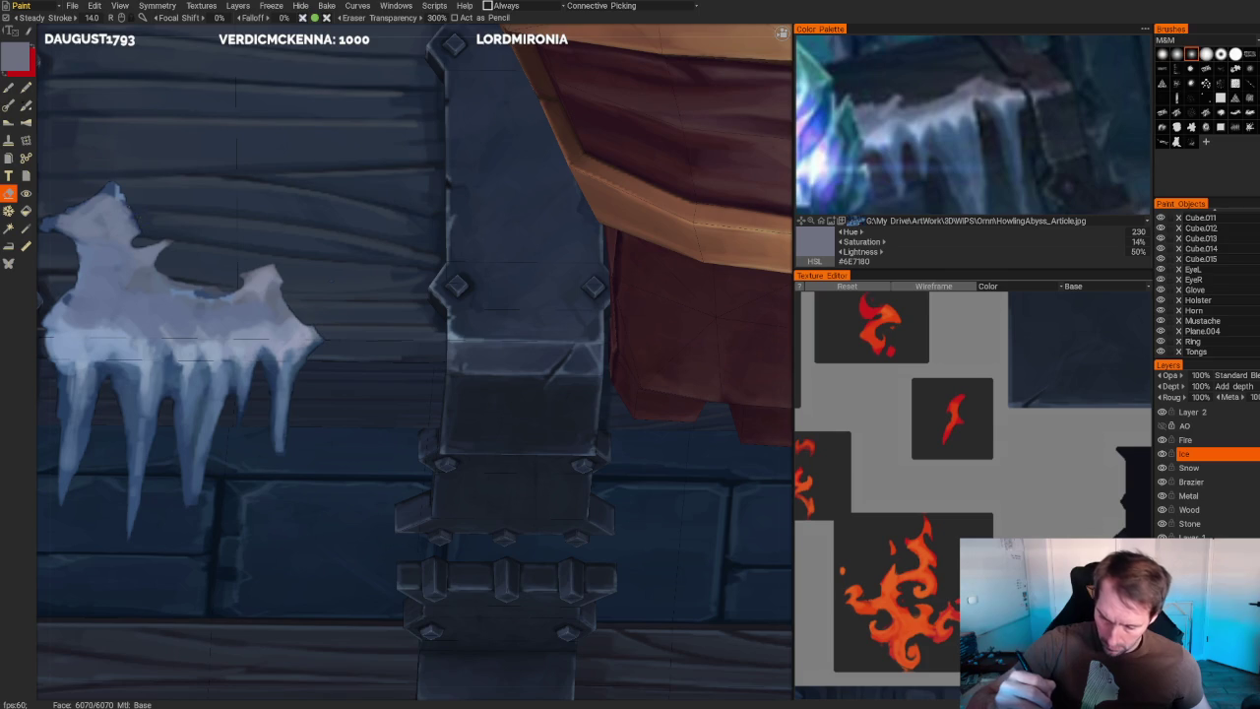
scroll(135, 200, down, 5)
scroll(177, 115, down, 3)
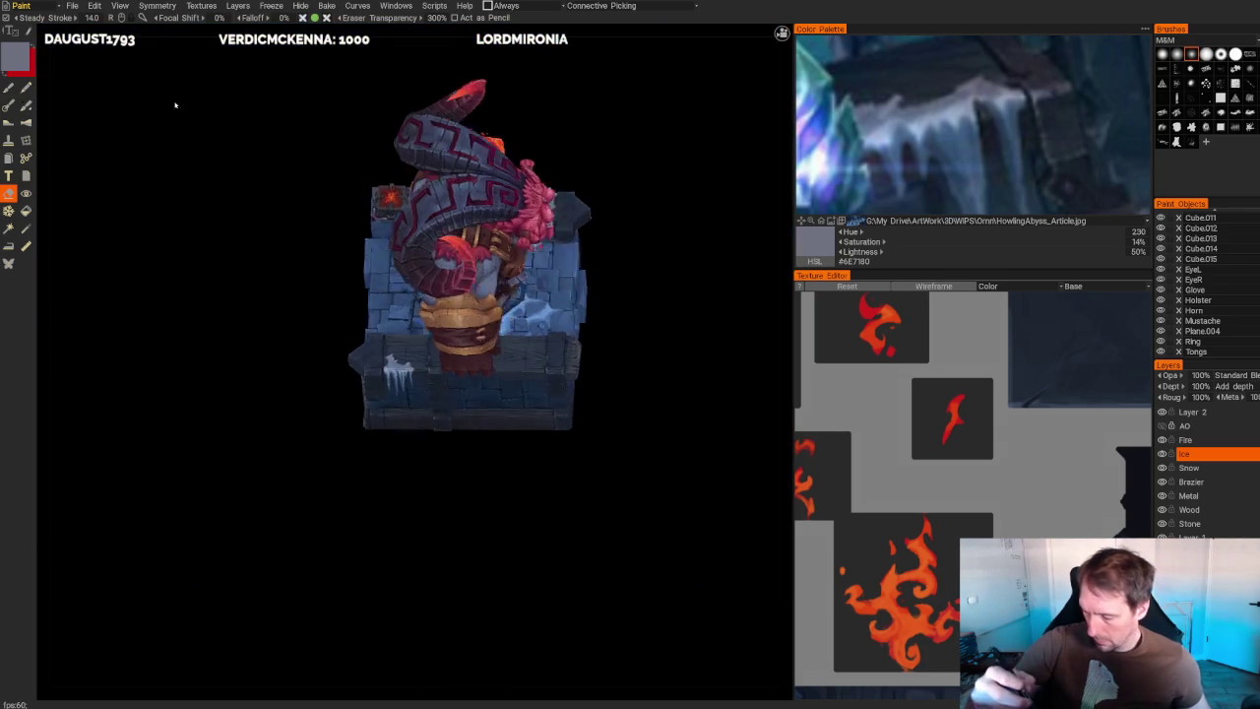
- Trim the ice patch's left edge with the eraser and undo a stray mark
drag(178, 115, 267, 109)
scroll(472, 336, up, 8)
scroll(471, 335, up, 3)
scroll(600, 385, up, 4)
mouse_move(223, 299)
mouse_down()
mouse_move(266, 384)
mouse_move(292, 370)
mouse_move(269, 386)
mouse_up()
key(ctrl+z)
- Orbit out over the base, return to the paint brush and zoom toward the ice patch
scroll(521, 419, down, 3)
alt+drag(521, 420, 551, 326)
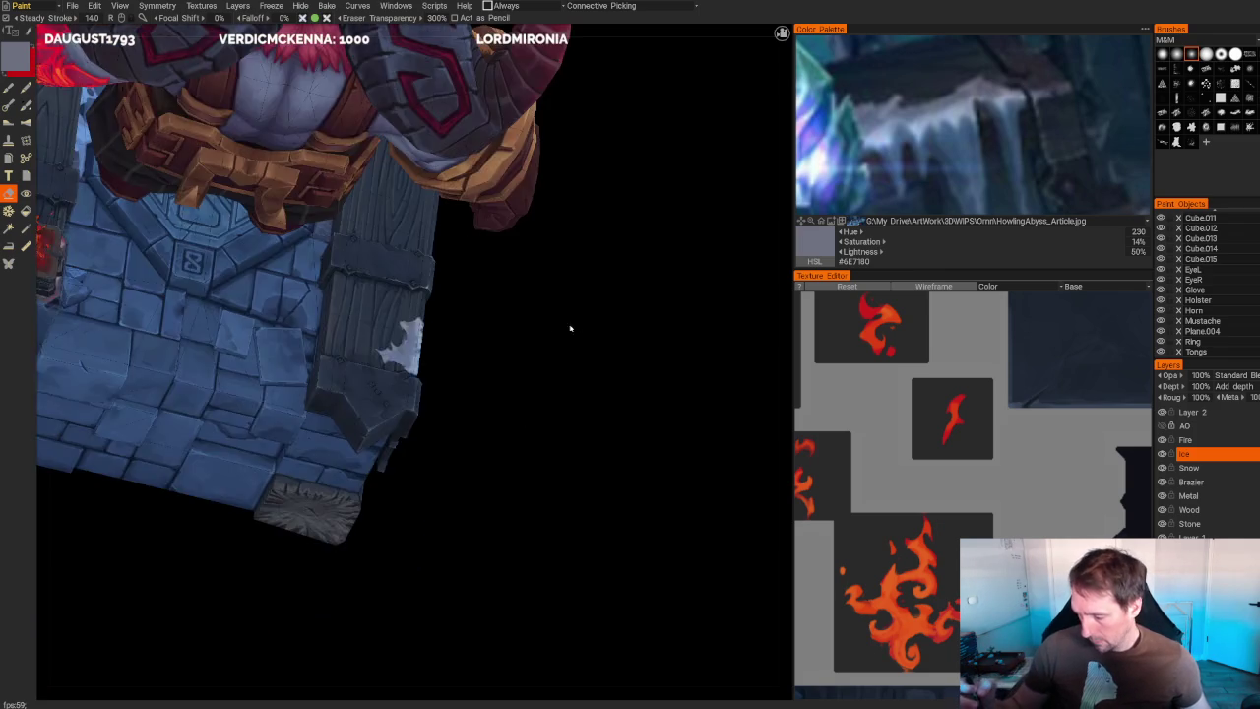
scroll(394, 334, up, 2)
key(b)
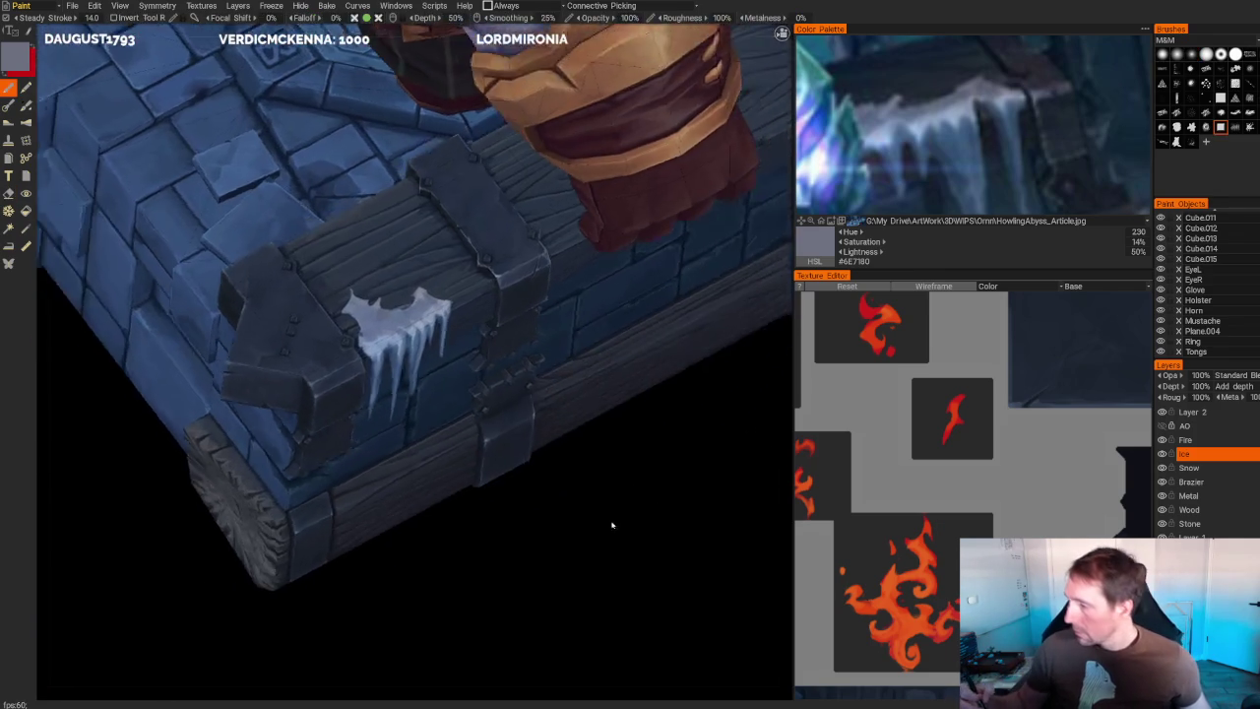
scroll(394, 335, up, 2)
scroll(394, 335, up, 2)
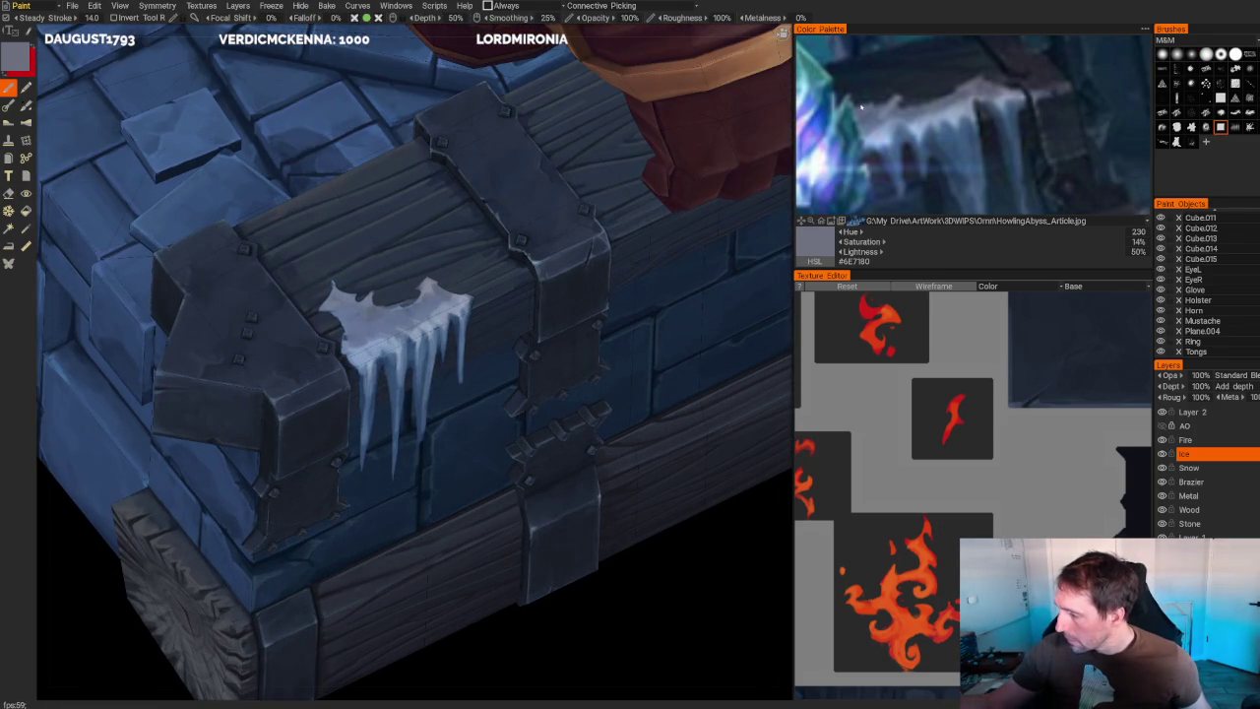
alt+drag(650, 138, 689, 103)
scroll(699, 96, up, 3)
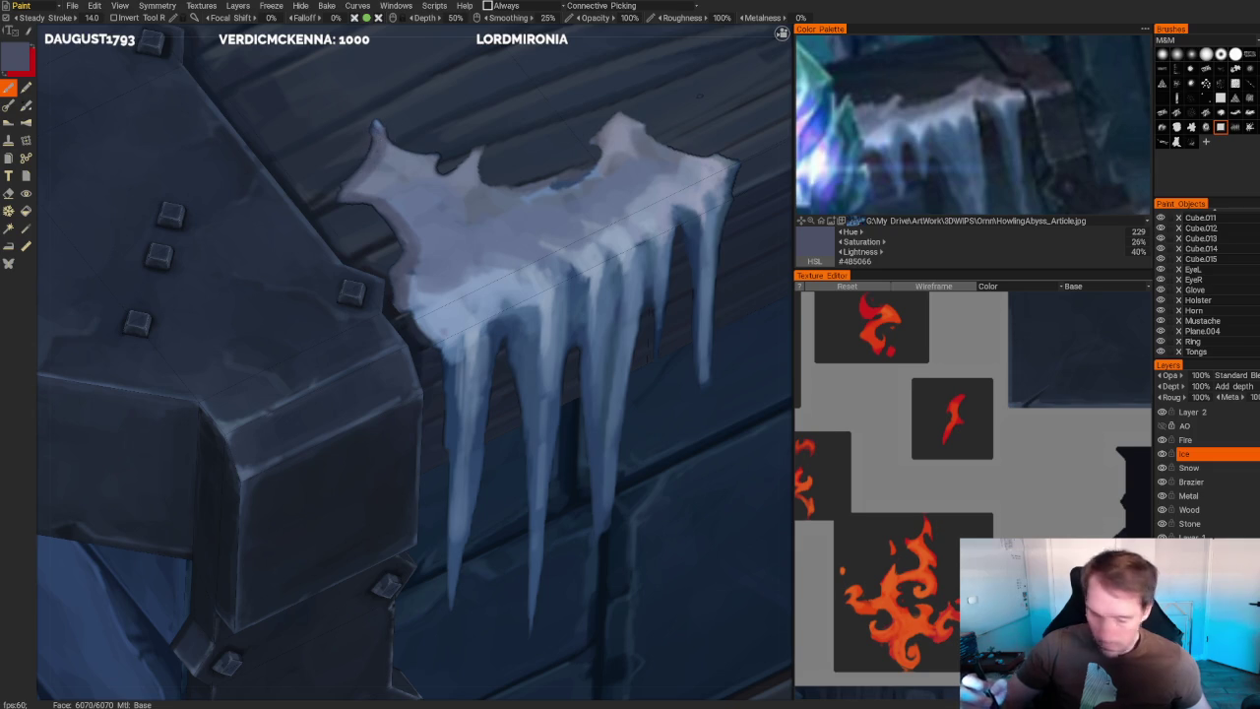
- Switch to the eraser and orbit in close on the beam's icicles beside the arm guard
key(e)
alt+drag(377, 126, 372, 129)
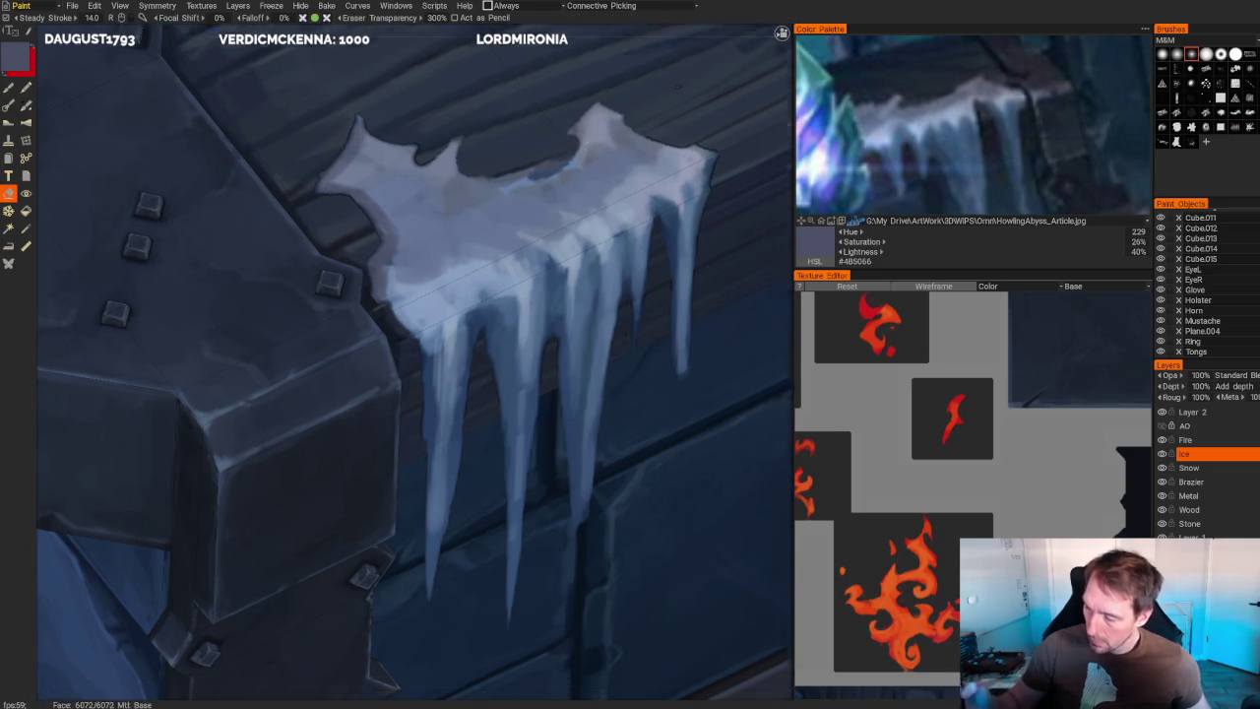
scroll(292, 191, down, 10)
mouse_move(292, 191)
alt+mouse_down()
mouse_move(239, 99)
mouse_move(200, 138)
alt+mouse_up()
scroll(317, 204, up, 10)
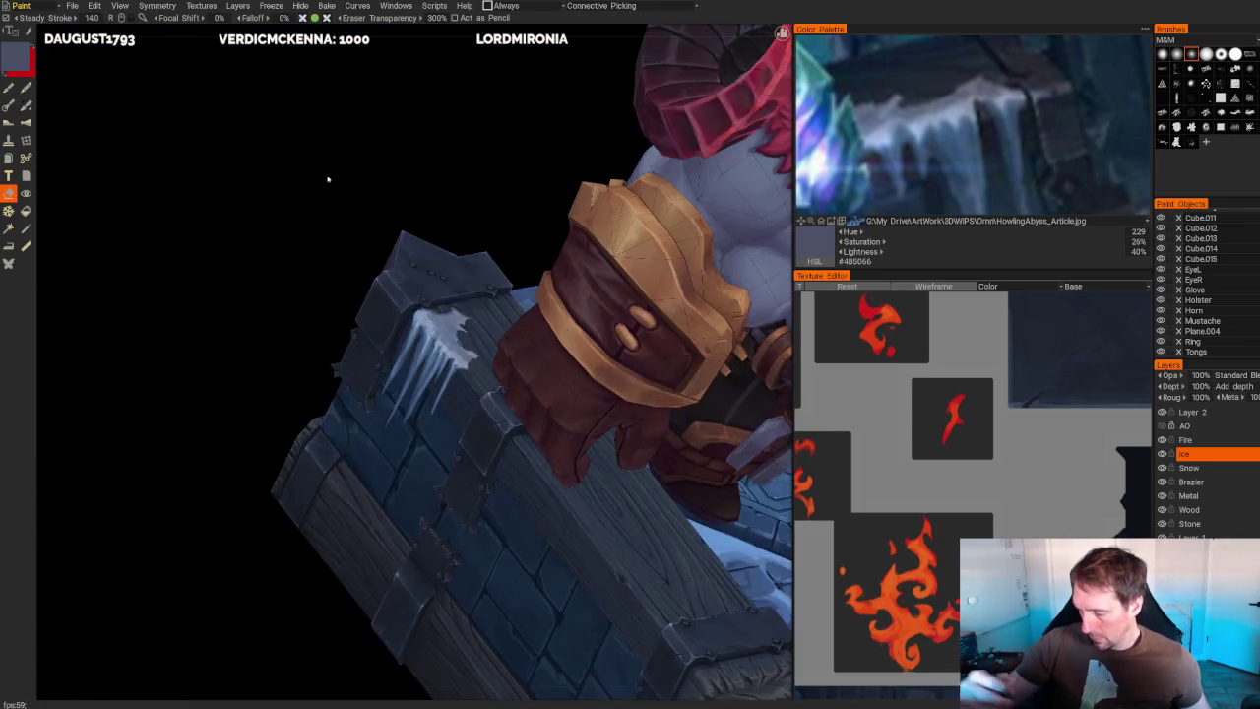
alt+drag(317, 204, 355, 226)
scroll(393, 246, up, 5)
scroll(413, 253, up, 3)
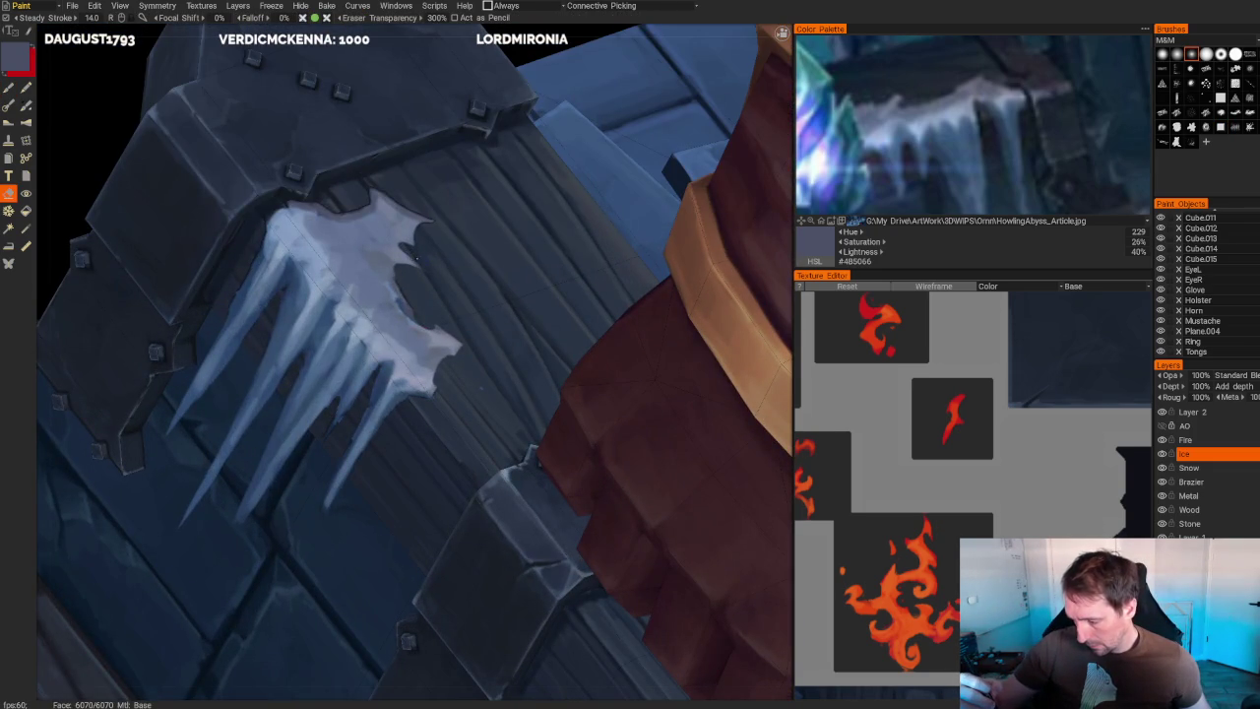
scroll(425, 264, up, 2)
scroll(426, 264, up, 2)
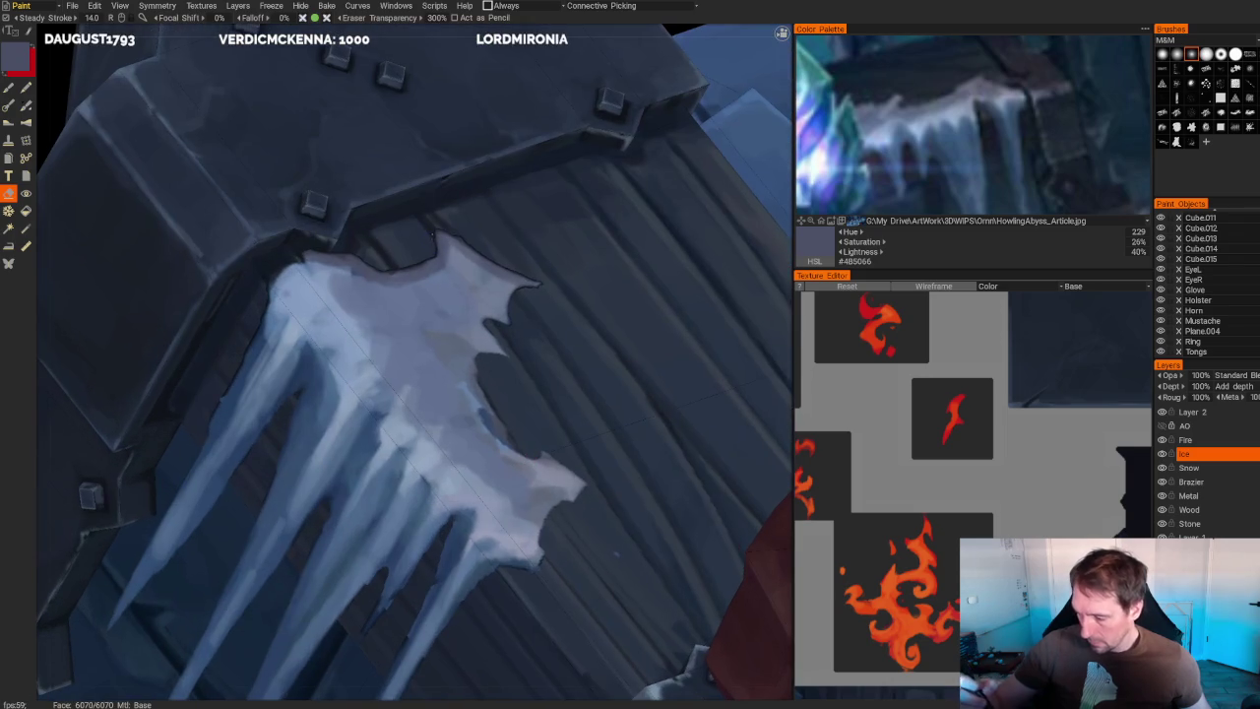
- Resume painting around the beam's icicles, then switch back to erasing at a new close-up angle
key(b)
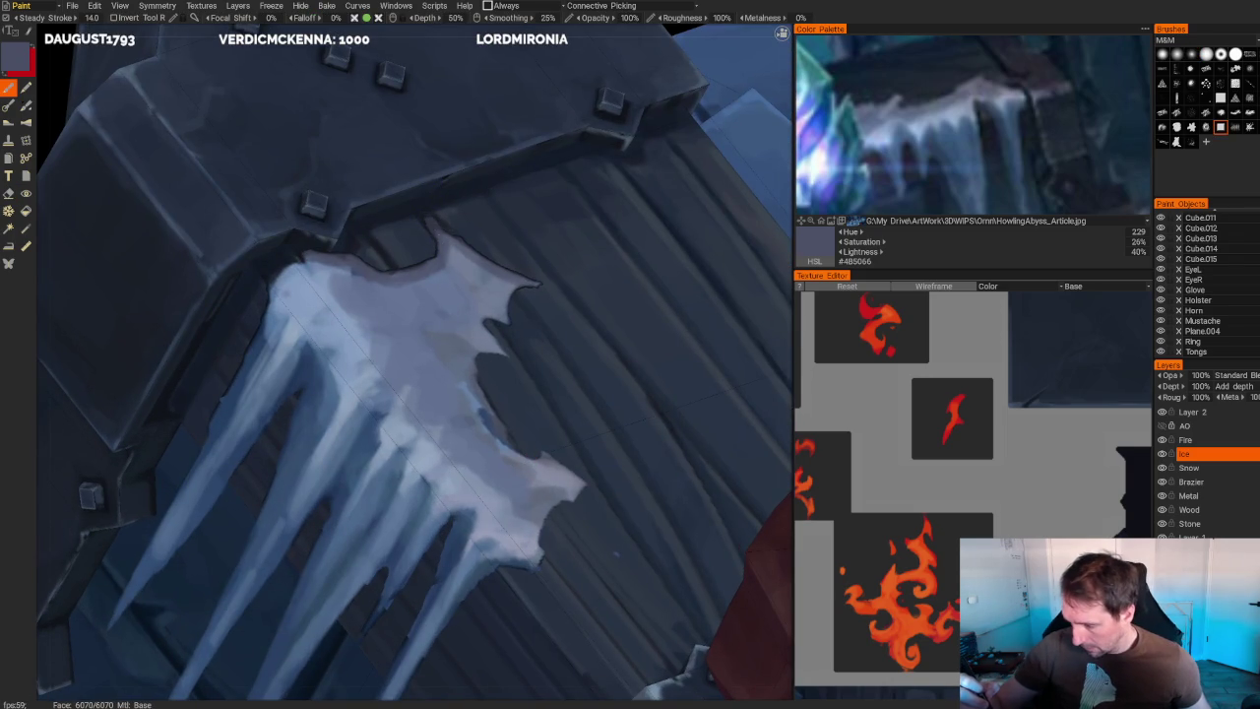
middle_drag(394, 355, 326, 147)
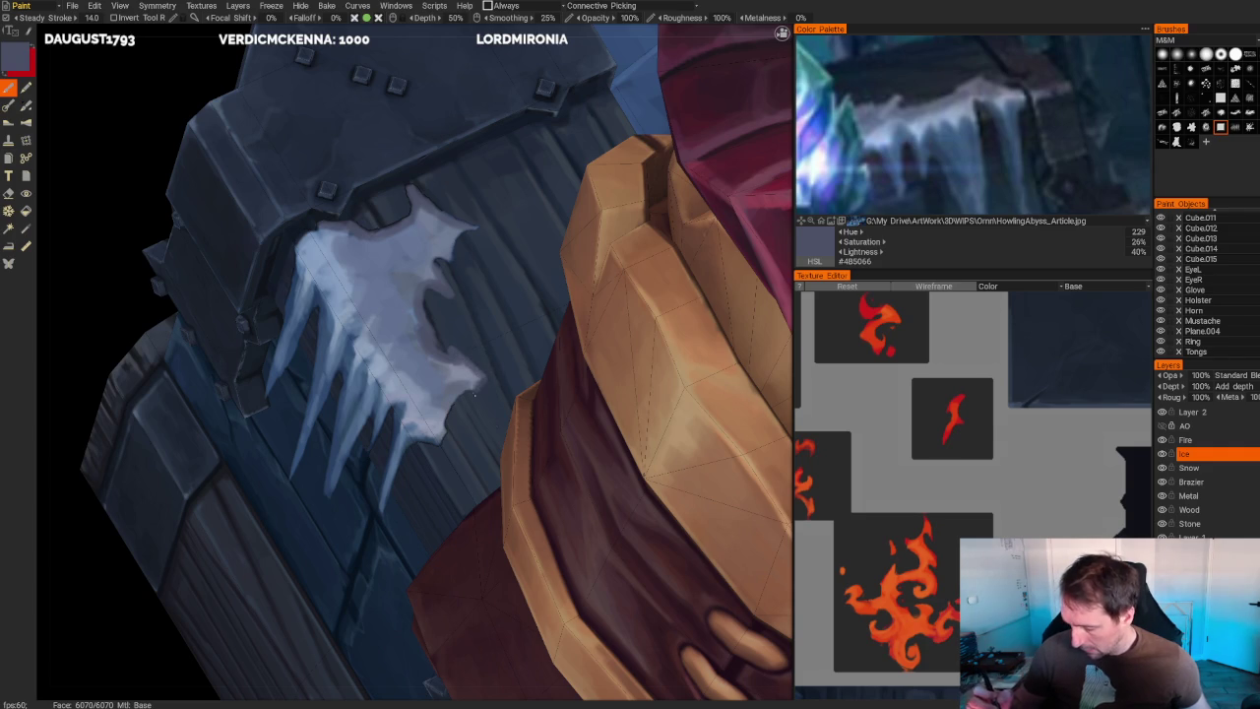
key(e)
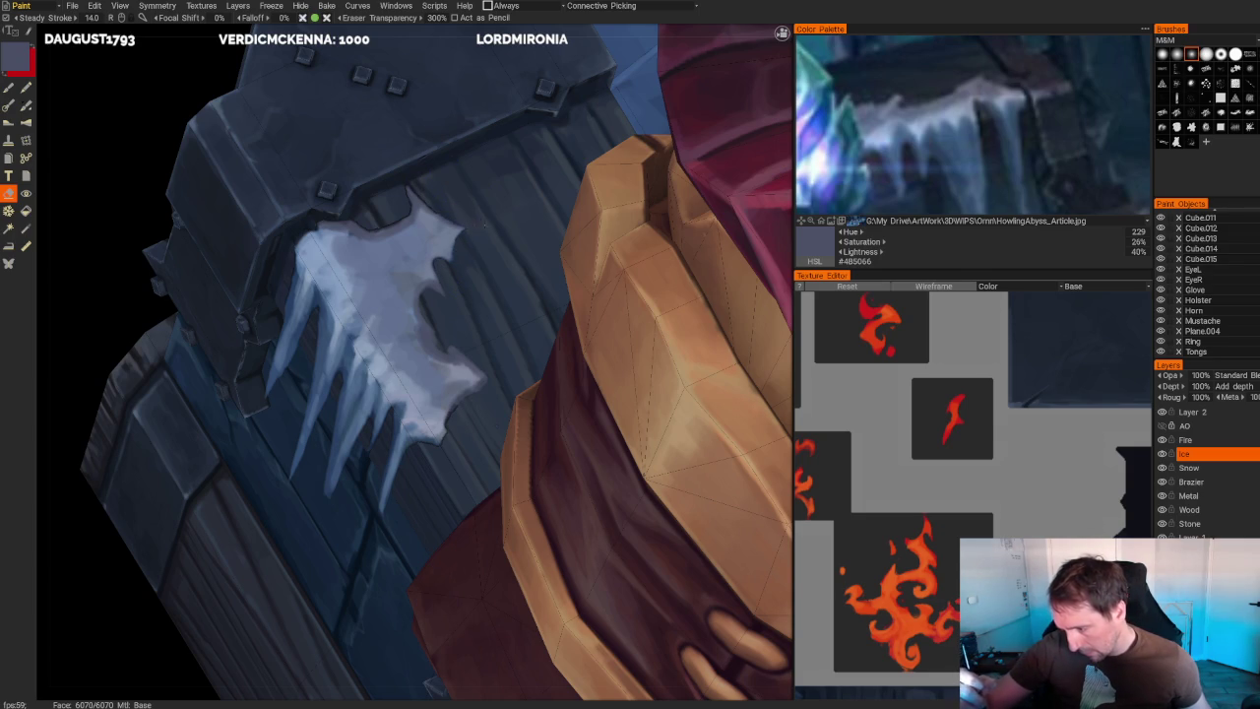
scroll(485, 229, down, 3)
scroll(354, 132, down, 5)
drag(355, 132, 371, 127)
scroll(372, 127, up, 8)
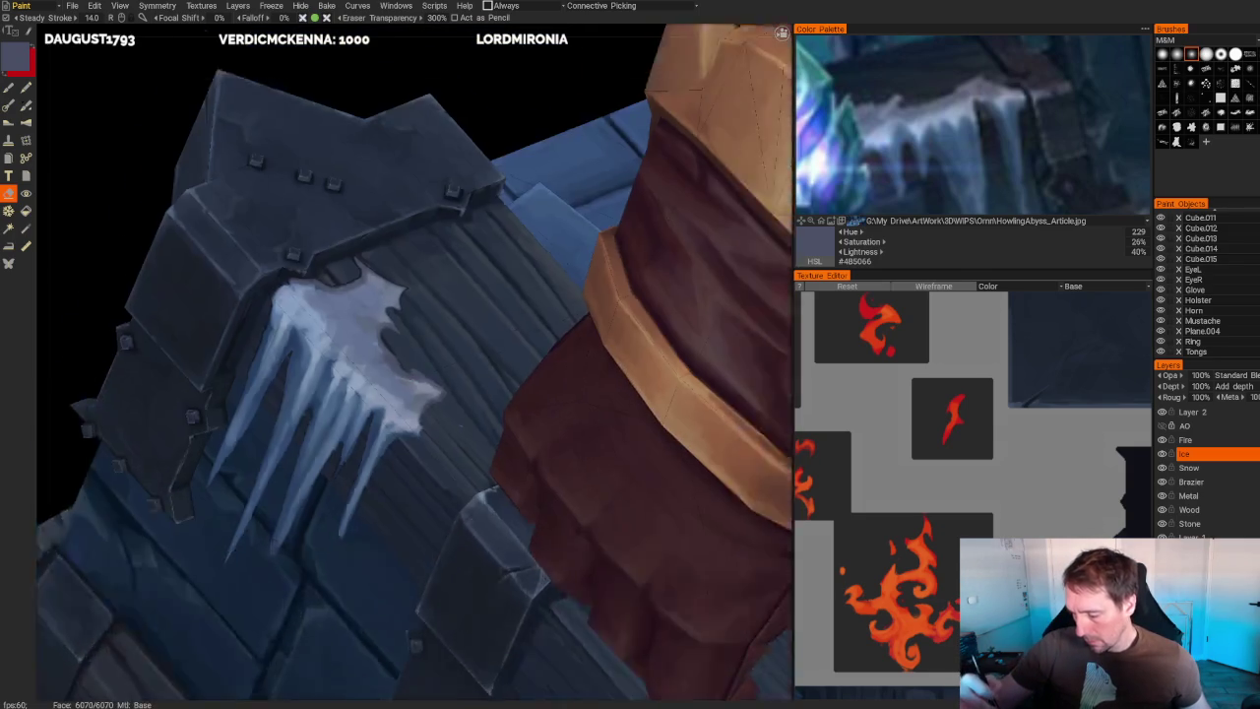
- Pick a light blue from the Color Palette reference with the brush active
key(b)
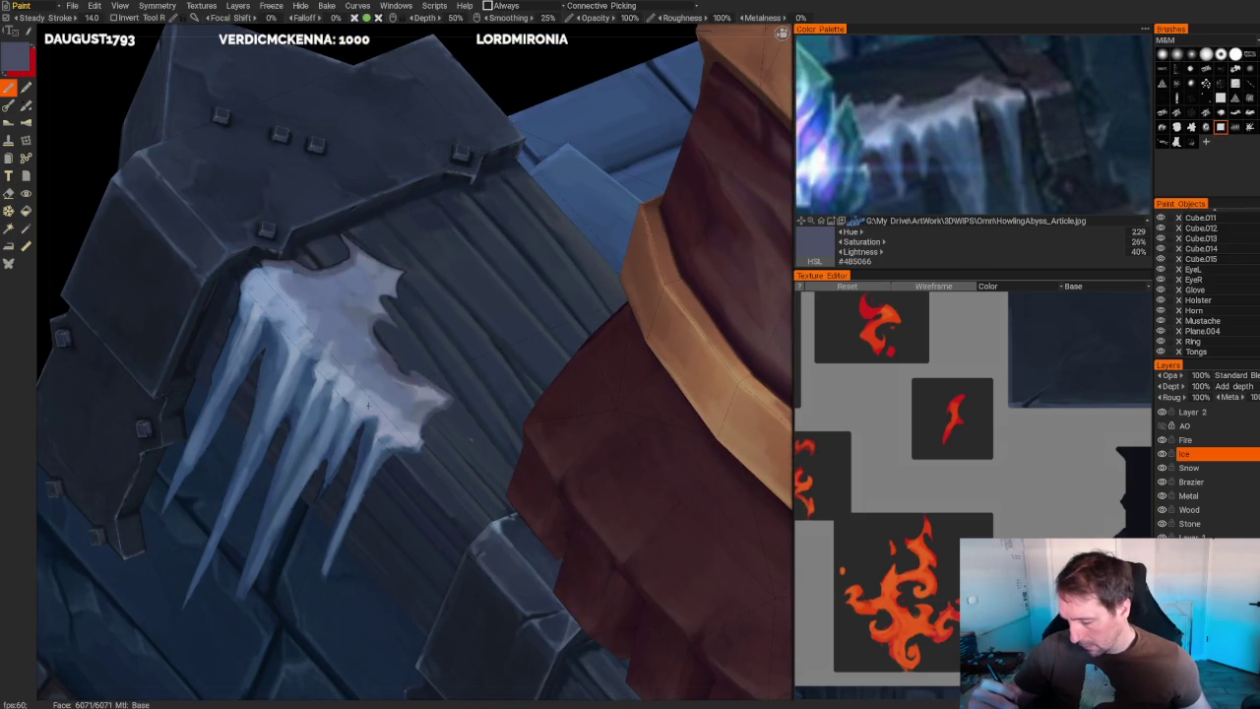
click(890, 116)
click(890, 116)
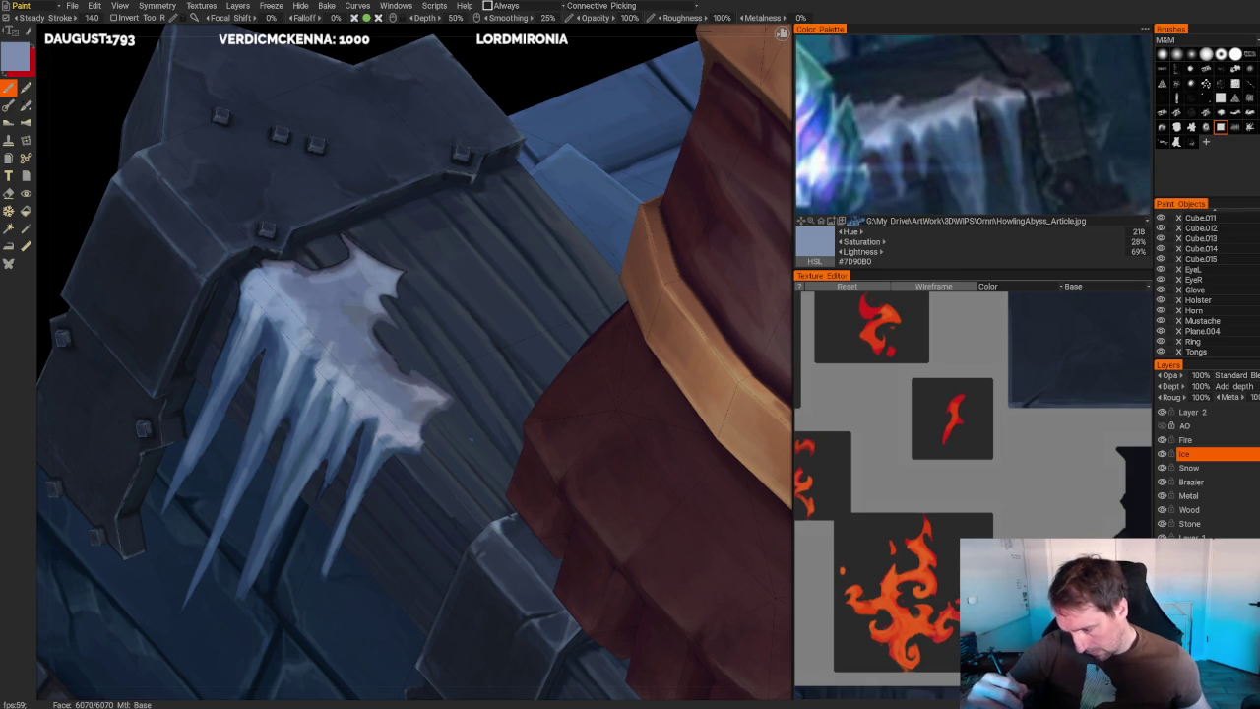
scroll(318, 127, down, 5)
drag(318, 127, 332, 134)
scroll(332, 135, up, 5)
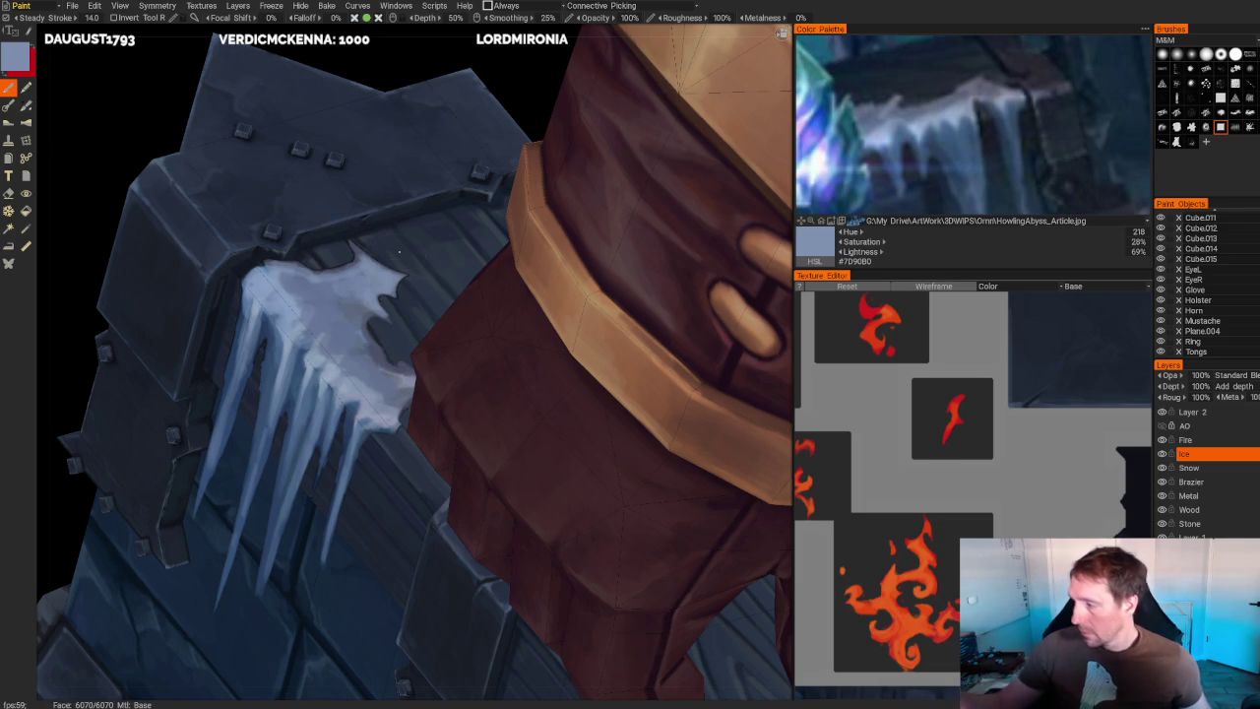
- Sample a darker blue from the ice and darken the ice shape's upper-right edge
key(v)
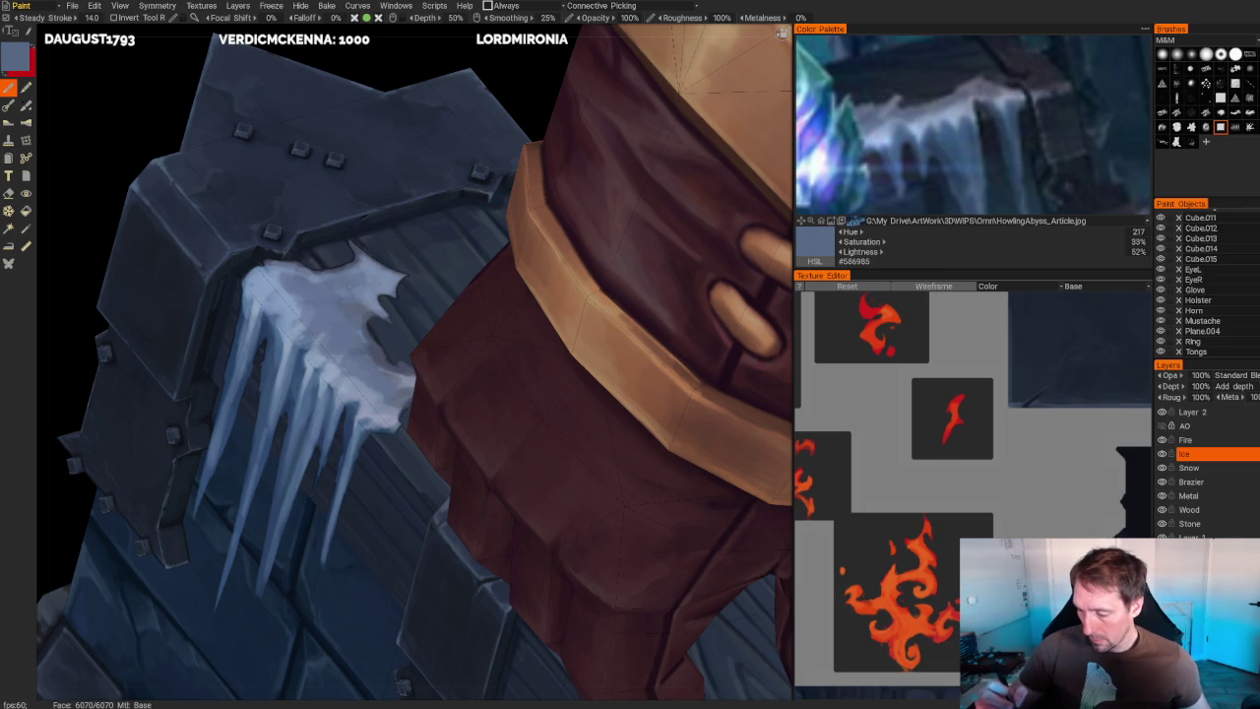
mouse_move(362, 280)
mouse_down()
mouse_move(384, 272)
mouse_move(370, 303)
mouse_up()
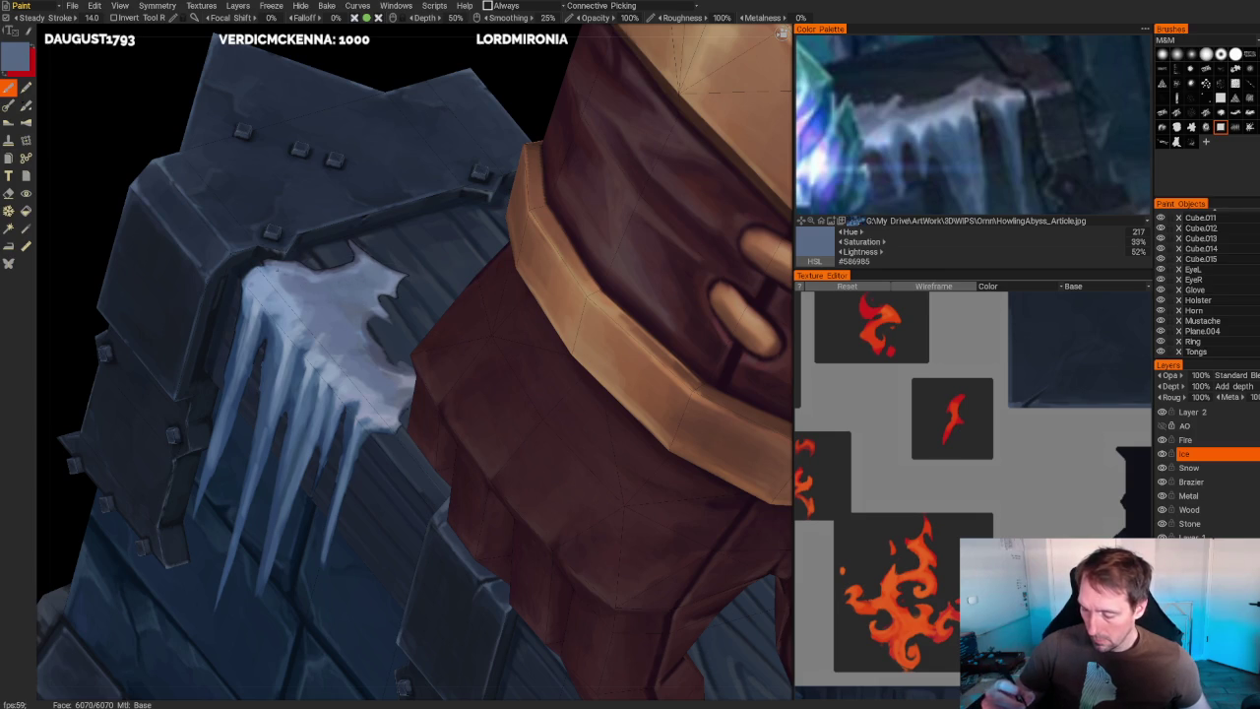
scroll(278, 160, down, 5)
mouse_move(279, 161)
mouse_down()
mouse_move(345, 116)
mouse_move(357, 216)
mouse_up()
scroll(357, 217, up, 3)
scroll(357, 217, up, 3)
scroll(312, 350, up, 2)
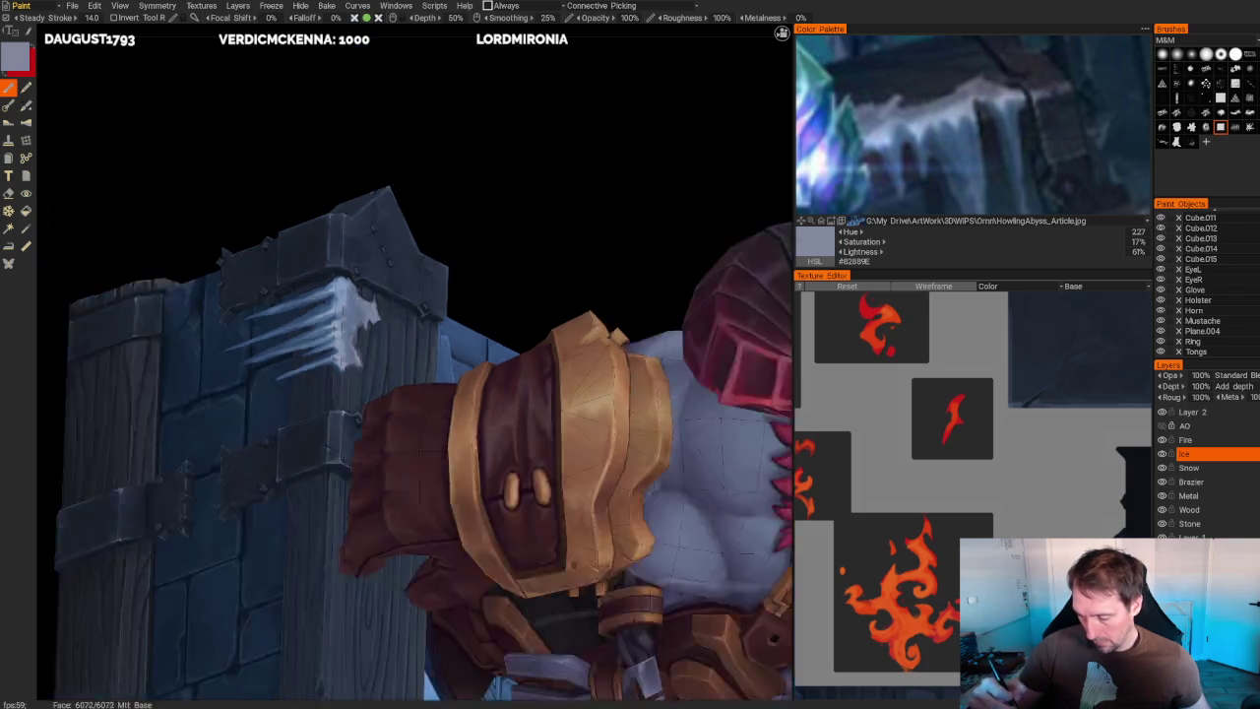
middle_drag(444, 92, 506, 183)
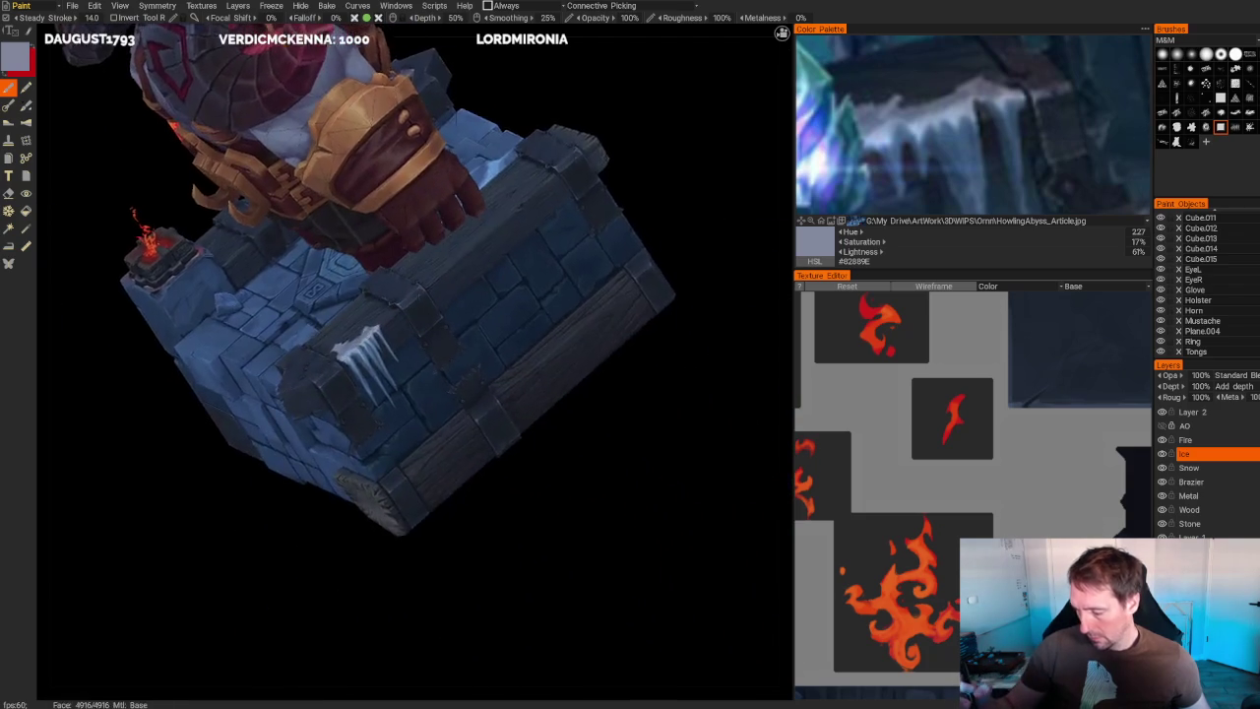
- Orbit toward the stone block's icicles and sample a mid blue
middle_drag(414, 296, 585, 512)
scroll(413, 364, up, 5)
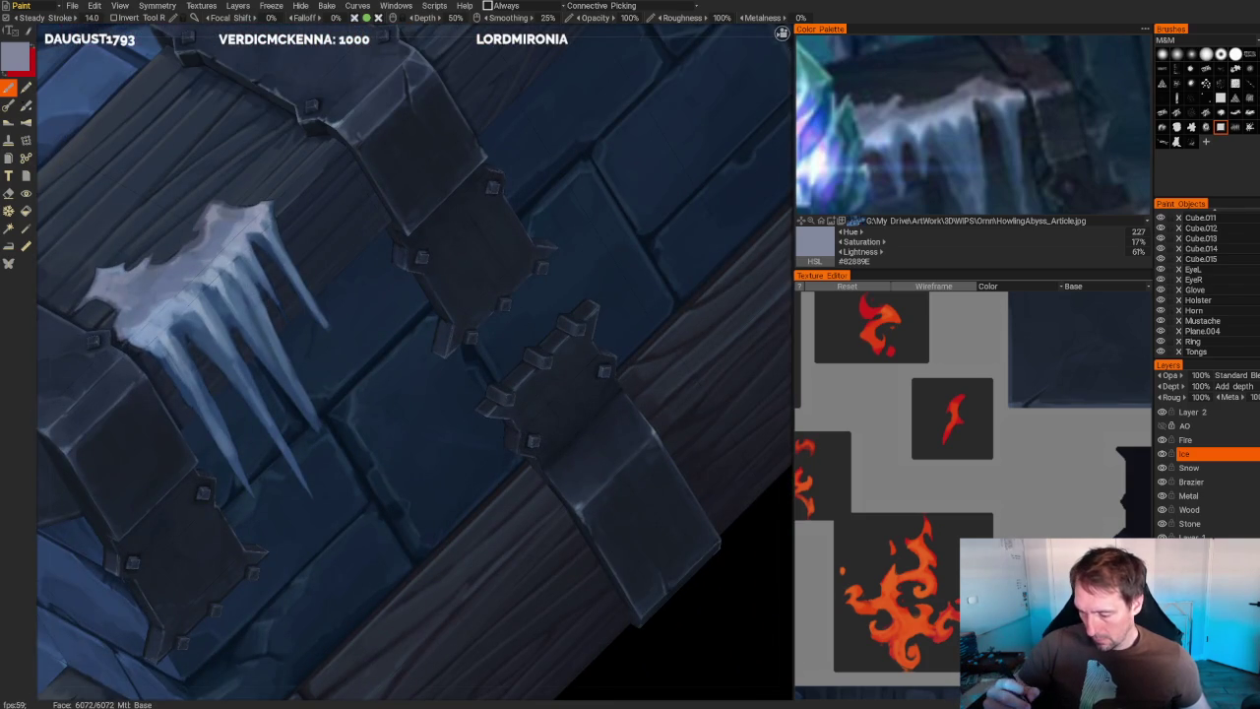
key(v)
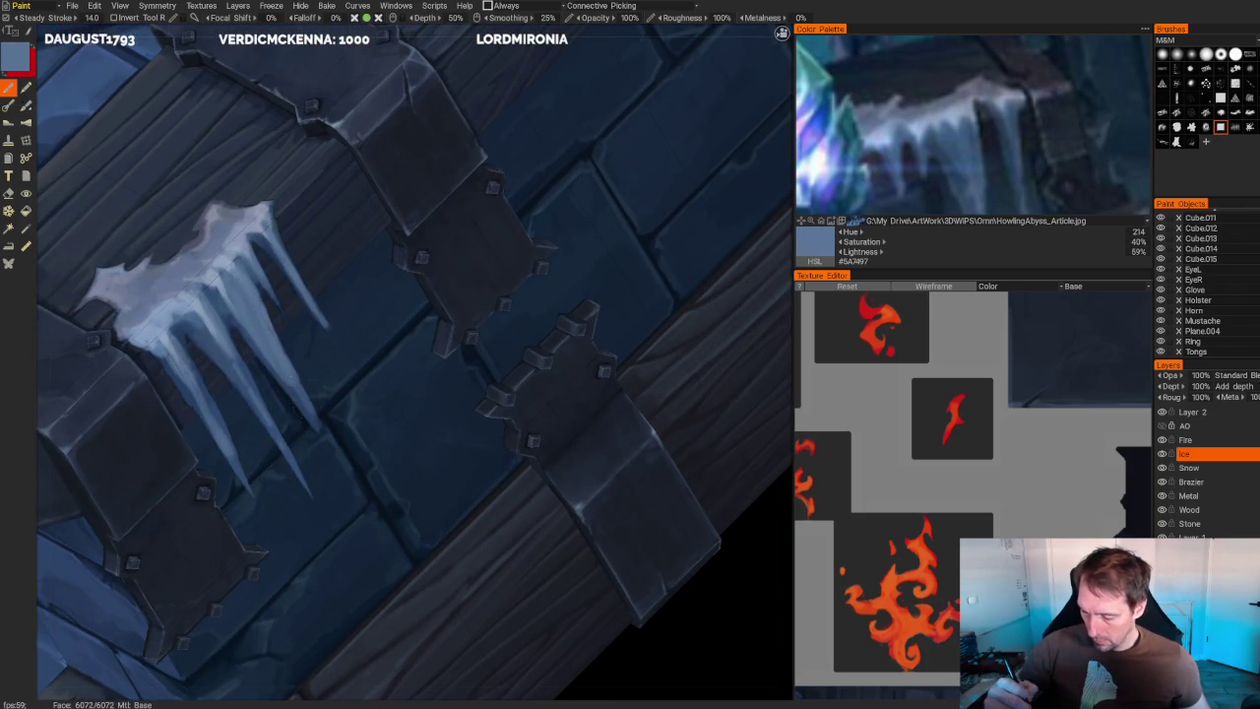
scroll(552, 217, down, 5)
middle_drag(561, 171, 535, 154)
scroll(534, 155, up, 5)
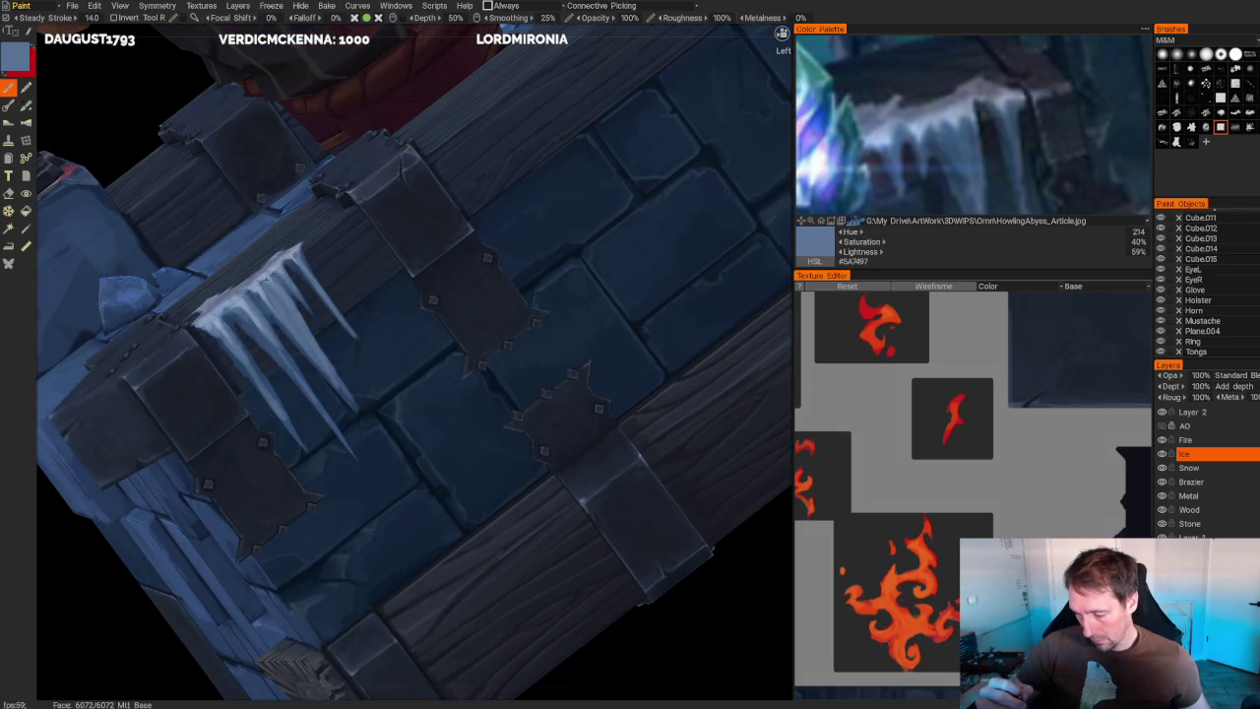
- Sample lighter, darker, then pale grey-blue shades from the icicles
key(v)
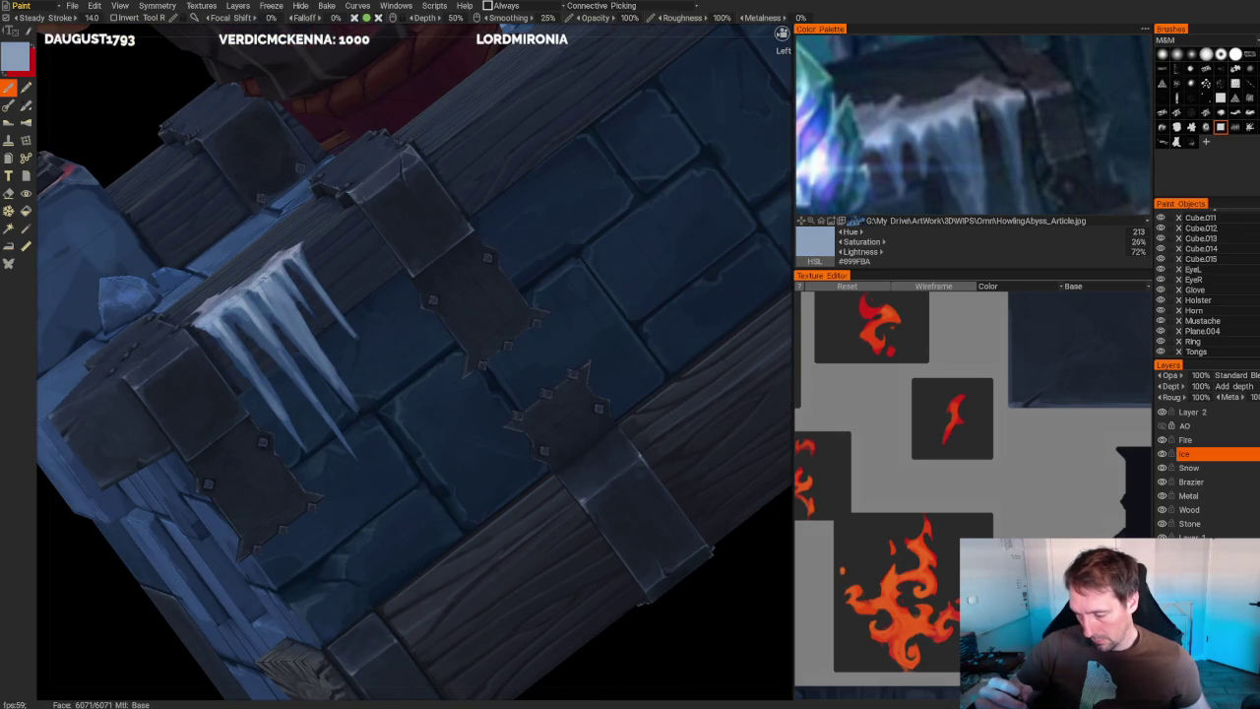
key(v)
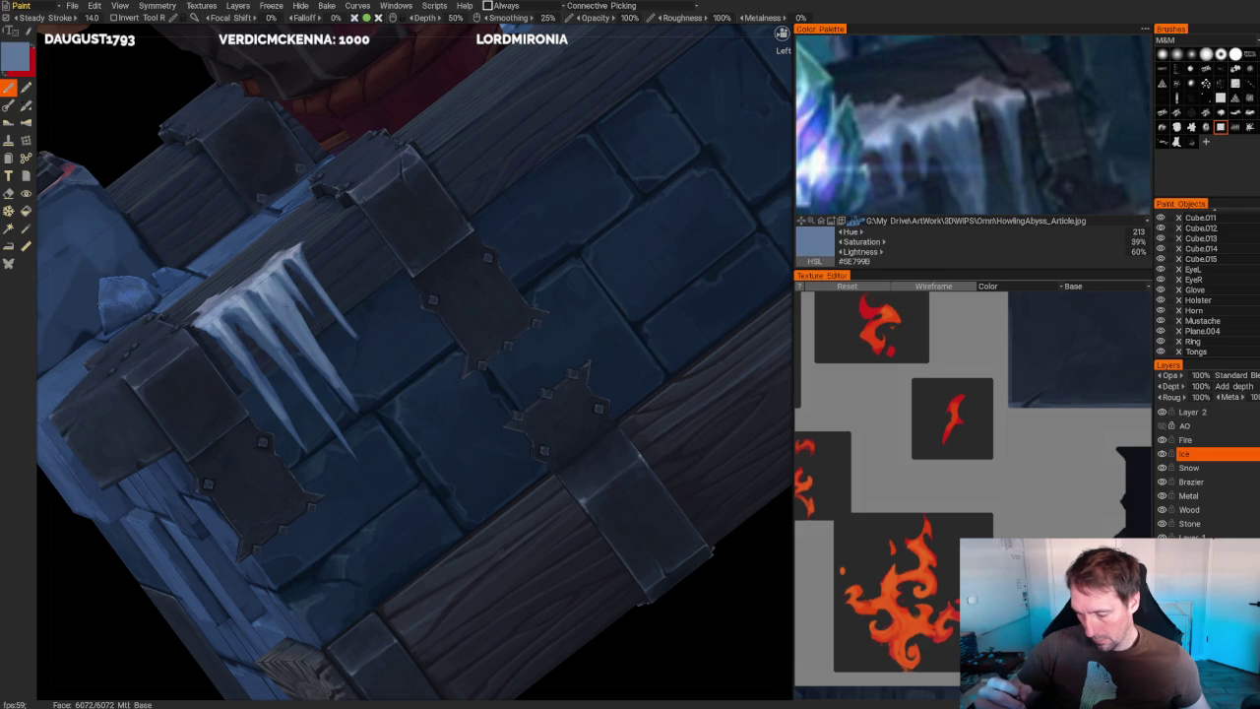
key(v)
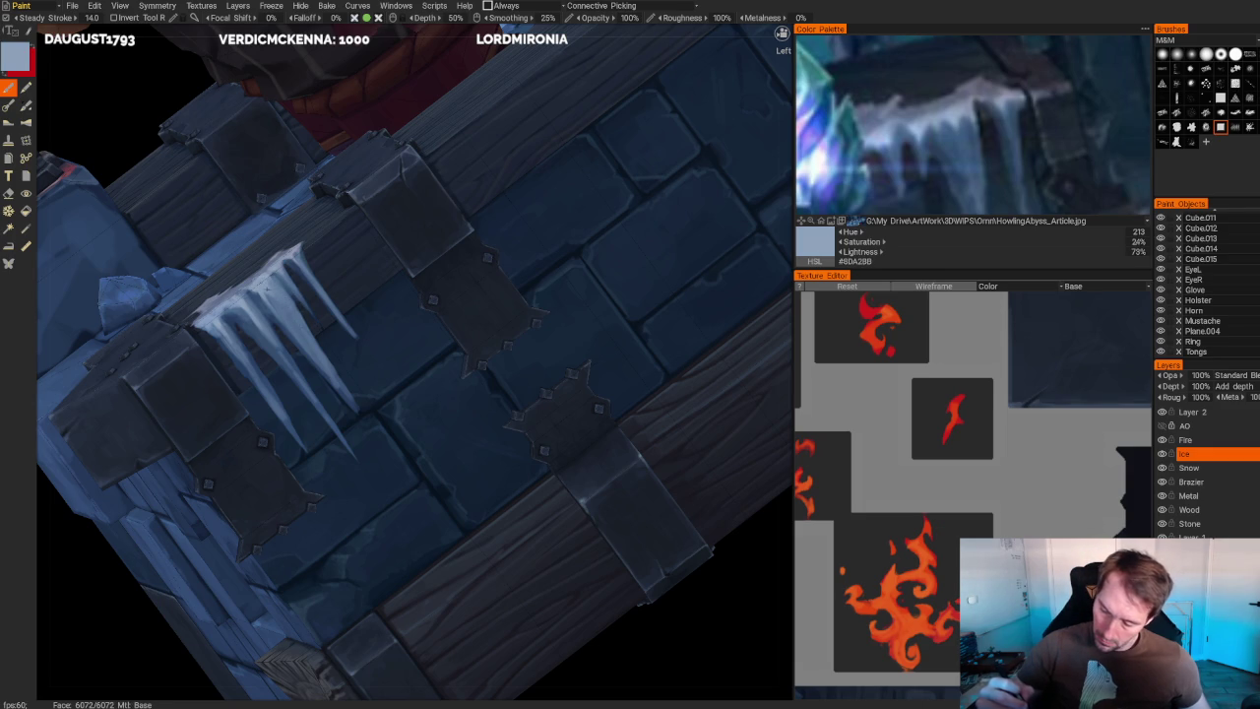
scroll(493, 118, down, 5)
scroll(493, 118, up, 5)
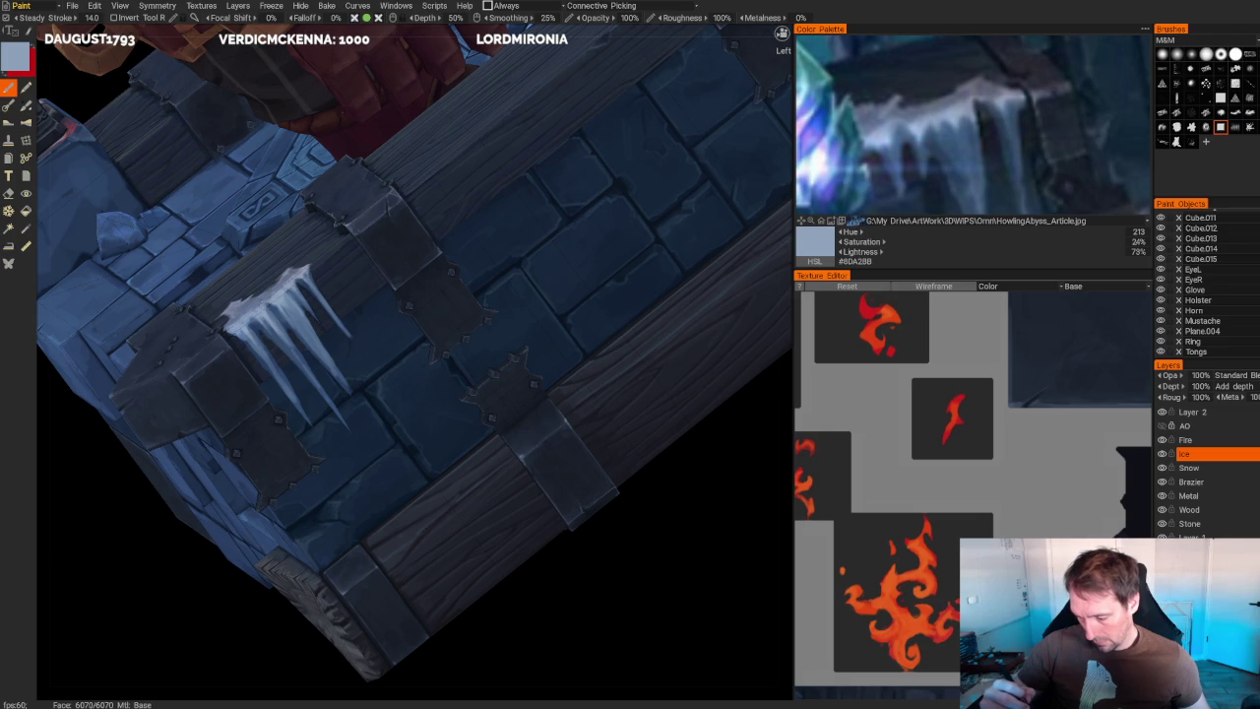
scroll(460, 311, down, 10)
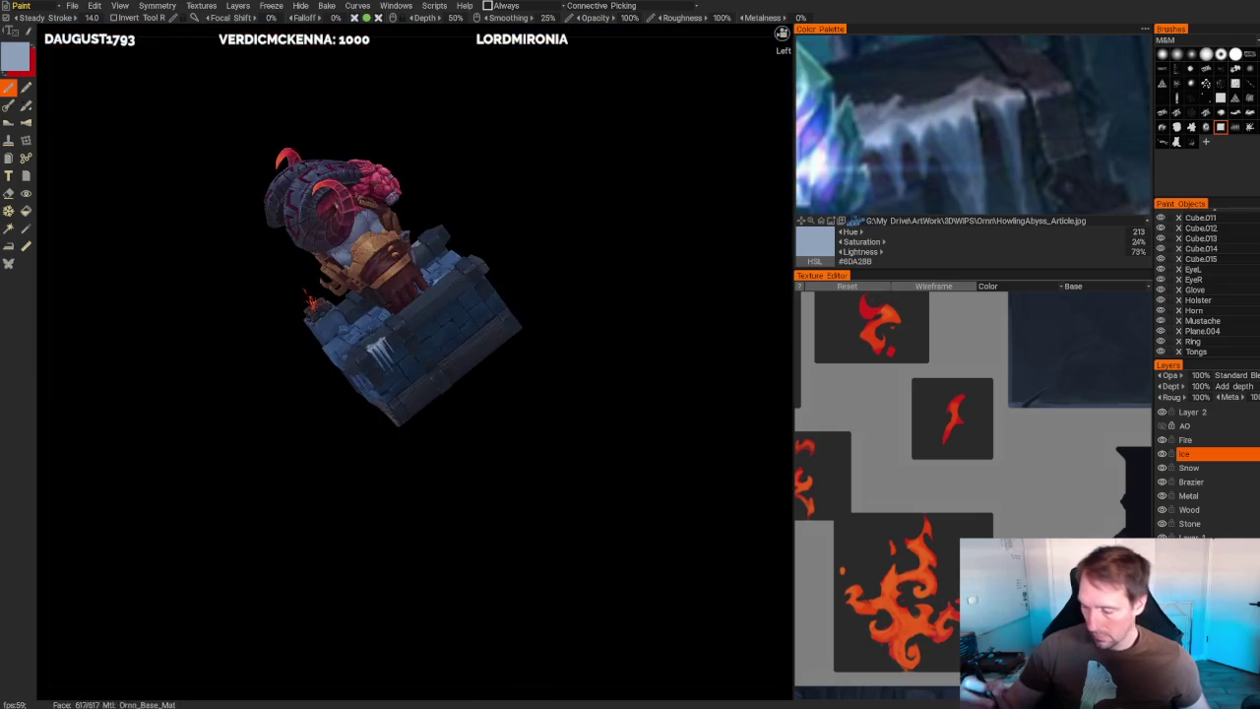
- Frame the icicles mid-view, toggle to the eraser and back to the paint brush
drag(515, 171, 538, 214)
scroll(539, 498, up, 10)
drag(540, 498, 591, 463)
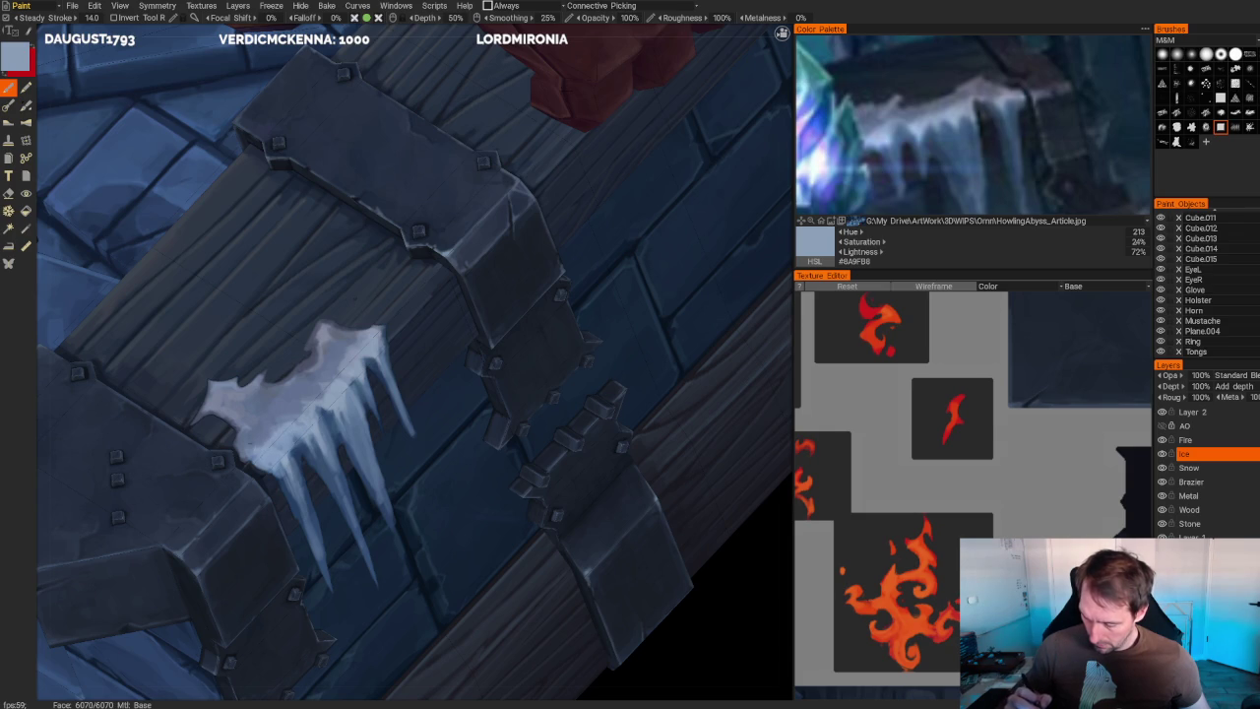
key(e)
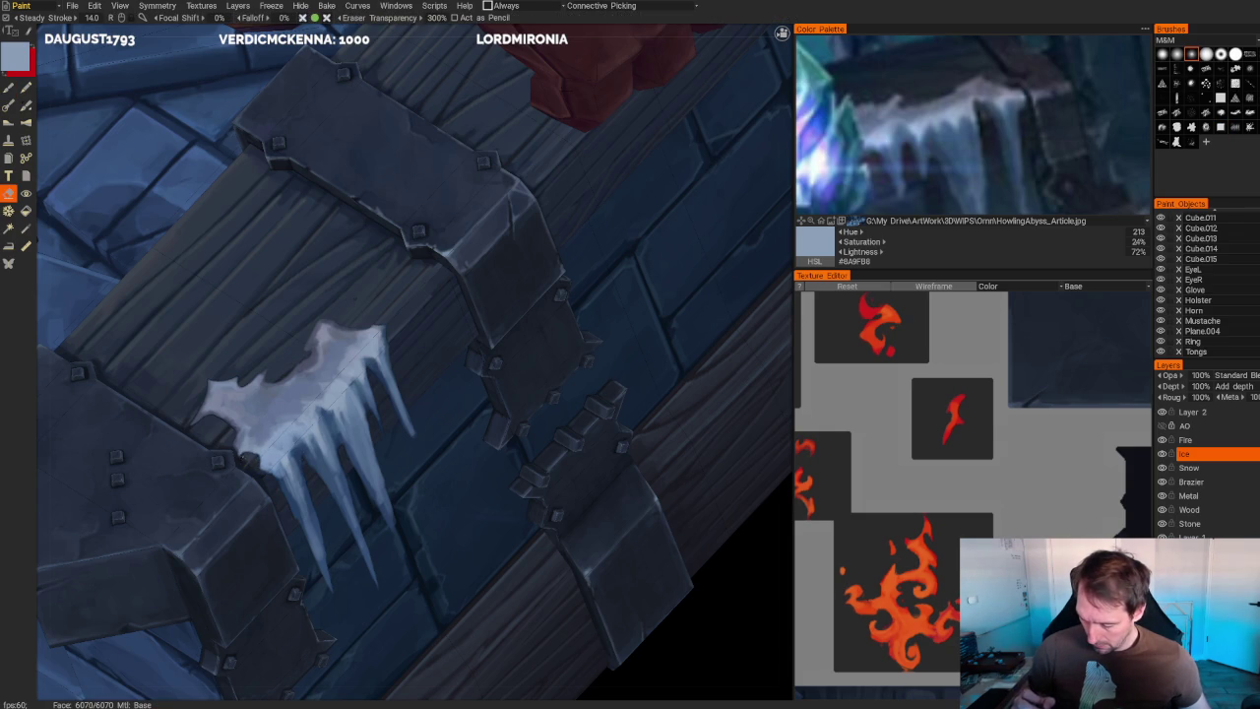
scroll(292, 509, down, 5)
drag(292, 509, 270, 483)
scroll(270, 483, up, 5)
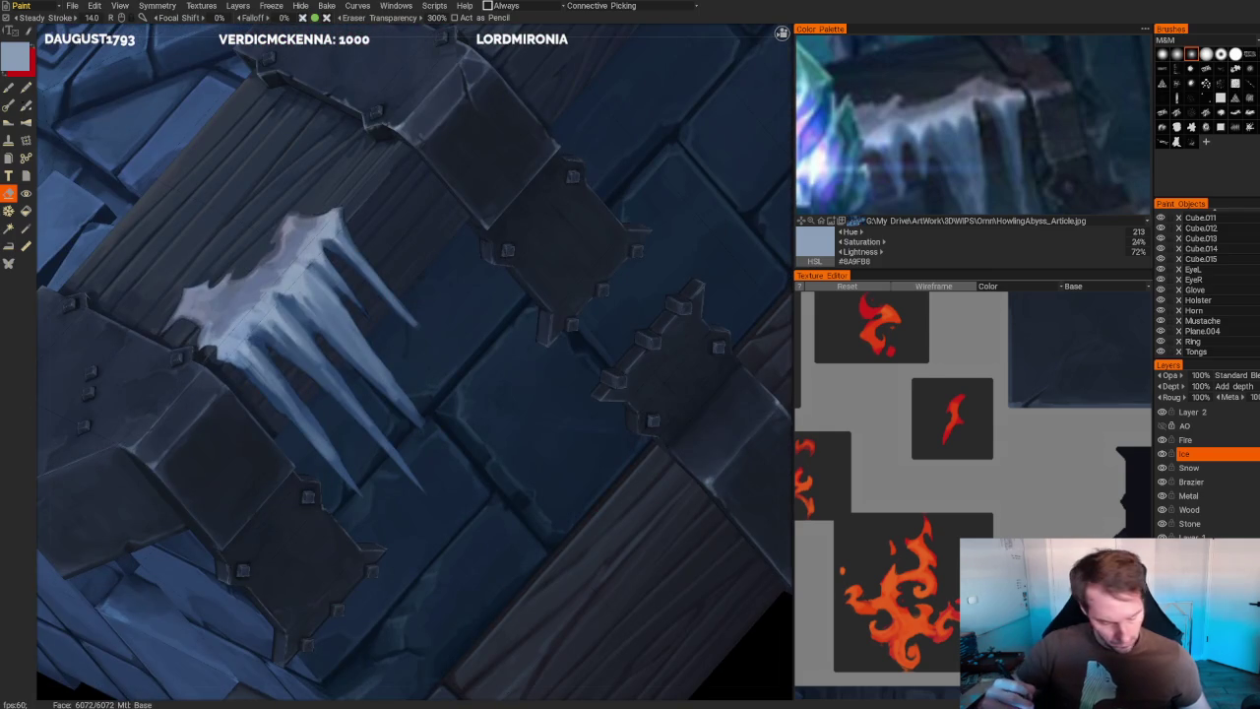
key(b)
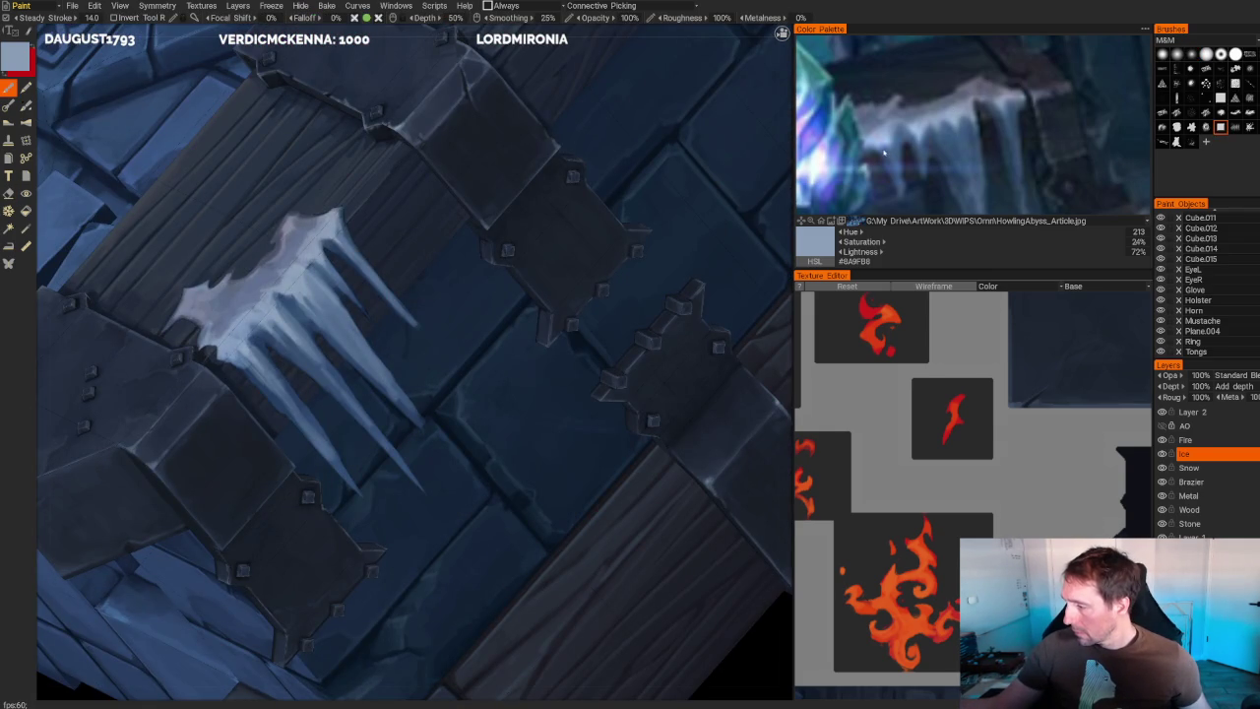
- Sample a lighter grey-blue and add short bright strokes near the icicle tip
click(886, 153)
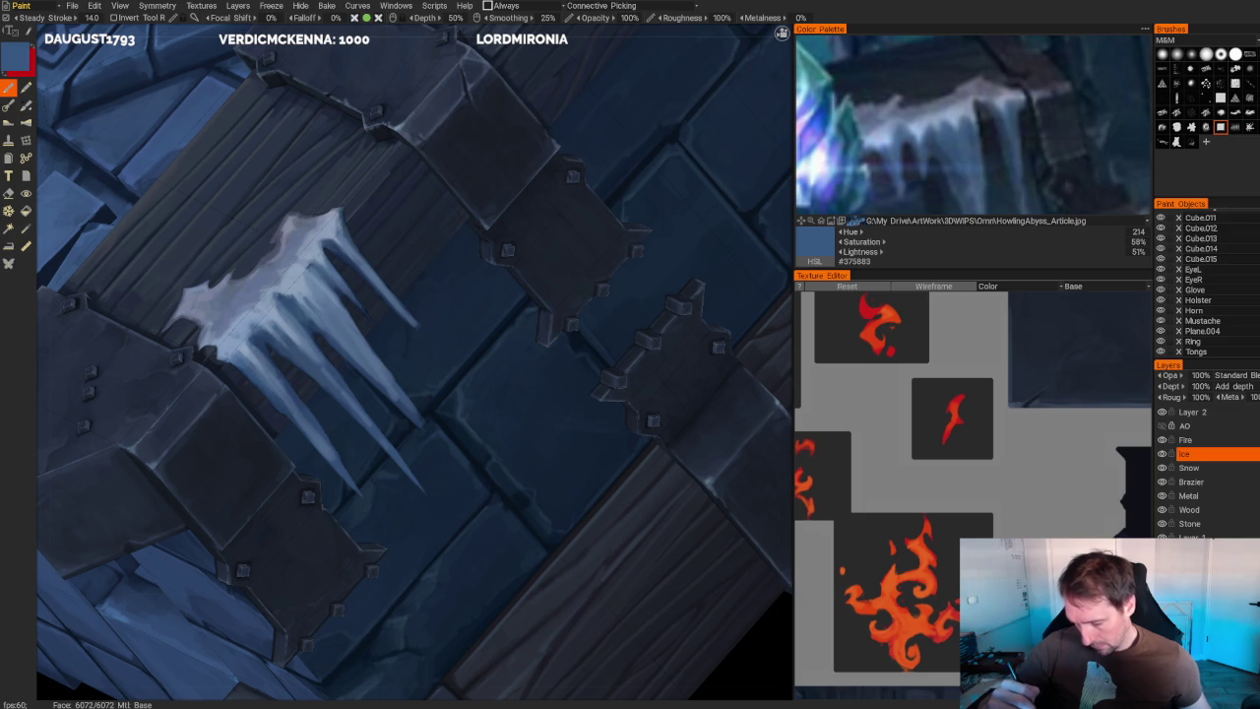
key(v)
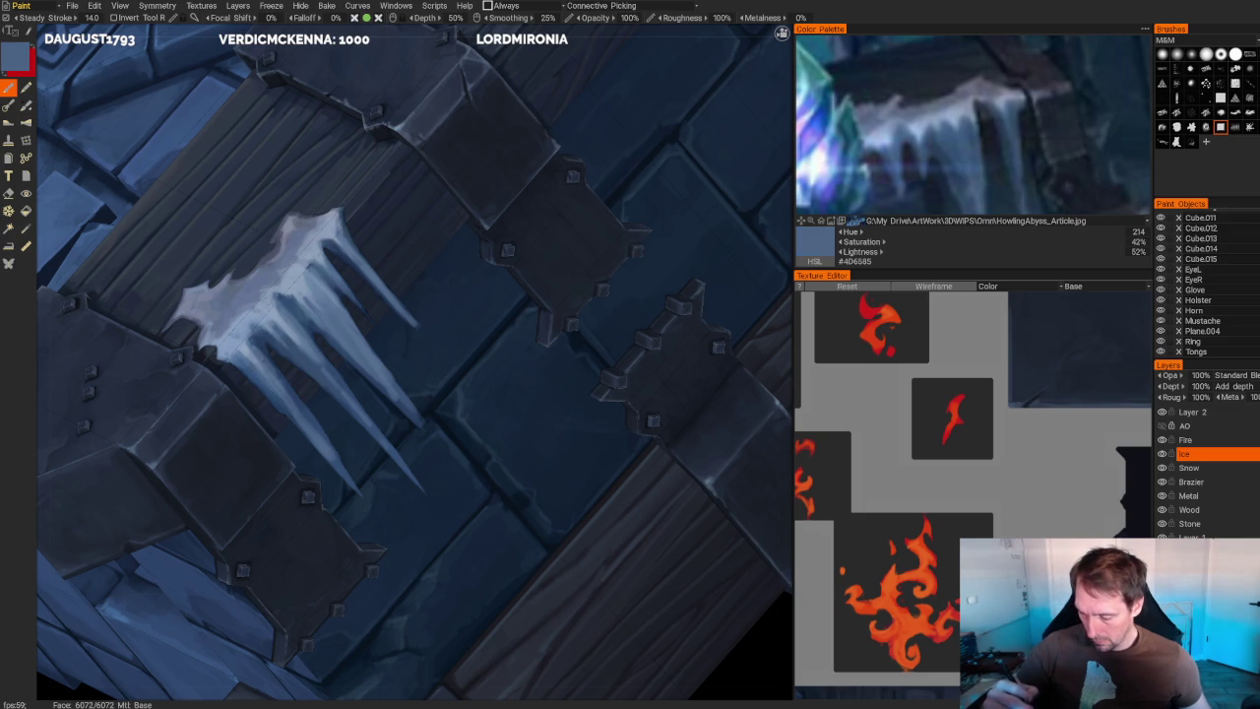
drag(275, 367, 257, 345)
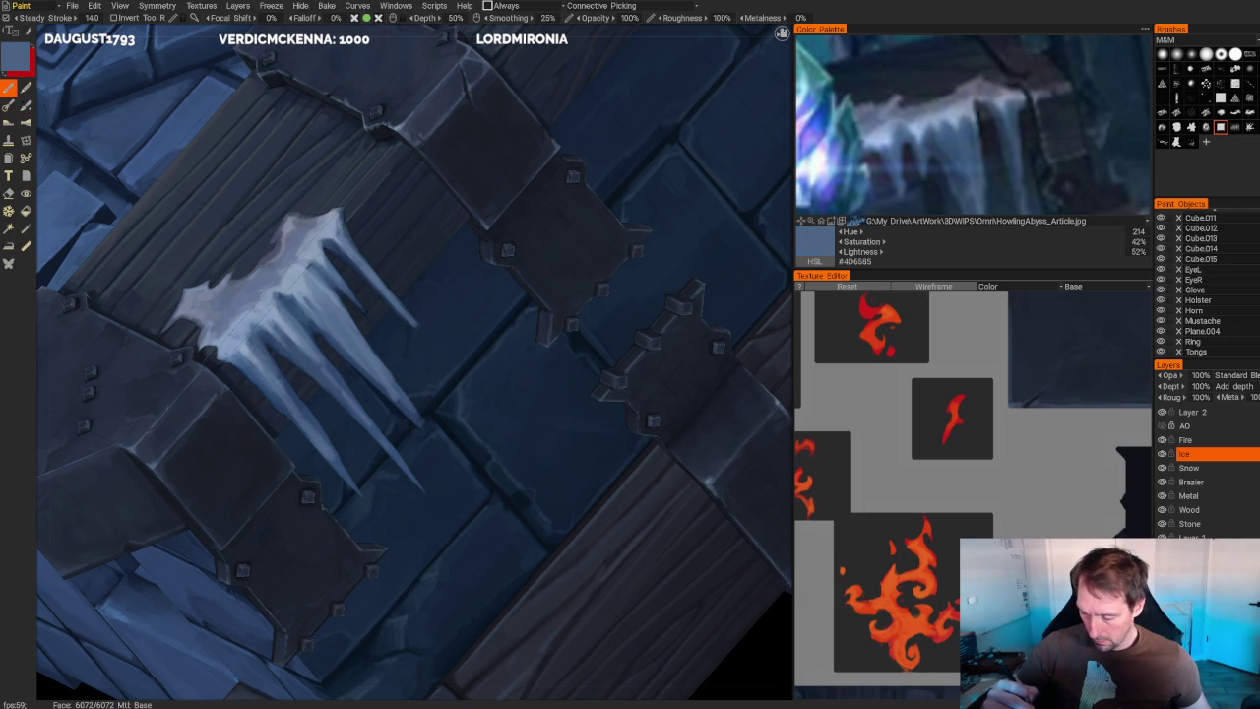
drag(300, 408, 277, 360)
drag(307, 417, 278, 372)
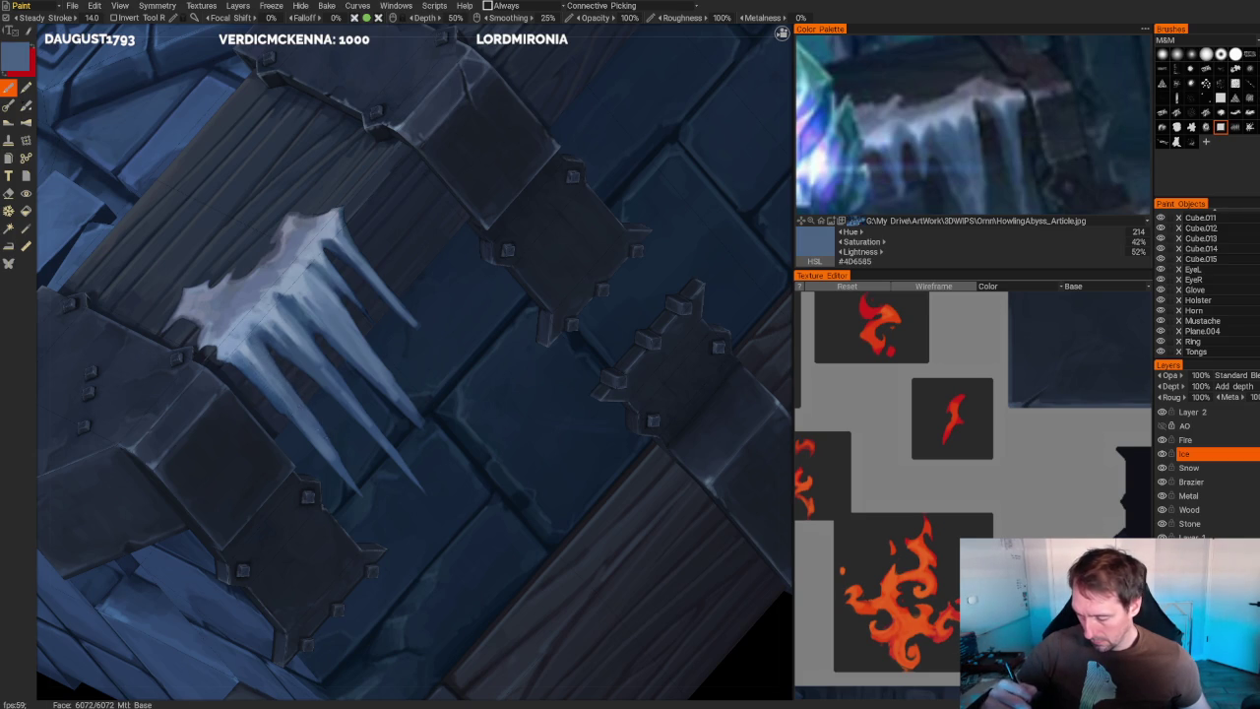
drag(334, 447, 286, 382)
alt+drag(335, 447, 526, 85)
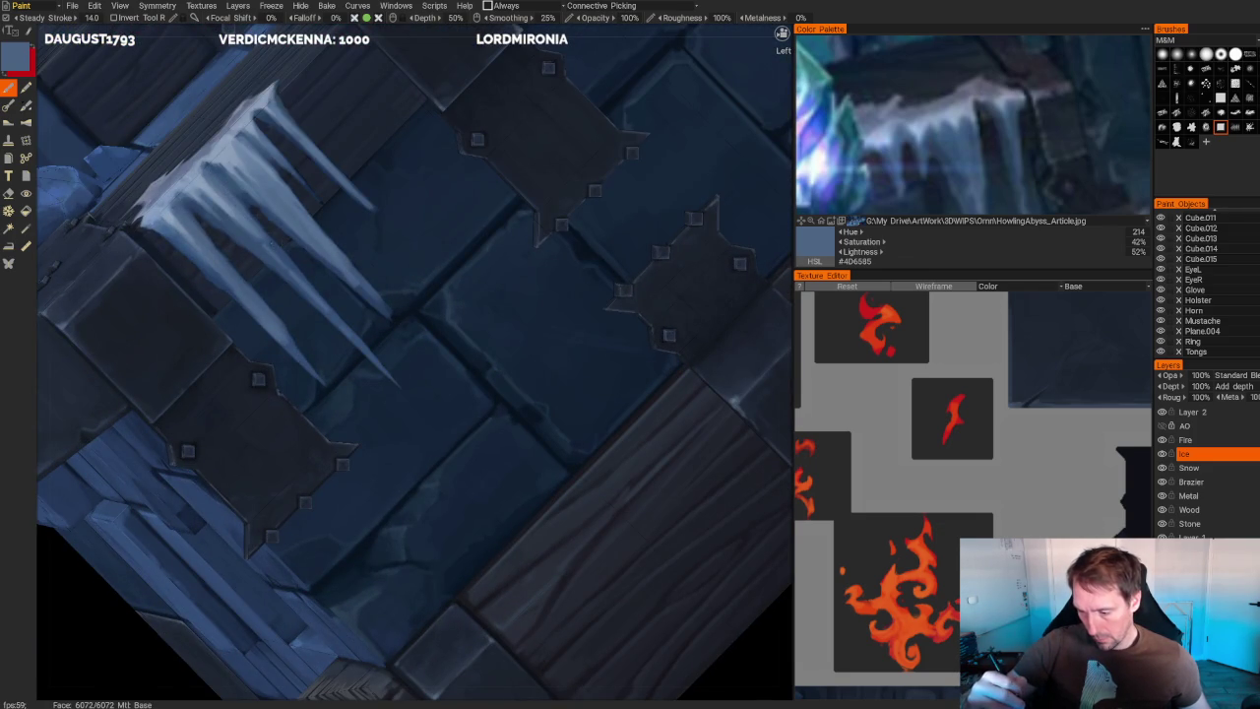
- Sample lighter, navy and mid grey-blue tones, then reframe on the ice-covered block
key(v)
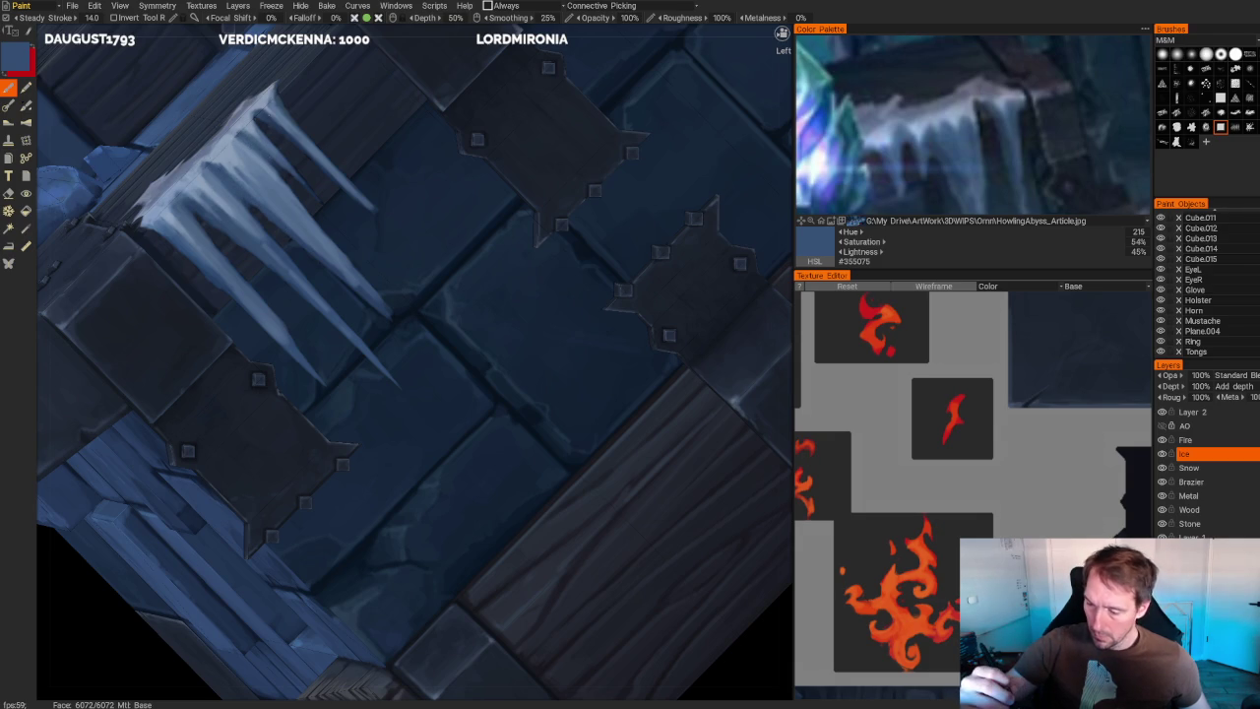
key(v)
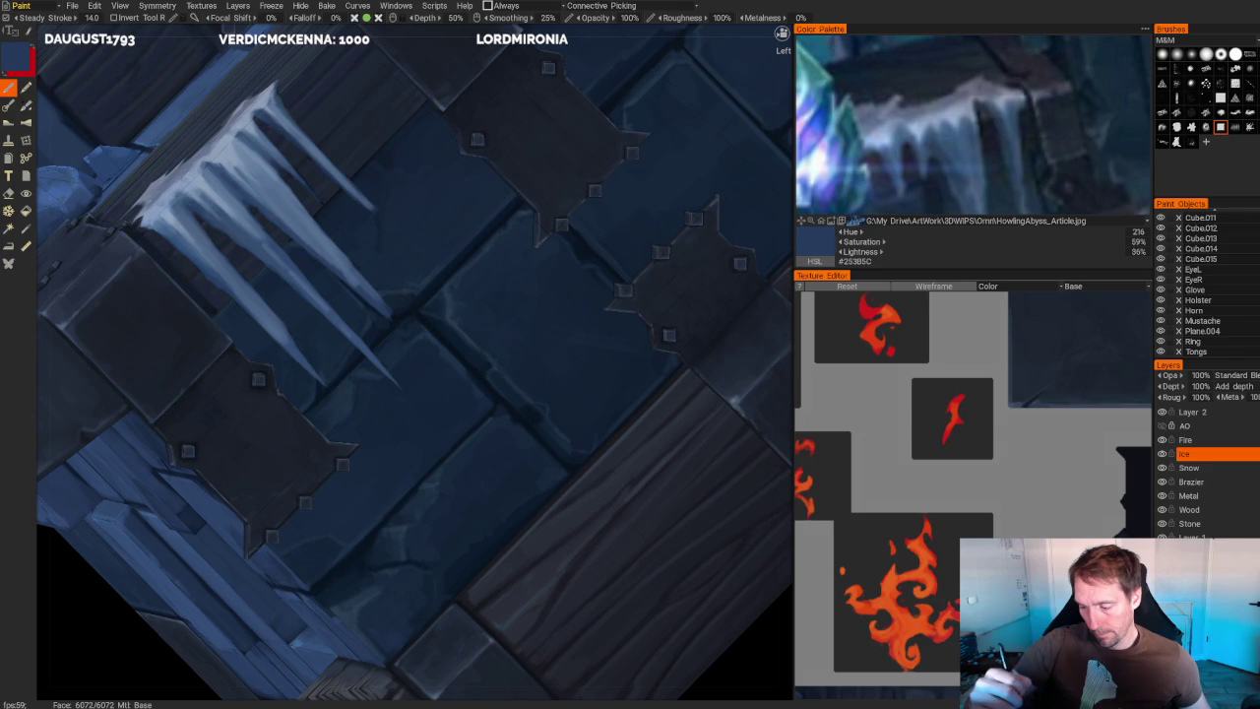
key(v)
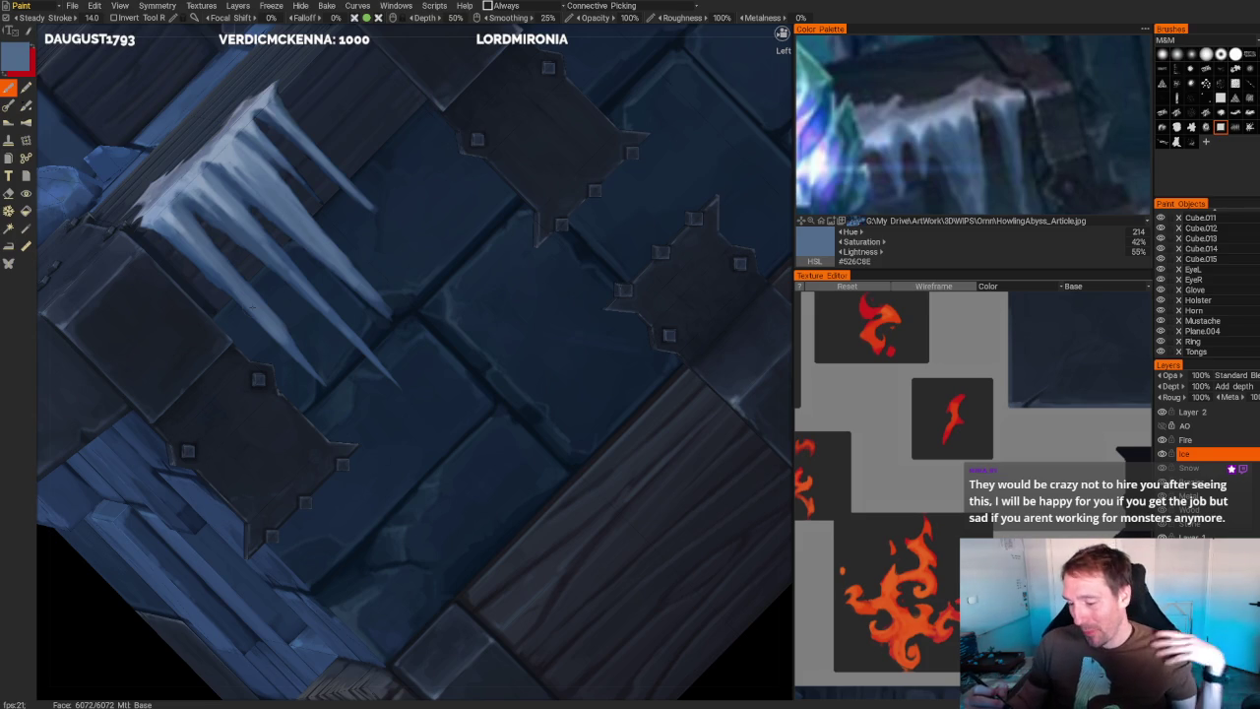
alt+right_drag(413, 355, 413, 246)
alt+drag(571, 162, 472, 197)
alt+right_drag(413, 246, 413, 443)
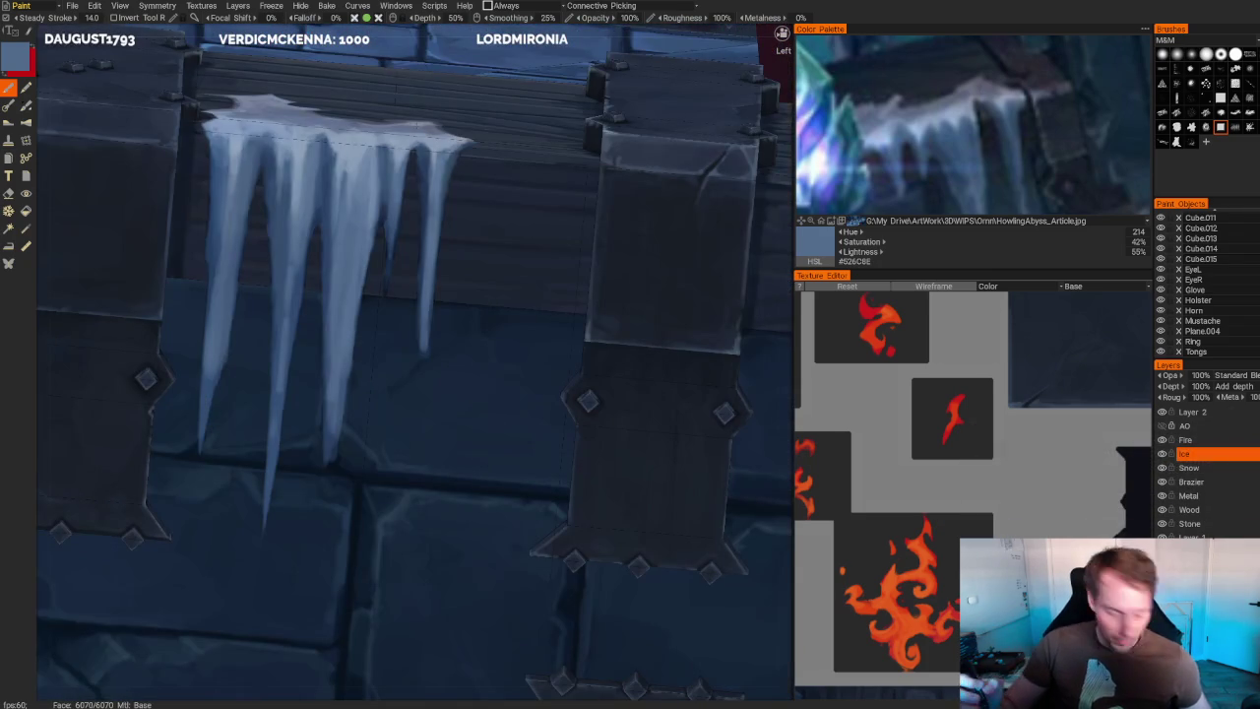
- Paint two lighter blue streaks down the icicles beneath the beam
key(v)
drag(411, 152, 387, 292)
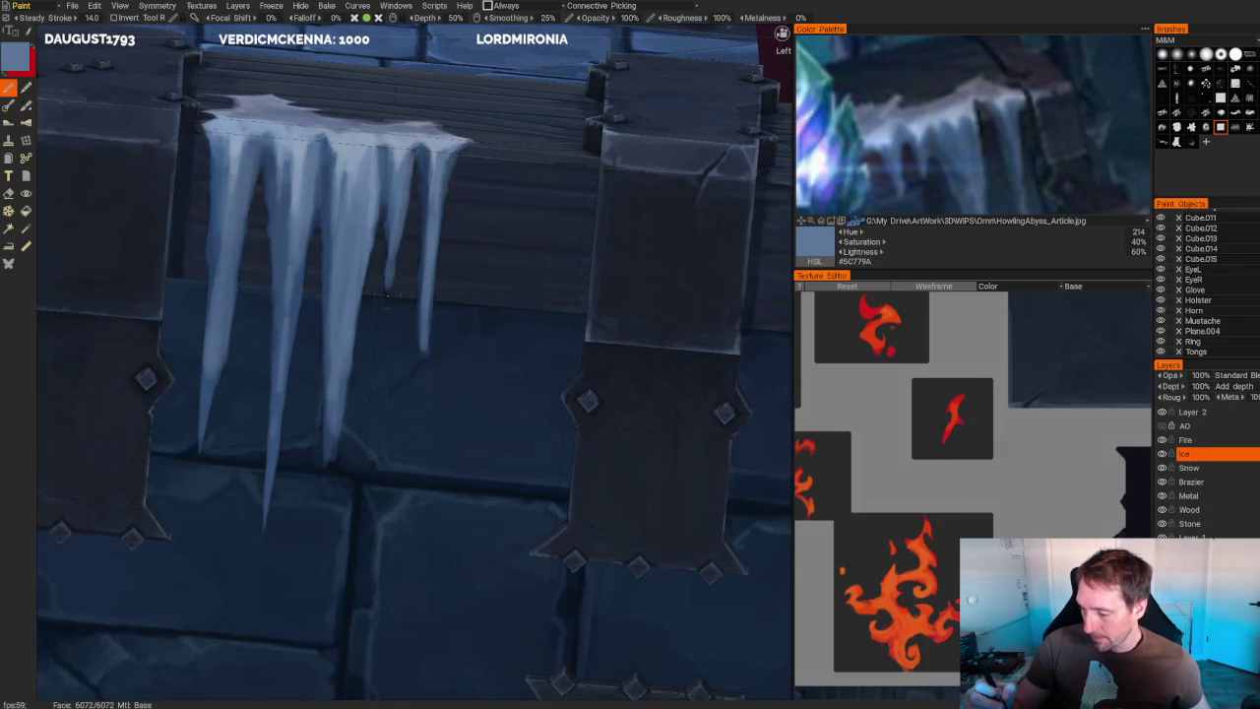
drag(387, 192, 384, 299)
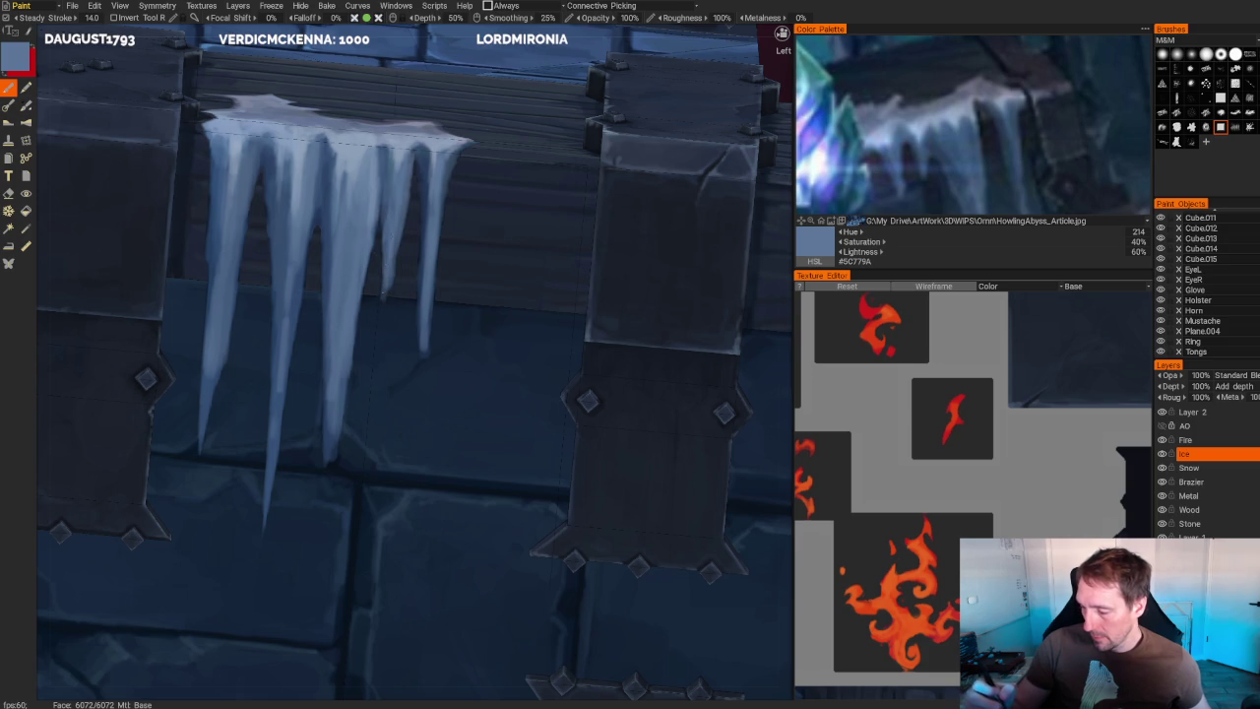
scroll(321, 93, down, 2)
scroll(321, 93, down, 10)
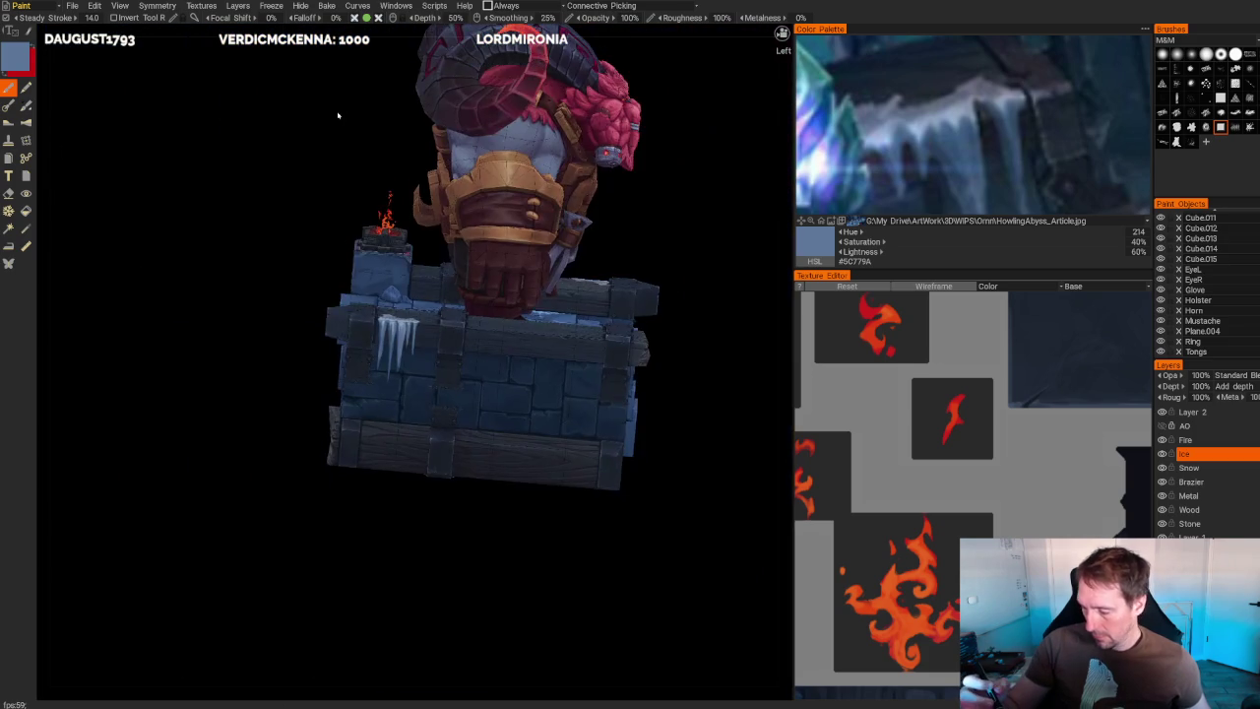
- Sample the light icicle blue and paint a thin bright streak down an icicle
scroll(324, 98, up, 2)
scroll(323, 98, up, 5)
scroll(323, 99, up, 5)
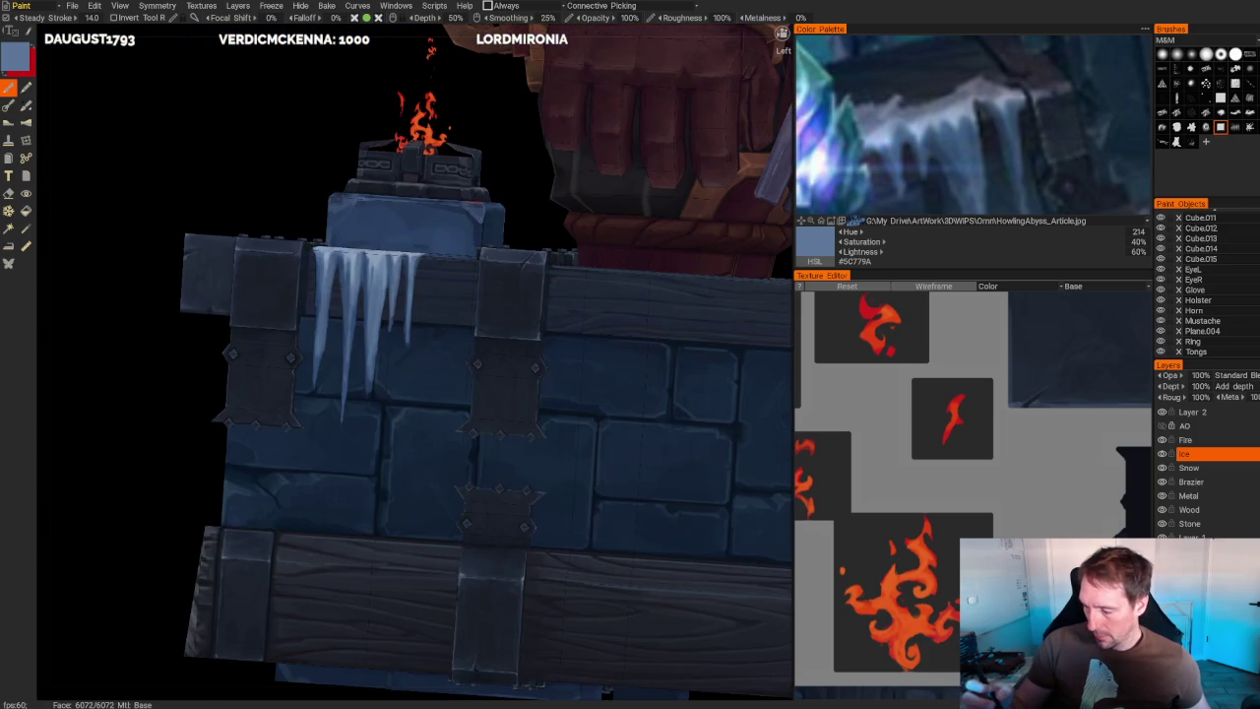
key(v)
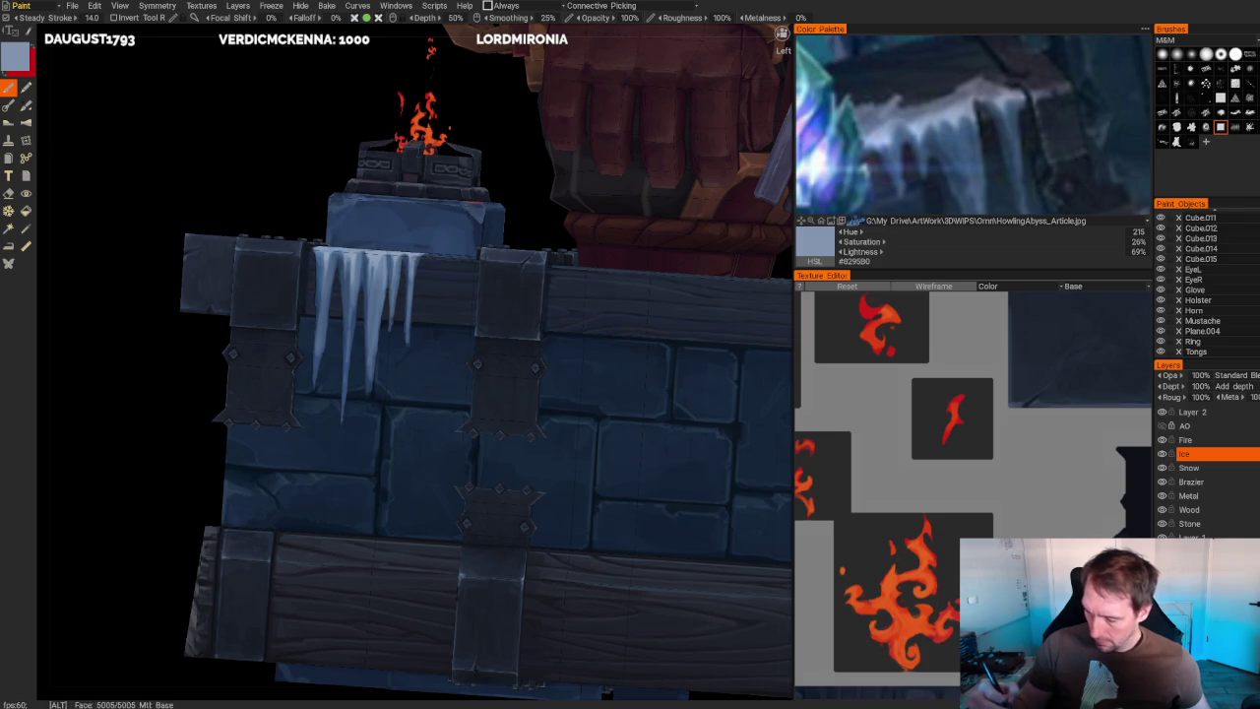
scroll(408, 334, down, 10)
drag(393, 522, 443, 529)
scroll(443, 529, up, 10)
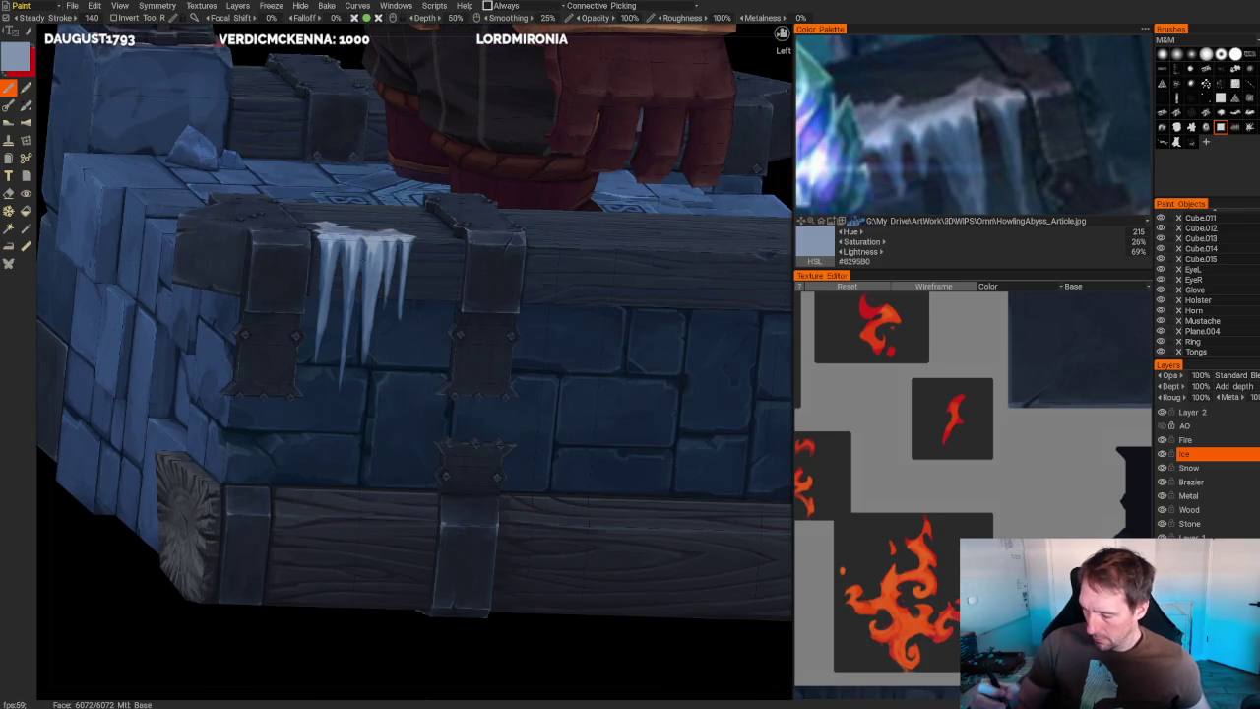
key(v)
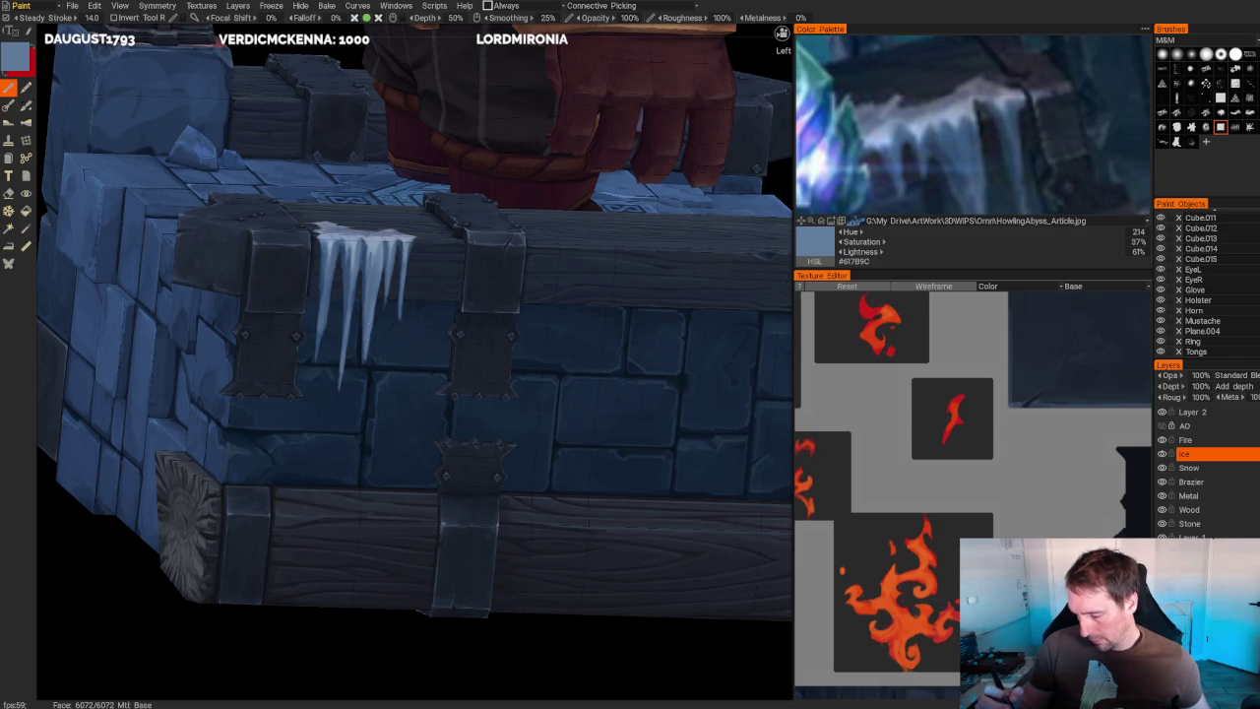
scroll(345, 212, up, 3)
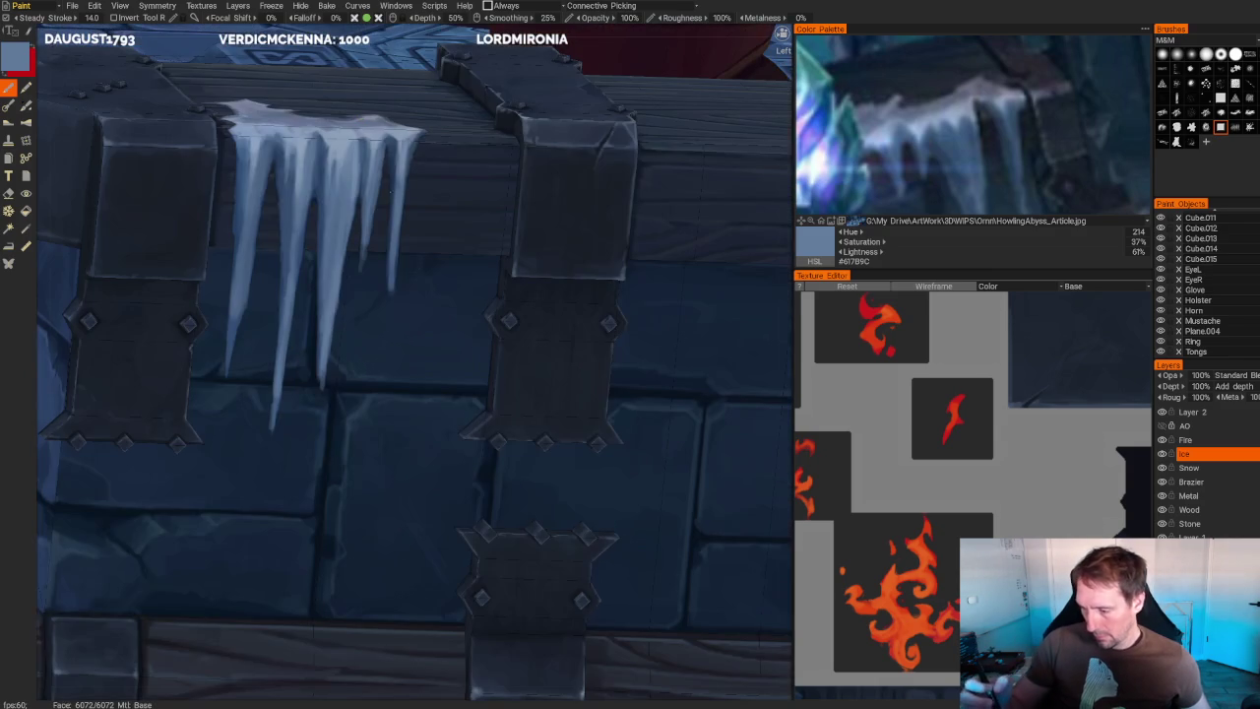
key(v)
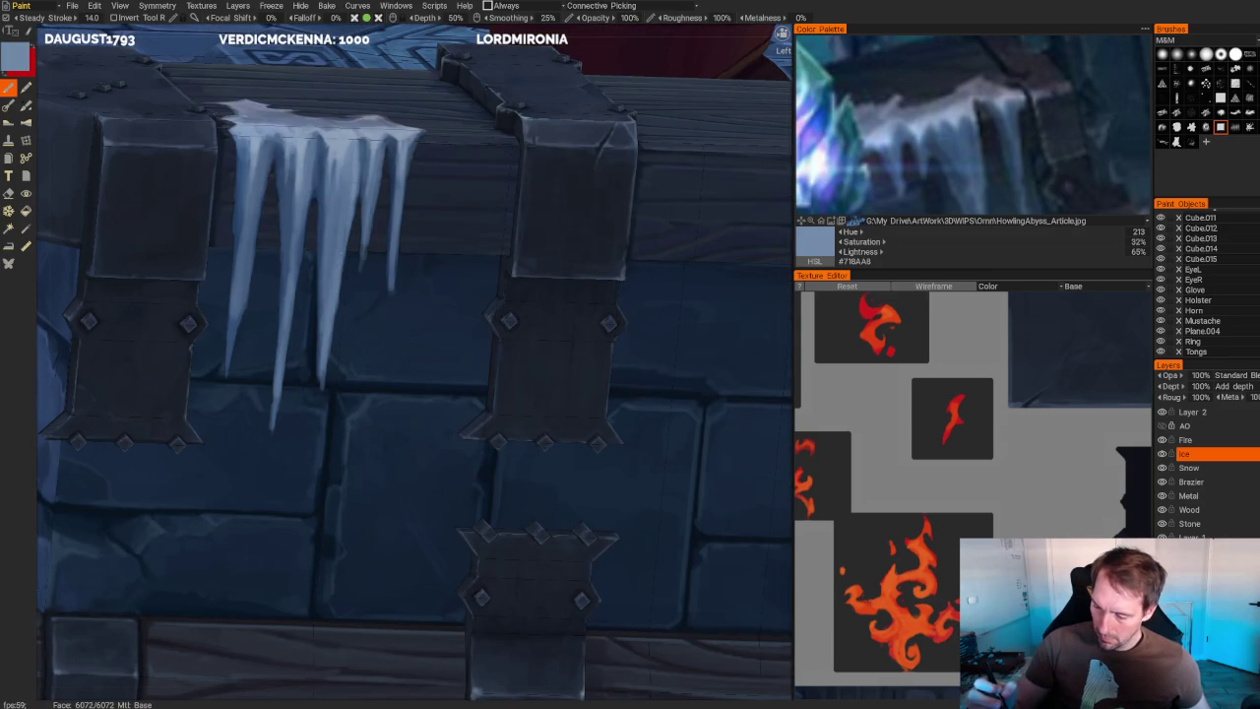
drag(331, 237, 331, 301)
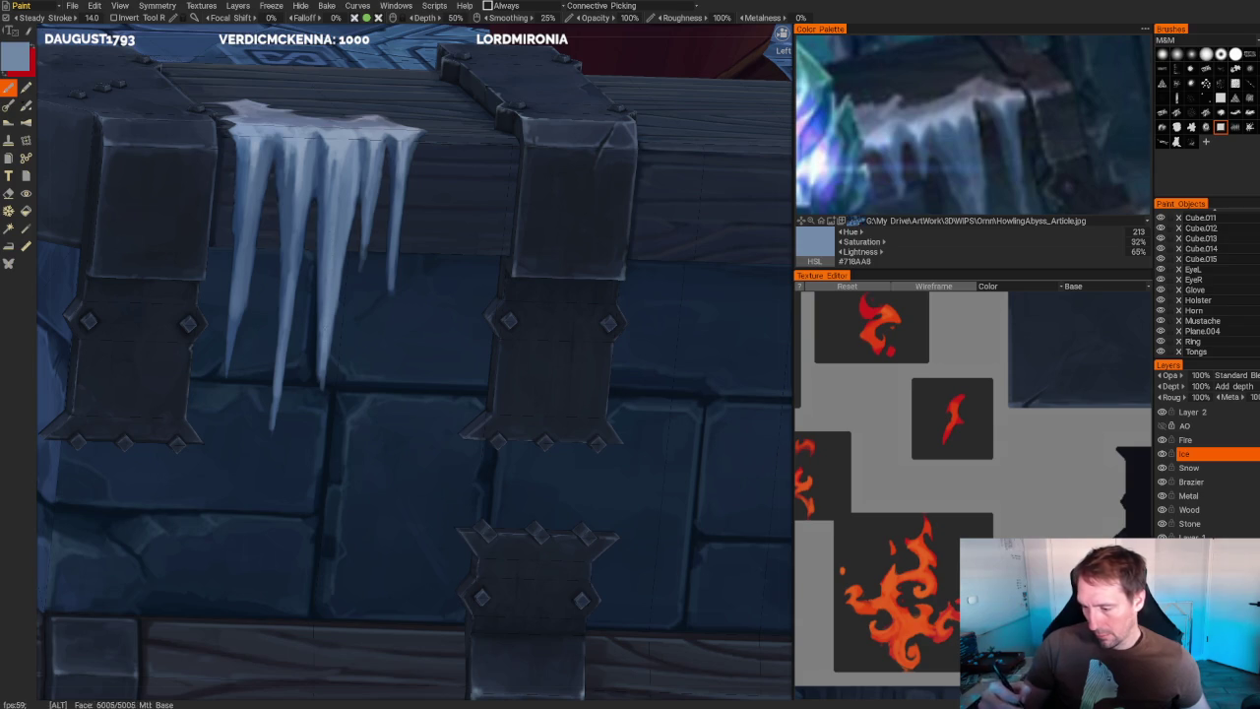
- Paint a dark wall-blue gap down the middle icicle
scroll(320, 343, down, 5)
scroll(333, 225, up, 5)
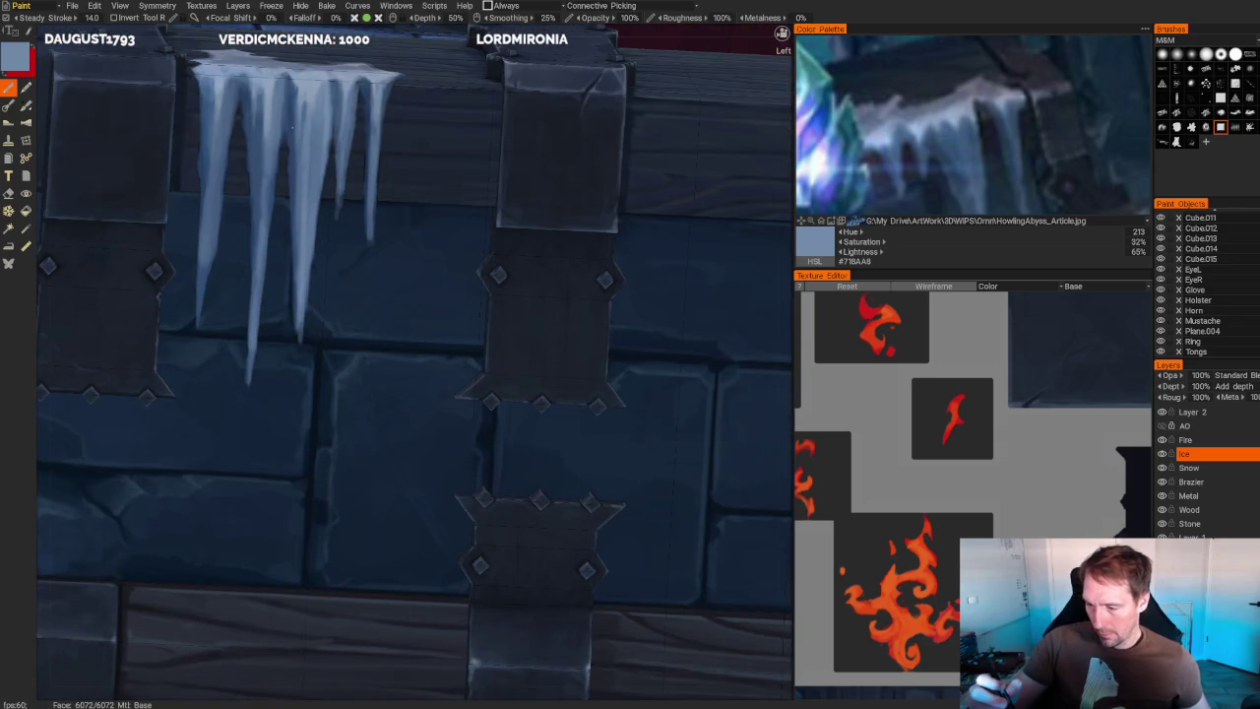
key(v)
drag(300, 206, 294, 321)
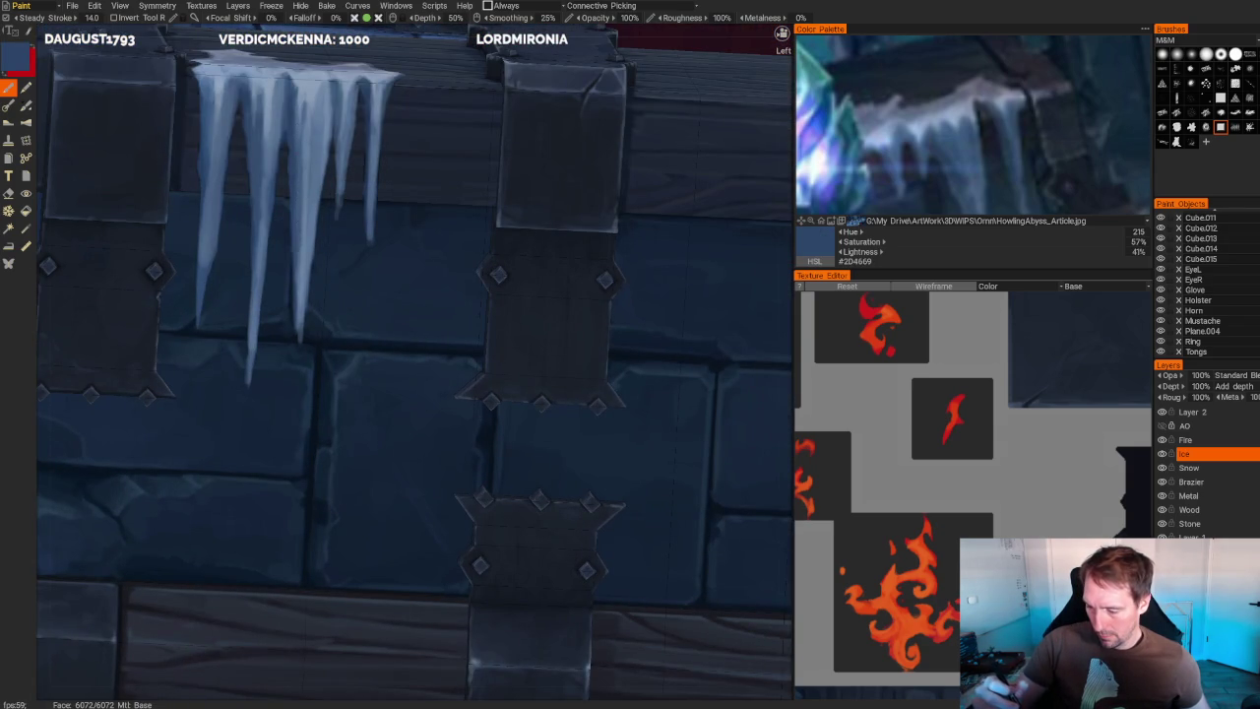
drag(299, 177, 299, 319)
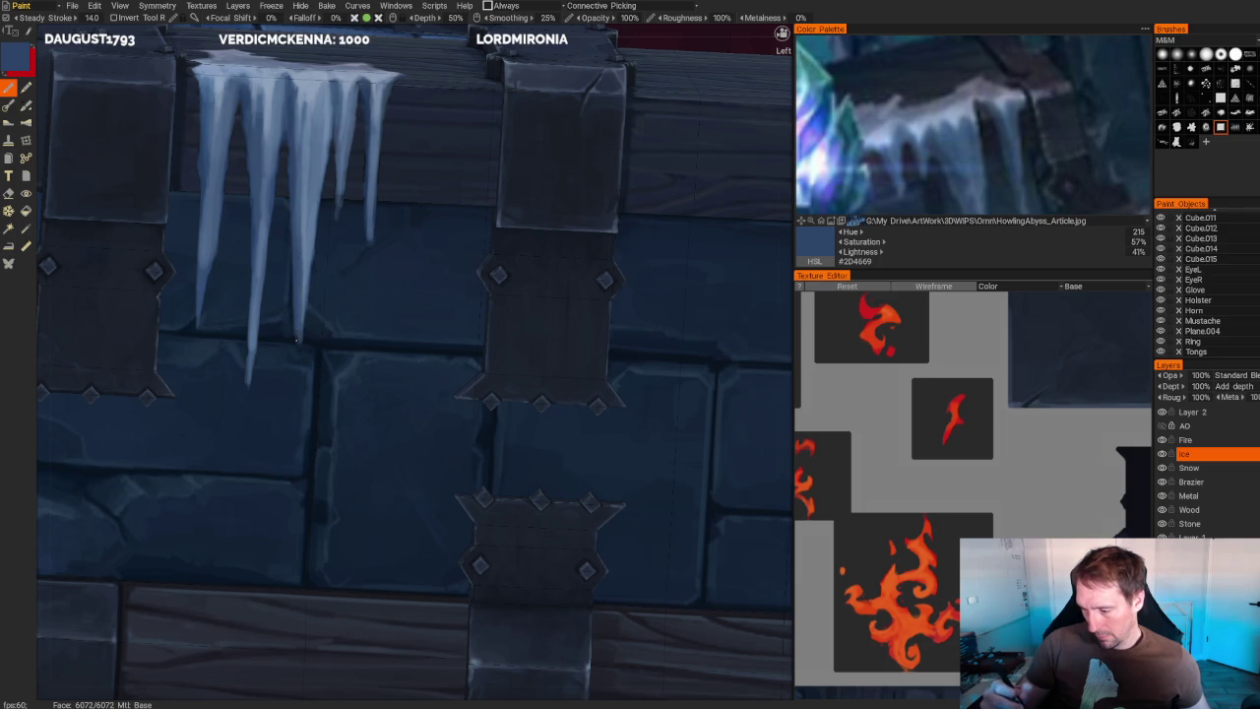
- Erase parts of the middle icicle and trim its edges on the Ice layer
key(e)
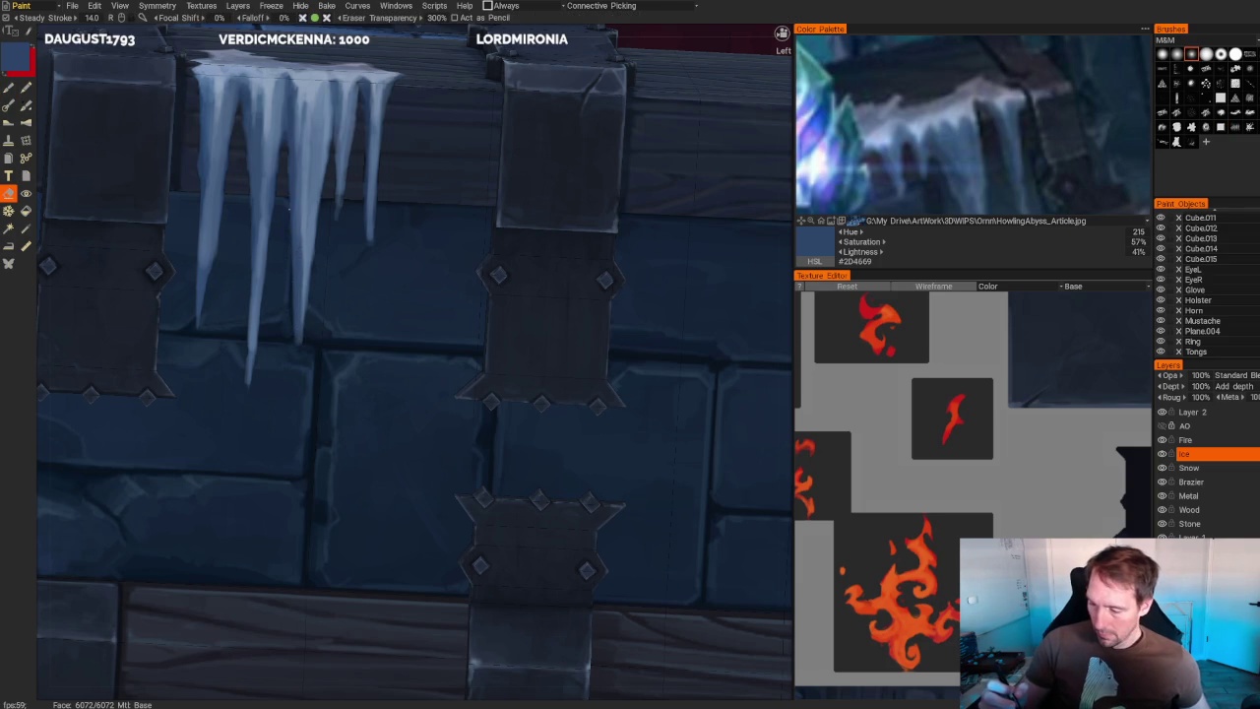
drag(294, 233, 303, 343)
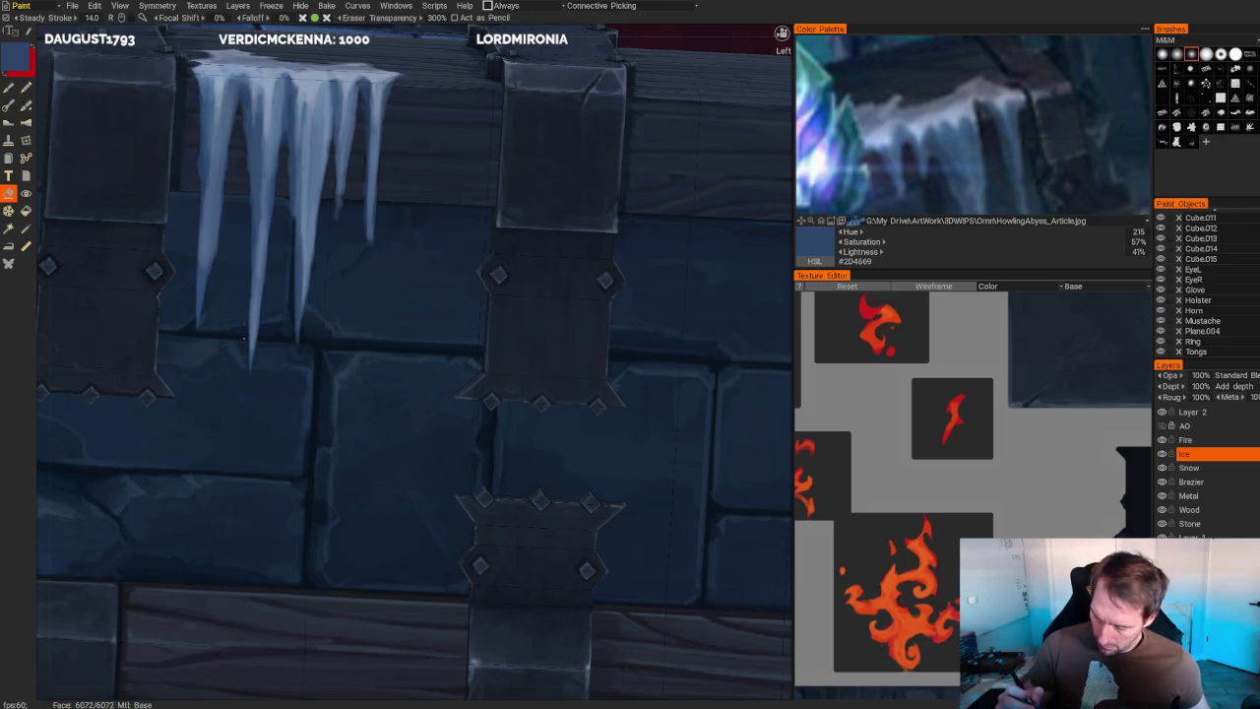
scroll(251, 359, down, 5)
scroll(411, 337, up, 1)
scroll(411, 336, up, 4)
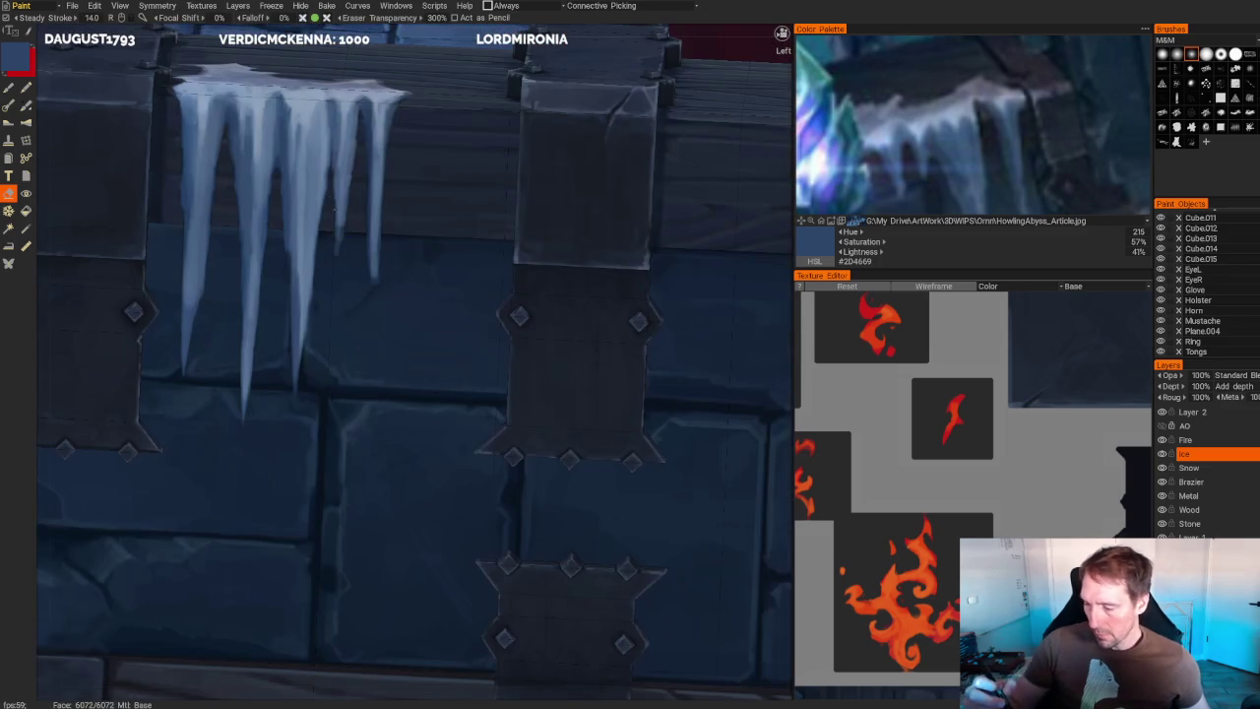
drag(338, 206, 338, 254)
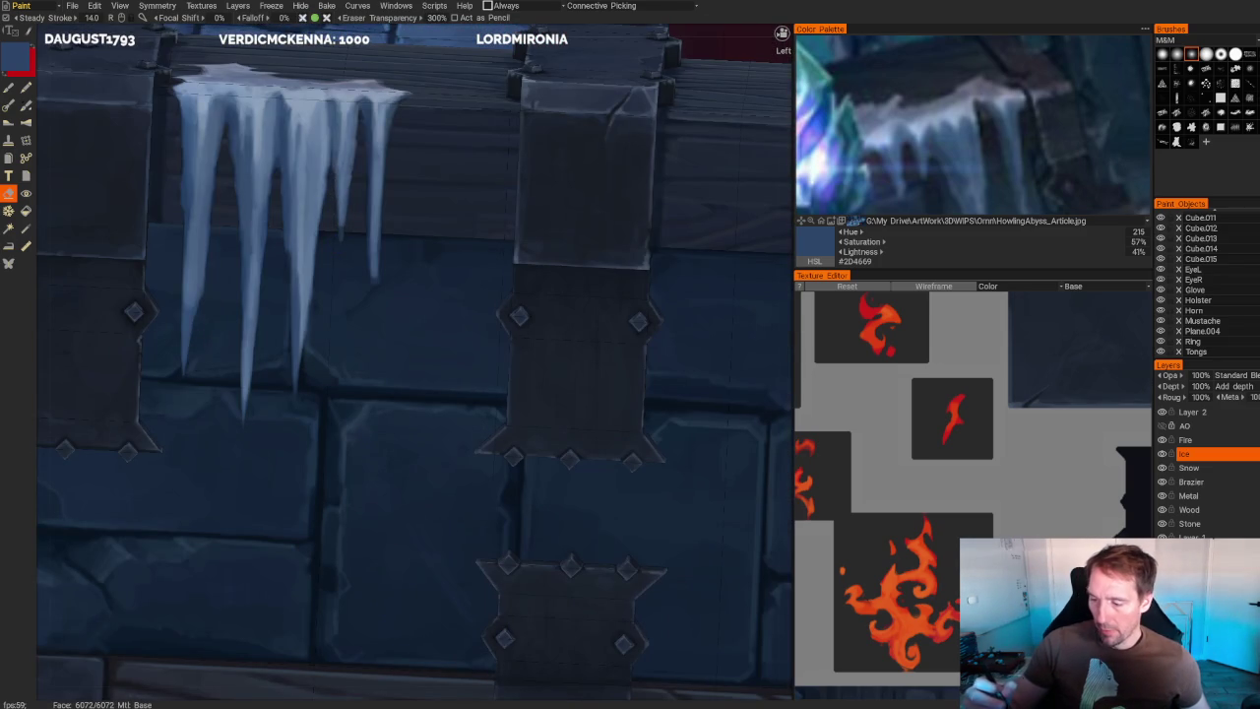
drag(352, 138, 352, 178)
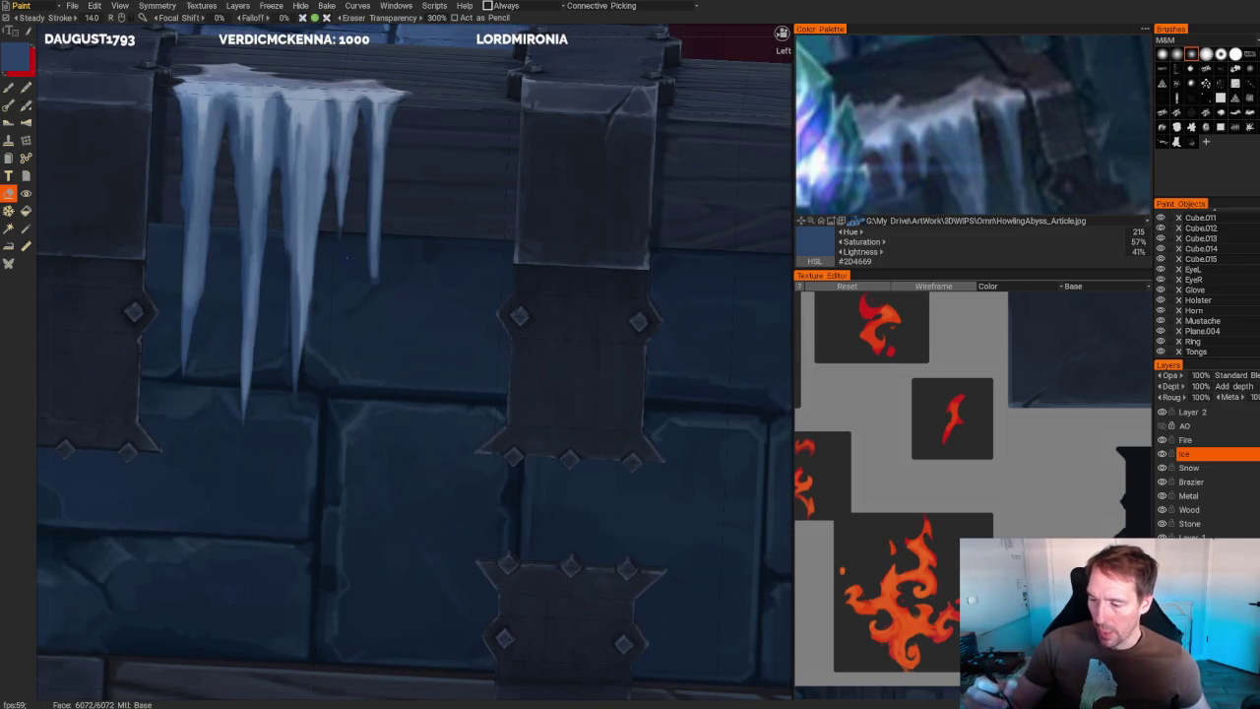
- Return to the brush and sample a deep navy wall blue (#2A4265)
key(b)
scroll(413, 364, up, 3)
key(v)
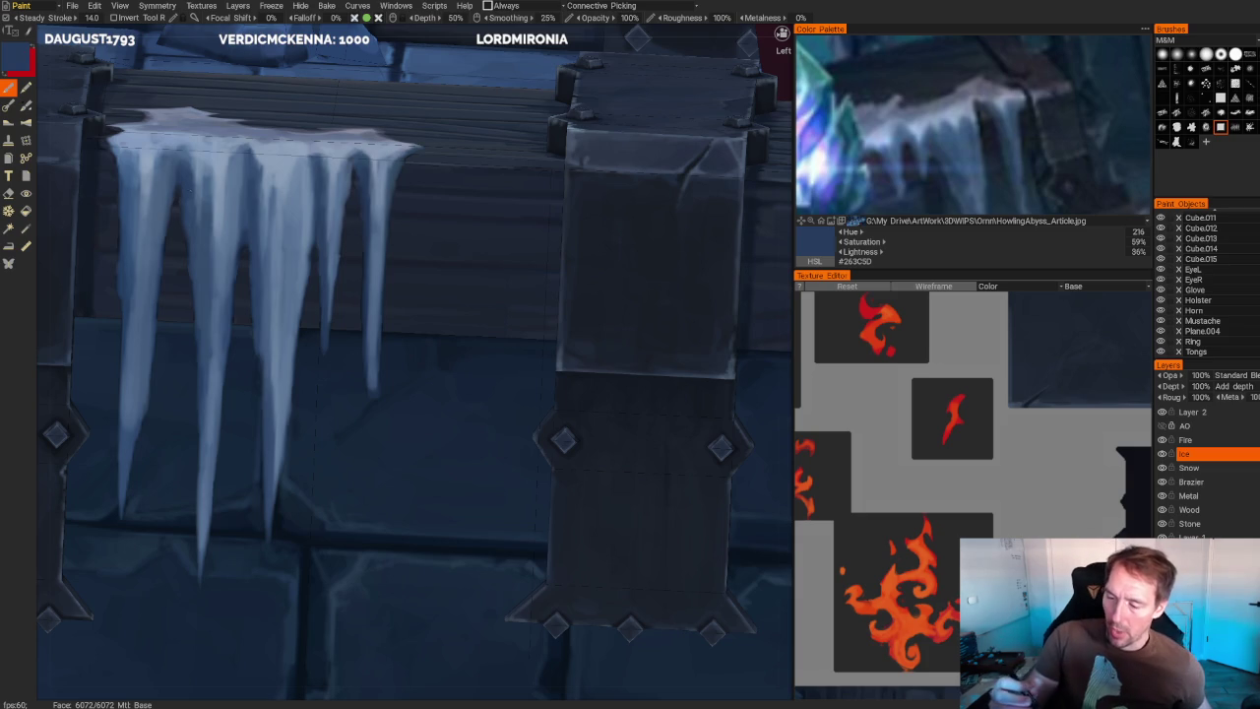
key(v)
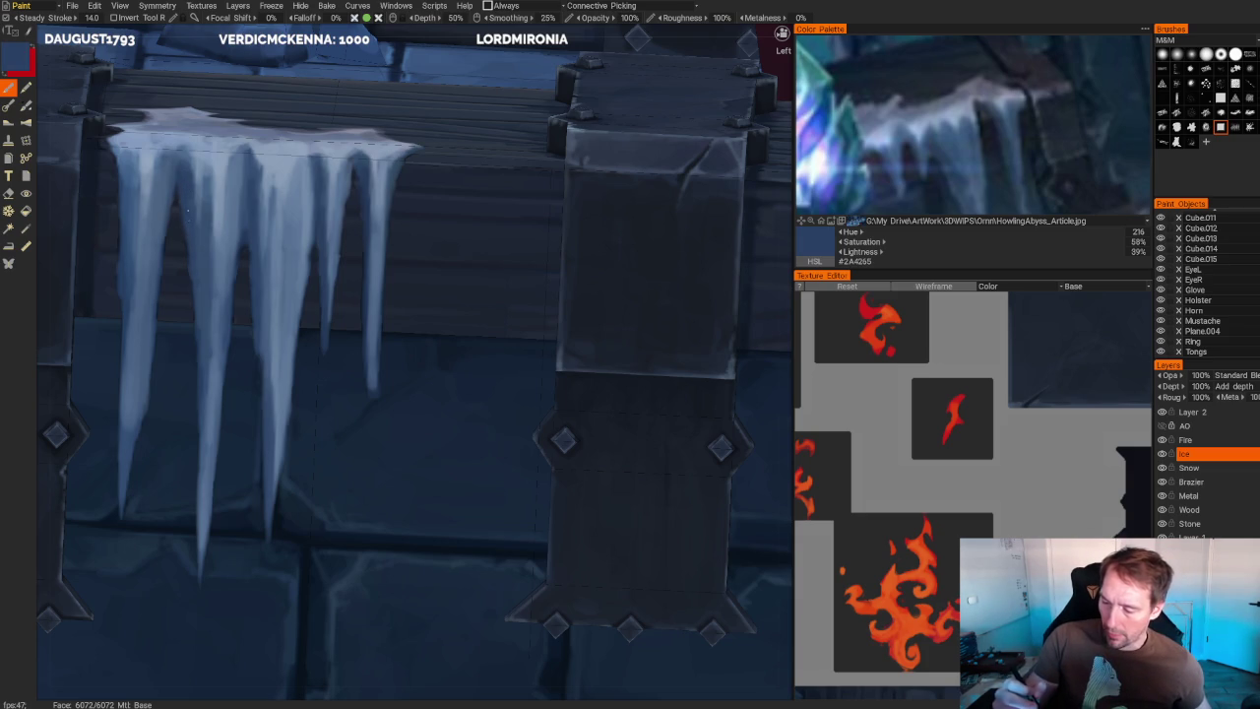
scroll(288, 245, down, 1)
scroll(287, 245, down, 5)
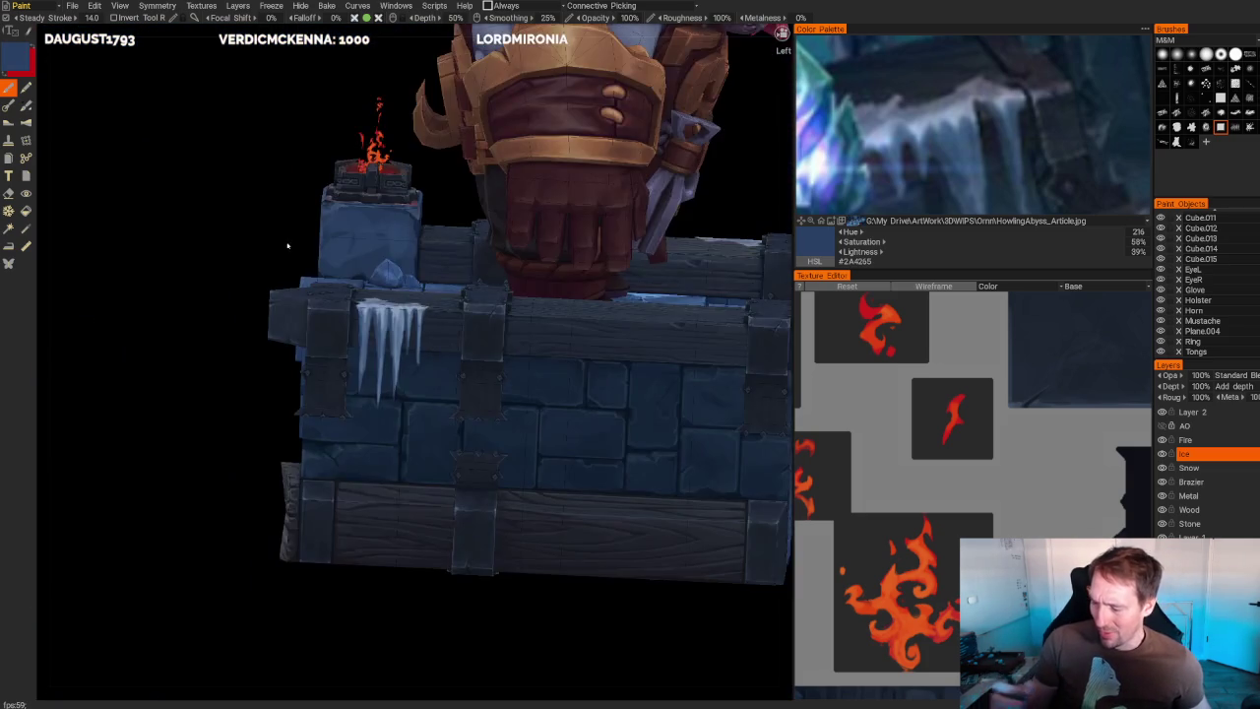
- Orbit to a frontal view and sample the light icy blue (#6493CD) from the icicles
drag(287, 246, 174, 456)
scroll(174, 456, up, 5)
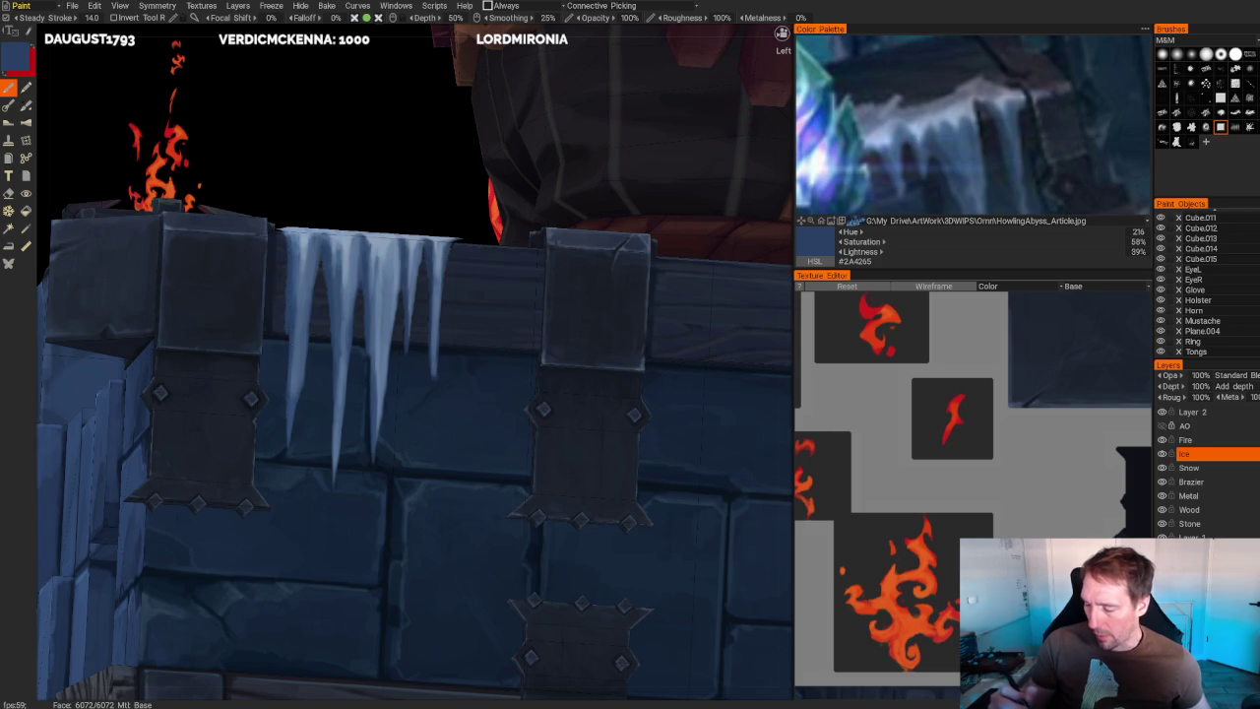
scroll(316, 254, down, 6)
drag(316, 325, 316, 254)
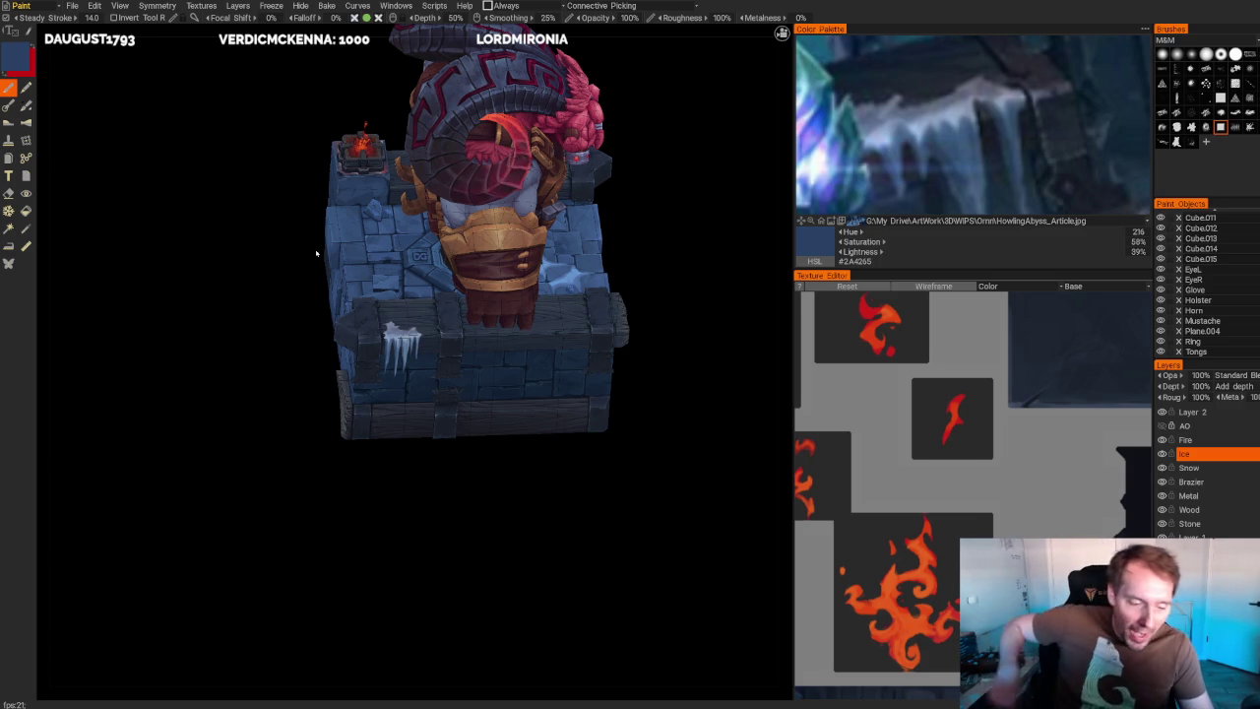
drag(697, 274, 676, 269)
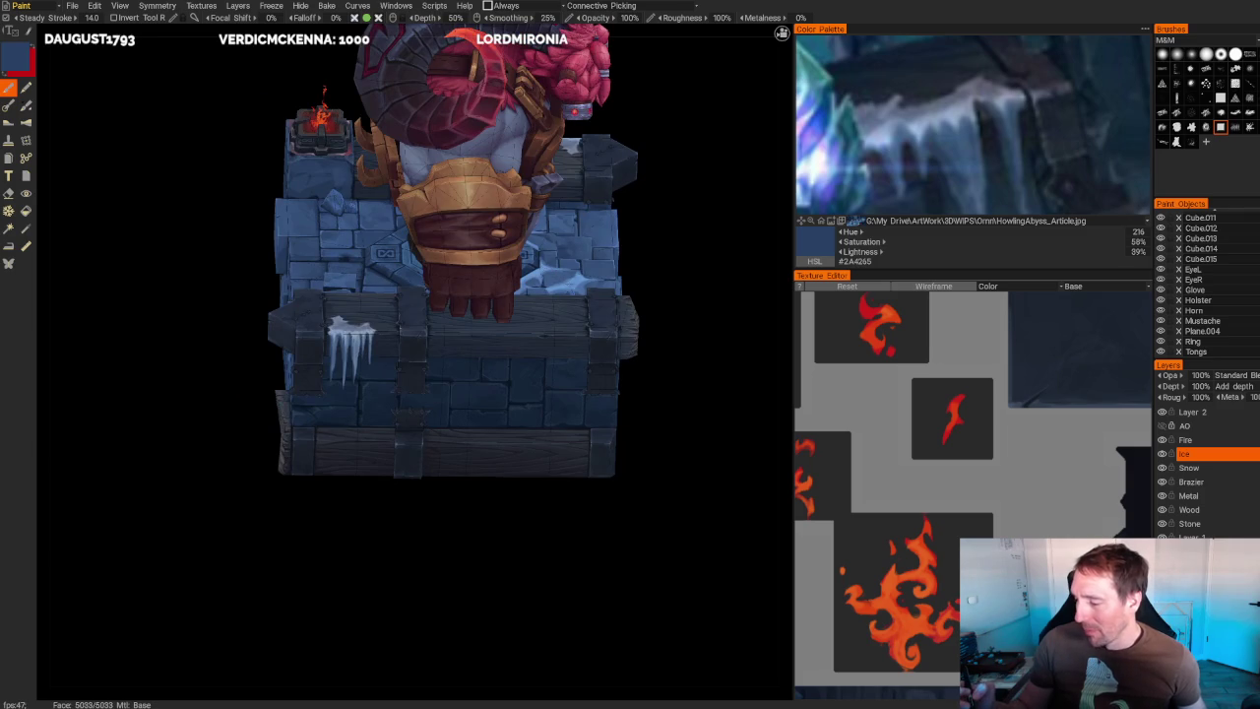
key(v)
scroll(208, 453, up, 5)
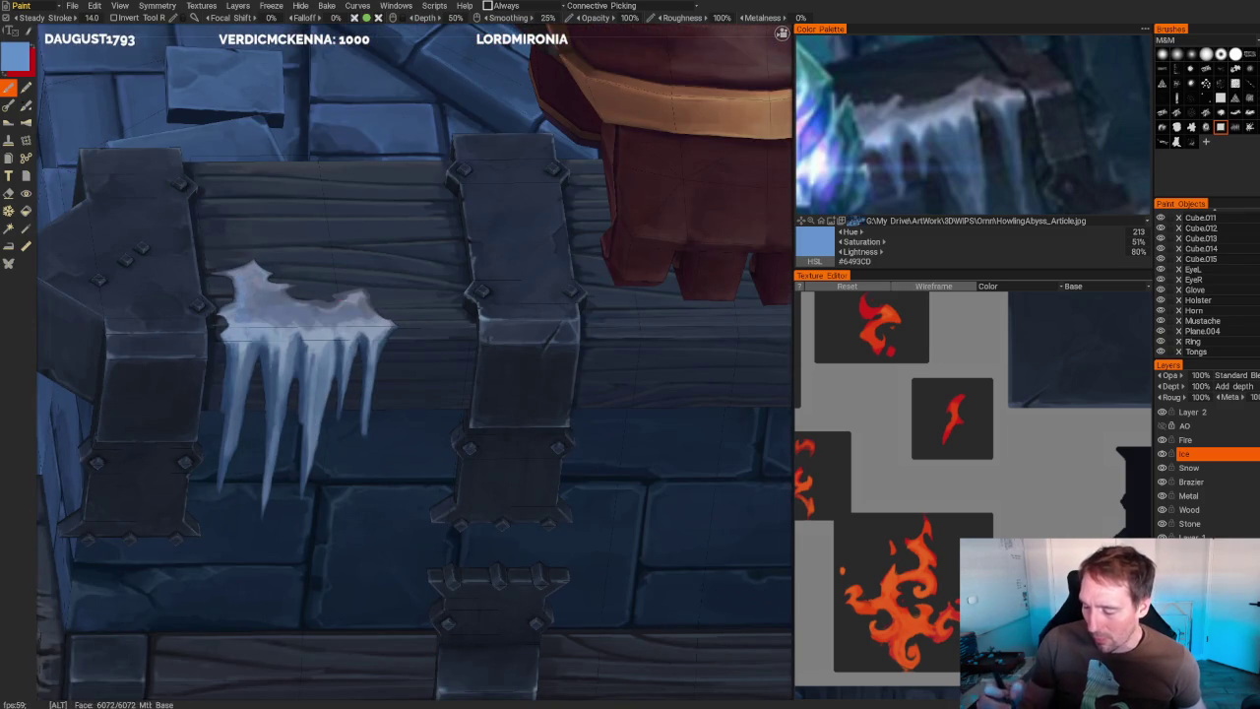
- Orbit around the icicles and sample greyer and darker blue-grey ice tones
scroll(414, 364, down, 3)
drag(134, 430, 295, 394)
scroll(413, 364, up, 3)
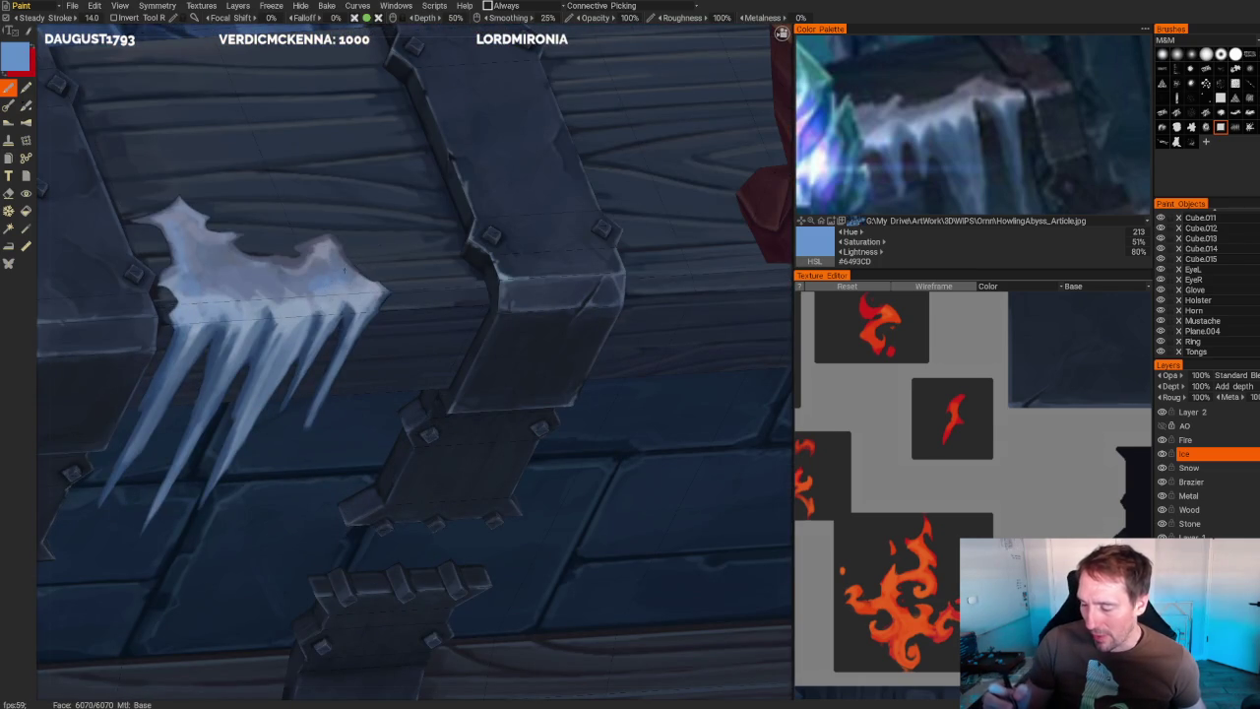
key(v)
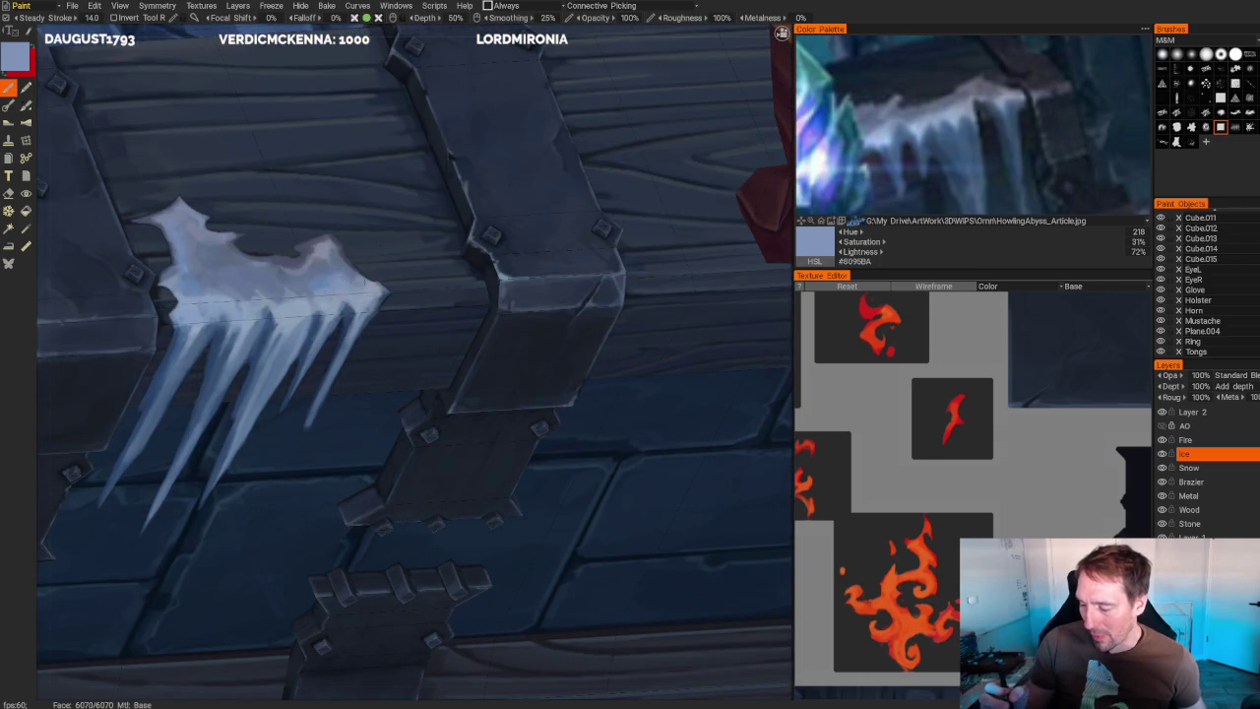
key(v)
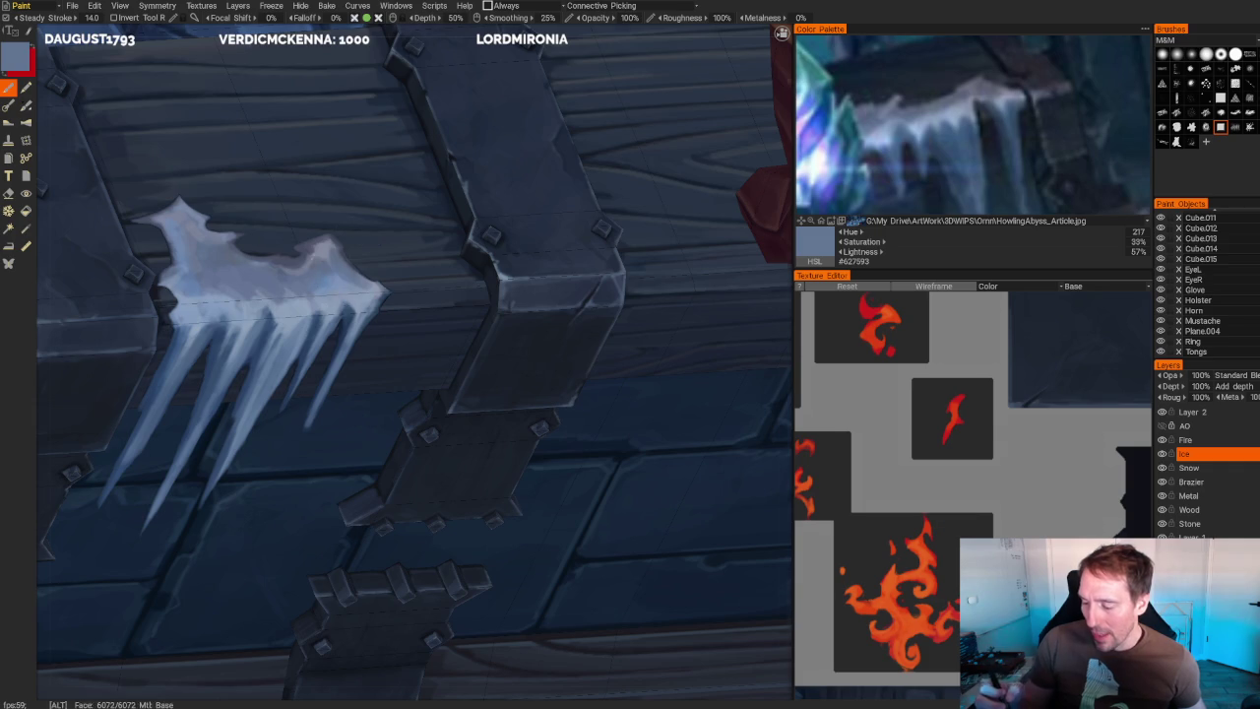
- Zoom in on the corner beam's ice patch and sample a lighter steel blue (#738FB6)
scroll(505, 424, down, 5)
drag(270, 132, 394, 295)
scroll(505, 424, up, 5)
scroll(505, 424, up, 3)
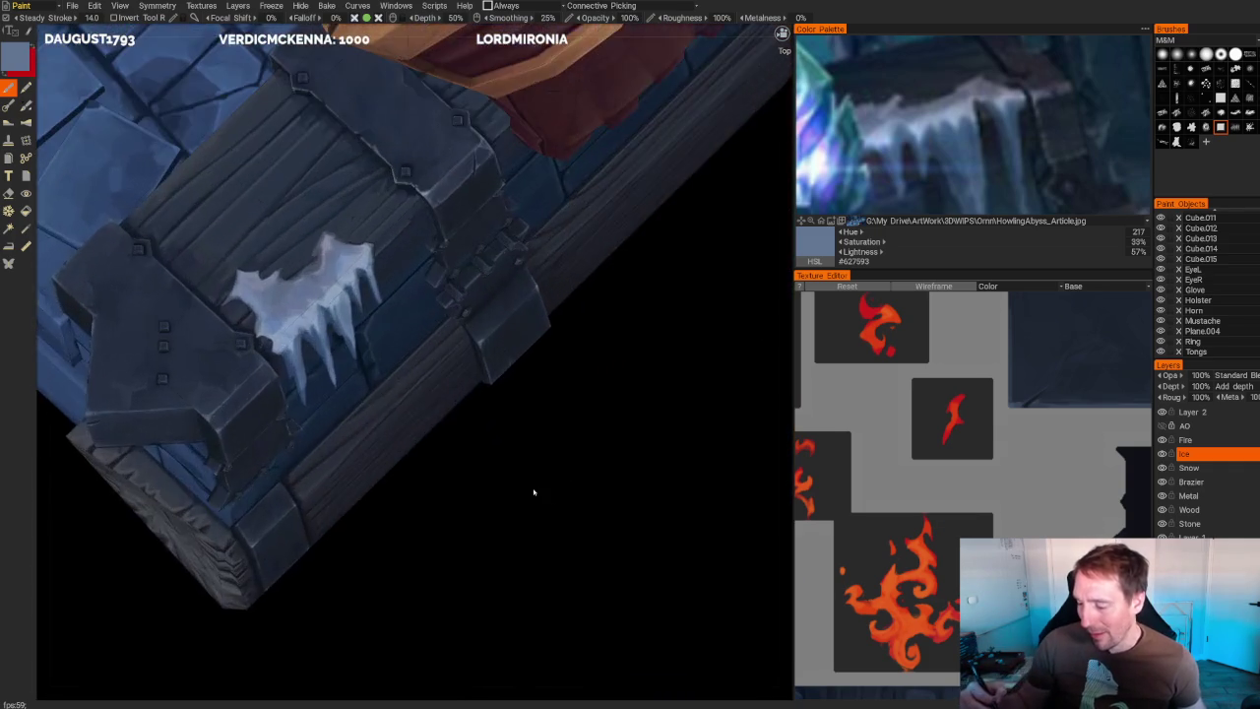
scroll(526, 503, up, 3)
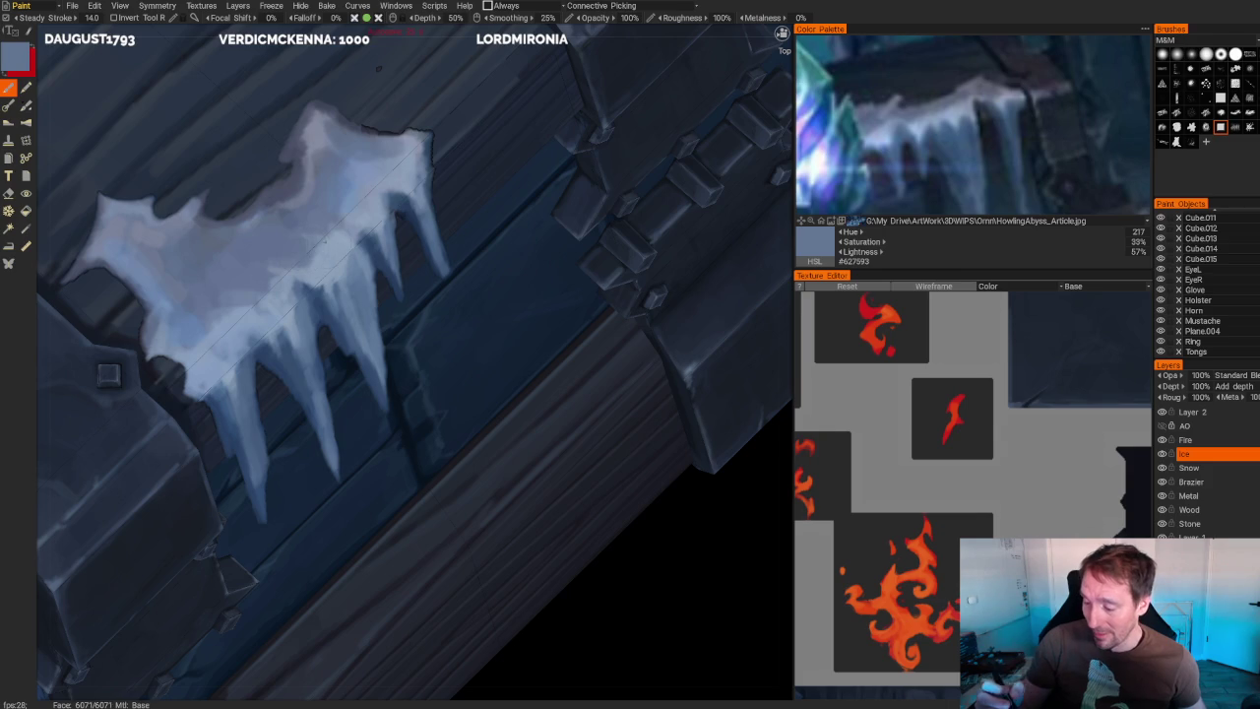
key(v)
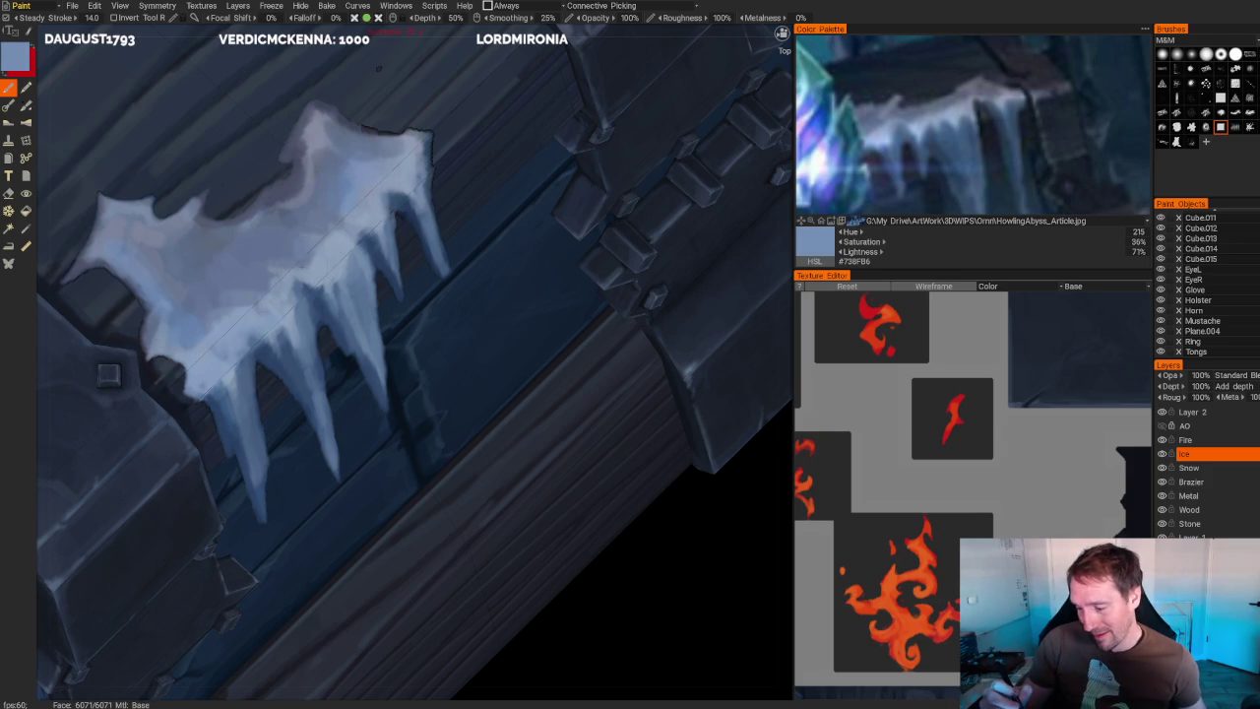
scroll(413, 296, down, 5)
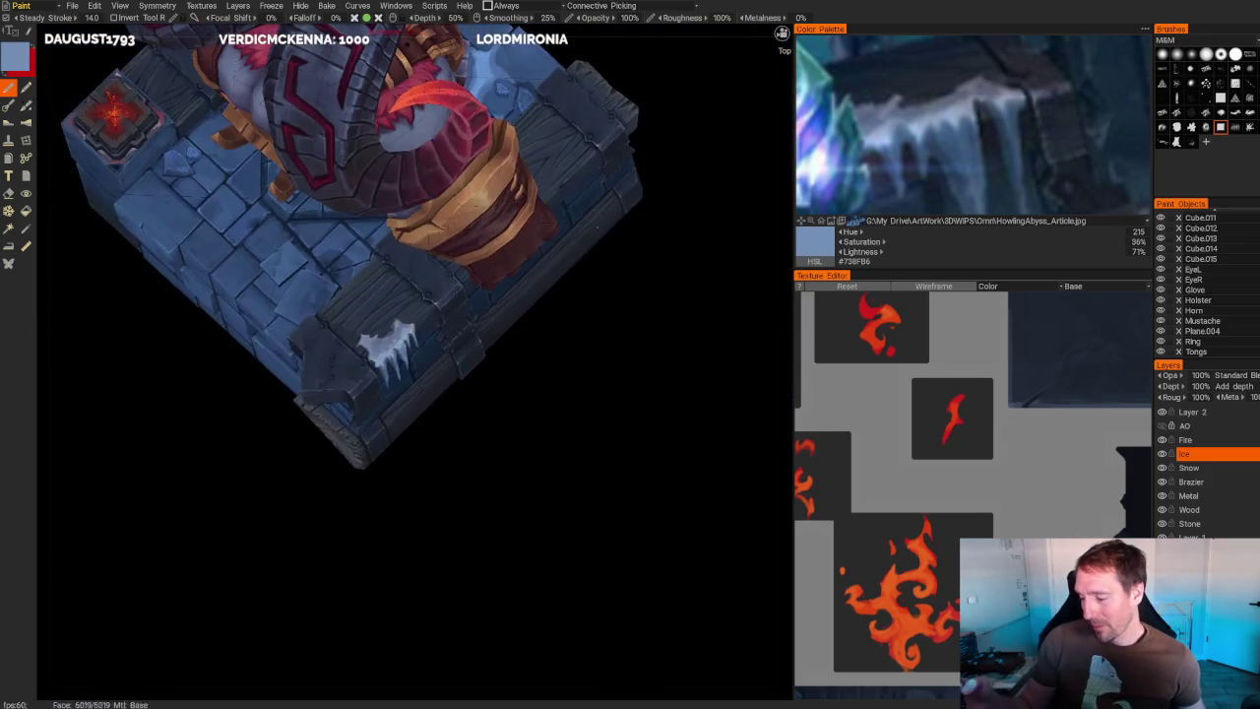
- Sample a pale grey-blue (#8A9AB1) and dab small highlights on the side ice spikes
mouse_move(598, 273)
mouse_down()
mouse_move(604, 293)
mouse_move(295, 253)
mouse_up()
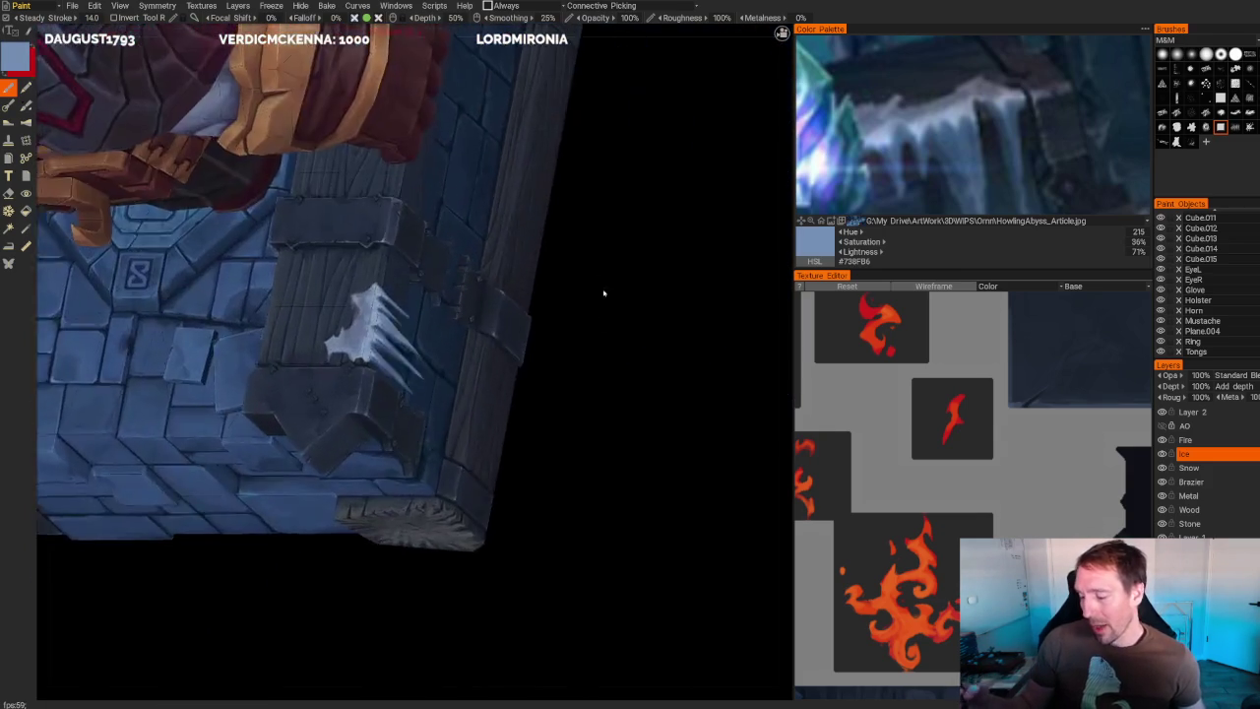
scroll(295, 253, up, 5)
key(v)
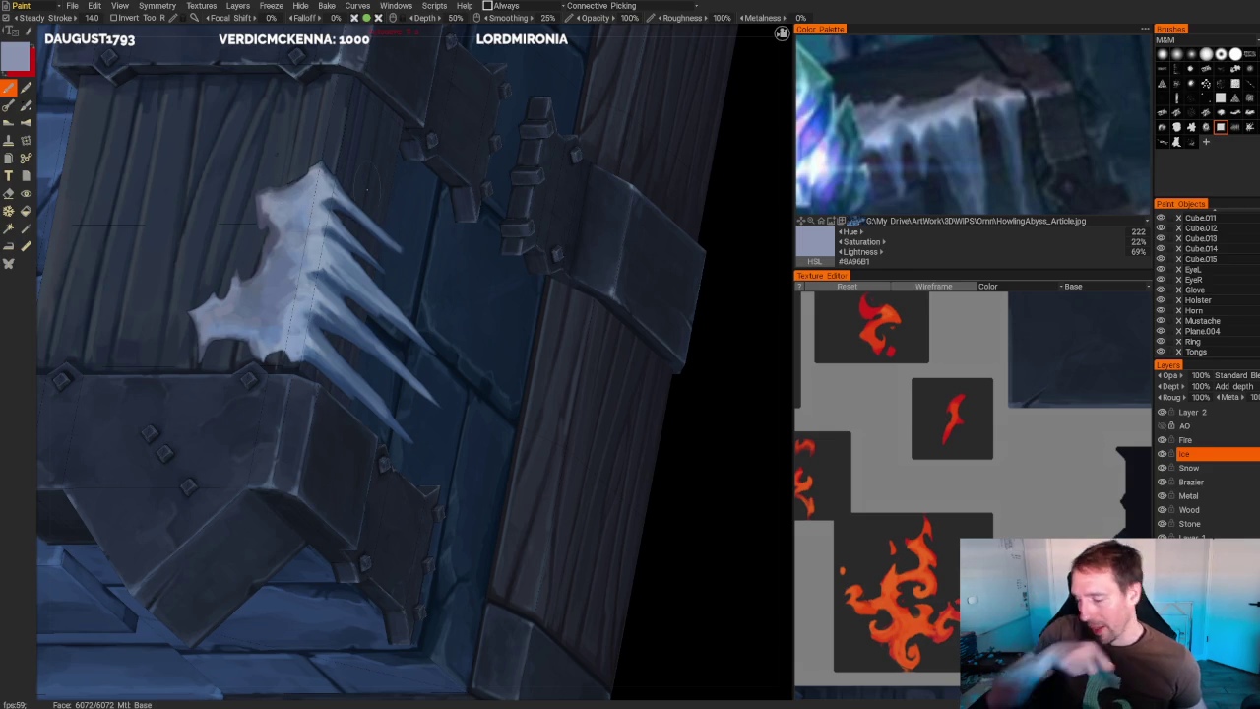
middle_drag(367, 187, 729, 286)
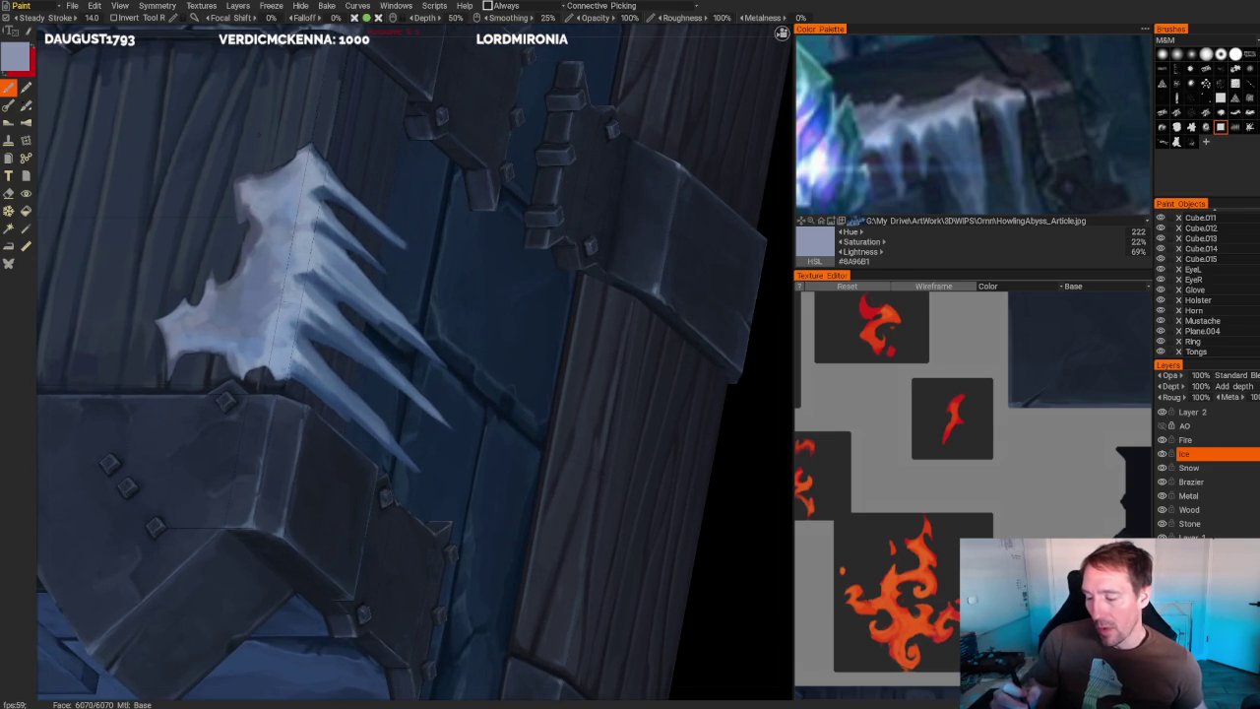
drag(244, 313, 243, 331)
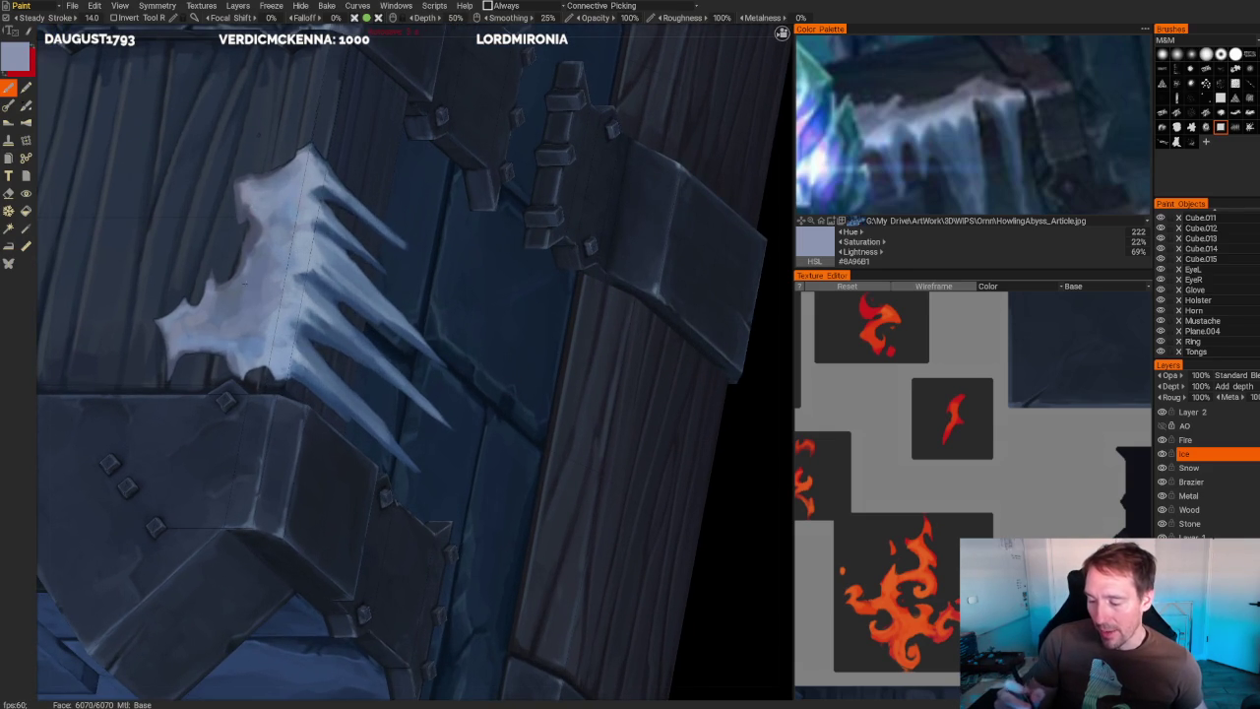
drag(237, 274, 220, 297)
click(216, 314)
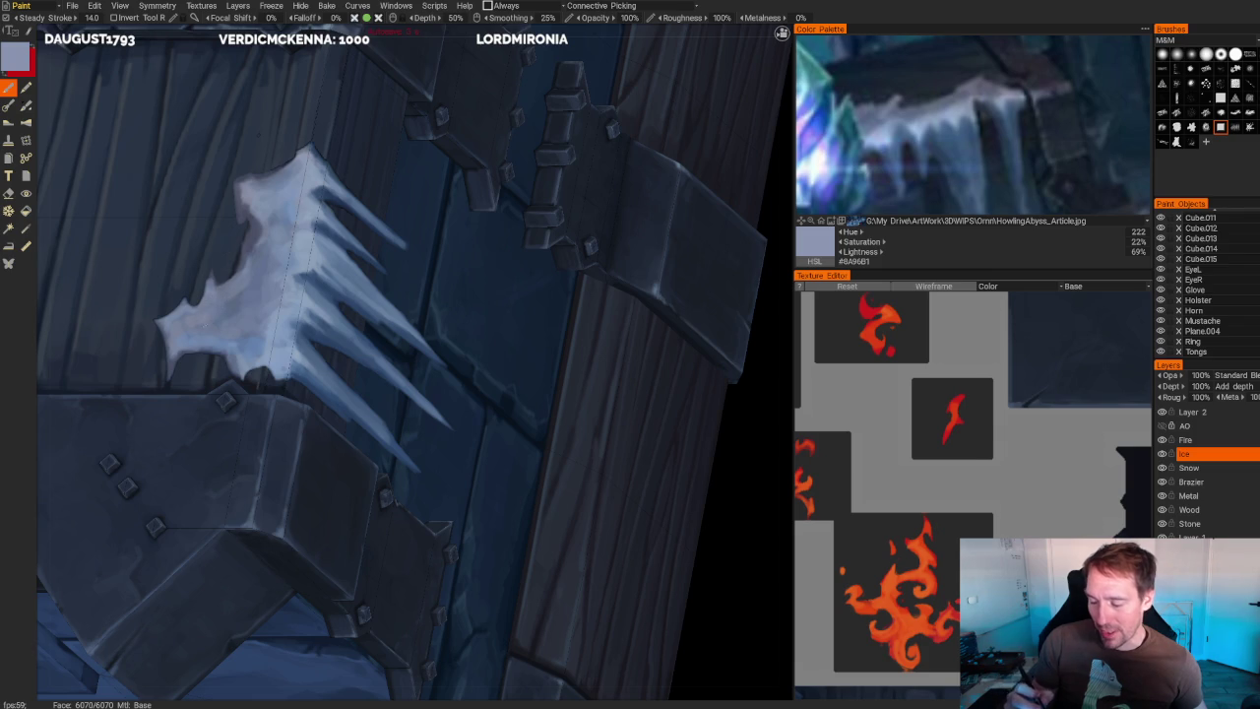
scroll(597, 269, down, 4)
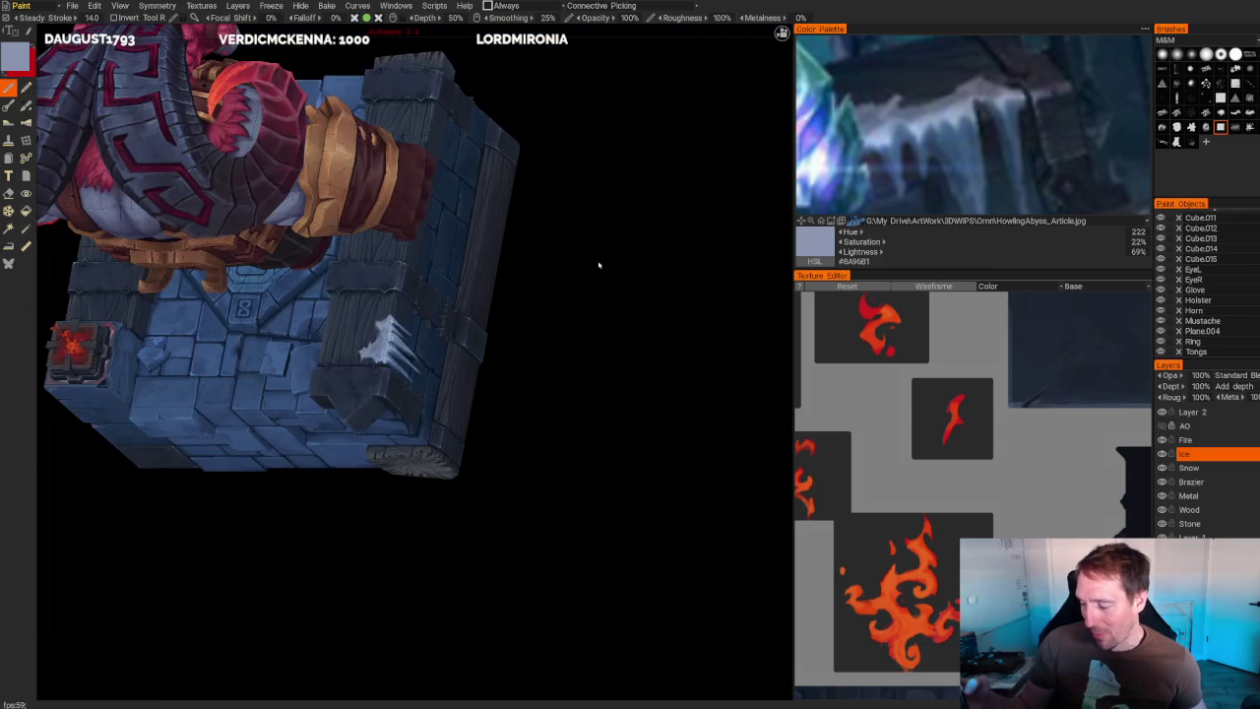
- Orbit to the plank beside the character's boot and sample light blue from the ice
middle_drag(597, 269, 630, 295)
scroll(619, 478, up, 4)
mouse_move(619, 478)
middle_down()
mouse_move(592, 438)
mouse_move(551, 413)
middle_up()
scroll(552, 413, up, 3)
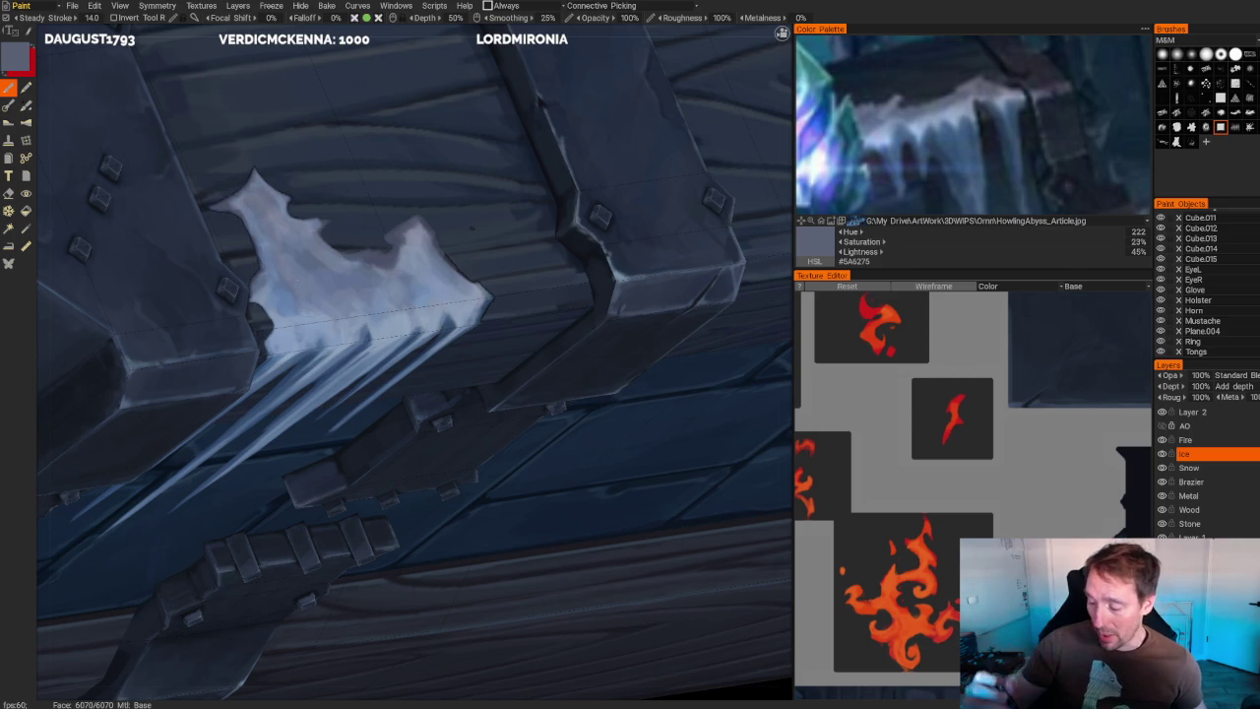
key(v)
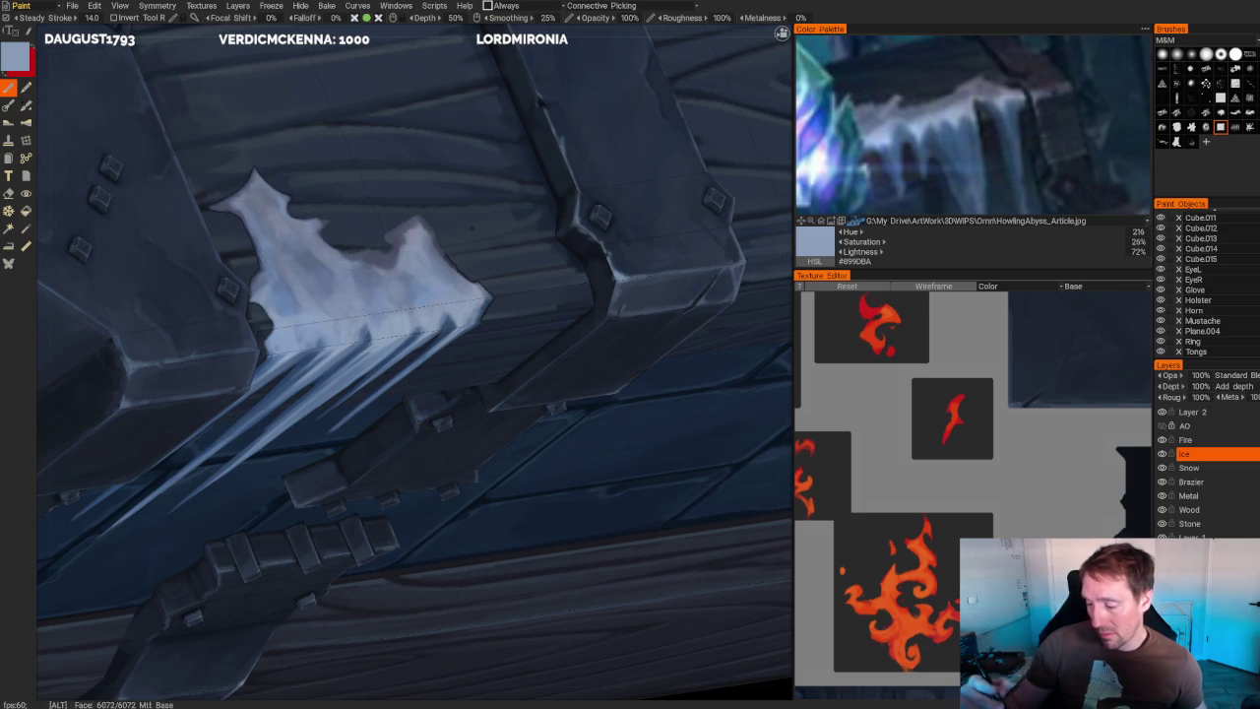
scroll(470, 228, down, 10)
- Switch to a darker grey-blue (#7D8EAC) and review the icicle cluster from near and far
drag(380, 62, 191, 99)
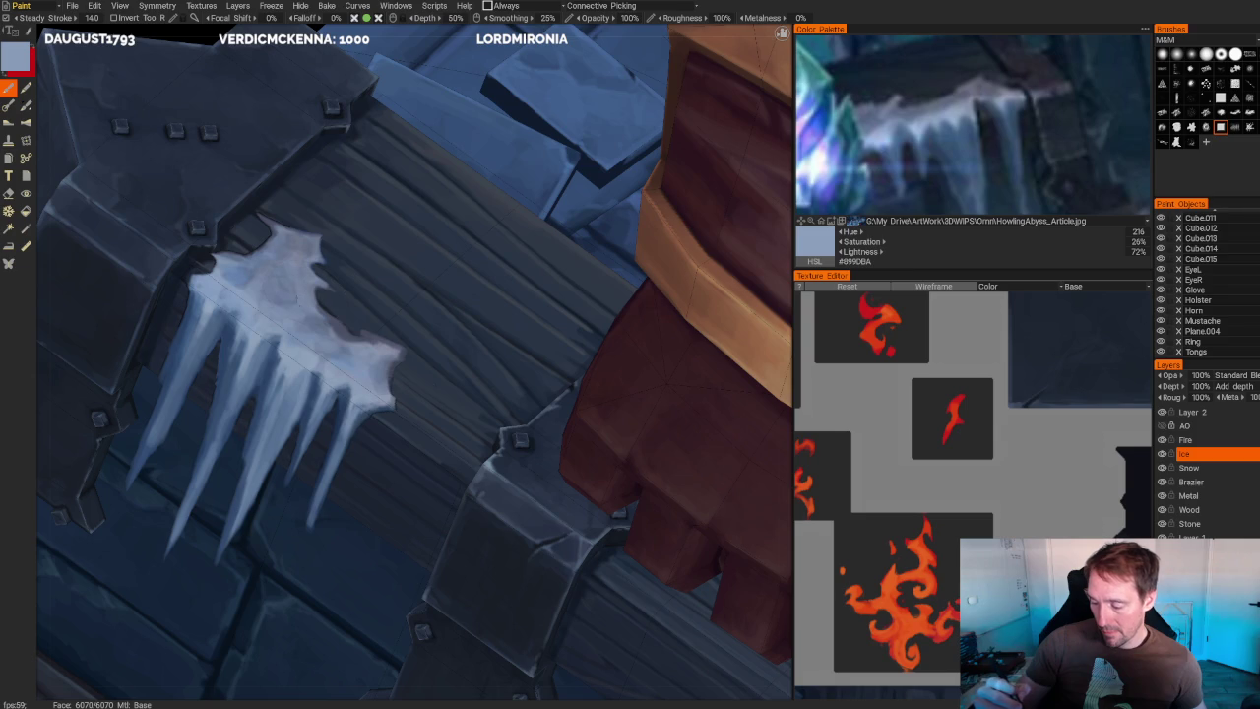
key(v)
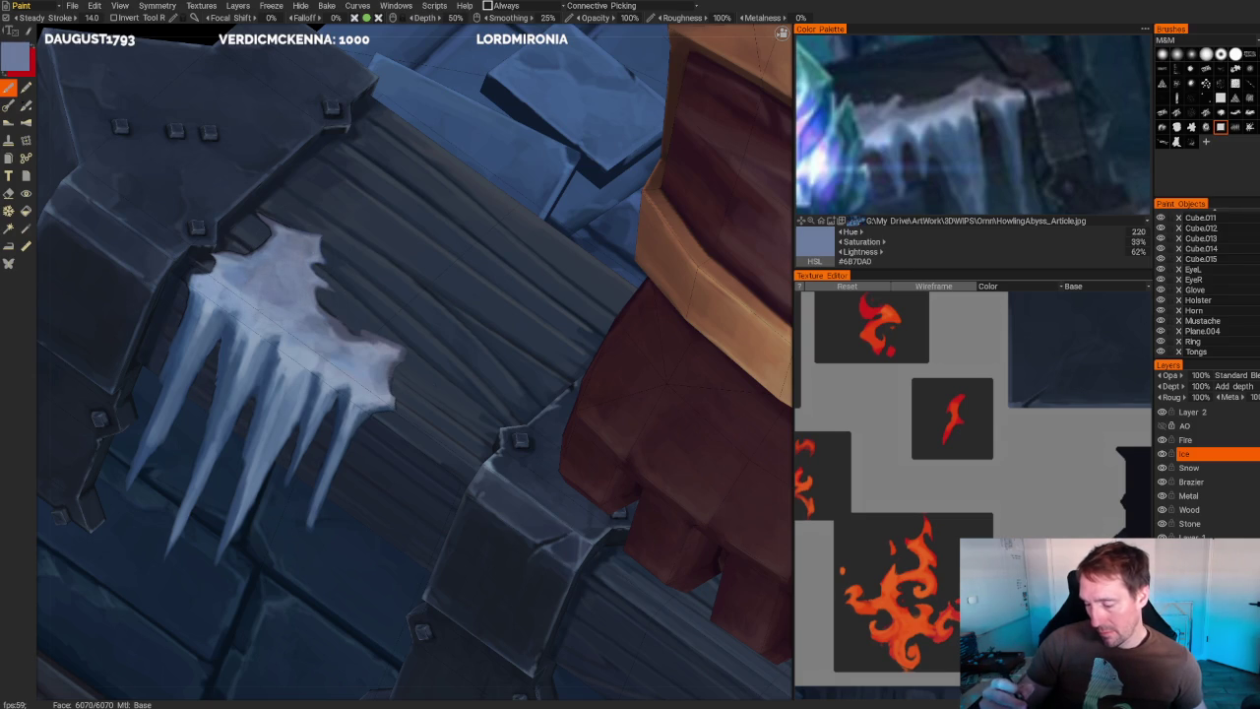
mouse_move(234, 277)
alt+mouse_down()
mouse_move(301, 172)
mouse_move(338, 226)
mouse_move(321, 174)
alt+mouse_up()
key(f)
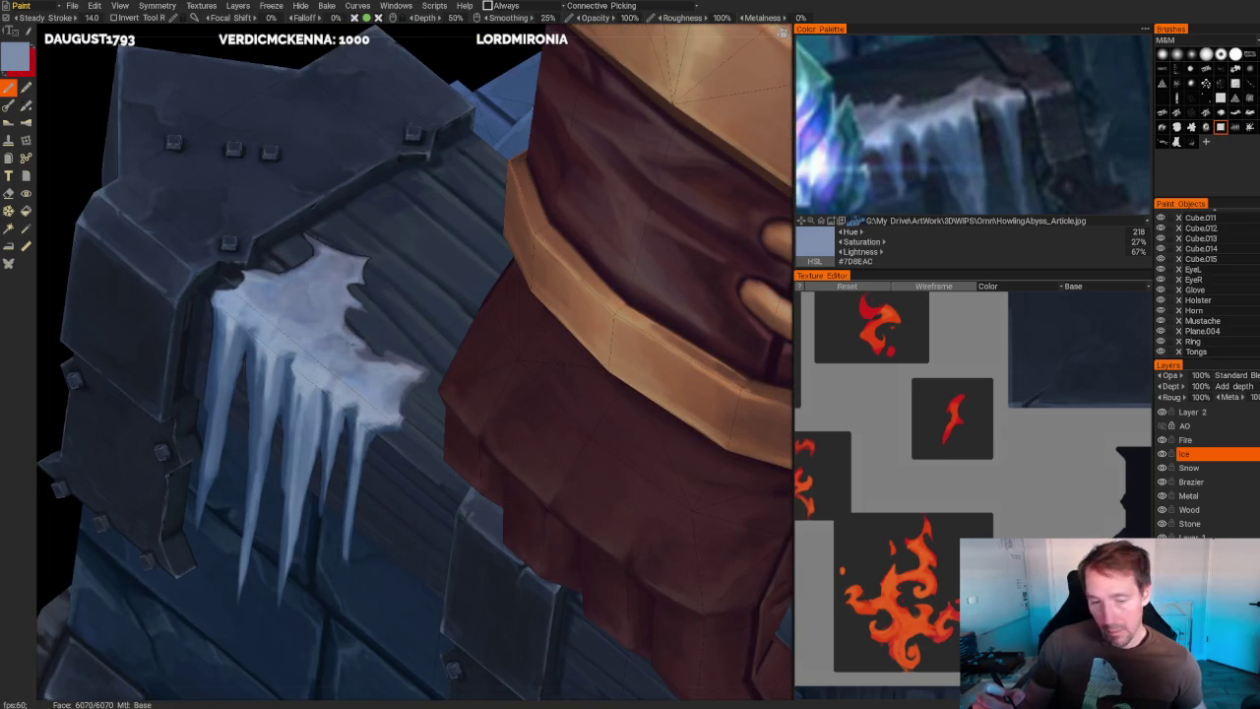
alt+drag(355, 325, 325, 238)
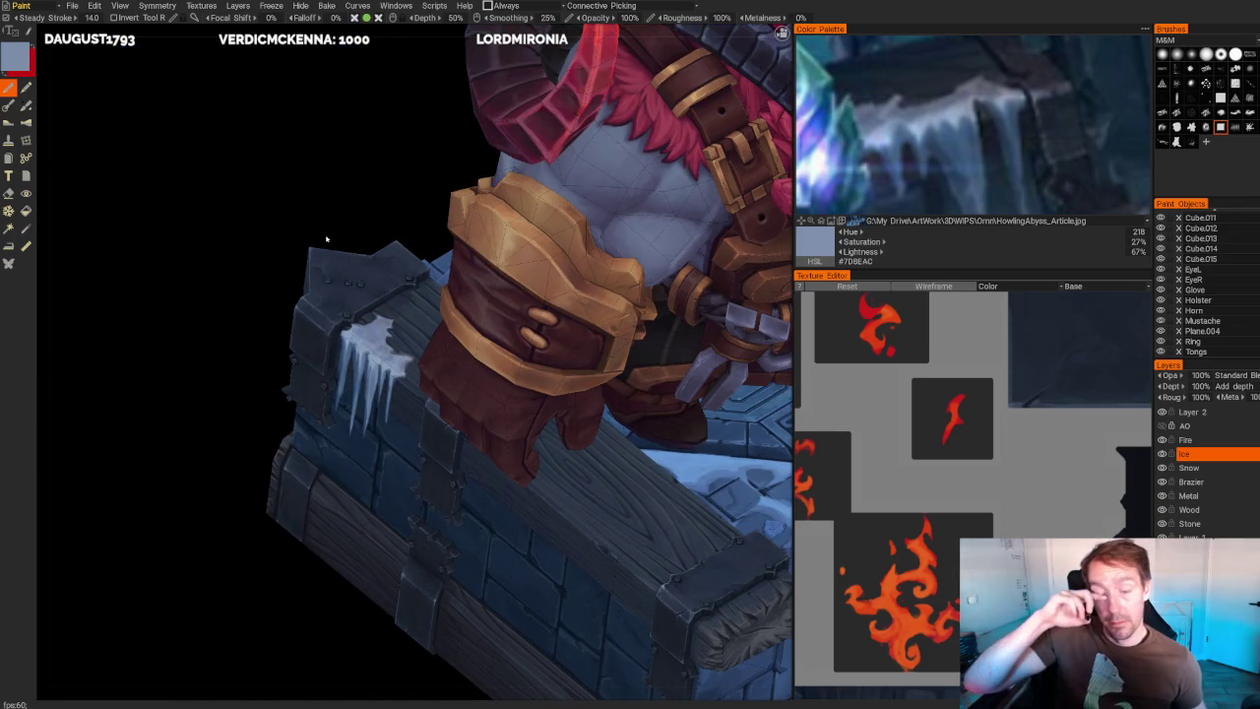
- Zoom in on the icicle and erase a patch of light ice to darken it
alt+drag(144, 491, 152, 506)
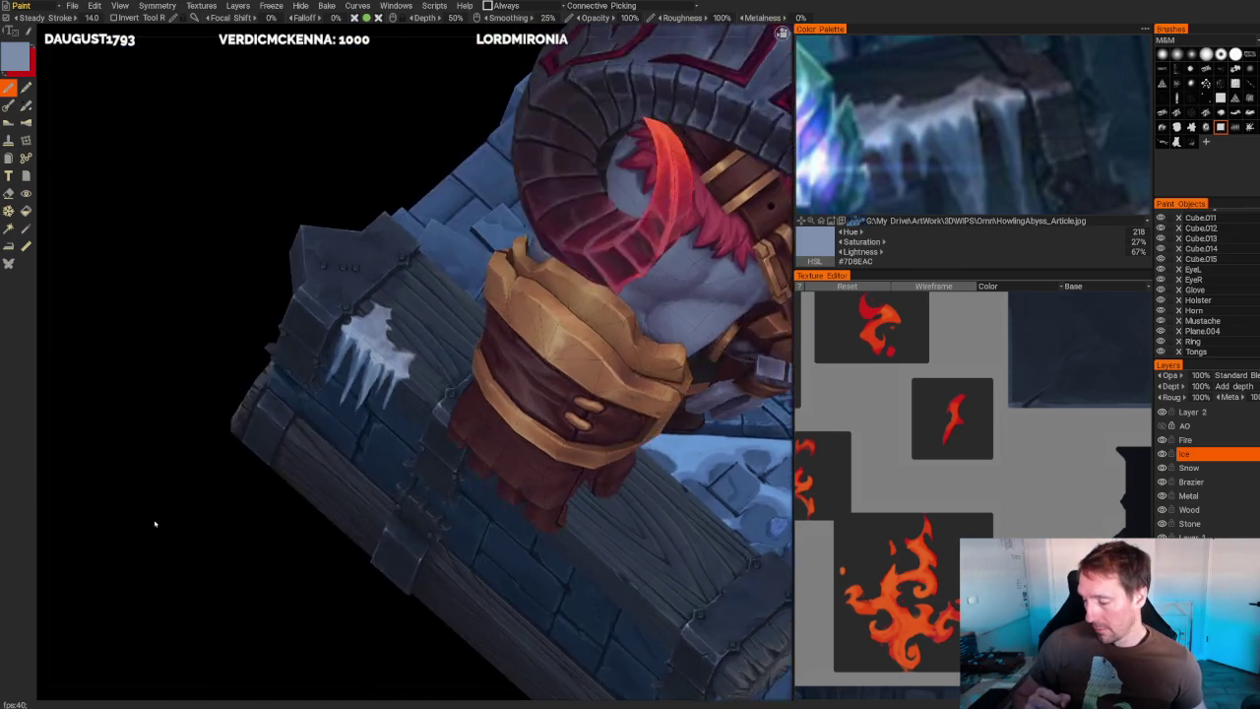
scroll(151, 506, up, 5)
key(e)
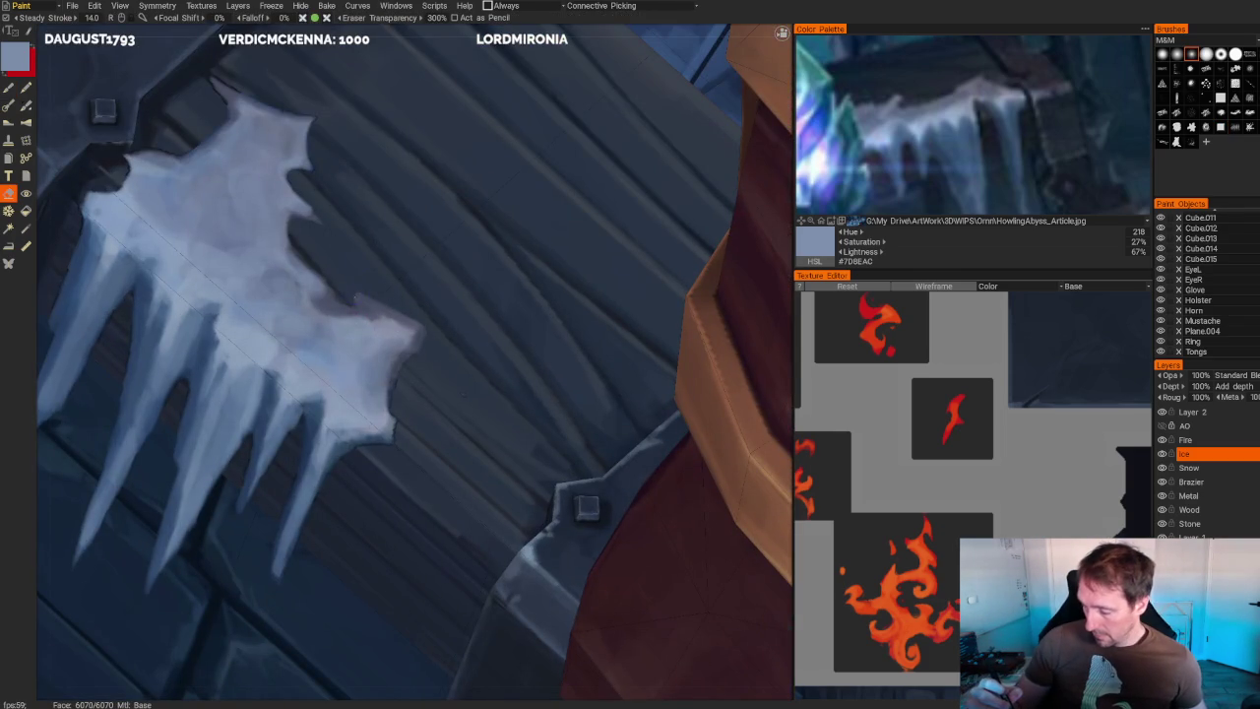
mouse_move(347, 295)
mouse_down()
mouse_move(361, 311)
mouse_move(339, 313)
mouse_move(421, 327)
mouse_move(386, 382)
mouse_up()
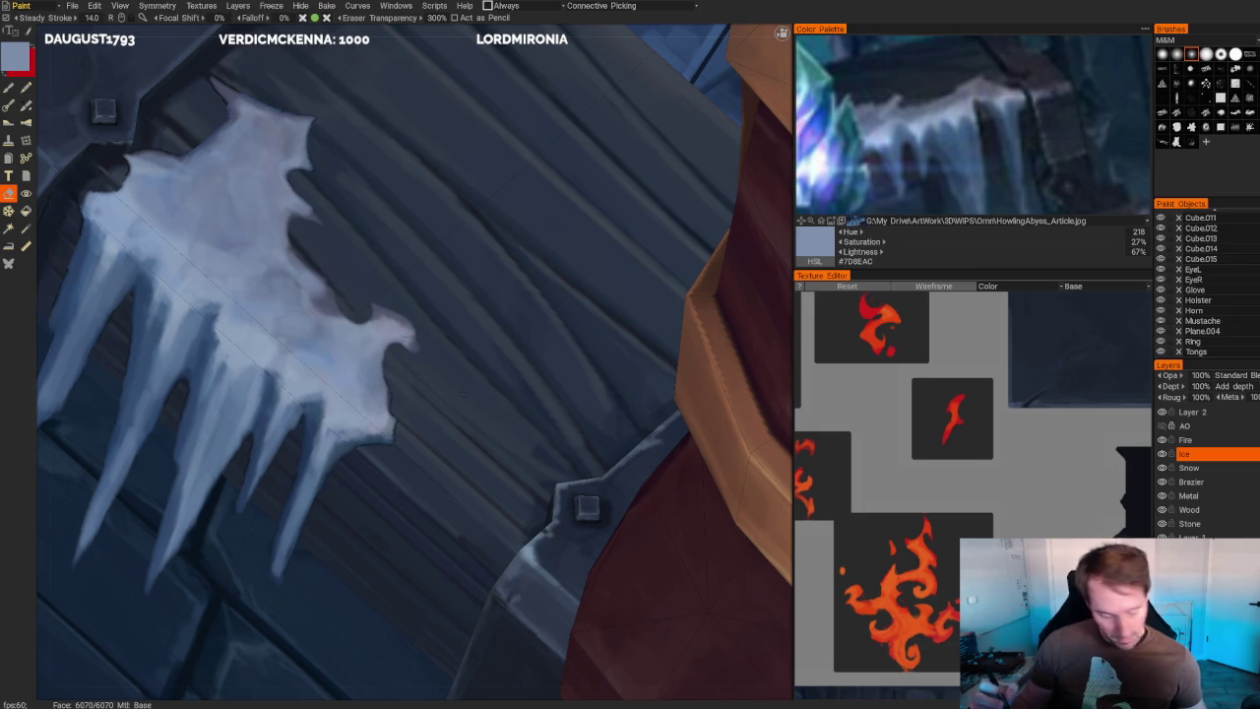
key(b)
- Brighten the icicle's right edge and paint bright strokes along its upper rim
key(v)
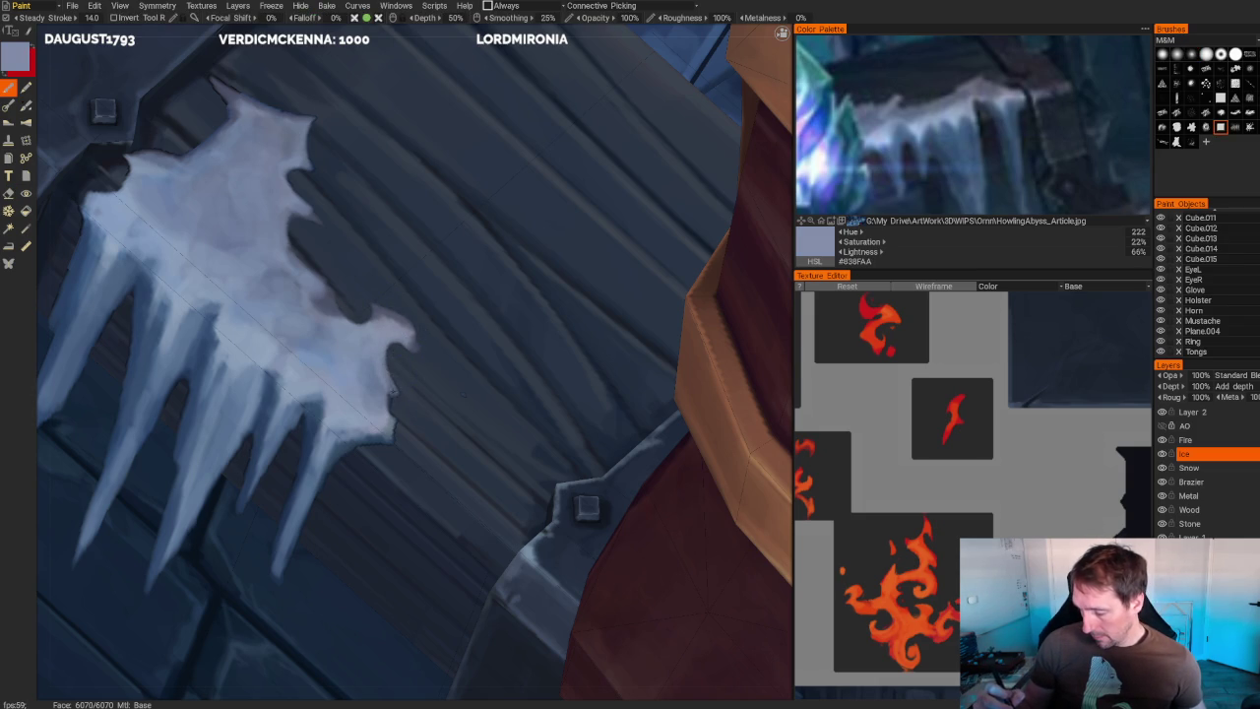
click(390, 400)
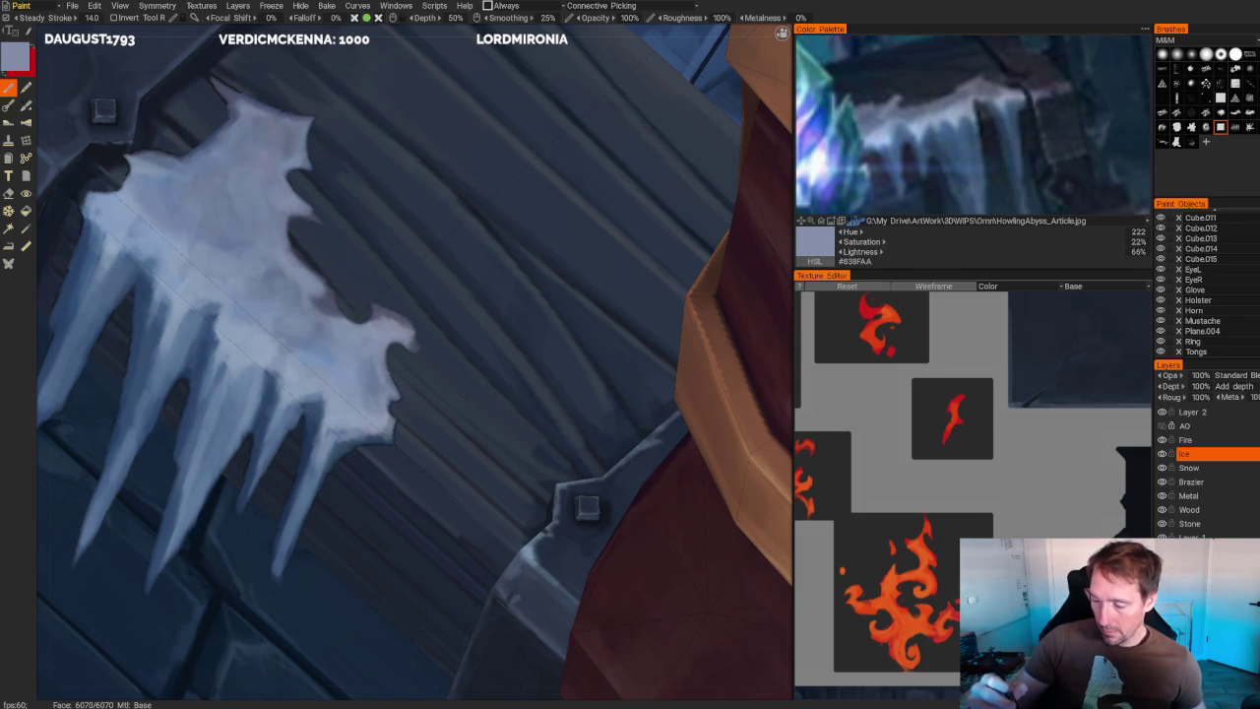
drag(307, 122, 317, 180)
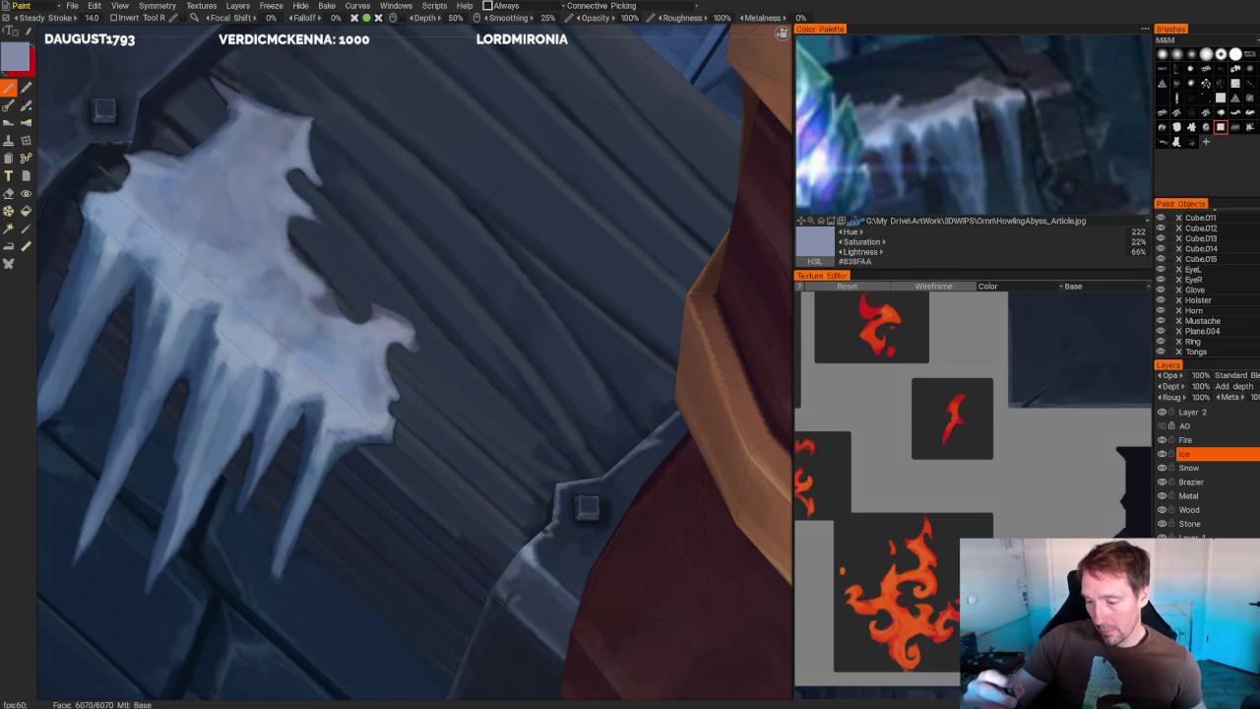
key(v)
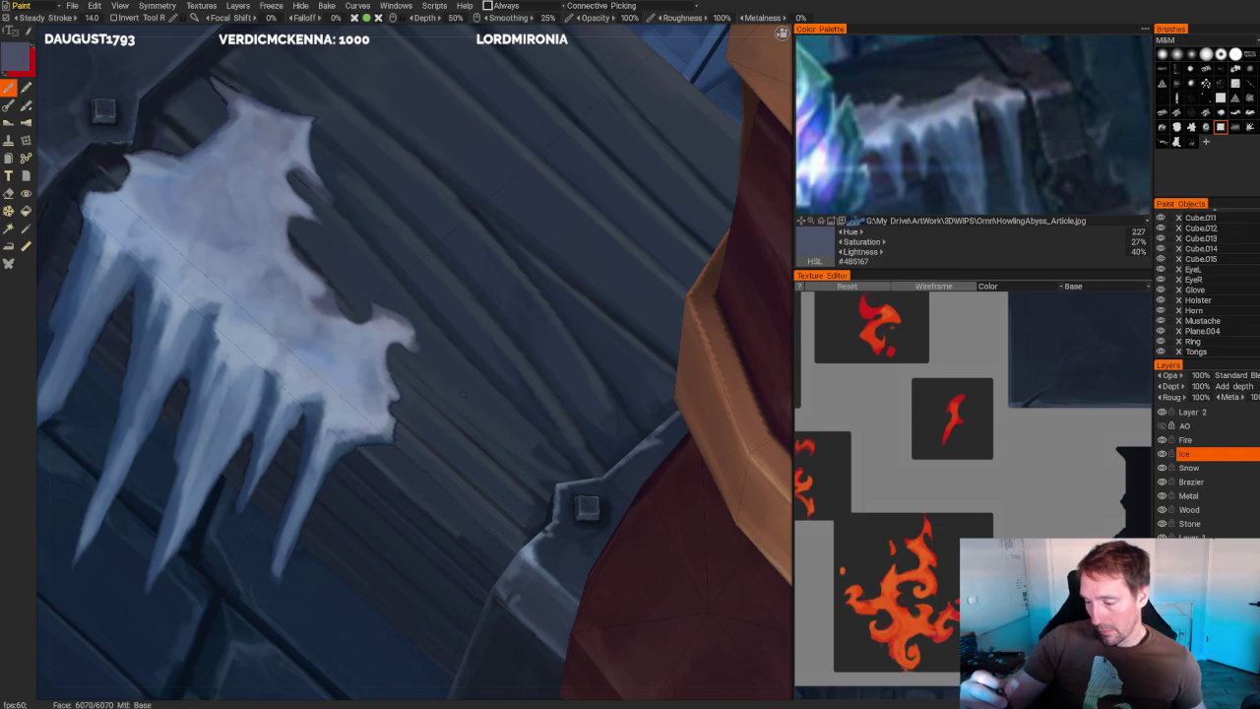
mouse_move(316, 160)
middle_down()
mouse_move(414, 428)
mouse_move(393, 414)
middle_up()
key(v)
mouse_move(295, 167)
mouse_down()
mouse_move(350, 202)
mouse_move(364, 228)
mouse_move(313, 173)
mouse_move(353, 191)
mouse_move(333, 202)
mouse_up()
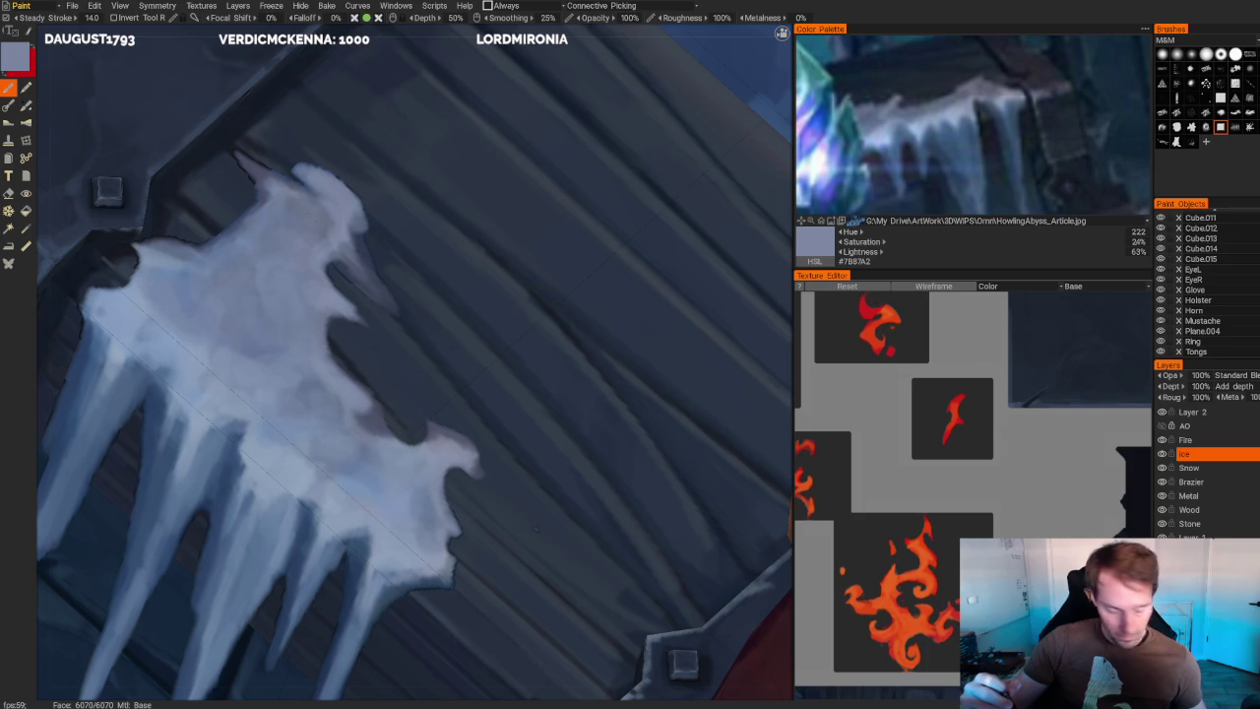
- Erase the ice's top and top-right edge to reveal the wood beneath
key(v)
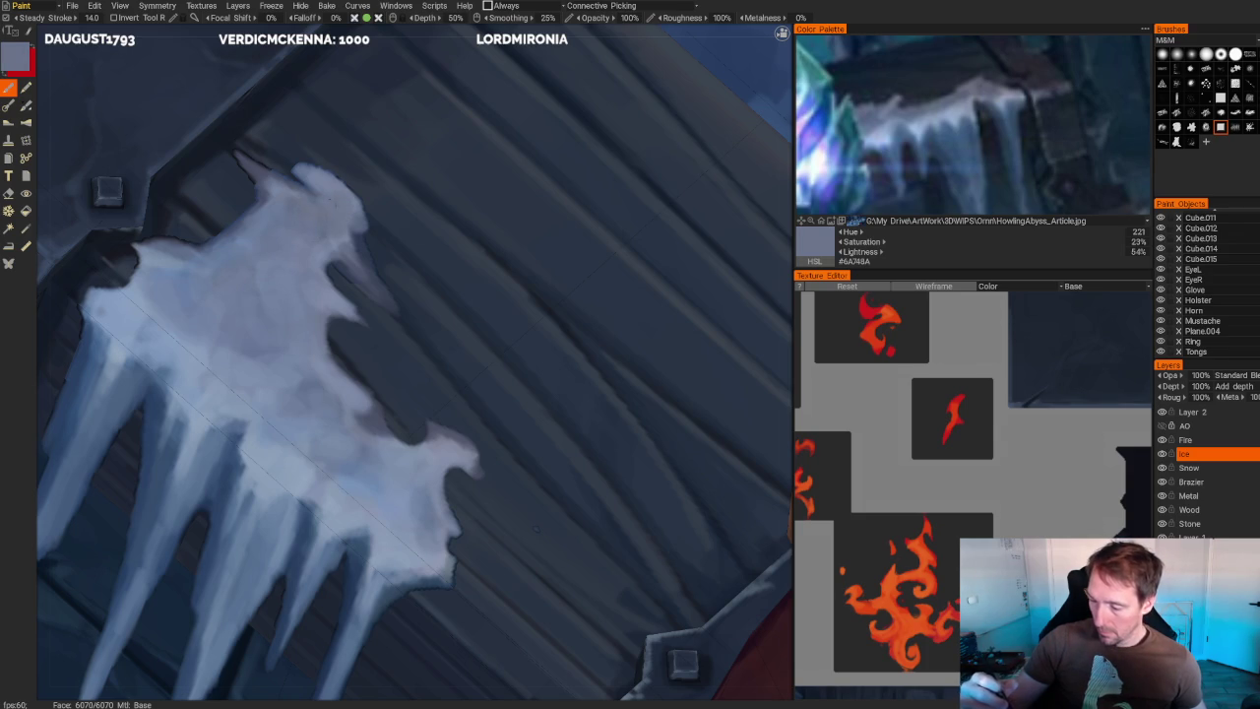
key(e)
mouse_move(294, 168)
mouse_down()
mouse_move(313, 177)
mouse_move(295, 191)
mouse_move(366, 238)
mouse_move(384, 299)
mouse_move(366, 282)
mouse_move(352, 201)
mouse_up()
scroll(396, 276, down, 5)
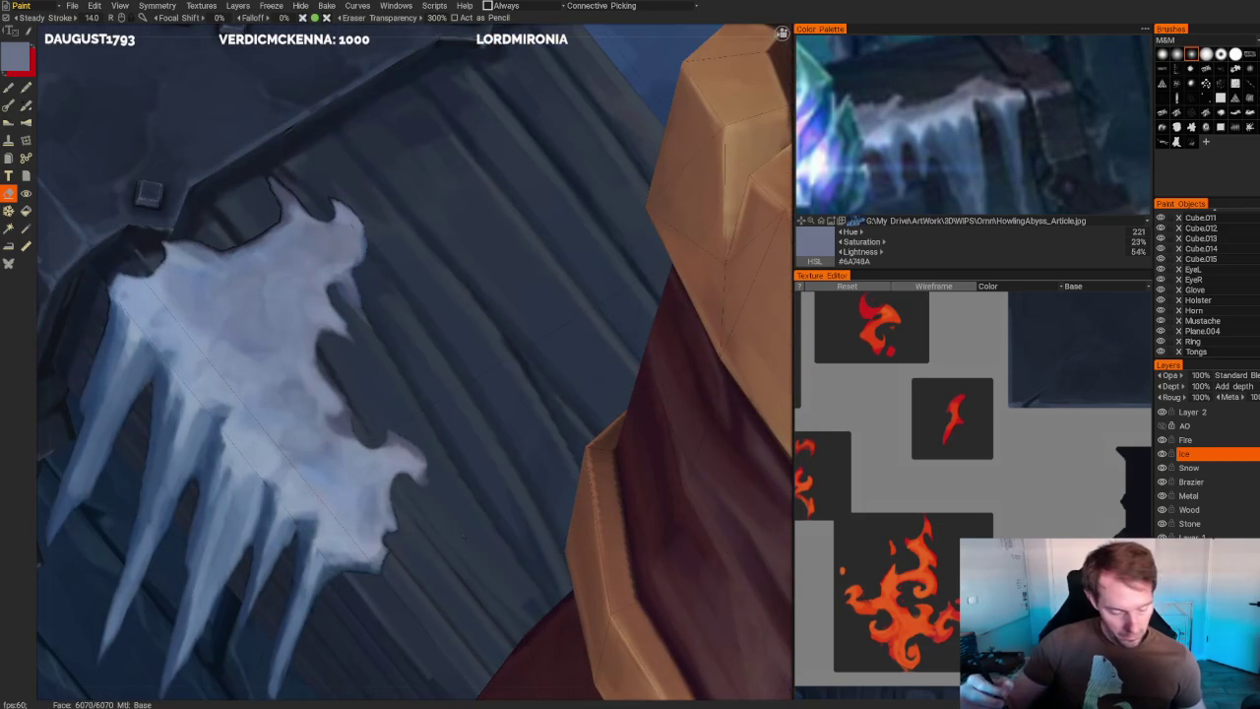
mouse_move(362, 244)
mouse_down()
mouse_move(339, 212)
mouse_move(359, 258)
mouse_move(330, 222)
mouse_up()
scroll(394, 295, down, 4)
alt+drag(394, 295, 477, 181)
scroll(472, 227, up, 5)
alt+drag(469, 272, 557, 245)
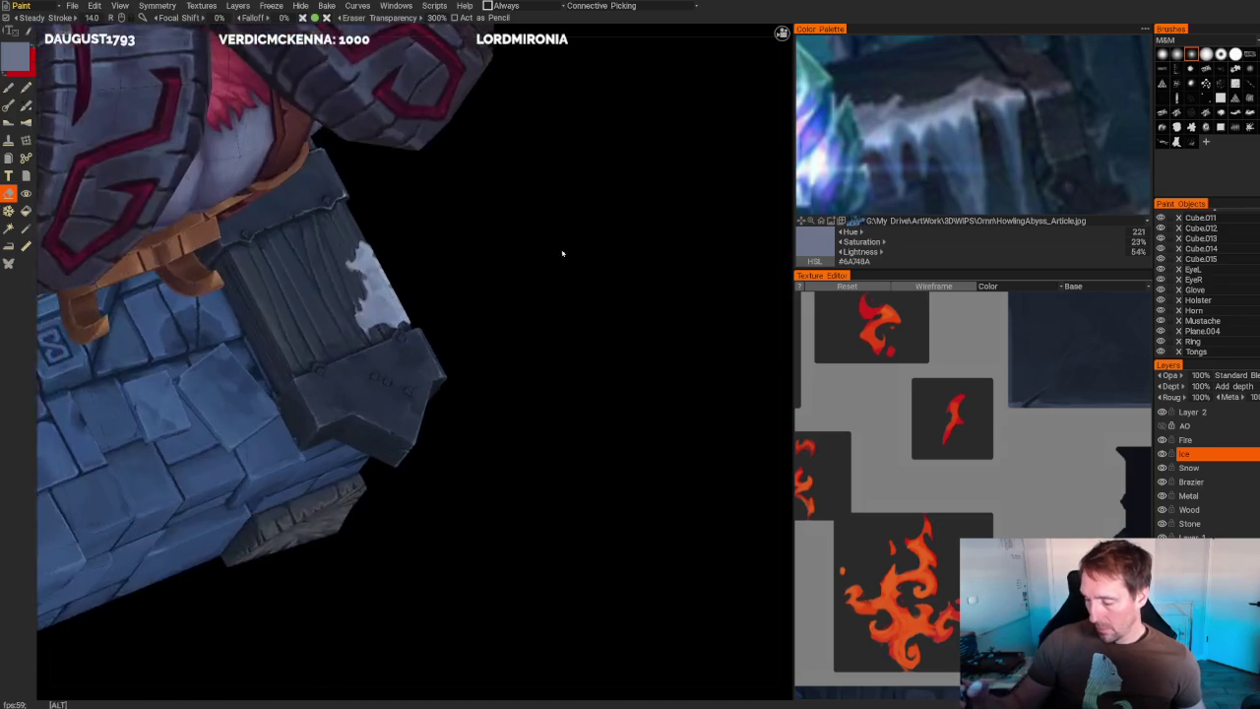
- Erase a small spot, then extend light ice down the patch's left edge
drag(292, 287, 298, 317)
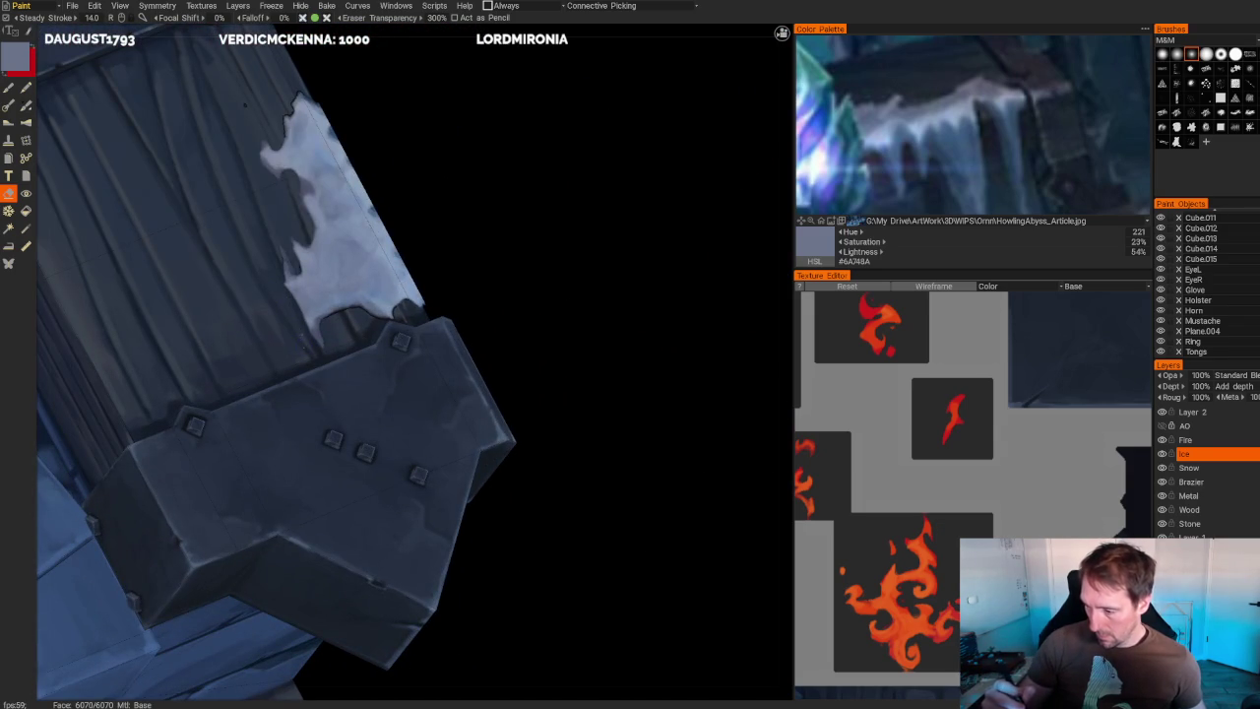
key(b)
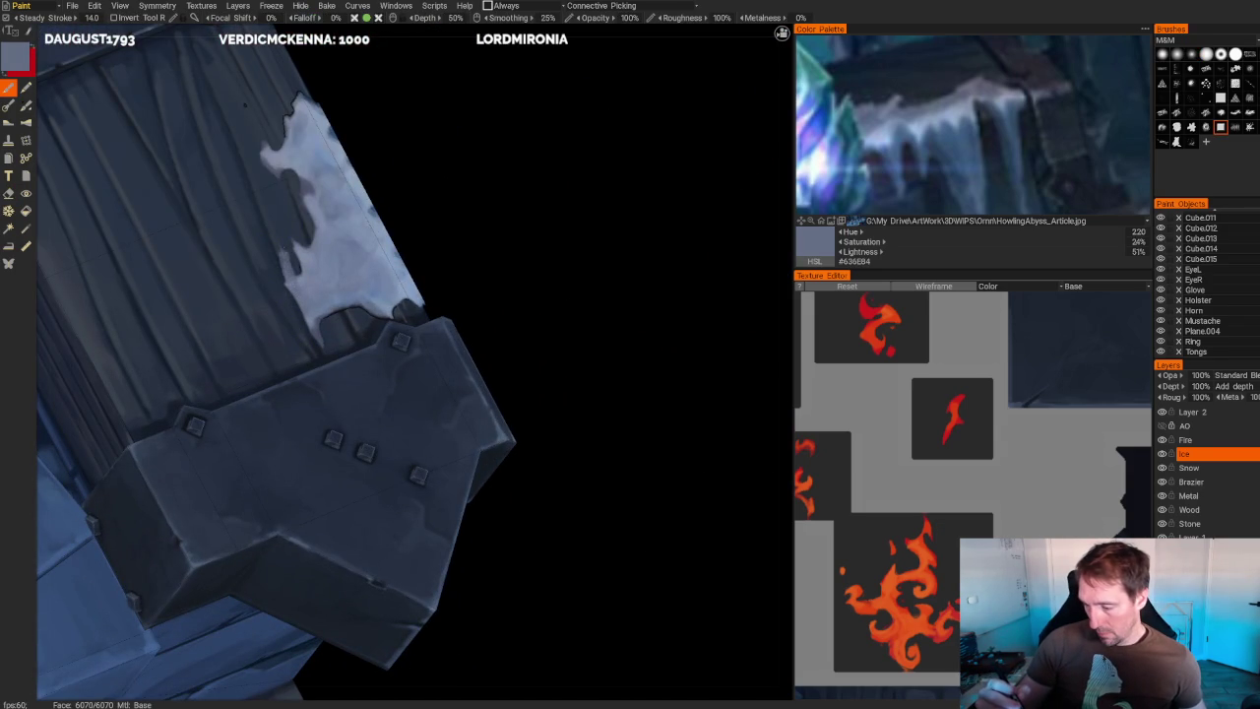
mouse_move(291, 287)
mouse_down()
mouse_move(297, 331)
mouse_move(317, 347)
mouse_up()
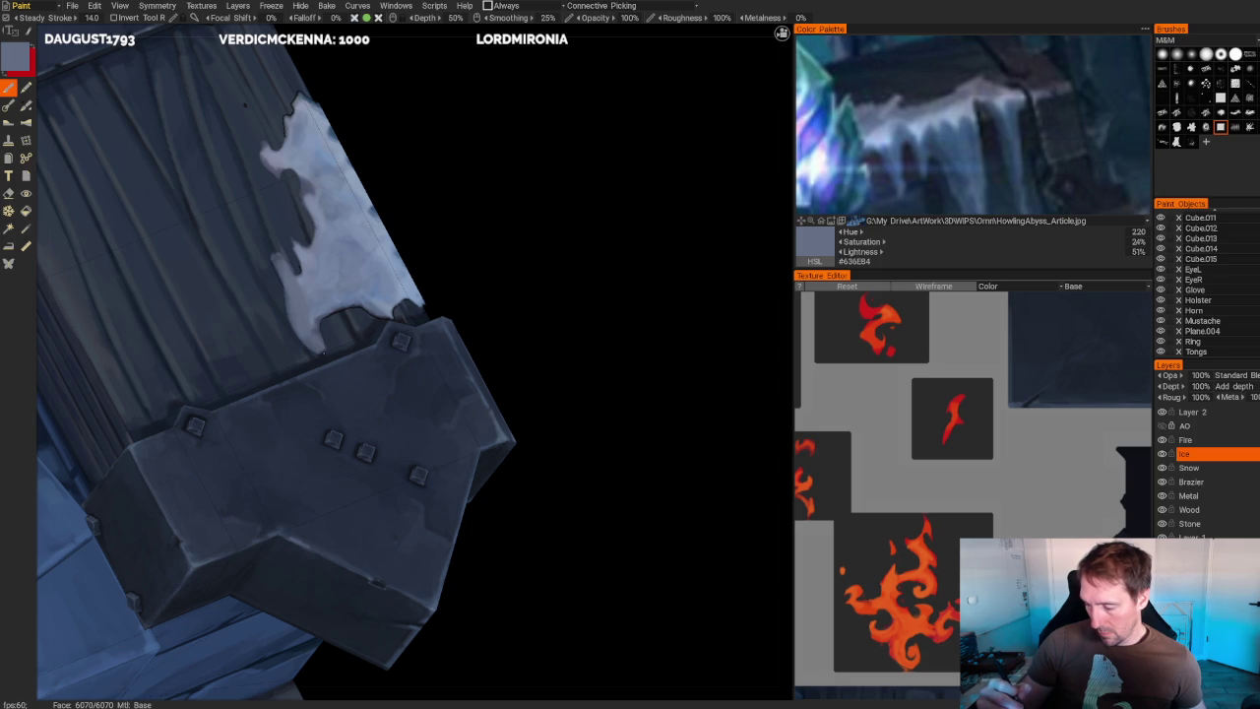
drag(287, 286, 282, 319)
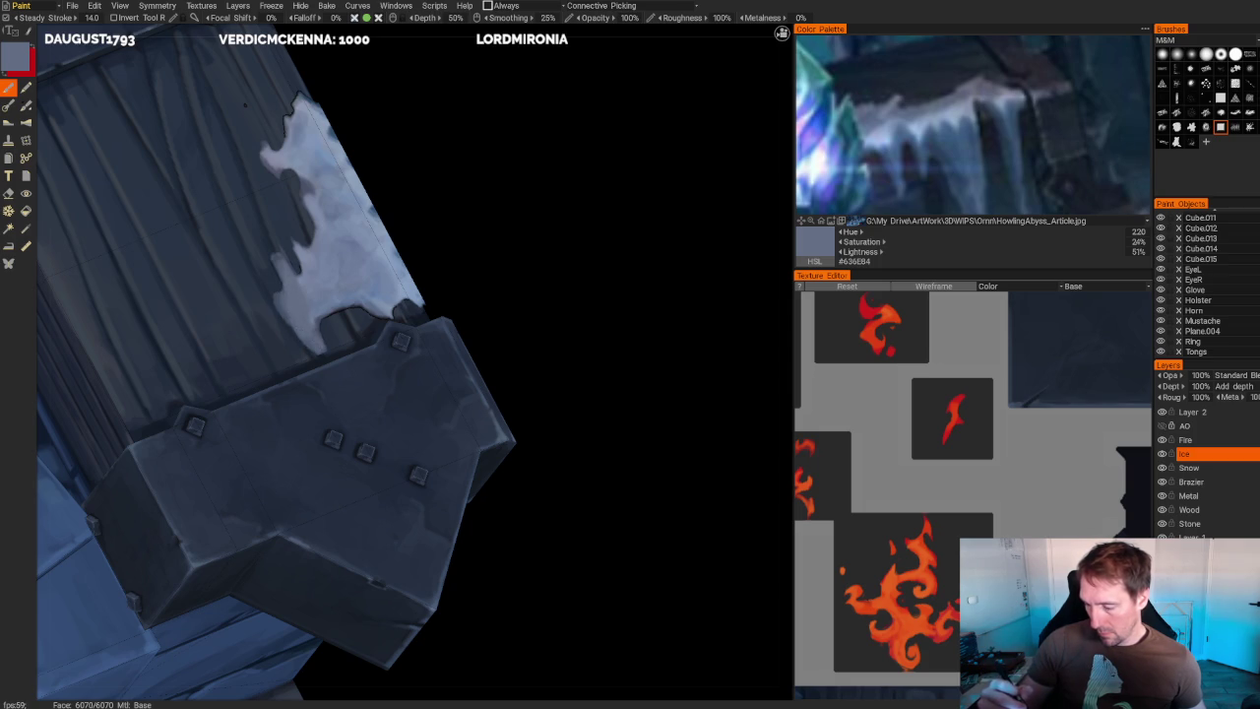
- Zoom out to see the character on the base and switch back to the eraser
key(e)
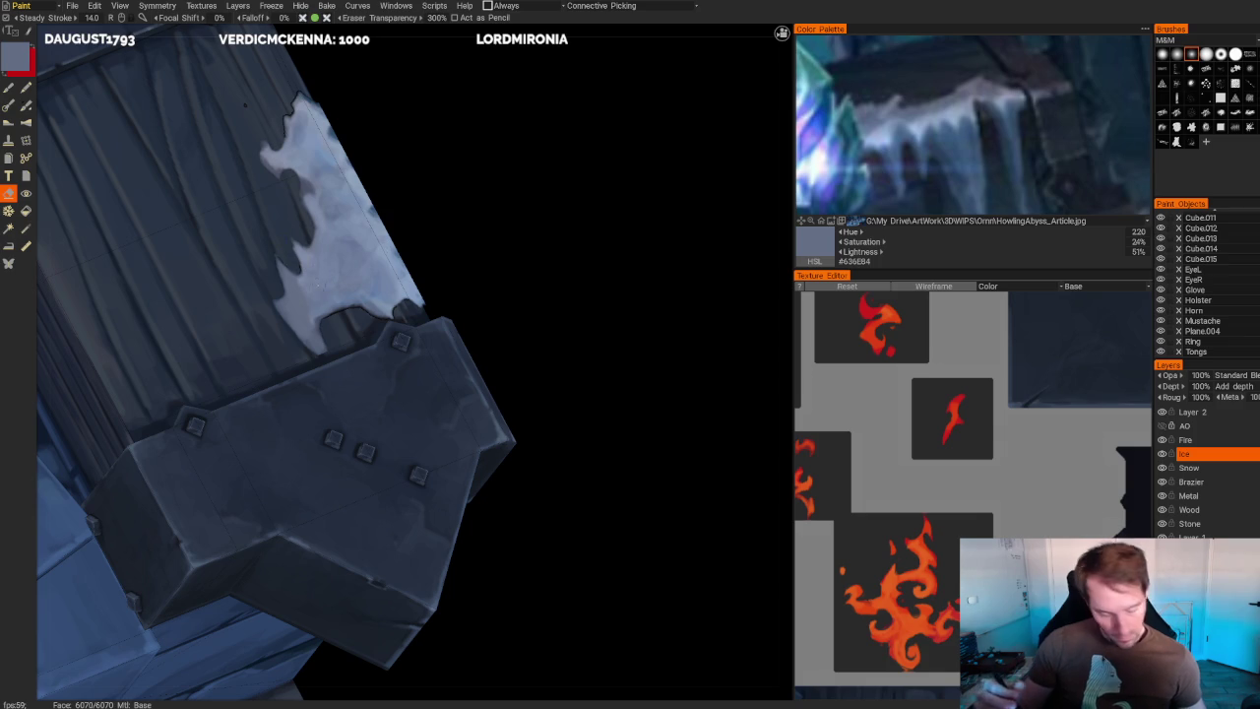
key(b)
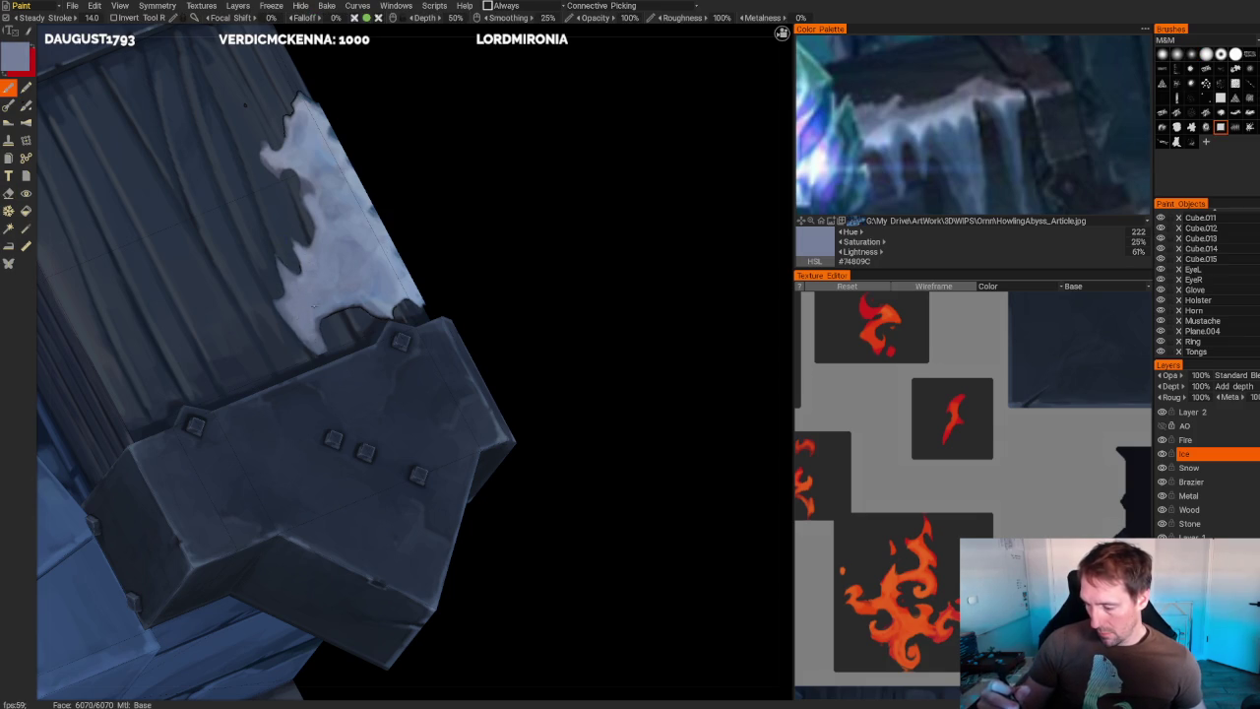
mouse_move(569, 256)
mouse_down()
mouse_move(581, 200)
mouse_move(446, 124)
mouse_move(398, 160)
mouse_move(428, 197)
mouse_up()
scroll(427, 197, up, 5)
scroll(427, 197, up, 3)
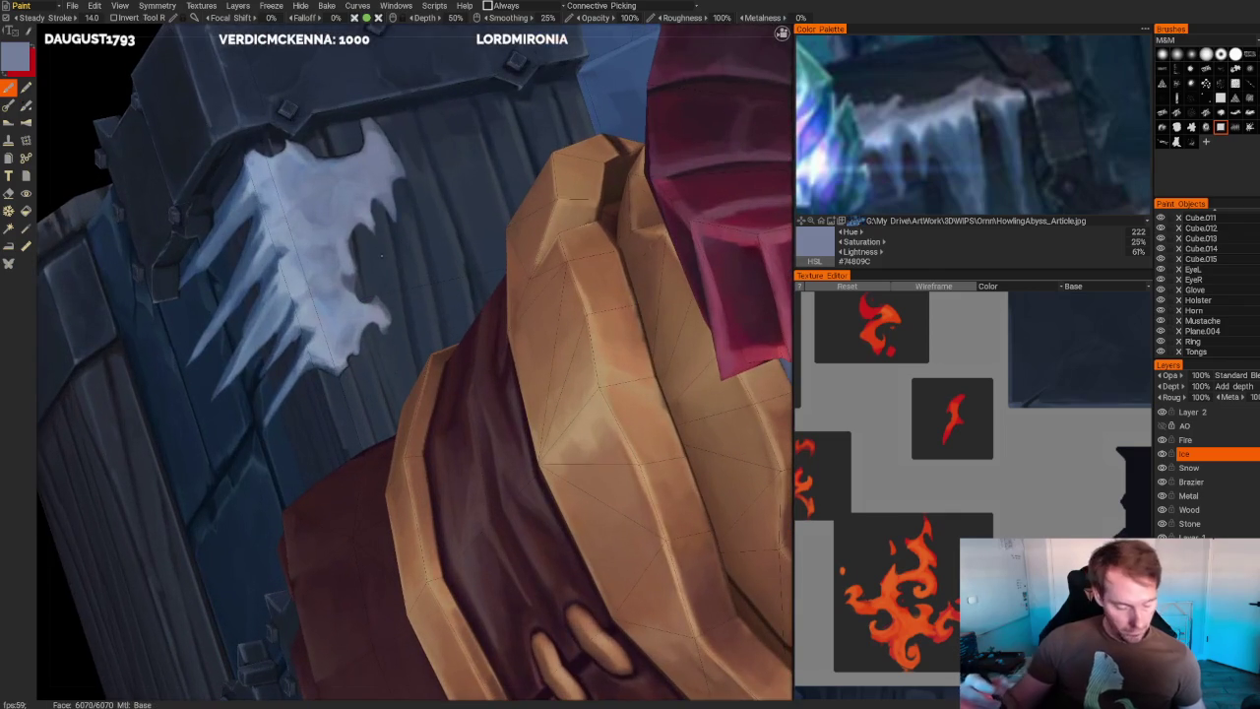
key(e)
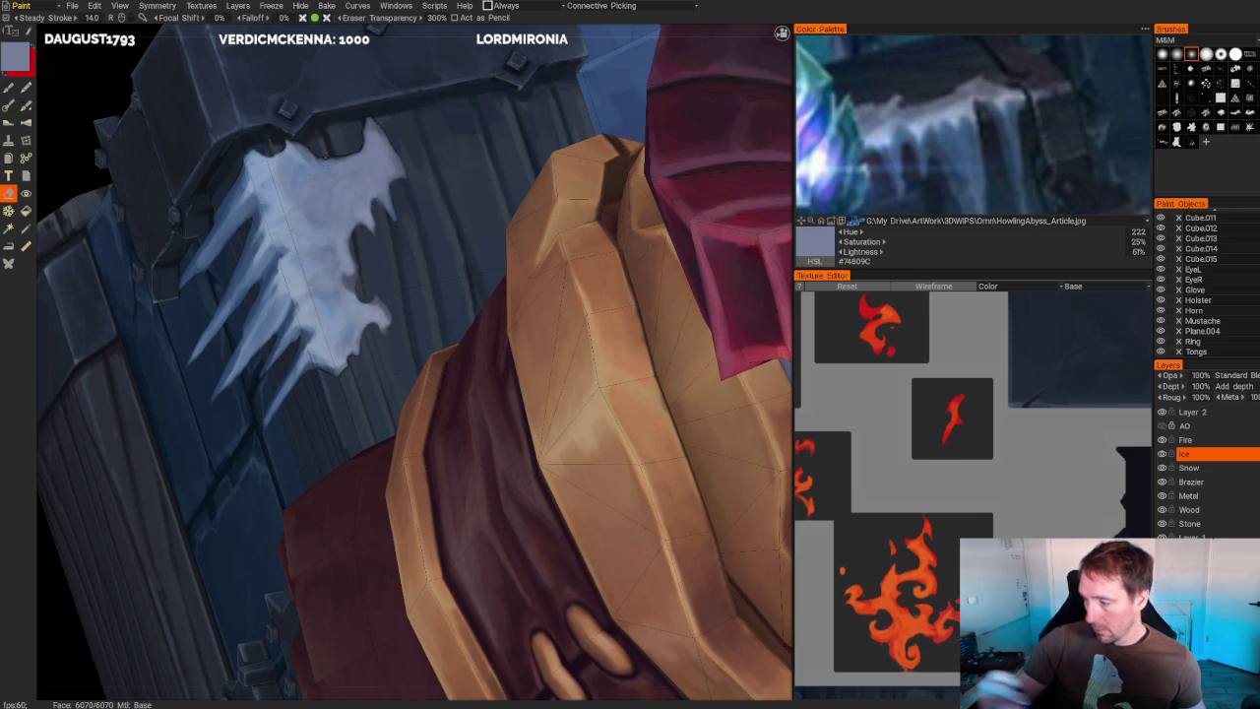
scroll(135, 385, down, 5)
scroll(133, 411, up, 3)
drag(134, 411, 154, 427)
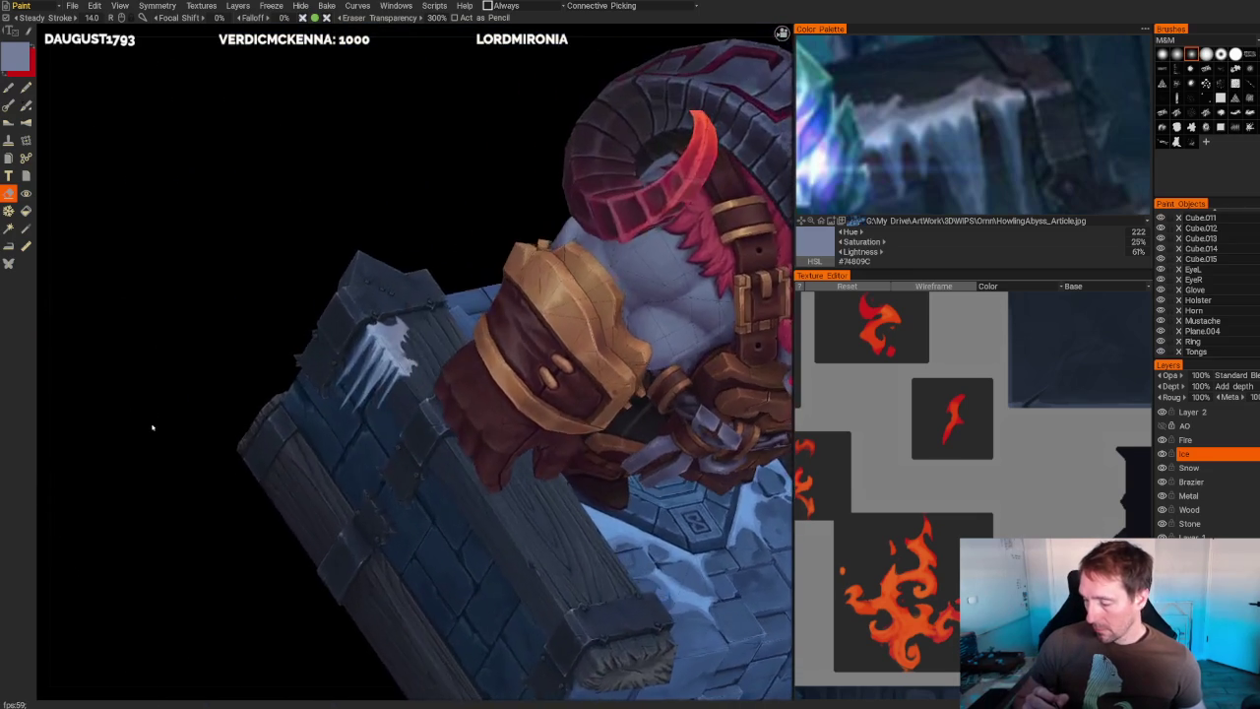
- Fill the dark gap at the icicle top with a deeper blue
scroll(155, 427, up, 3)
scroll(155, 427, up, 3)
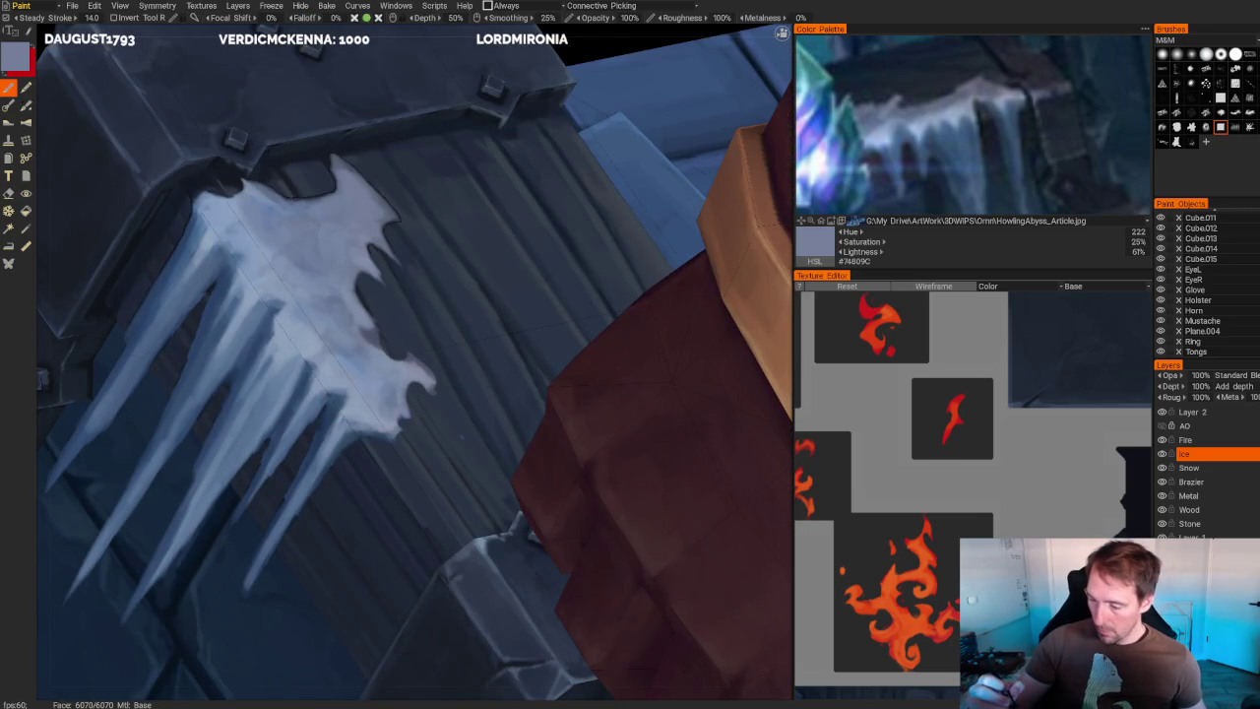
key(v)
drag(289, 189, 299, 185)
- Sample a lighter ice blue and paint a light stroke along the icicle's upper-left edge
key(v)
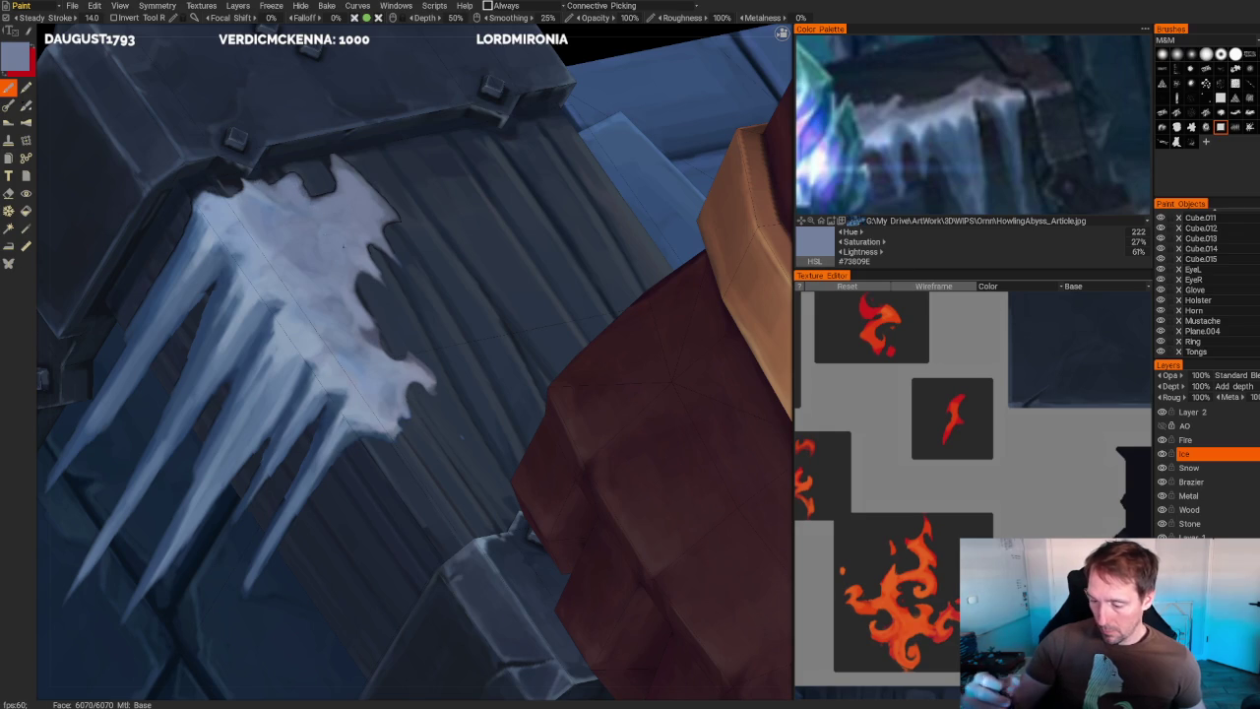
scroll(226, 92, down, 5)
mouse_move(225, 93)
mouse_down()
mouse_move(309, 93)
mouse_move(256, 127)
mouse_up()
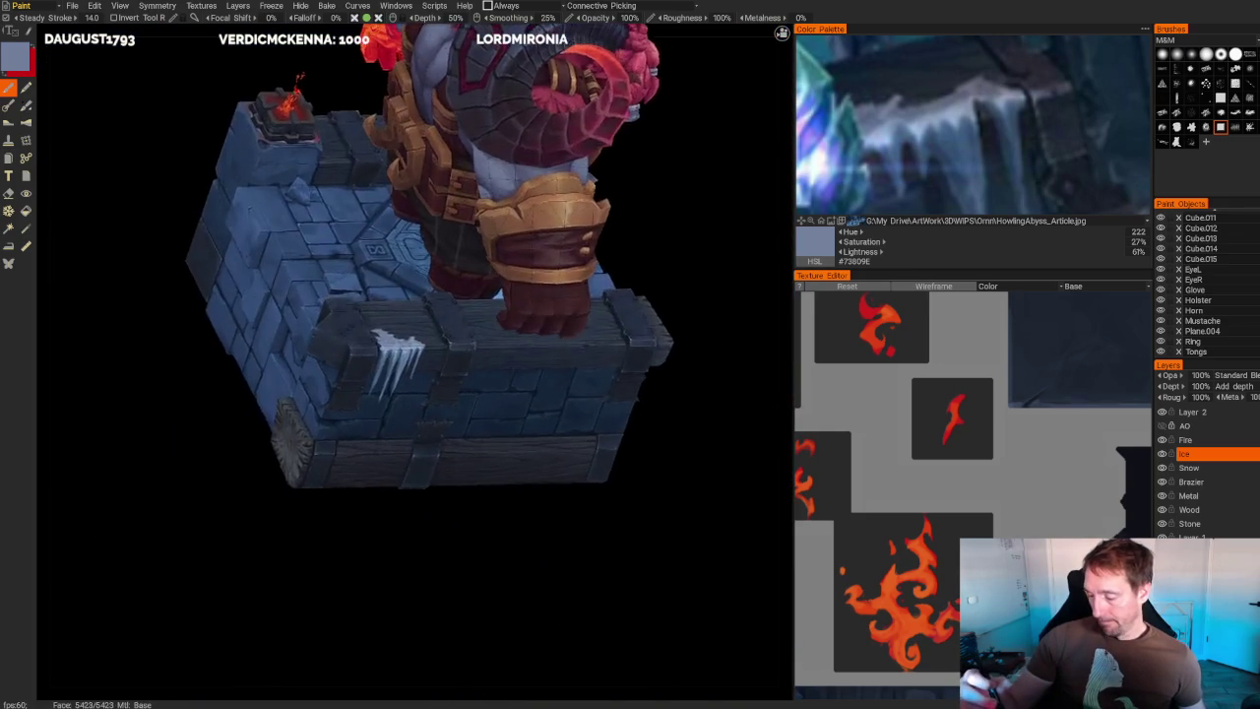
scroll(345, 325, up, 5)
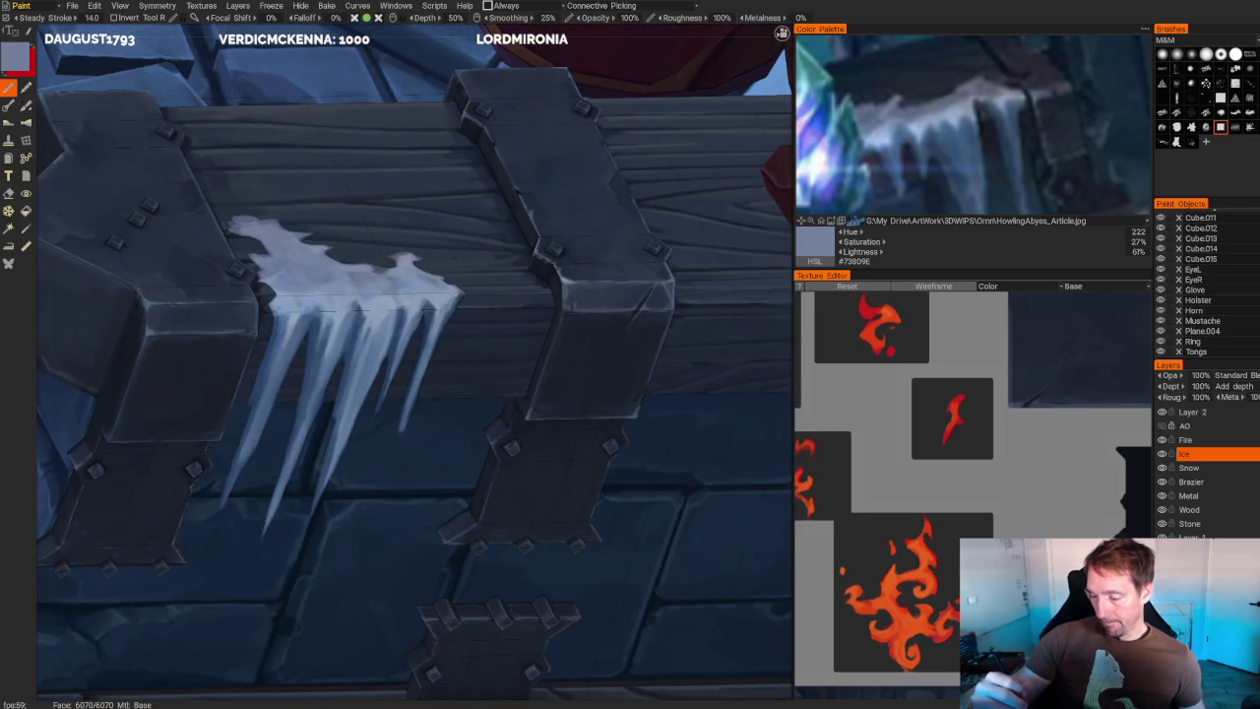
scroll(295, 266, up, 2)
scroll(259, 292, up, 3)
key(v)
drag(285, 201, 197, 214)
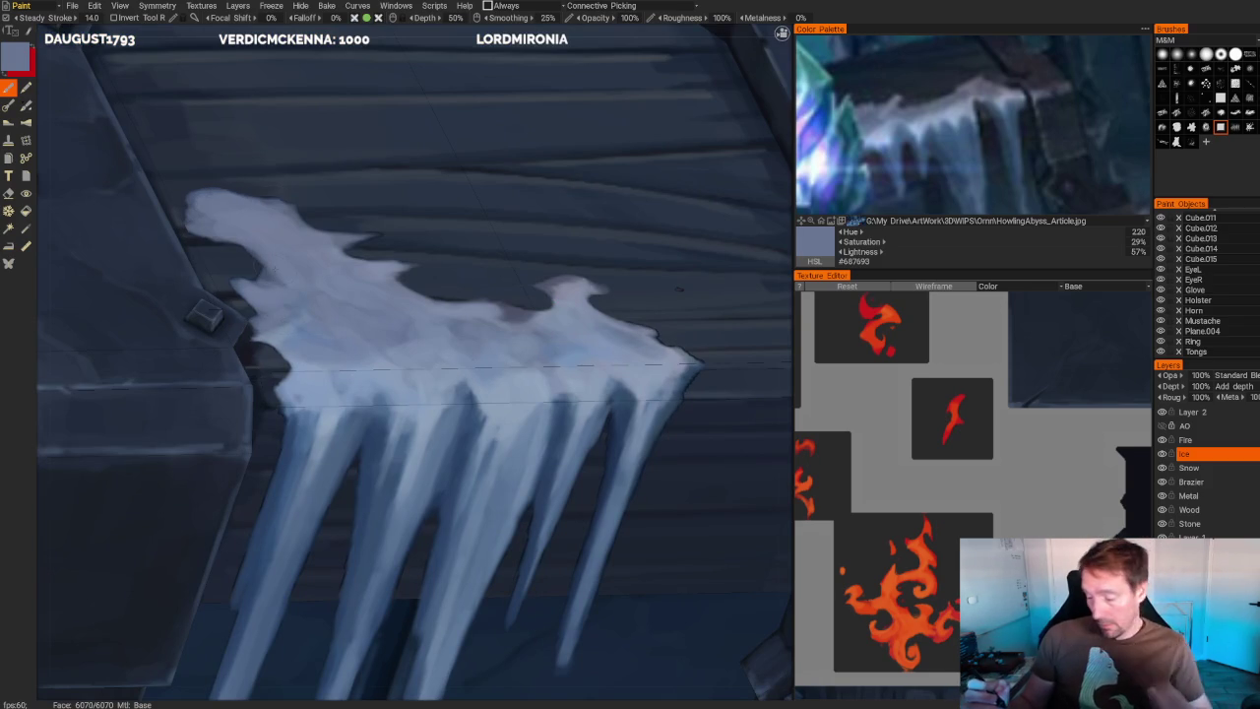
- Brighten the top of the ice with a lighter blue highlight stroke
scroll(678, 288, down, 3)
scroll(678, 288, down, 5)
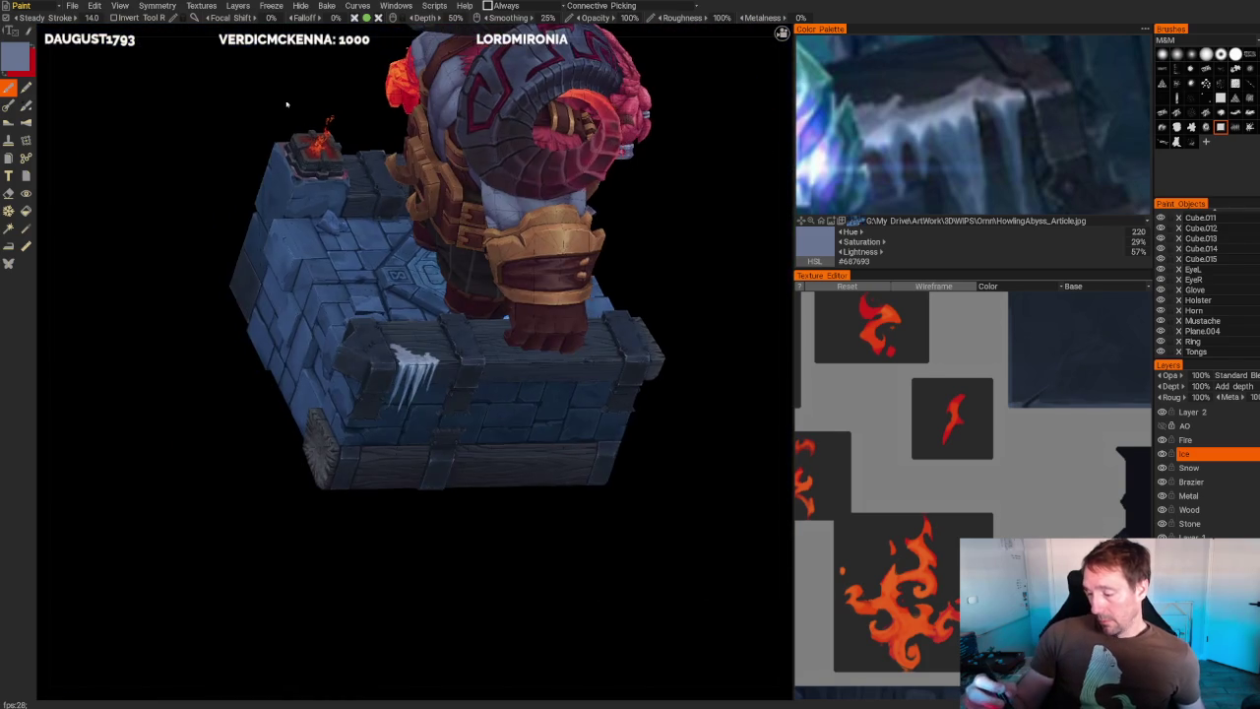
scroll(413, 374, up, 5)
scroll(414, 374, up, 5)
key(v)
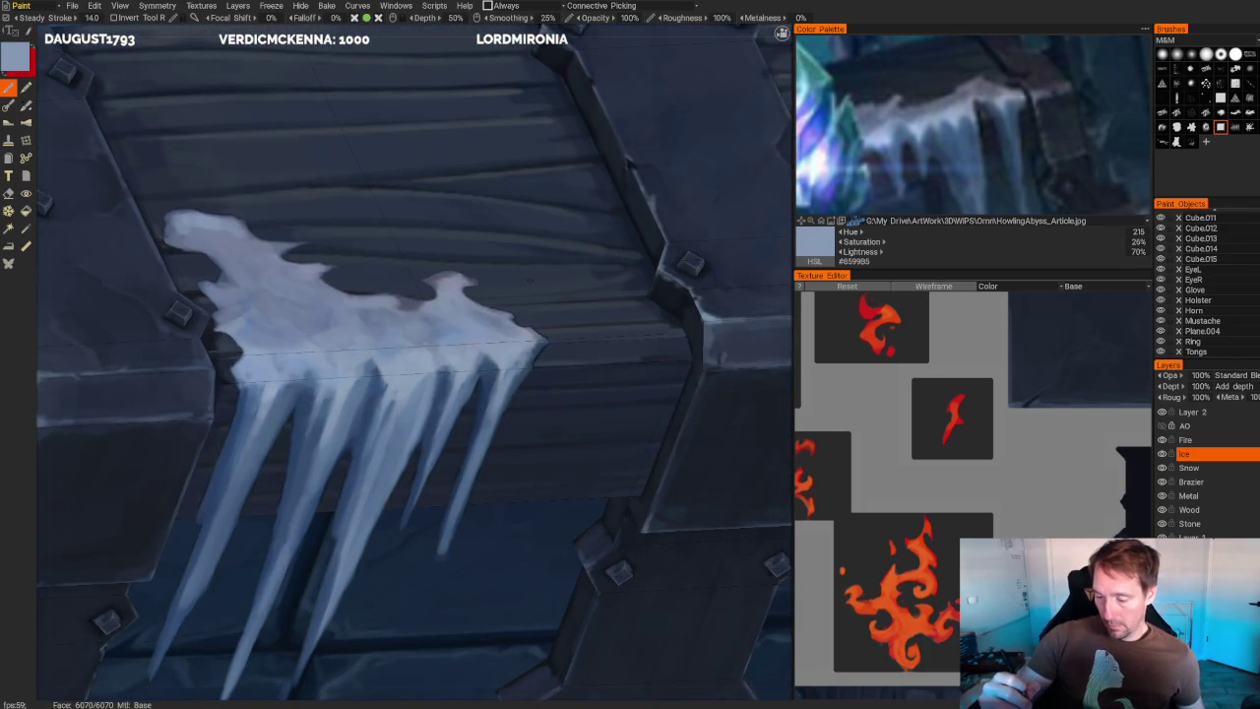
mouse_move(211, 240)
mouse_down()
mouse_move(246, 258)
mouse_move(268, 248)
mouse_move(254, 272)
mouse_up()
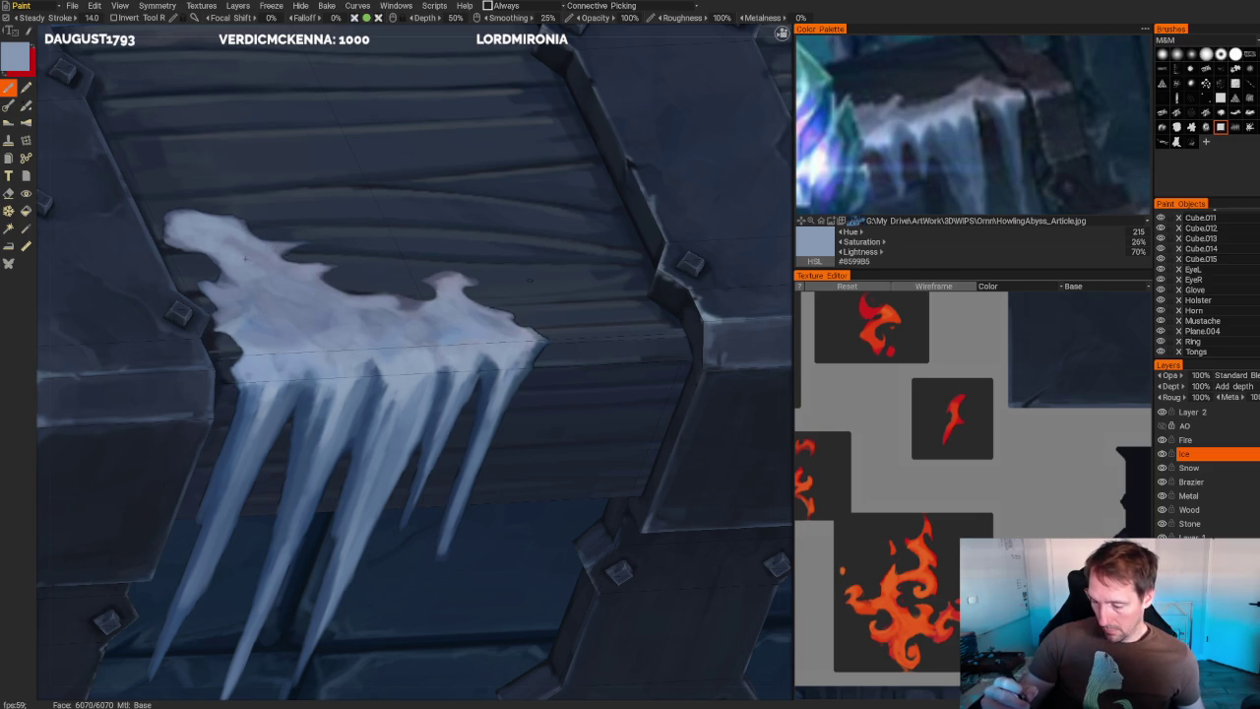
- Dab lighter blue patches onto the icicle bases, ending on pale steel blue (#819BB0), and orbit to review
key(v)
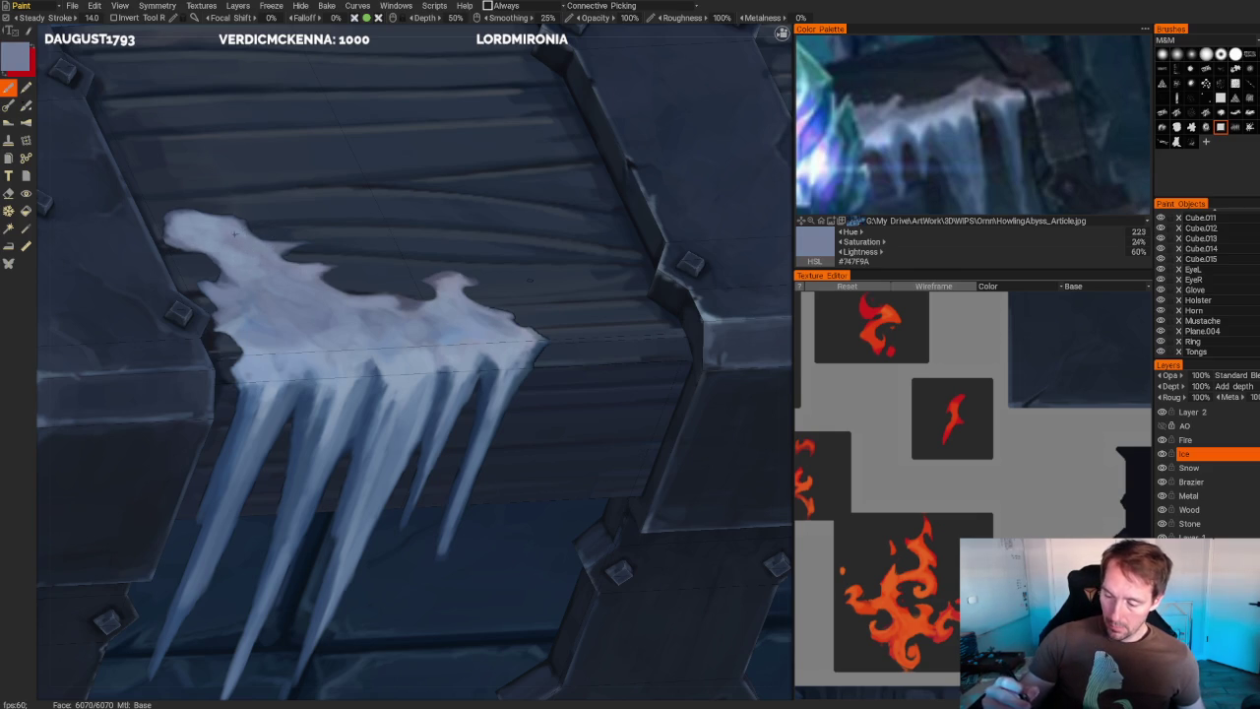
key(v)
mouse_move(223, 279)
mouse_down()
mouse_move(248, 309)
mouse_move(236, 315)
mouse_up()
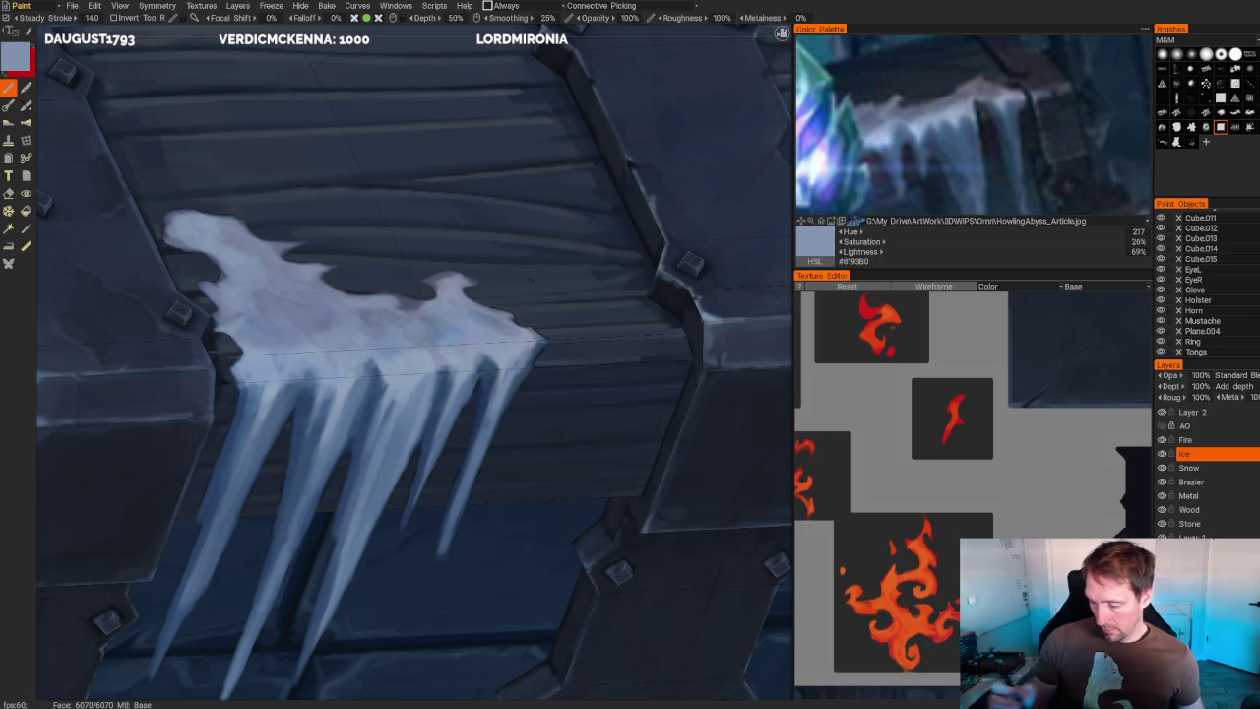
scroll(528, 279, down, 5)
mouse_move(295, 148)
mouse_down()
mouse_move(259, 107)
mouse_move(239, 146)
mouse_up()
scroll(317, 287, up, 5)
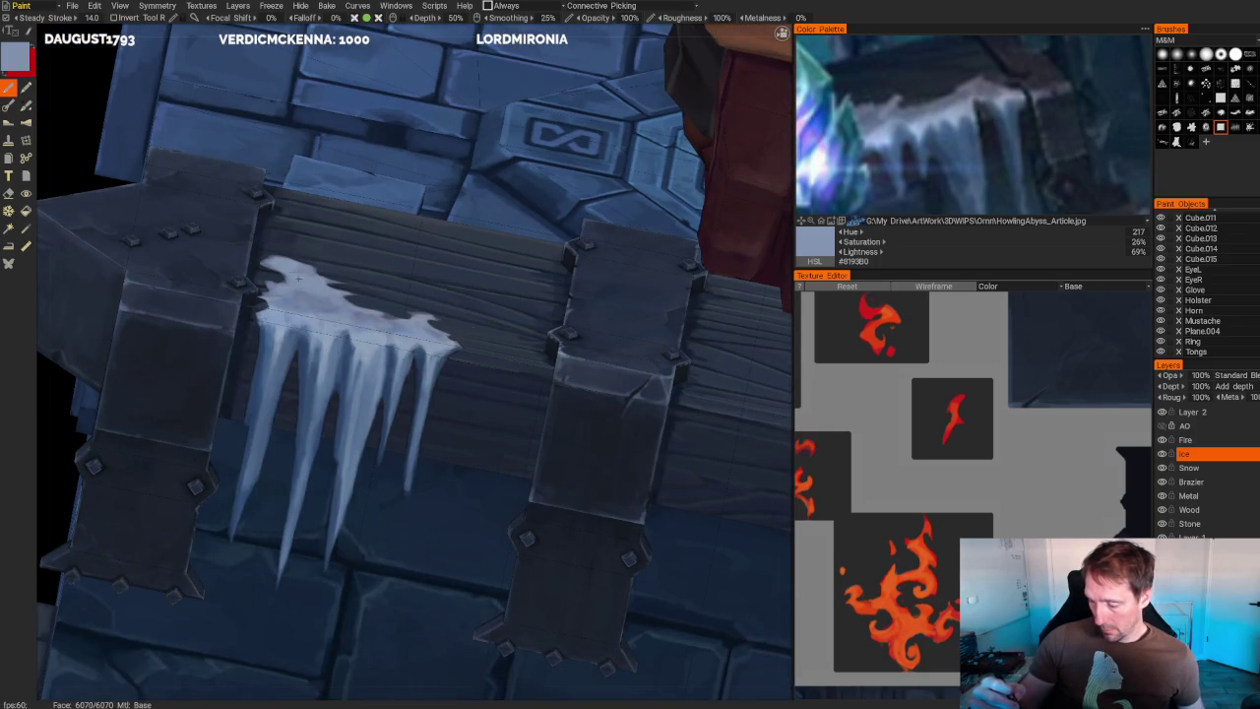
scroll(267, 164, down, 5)
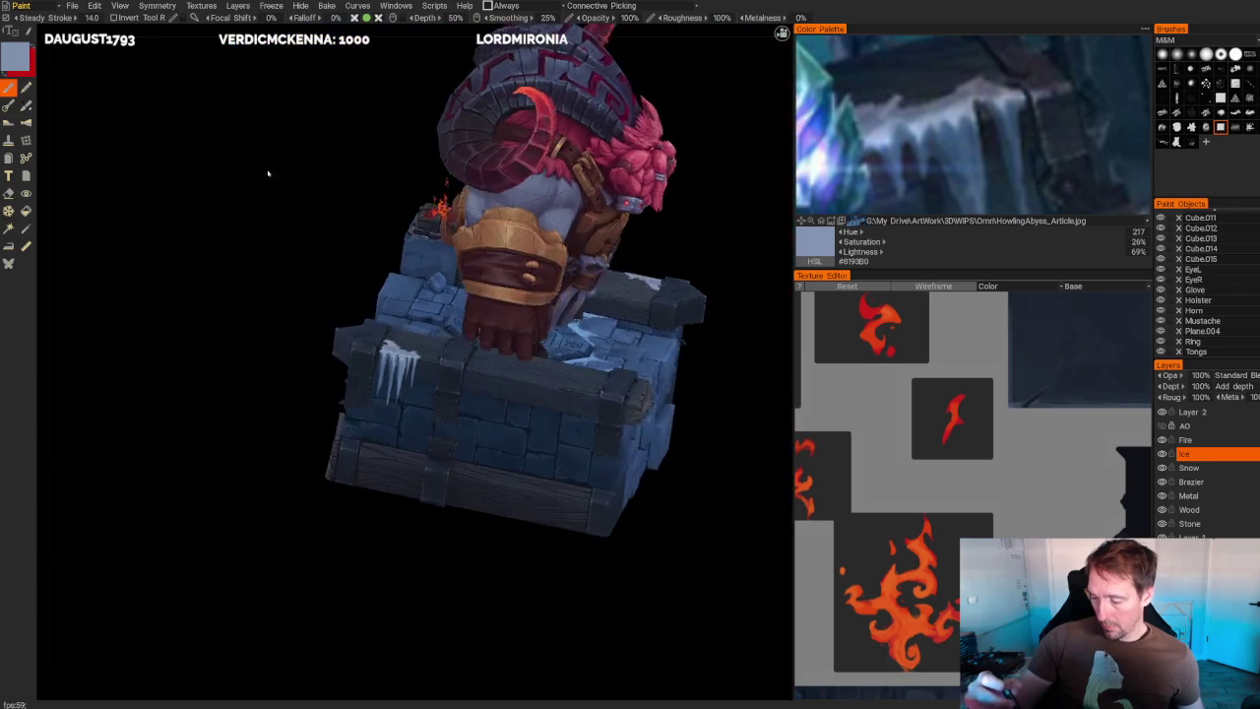
- Dab and brighten a small light spot on the wooden plank
scroll(267, 163, up, 6)
click(352, 274)
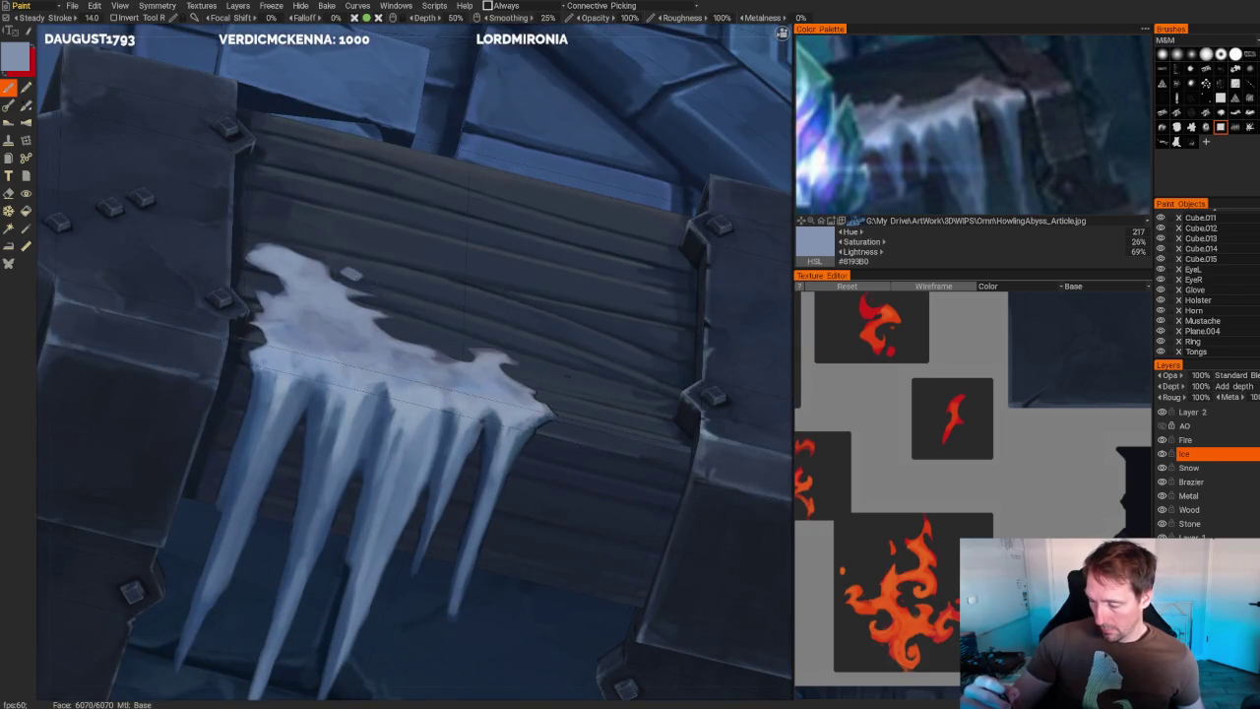
click(351, 273)
click(352, 274)
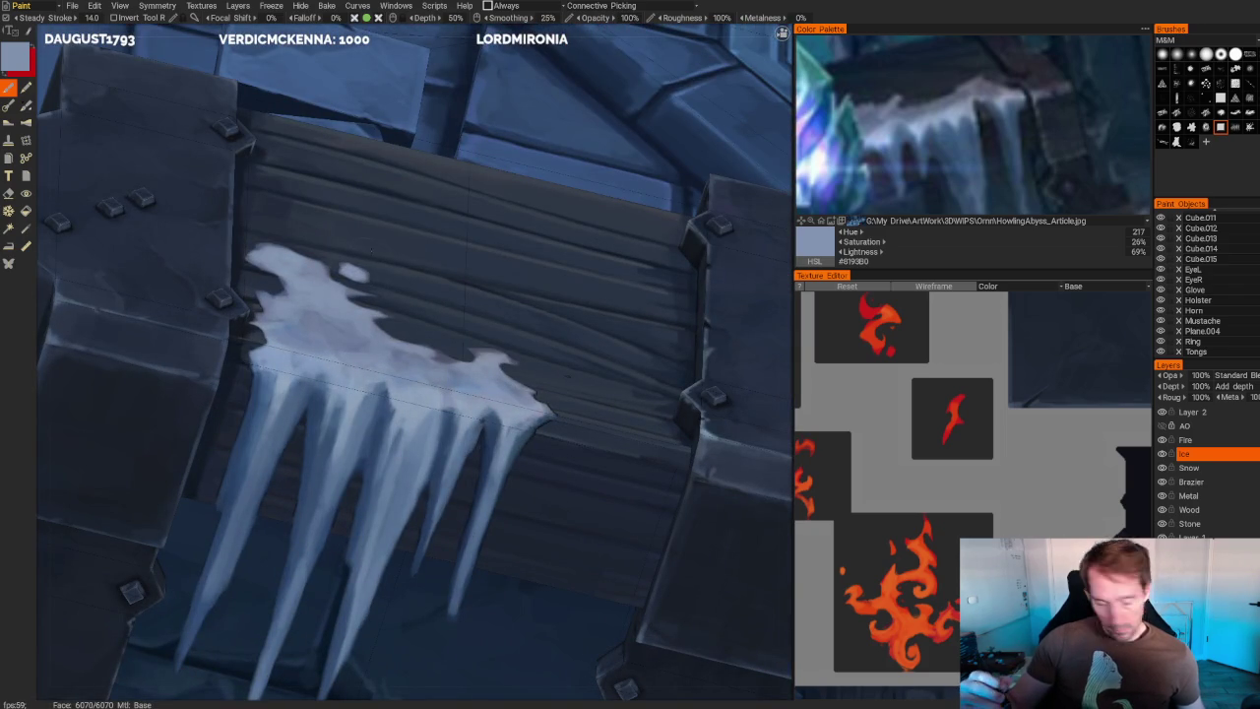
- Switch to the eraser and orbit around the brazier and icicle plank to inspect them
key(e)
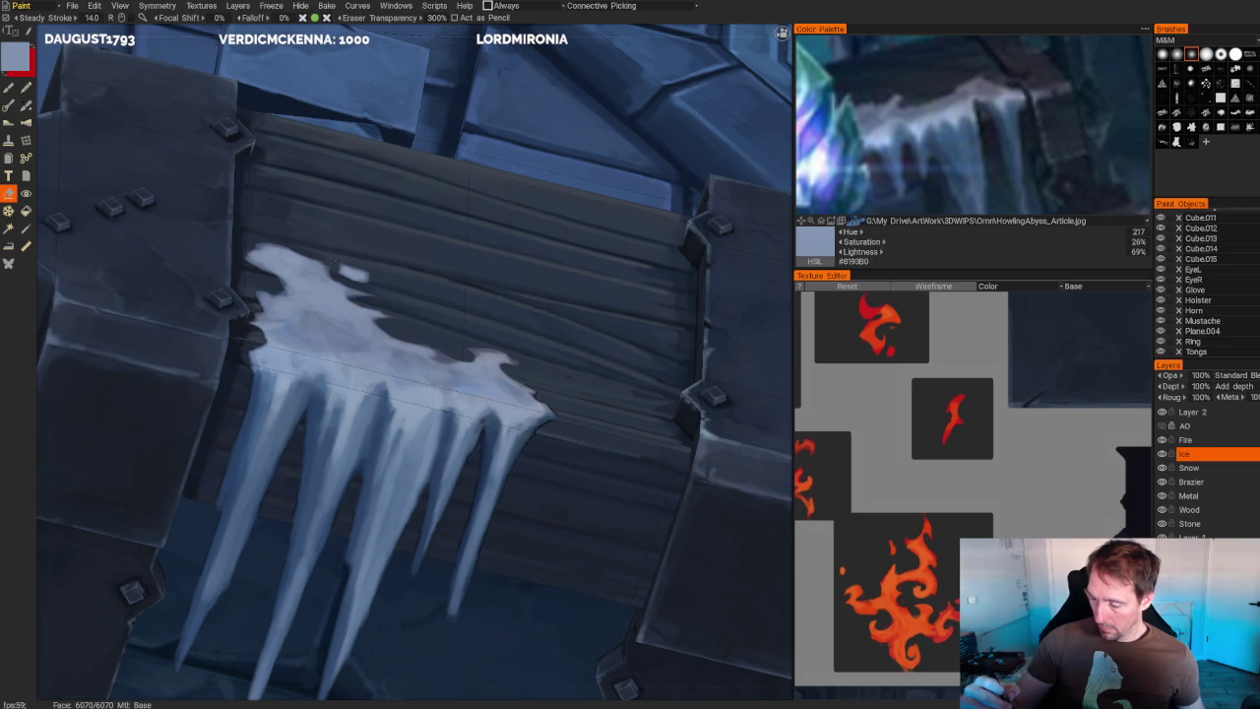
scroll(360, 260, down, 5)
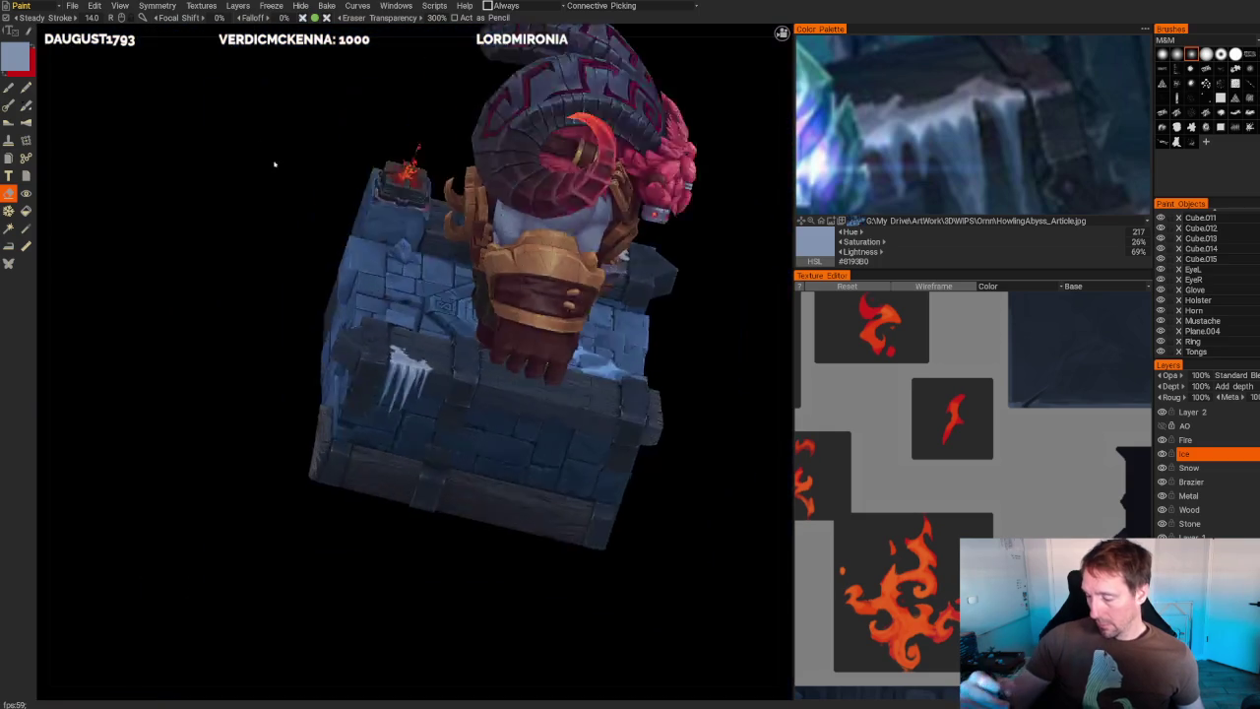
mouse_move(281, 149)
mouse_down()
mouse_move(315, 138)
mouse_move(325, 226)
mouse_up()
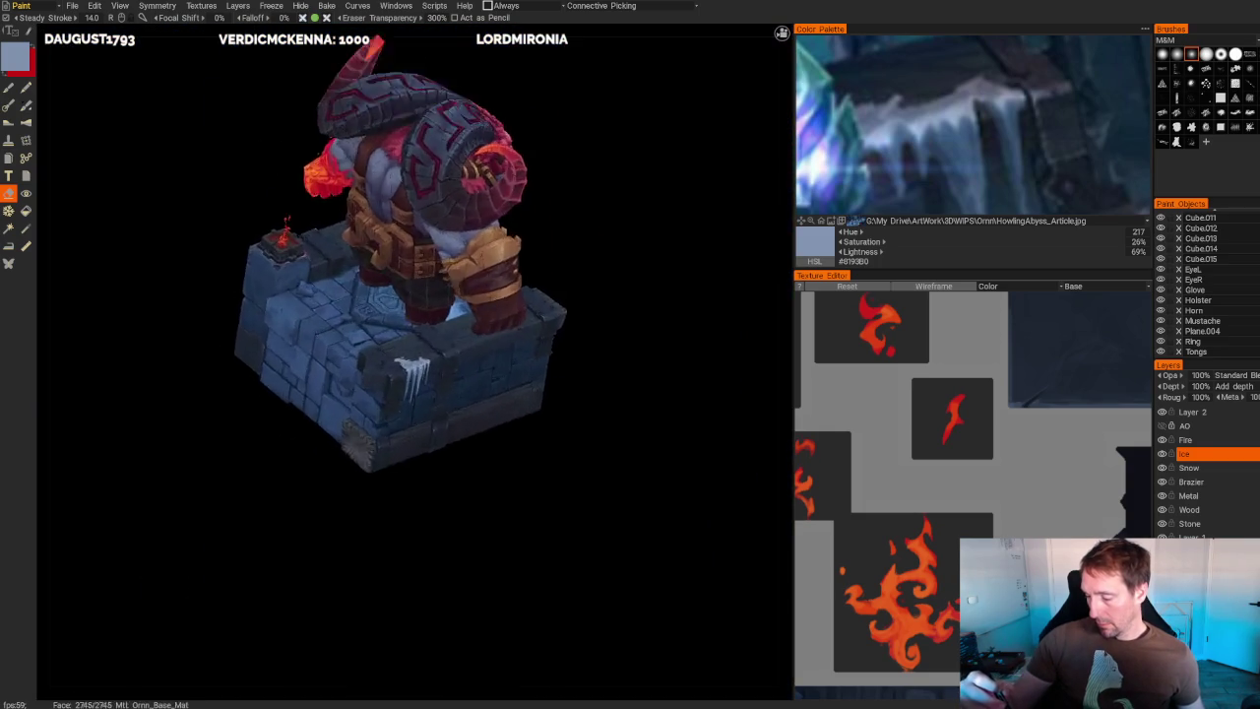
scroll(374, 374, up, 5)
scroll(393, 375, down, 3)
scroll(394, 374, down, 2)
drag(670, 253, 591, 236)
scroll(394, 374, up, 5)
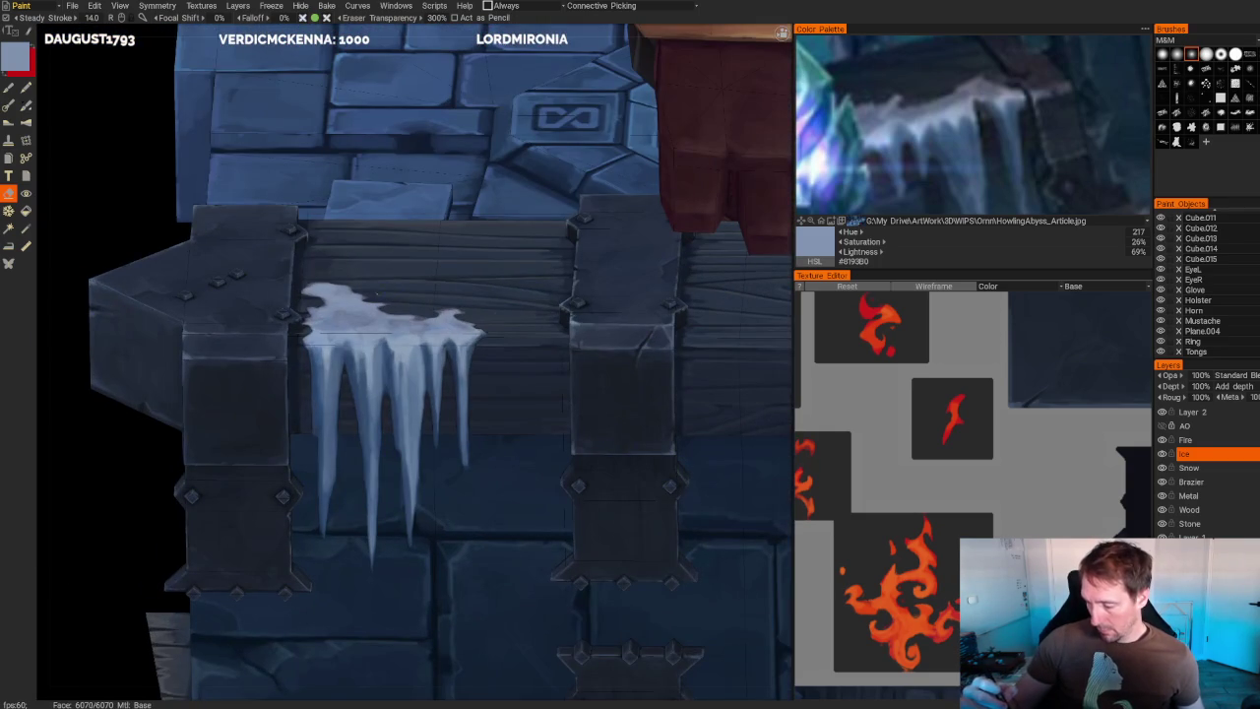
scroll(338, 211, down, 4)
mouse_move(337, 211)
mouse_down()
mouse_move(262, 186)
mouse_move(319, 208)
mouse_move(301, 206)
mouse_move(302, 267)
mouse_up()
scroll(318, 237, up, 3)
scroll(301, 267, up, 5)
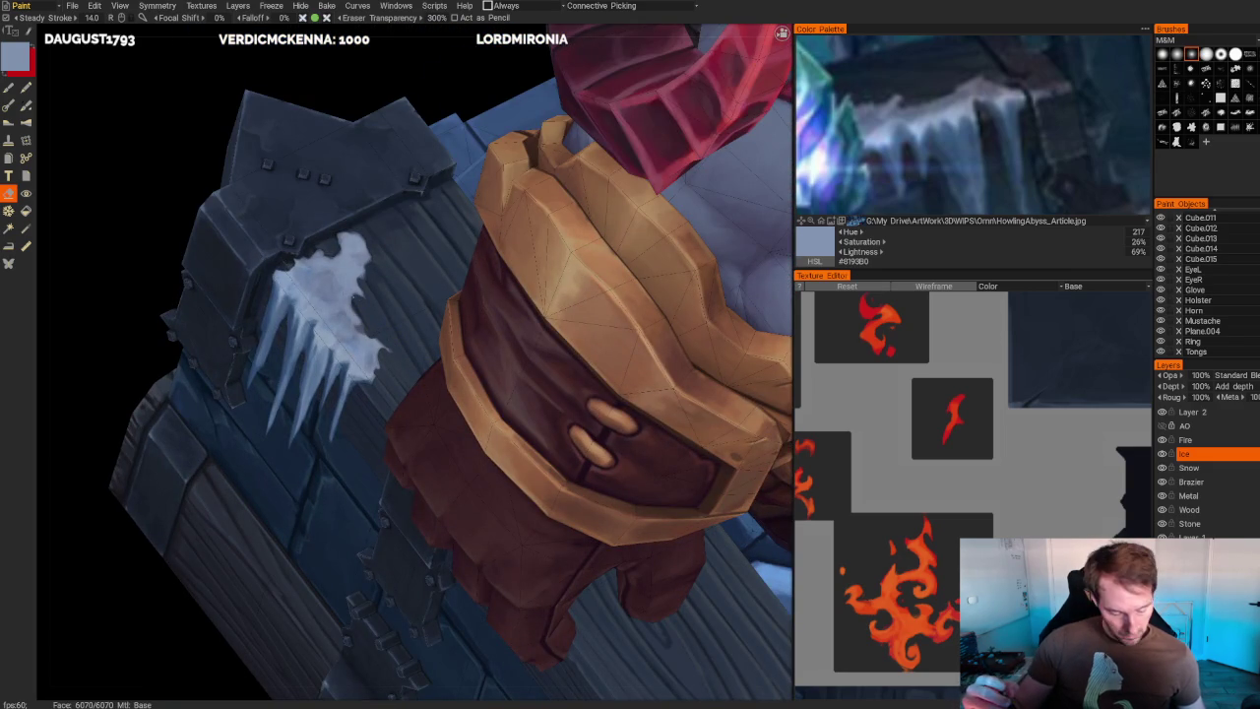
- Paint white ice onto the right edge of the icicle patch
key(b)
drag(386, 348, 366, 335)
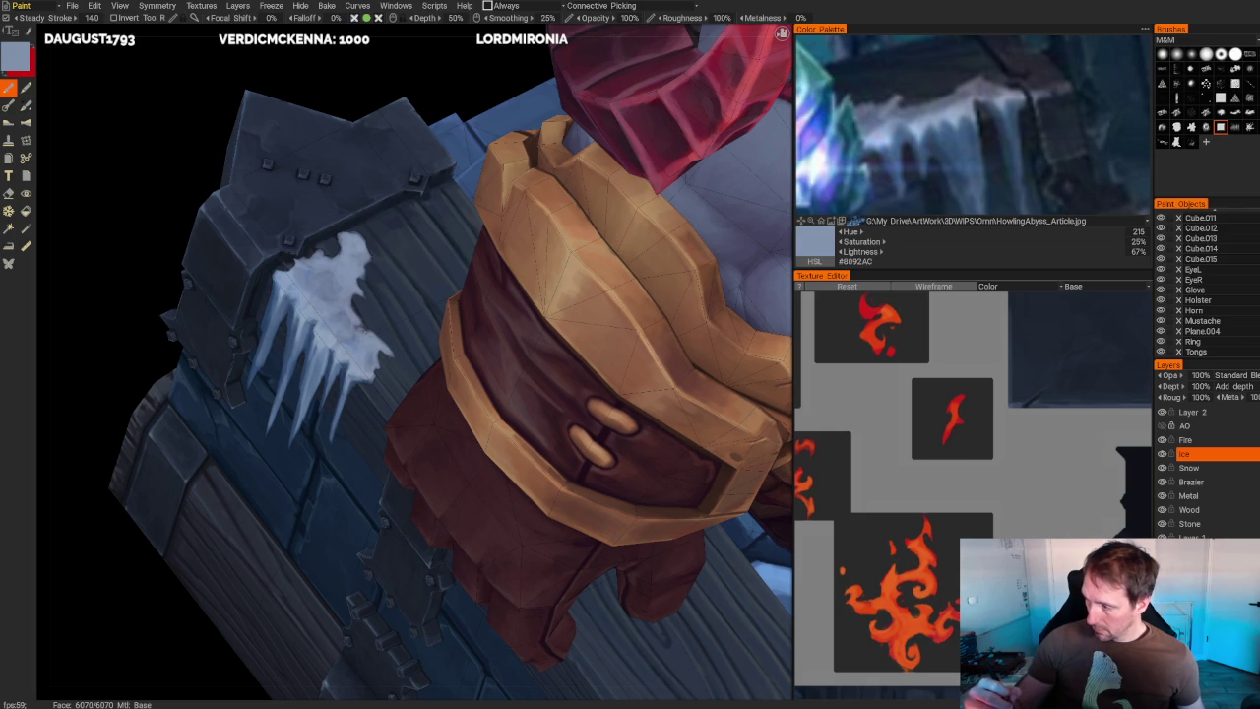
mouse_move(370, 329)
mouse_down()
mouse_move(349, 295)
mouse_move(400, 354)
mouse_up()
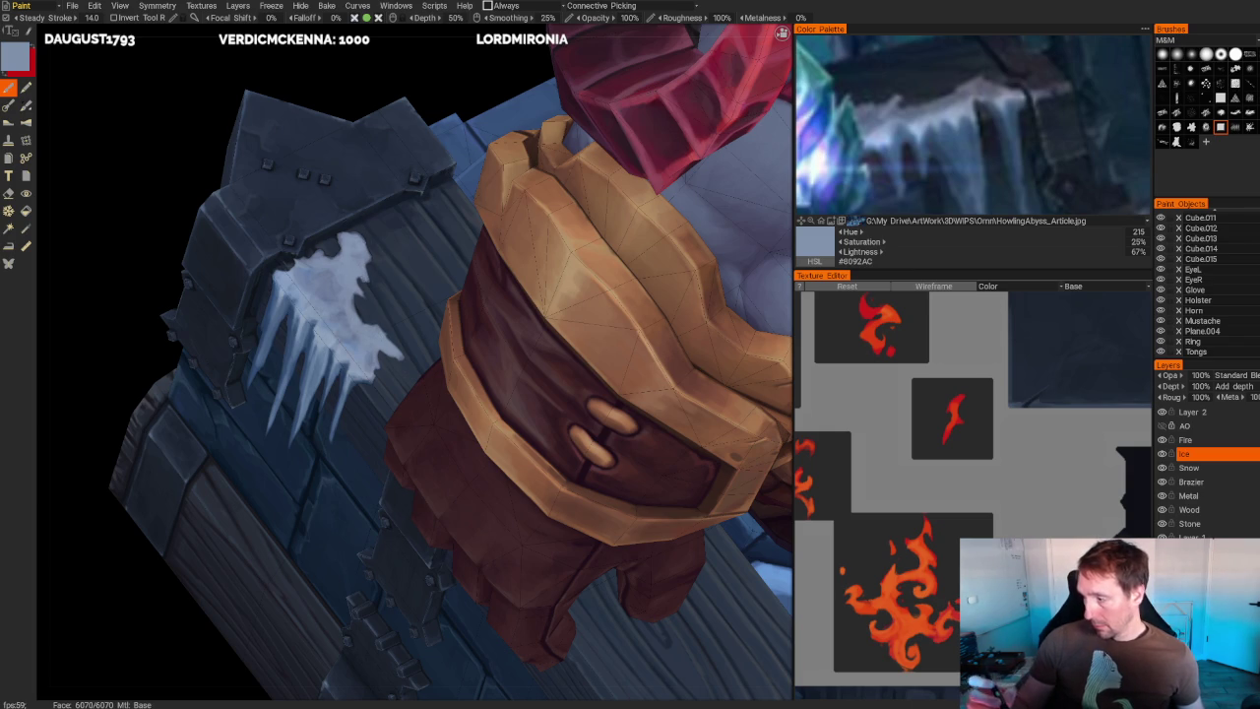
- Review the whole tower and figure, then export the Base UV set texture
key(e)
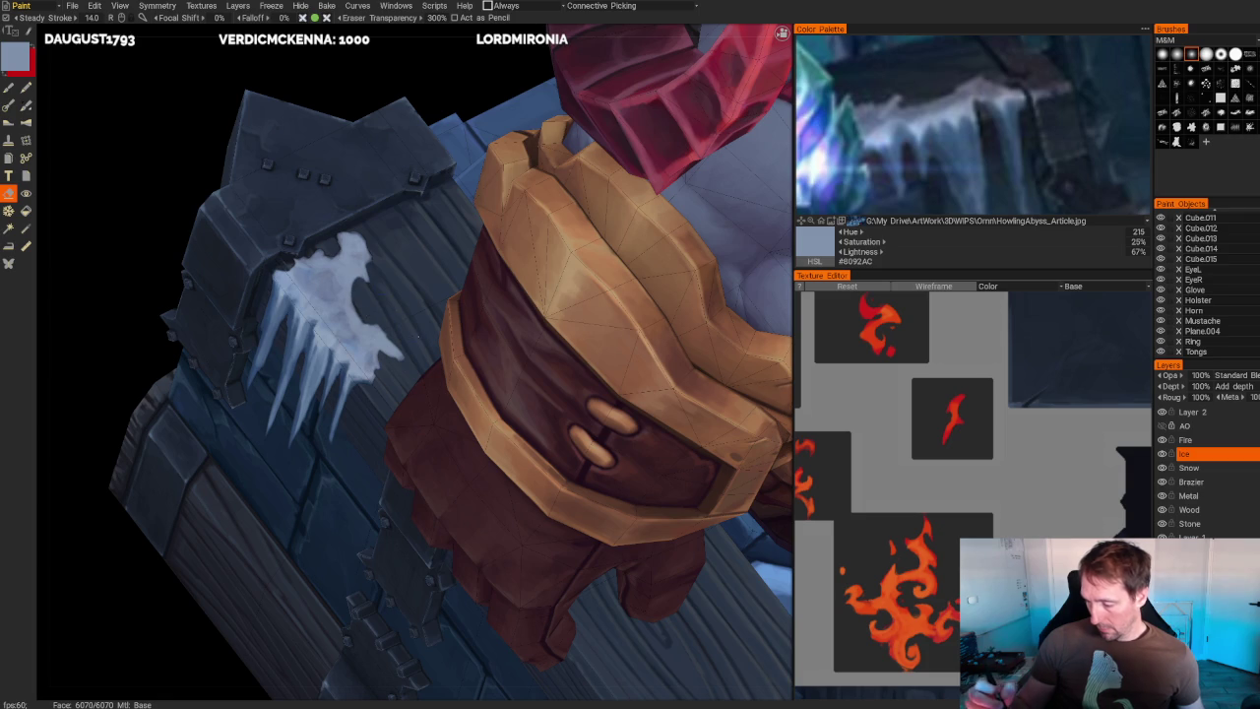
scroll(292, 145, down, 5)
mouse_move(292, 146)
mouse_down()
mouse_move(337, 145)
mouse_move(351, 164)
mouse_move(357, 138)
mouse_up()
scroll(357, 138, up, 5)
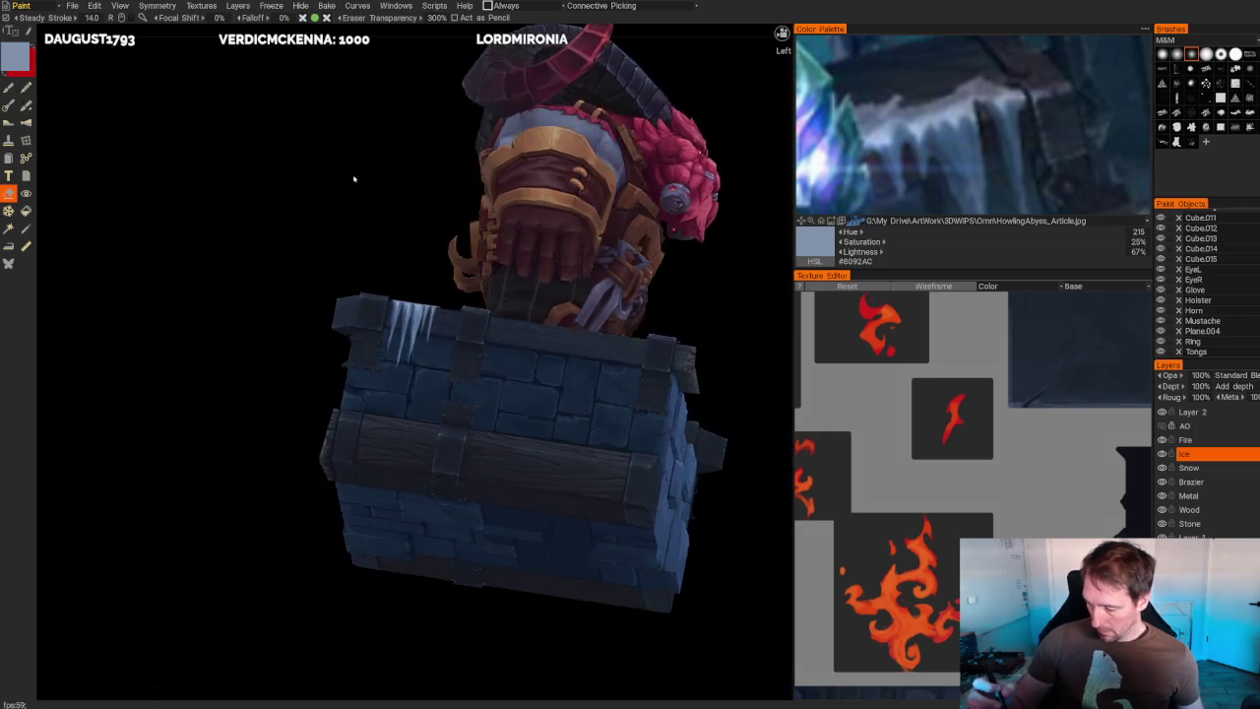
alt+drag(354, 180, 355, 128)
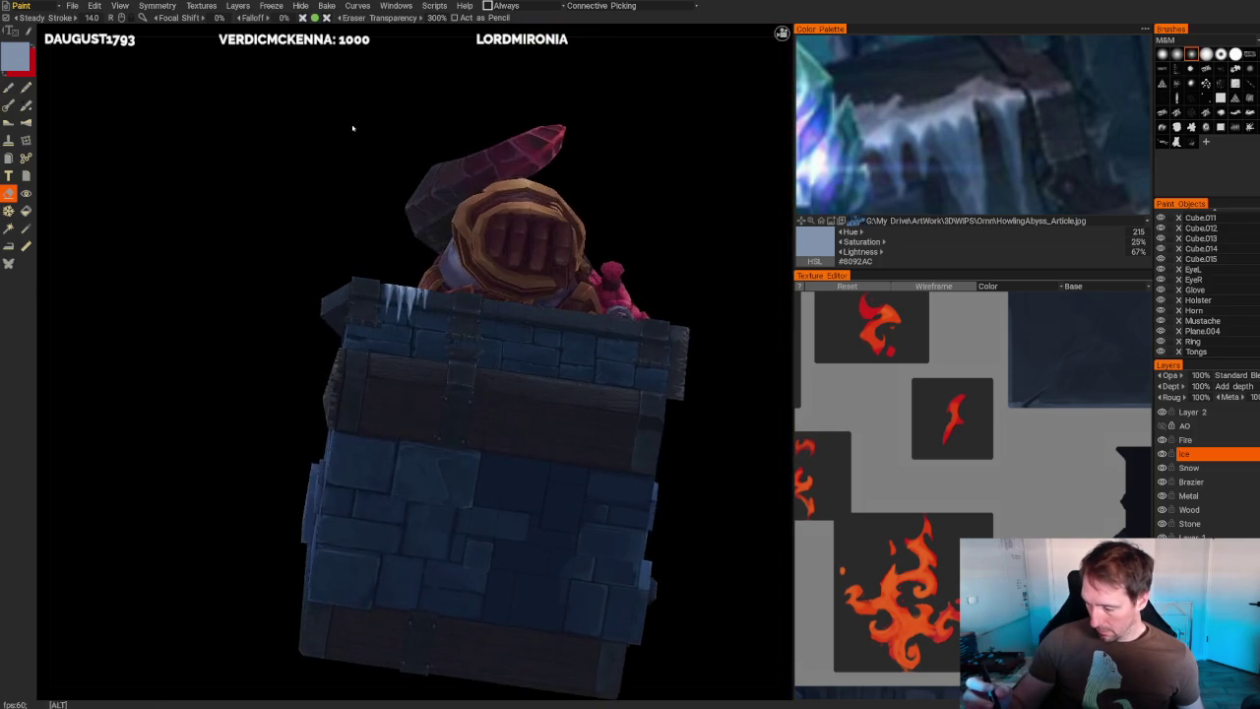
scroll(355, 128, up, 5)
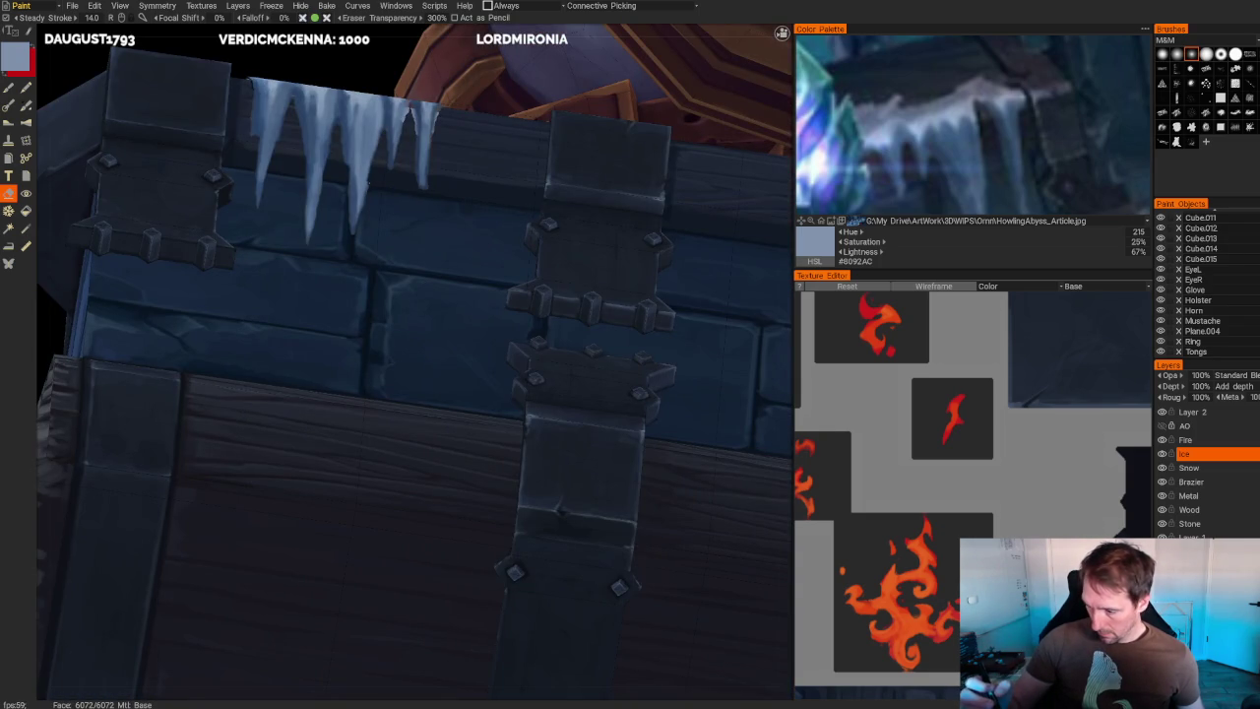
alt+drag(355, 128, 402, 146)
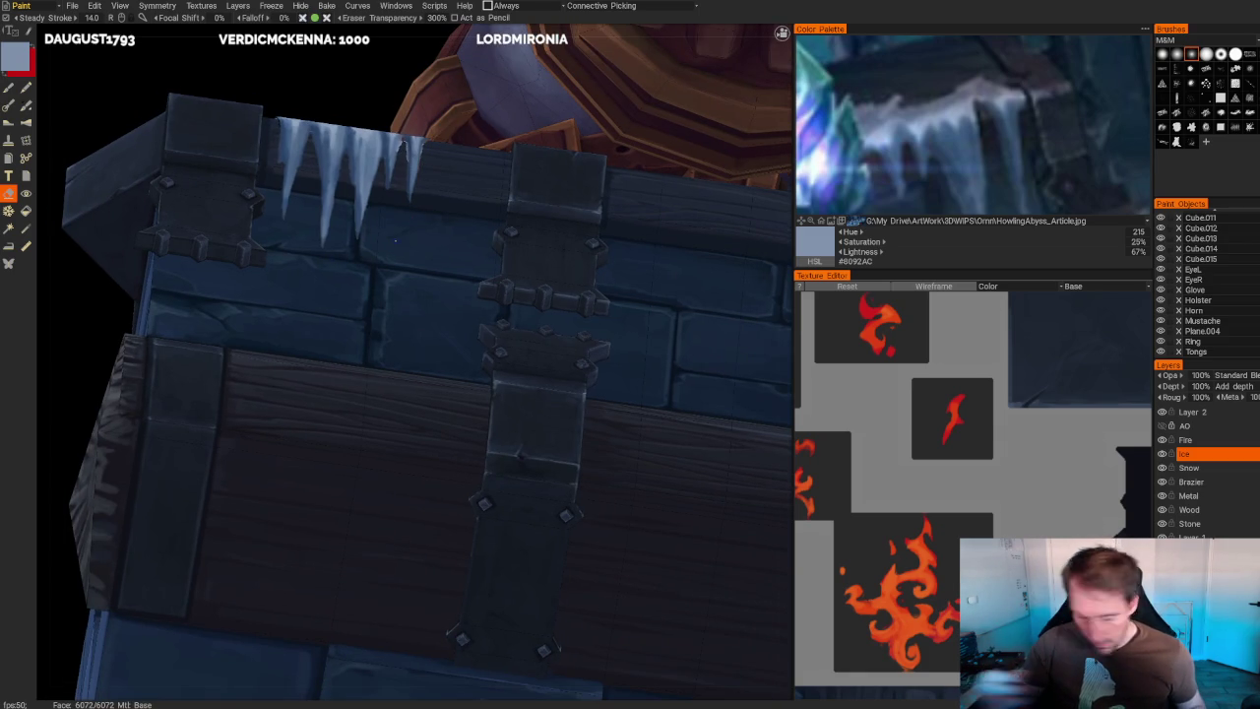
key(ctrl+e)
click(341, 379)
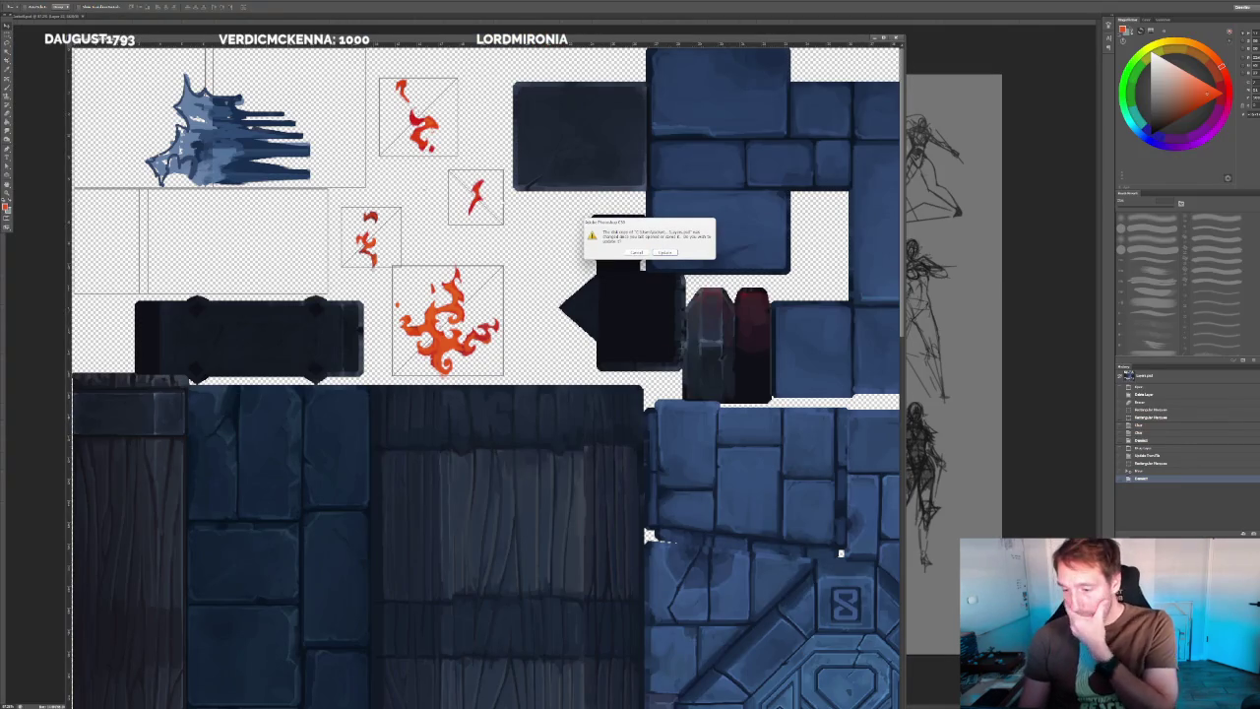
- Reload the updated texture in Photoshop, then duplicate and merge the ice texture layers
click(665, 252)
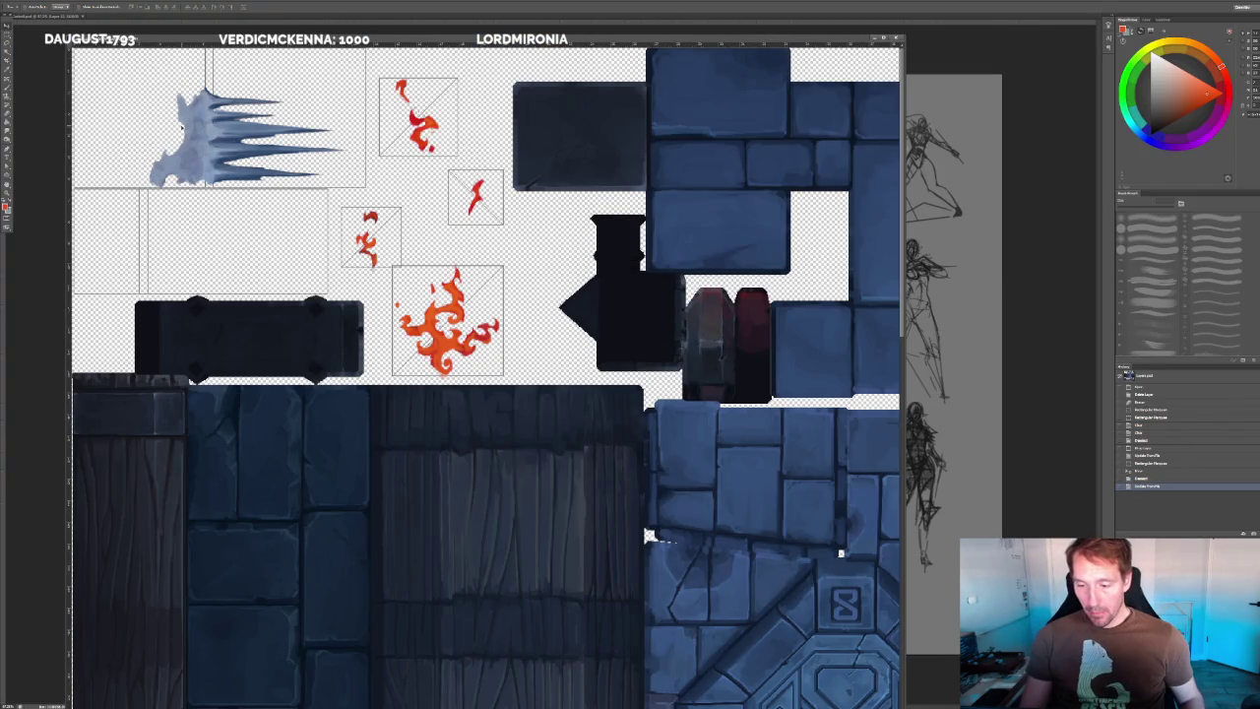
key(ctrl+plus)
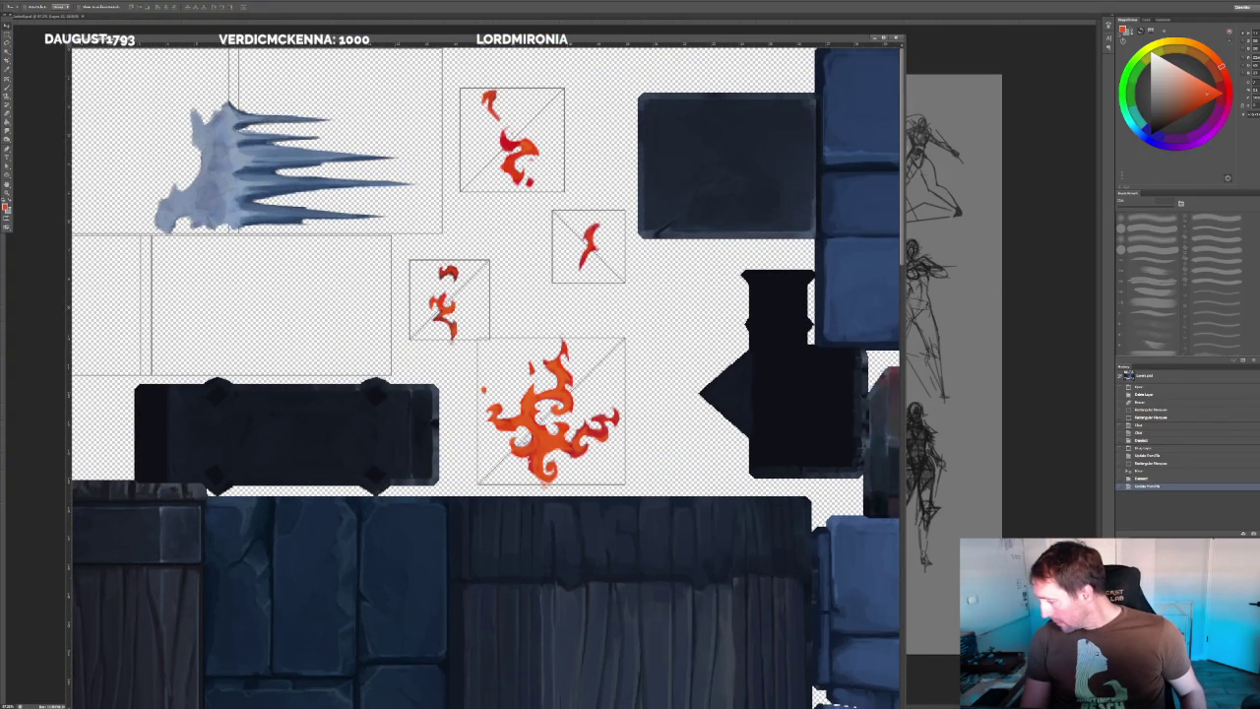
key(ctrl+j)
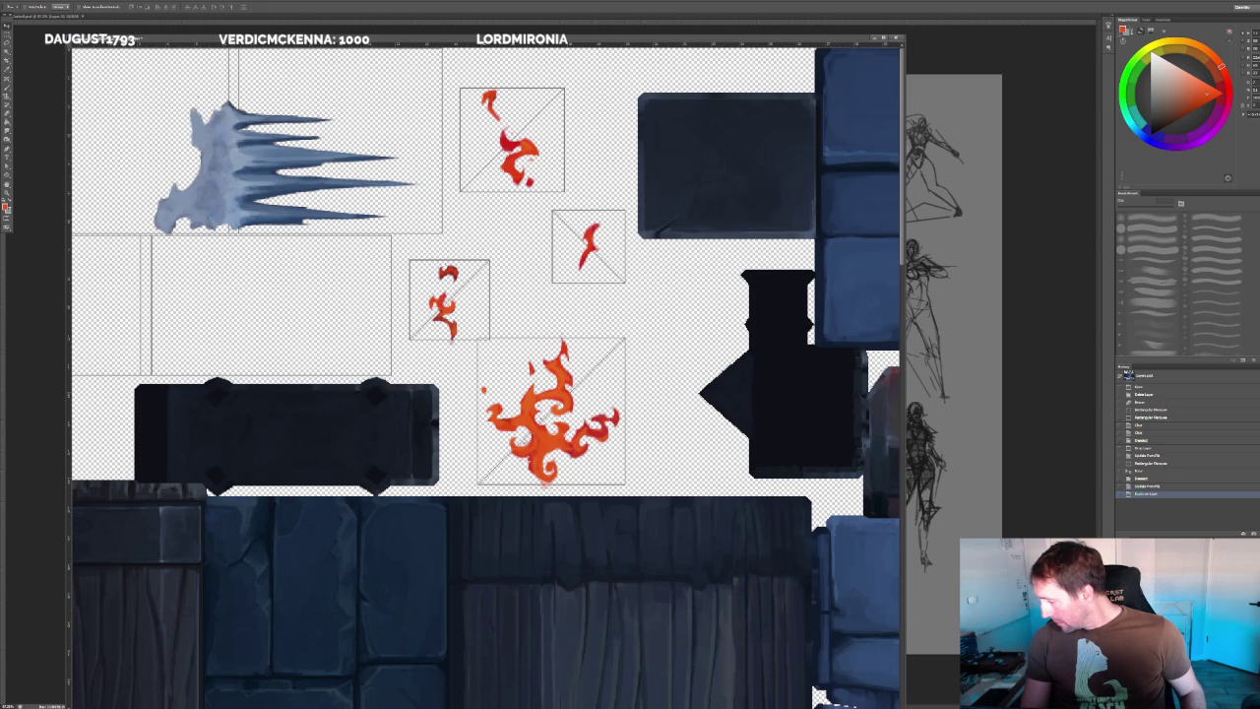
key(Delete)
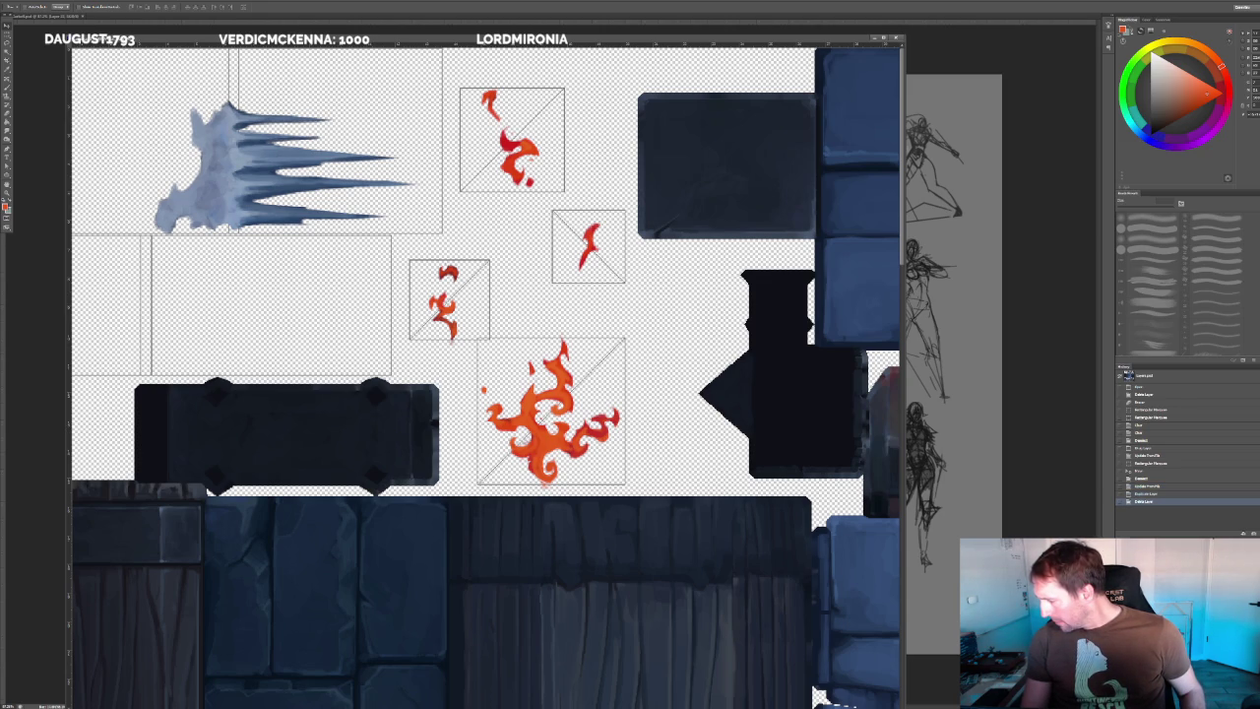
key(ctrl+j)
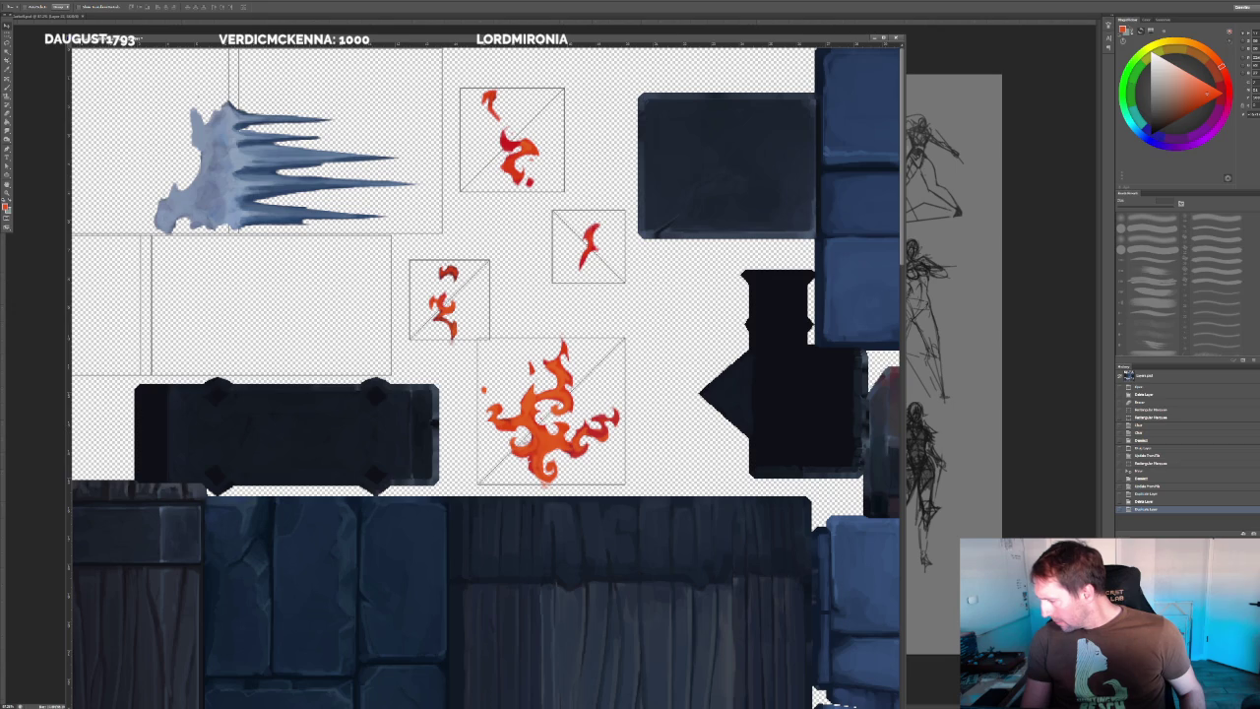
key(ctrl+j)
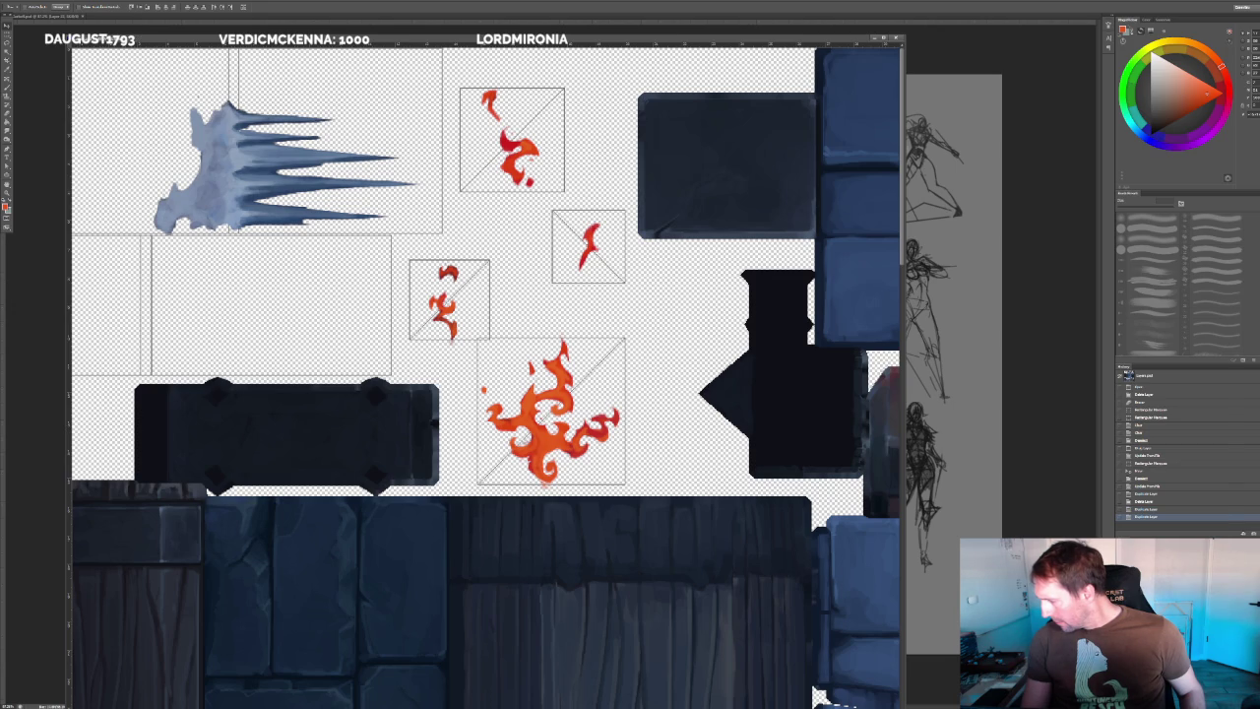
key(ctrl+e)
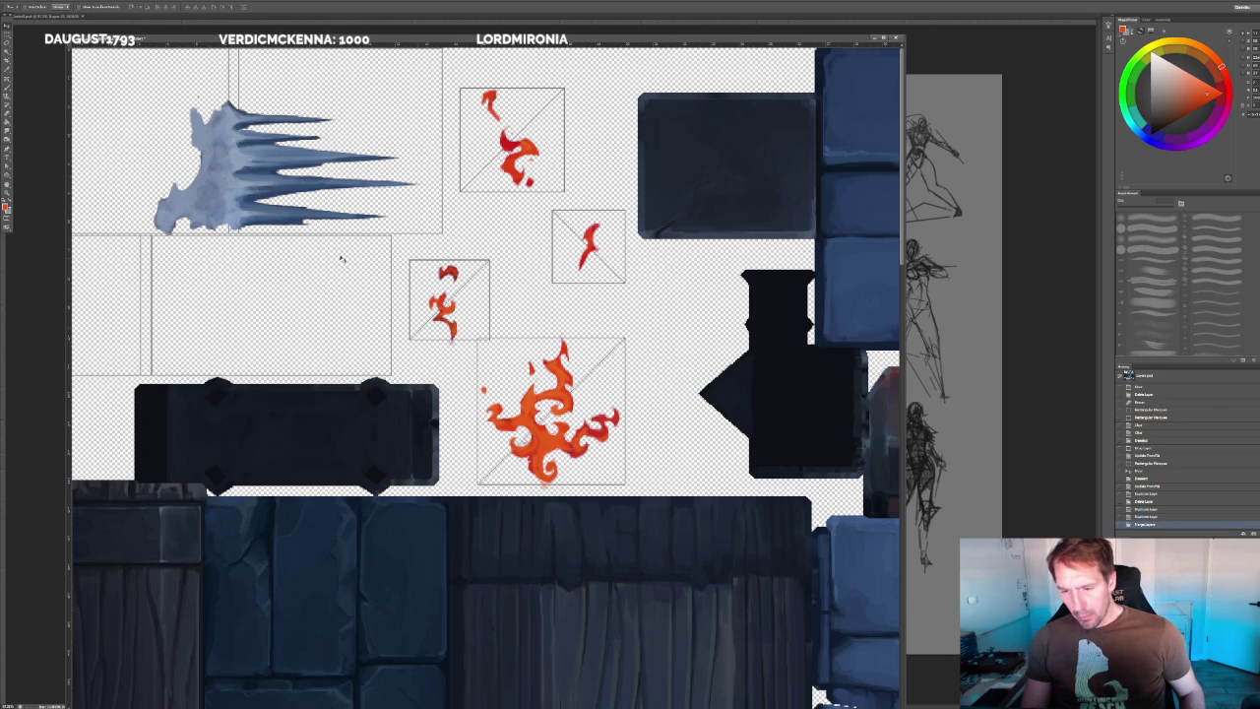
- Clear the faint sketch marks beside the ice and zoom out over the texture sheet
alt+scroll(185, 83, up, 2)
click(7, 43)
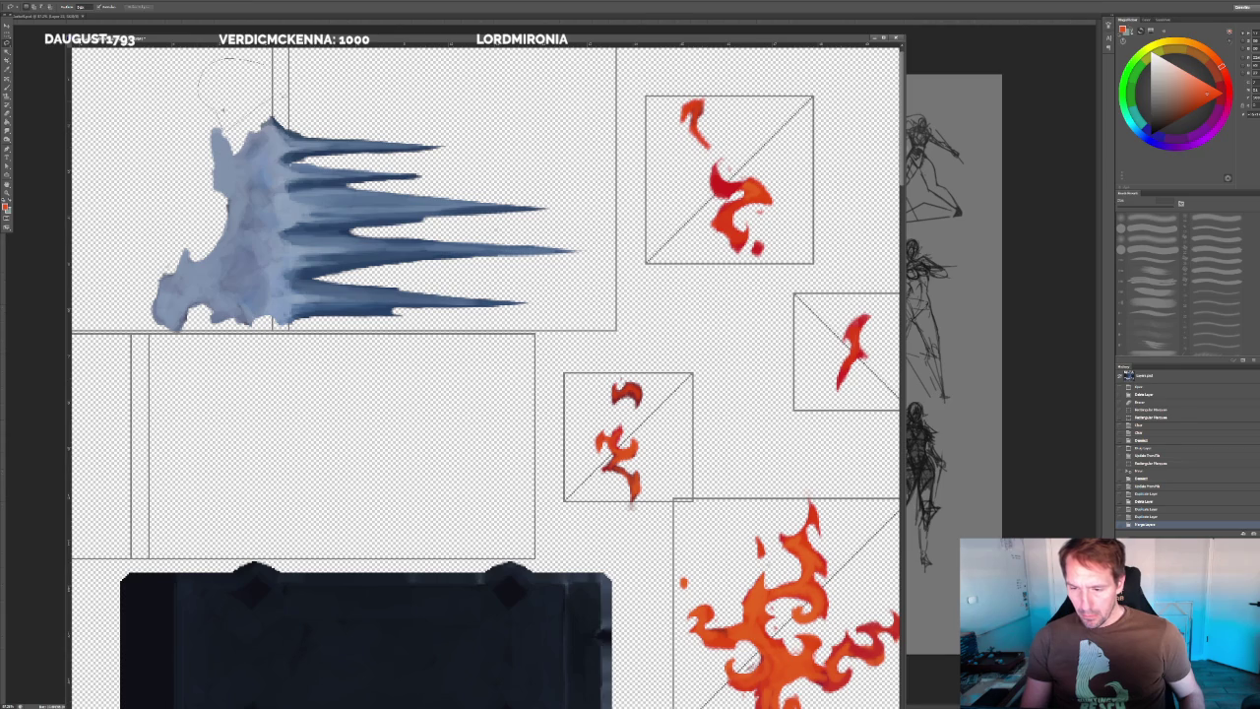
key(Delete)
key(ctrl+d)
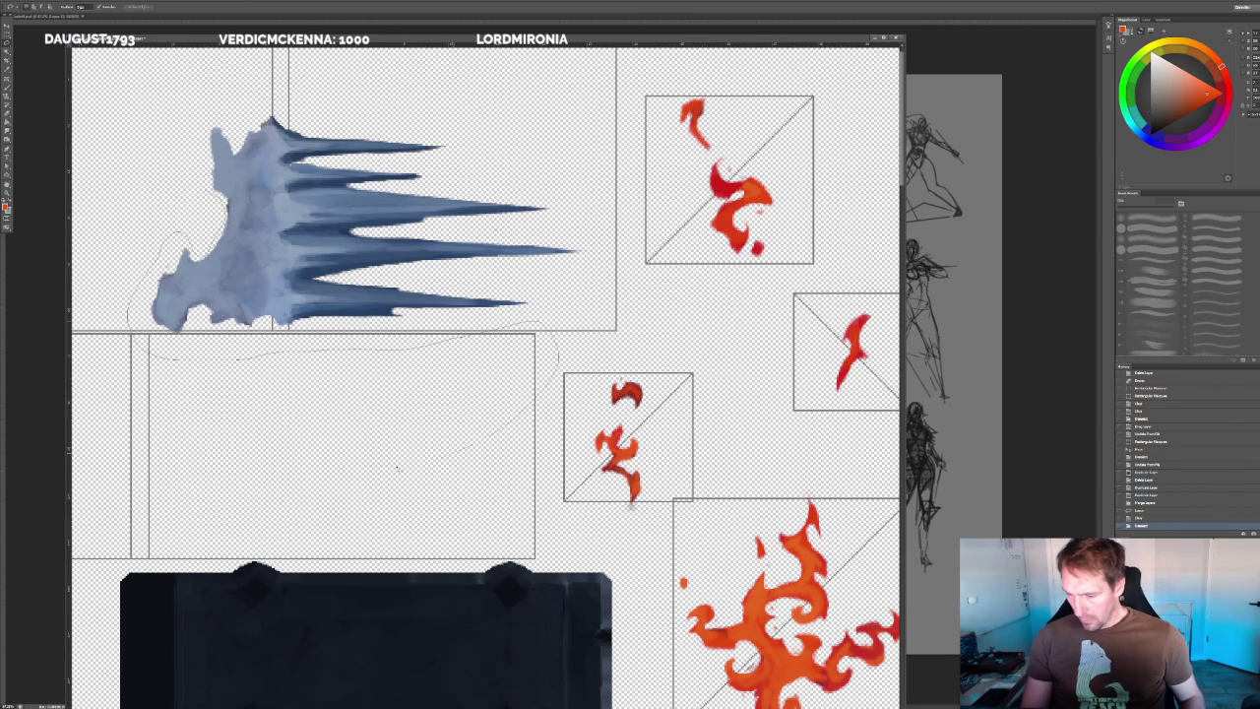
drag(462, 455, 89, 222)
key(Delete)
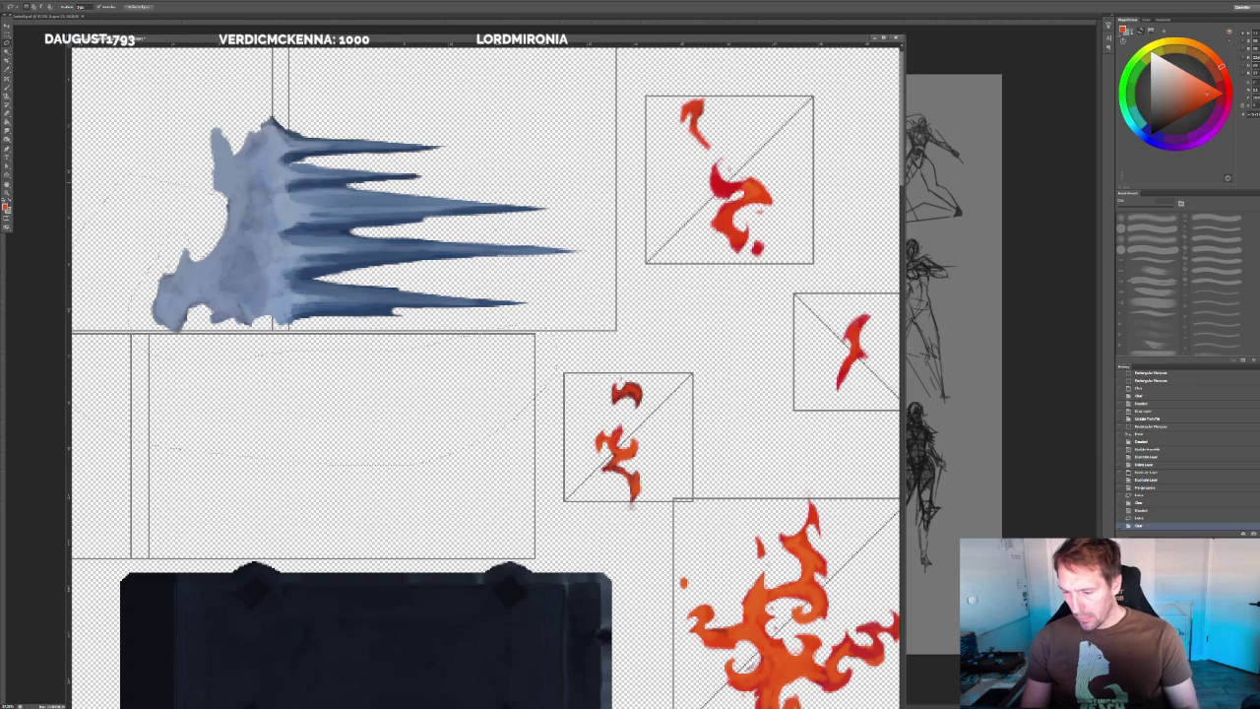
key(ctrl+minus)
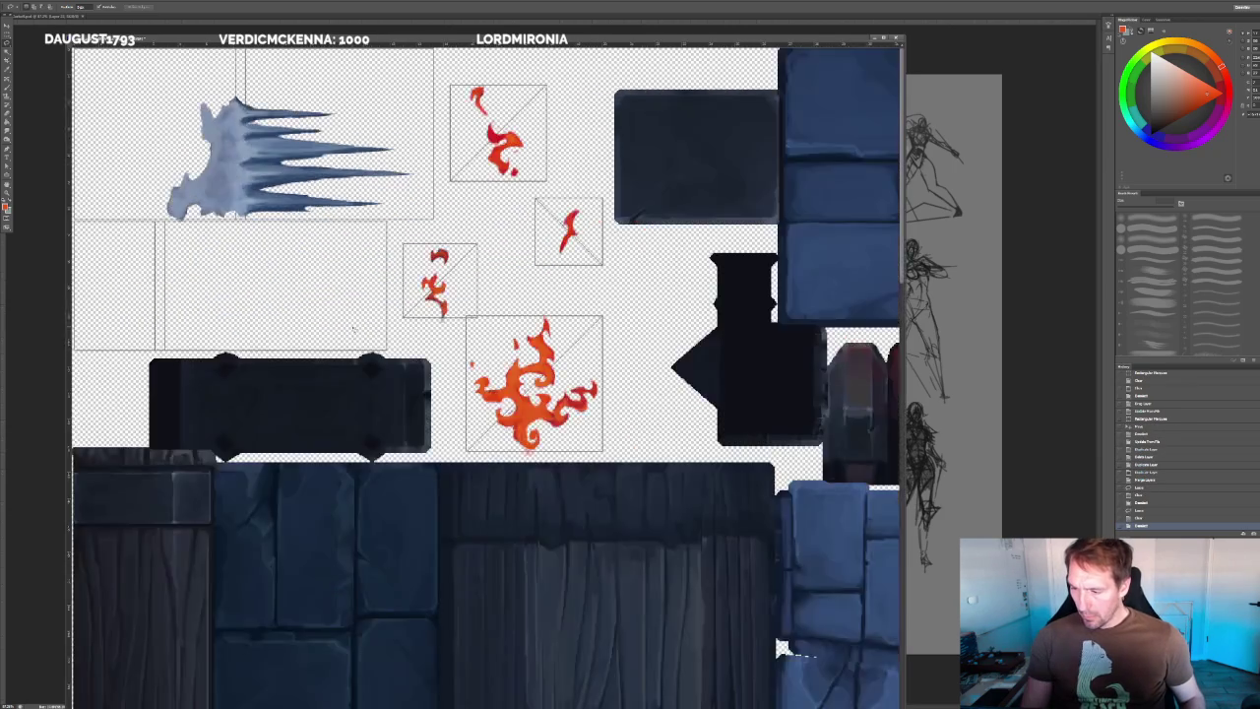
key(ctrl+minus)
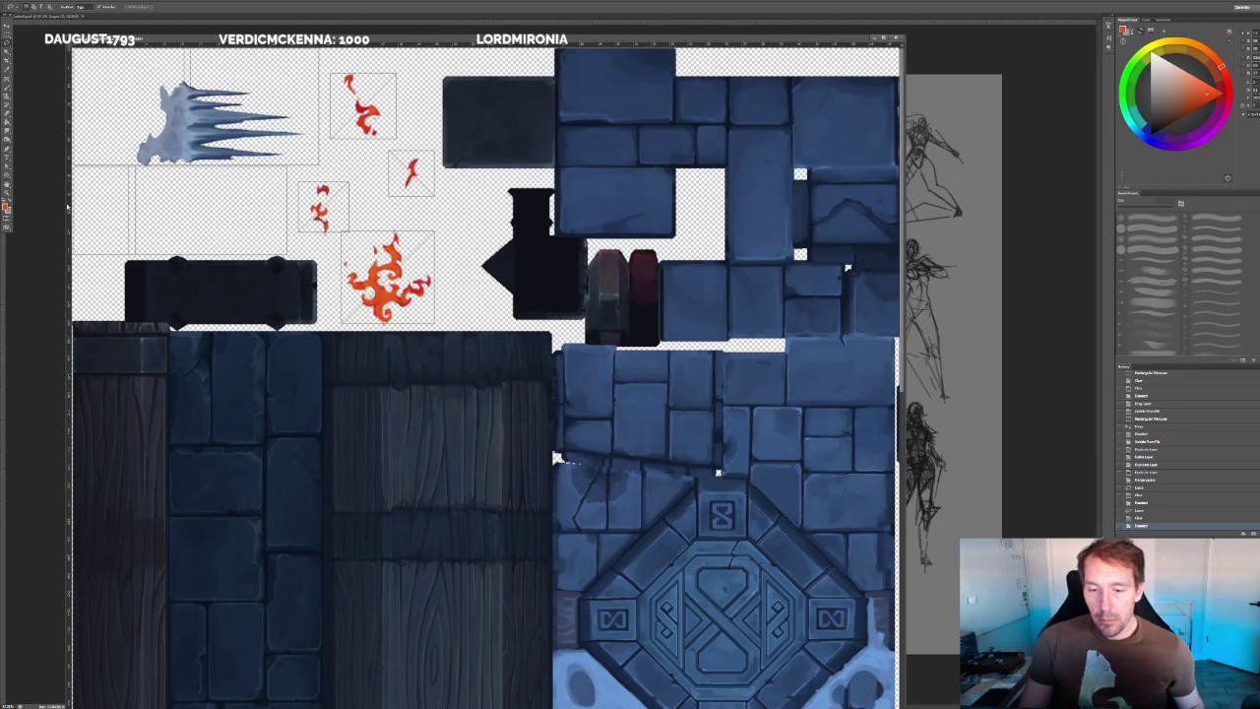
- Move the icicle sprite at the sheet's top-left up about 10 px and return to 3D-Coat
key(v)
key(m)
drag(103, 64, 318, 196)
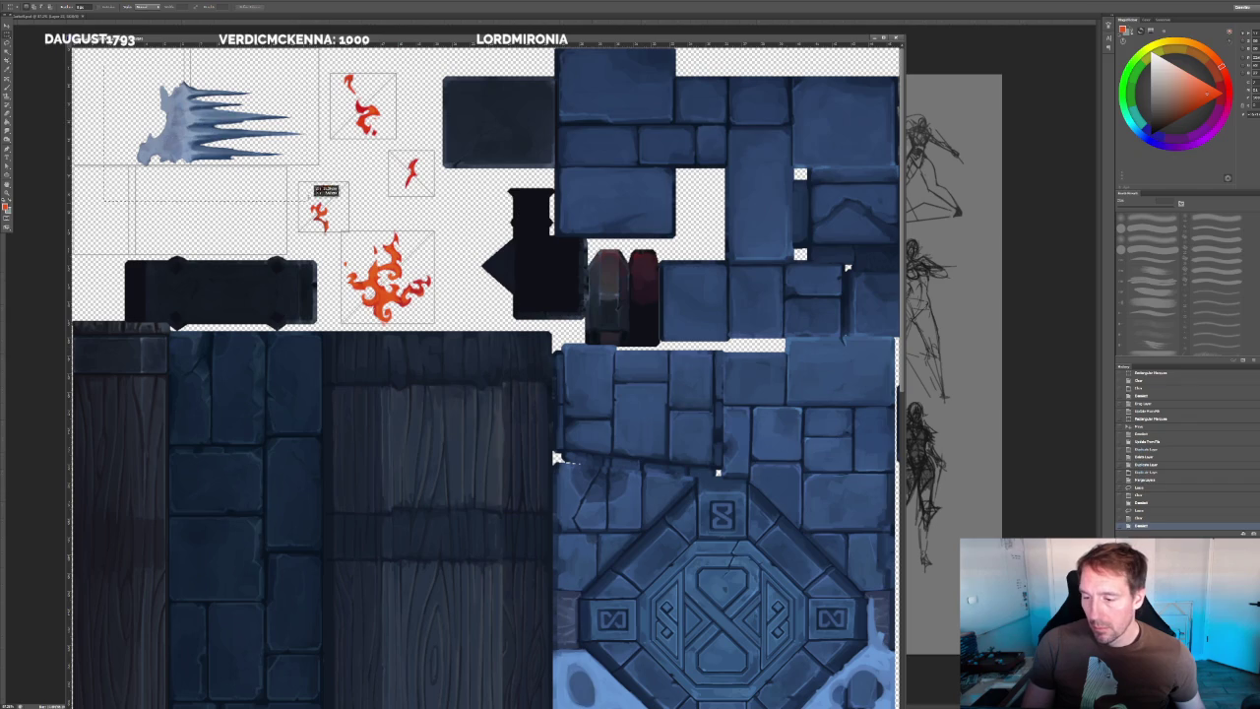
key(v)
drag(163, 108, 164, 98)
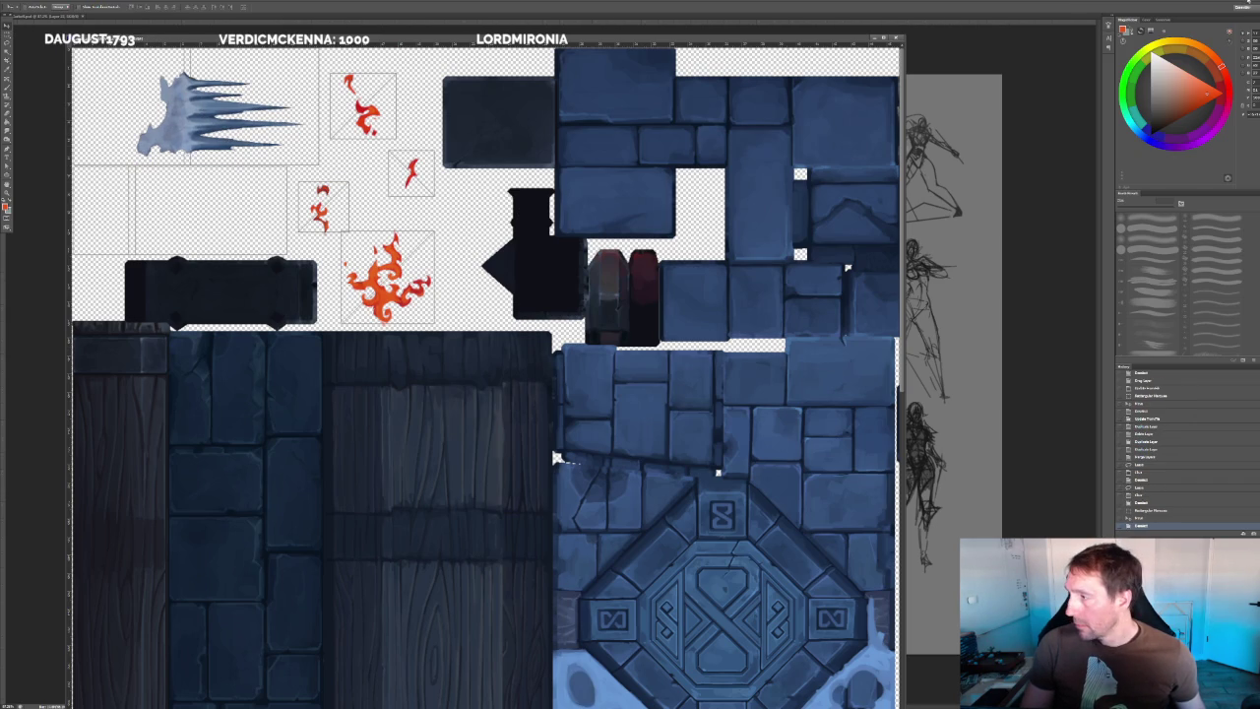
key(alt+Tab)
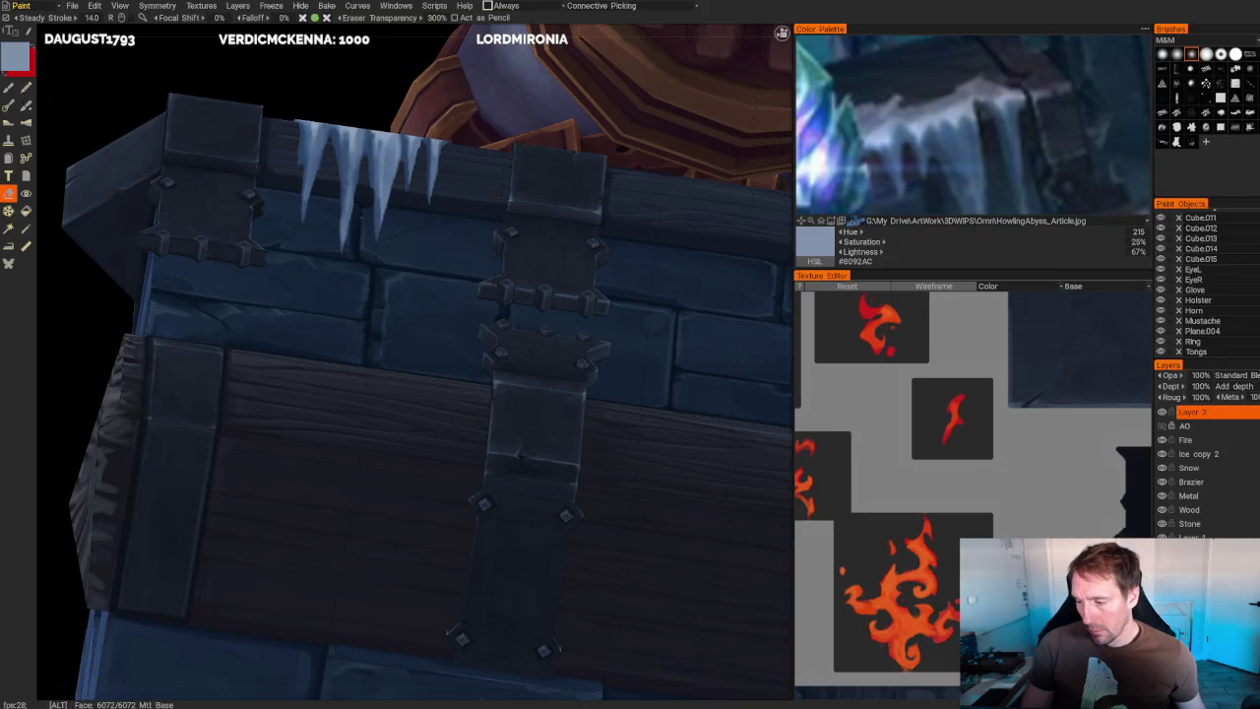
- Orbit out to the whole model and around to side views of the brazier block
scroll(318, 177, down, 5)
drag(317, 177, 423, 197)
scroll(191, 168, down, 5)
mouse_move(191, 168)
mouse_down()
mouse_move(551, 211)
mouse_move(523, 220)
mouse_up()
scroll(660, 348, up, 10)
drag(659, 348, 627, 293)
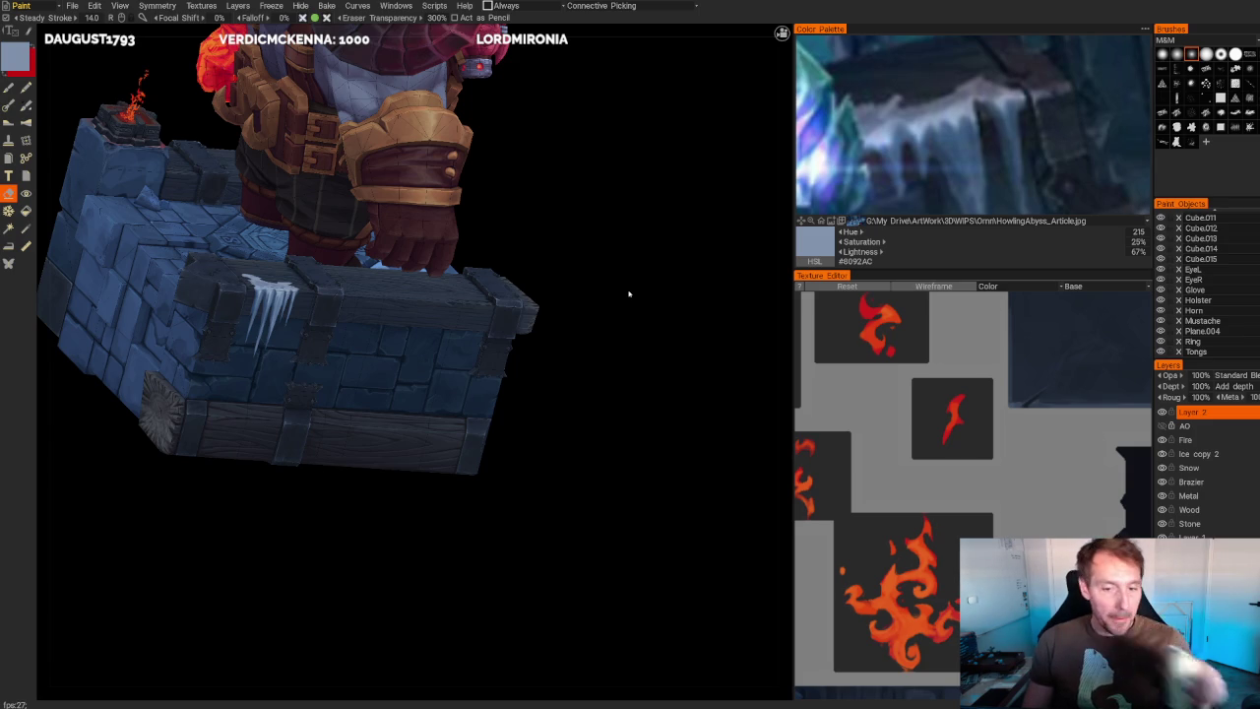
middle_drag(701, 238, 701, 239)
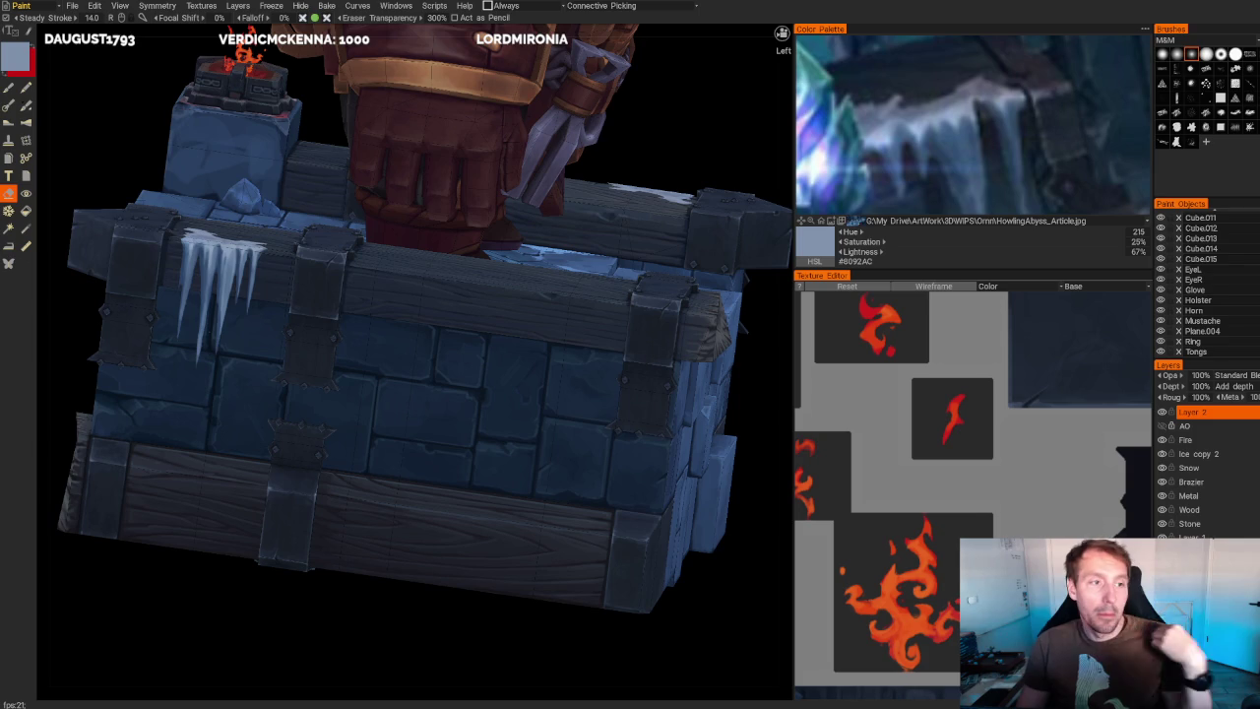
- Turn the stone chest frontal and orbit around chest, brazier and character to inspect the icicles
middle_drag(393, 600, 443, 603)
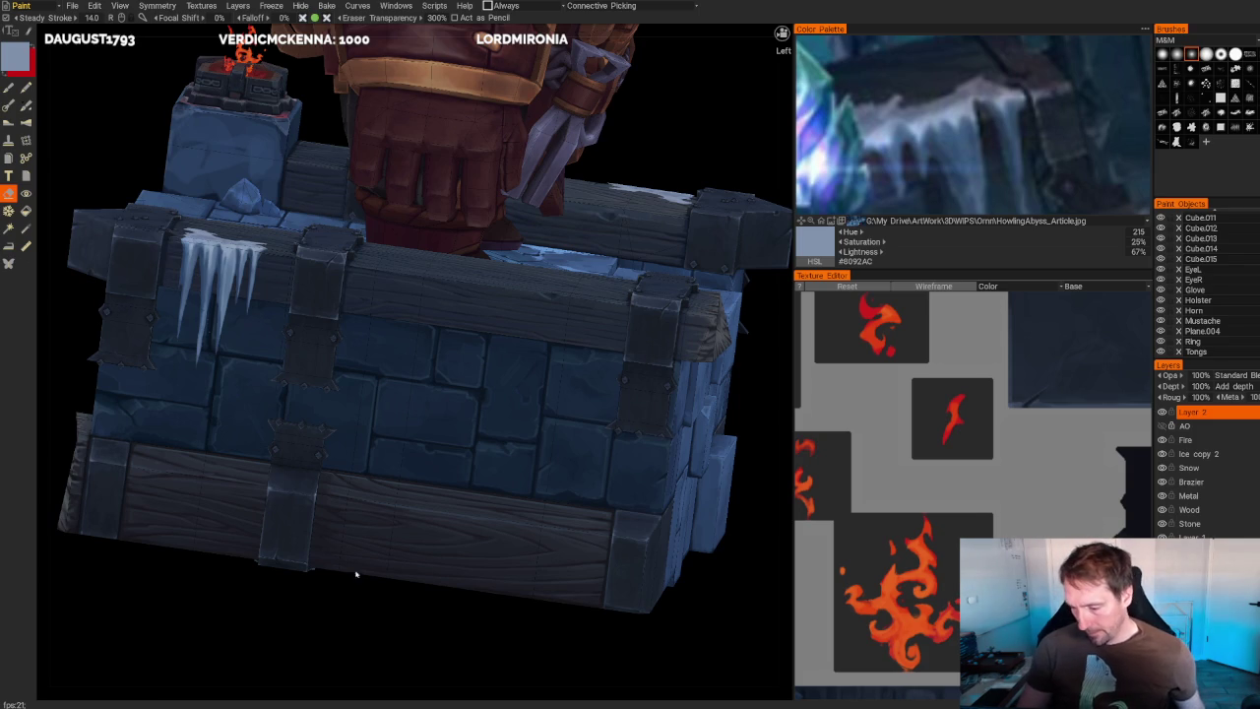
scroll(394, 602, down, 3)
scroll(301, 496, down, 5)
mouse_move(302, 495)
middle_down()
mouse_move(239, 529)
mouse_move(228, 556)
middle_up()
scroll(495, 581, up, 5)
scroll(528, 565, up, 2)
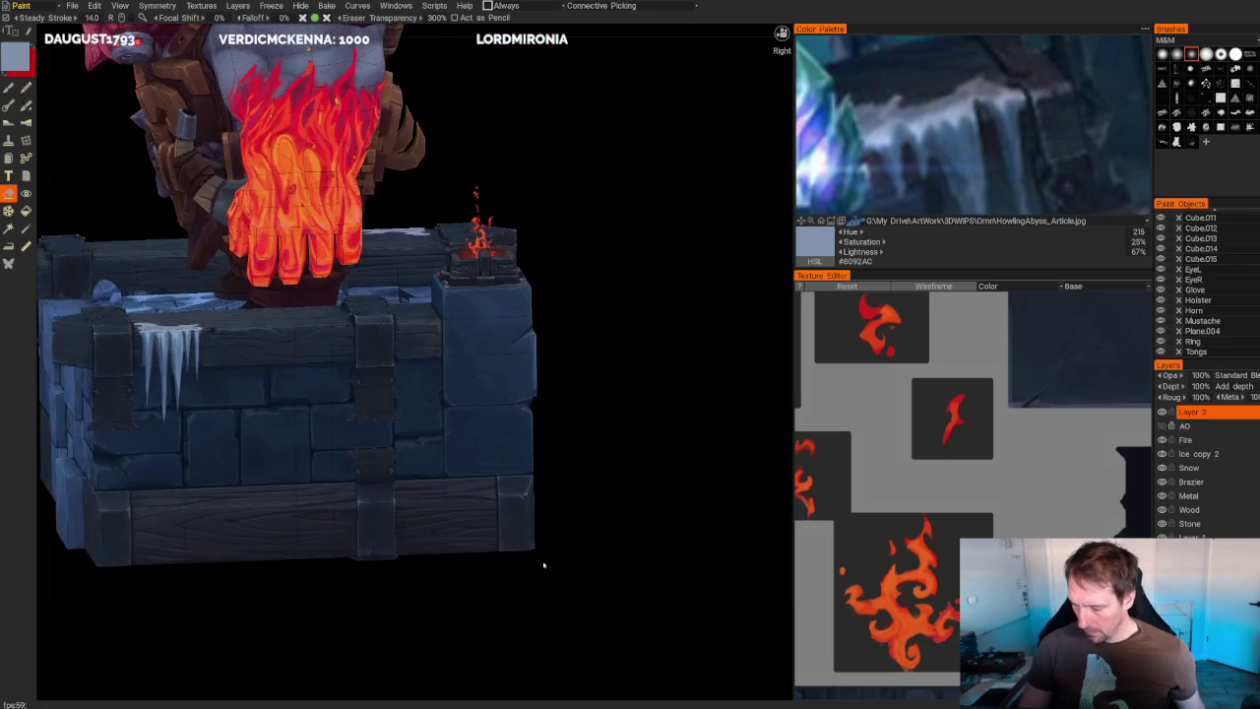
scroll(696, 436, up, 2)
scroll(696, 436, up, 1)
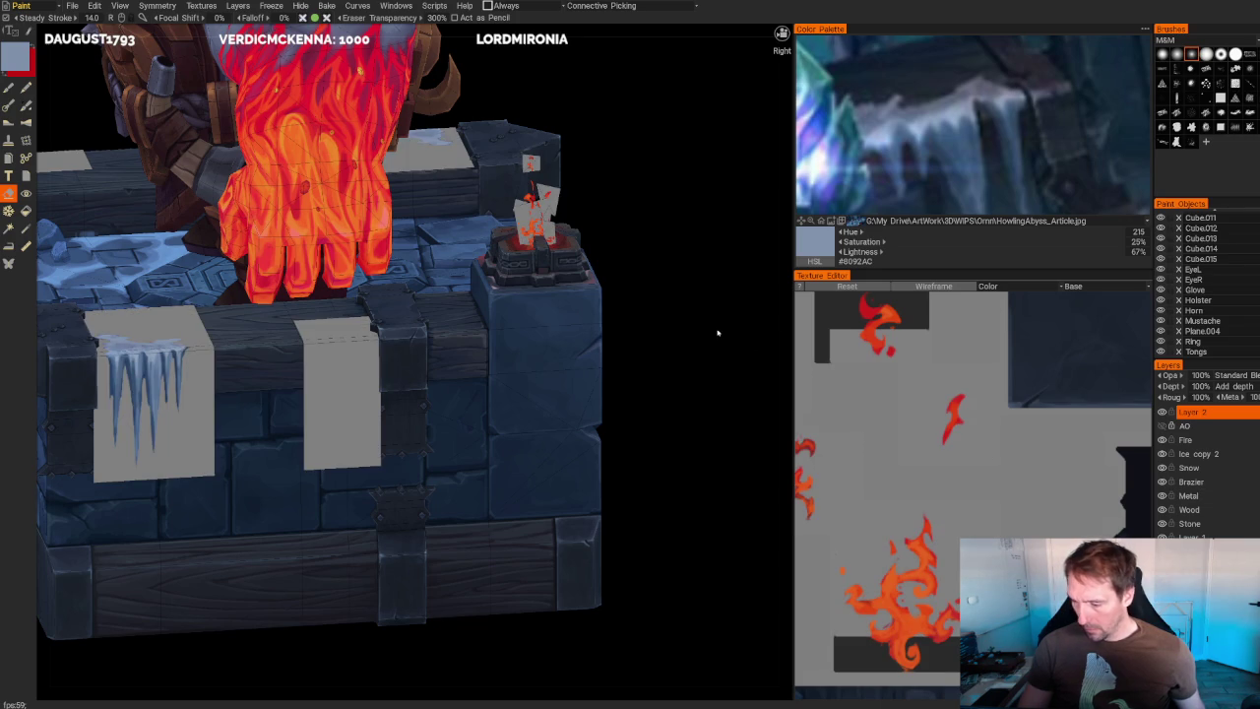
- Pan and zoom across the current colour reference image
scroll(985, 128, down, 3)
mouse_move(984, 137)
mouse_down()
mouse_move(1007, 160)
mouse_move(836, 140)
mouse_up()
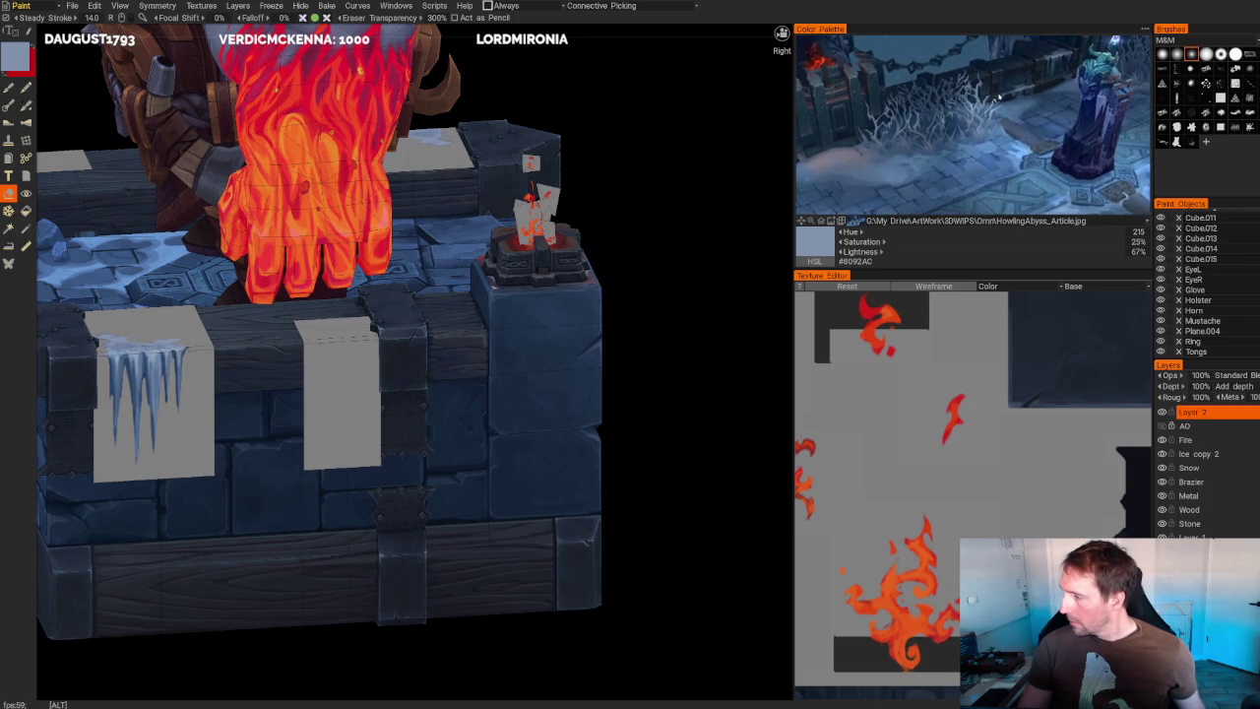
scroll(994, 98, up, 2)
scroll(994, 98, up, 2)
scroll(994, 99, up, 2)
scroll(1004, 59, up, 2)
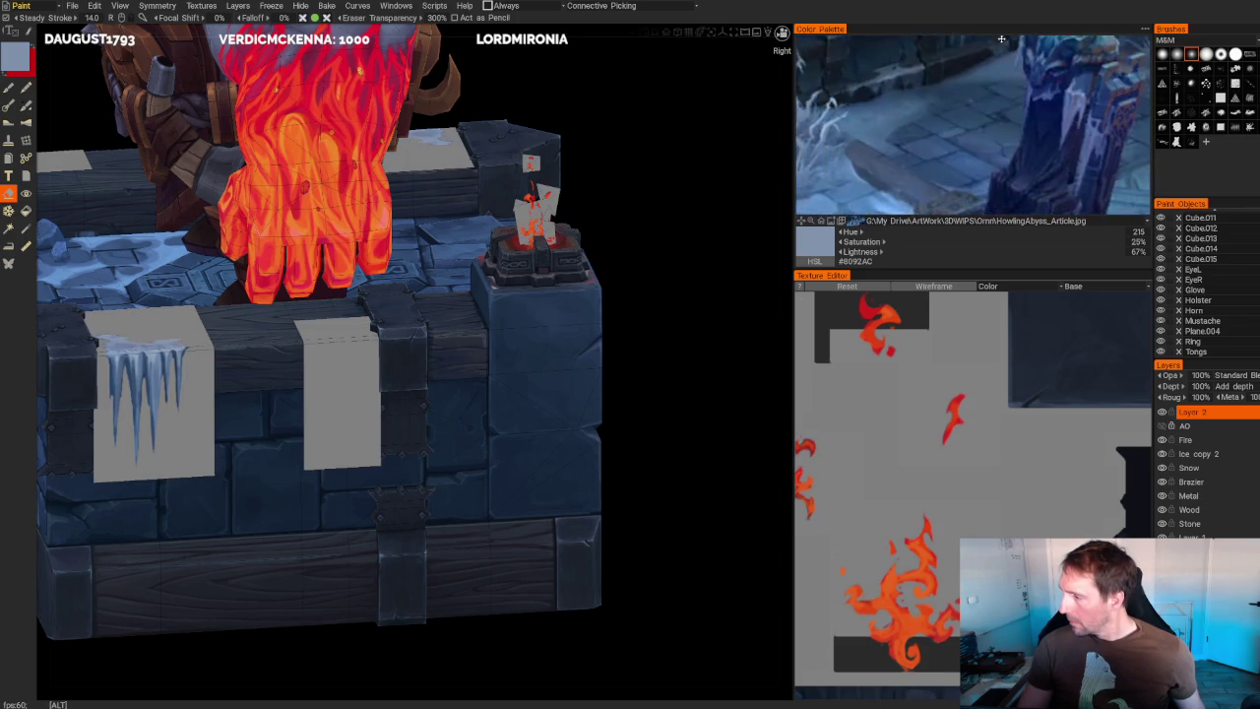
scroll(942, 93, down, 3)
- Load the snow-covered plank screenshot as the reference, zoom into it, and orbit higher
click(853, 223)
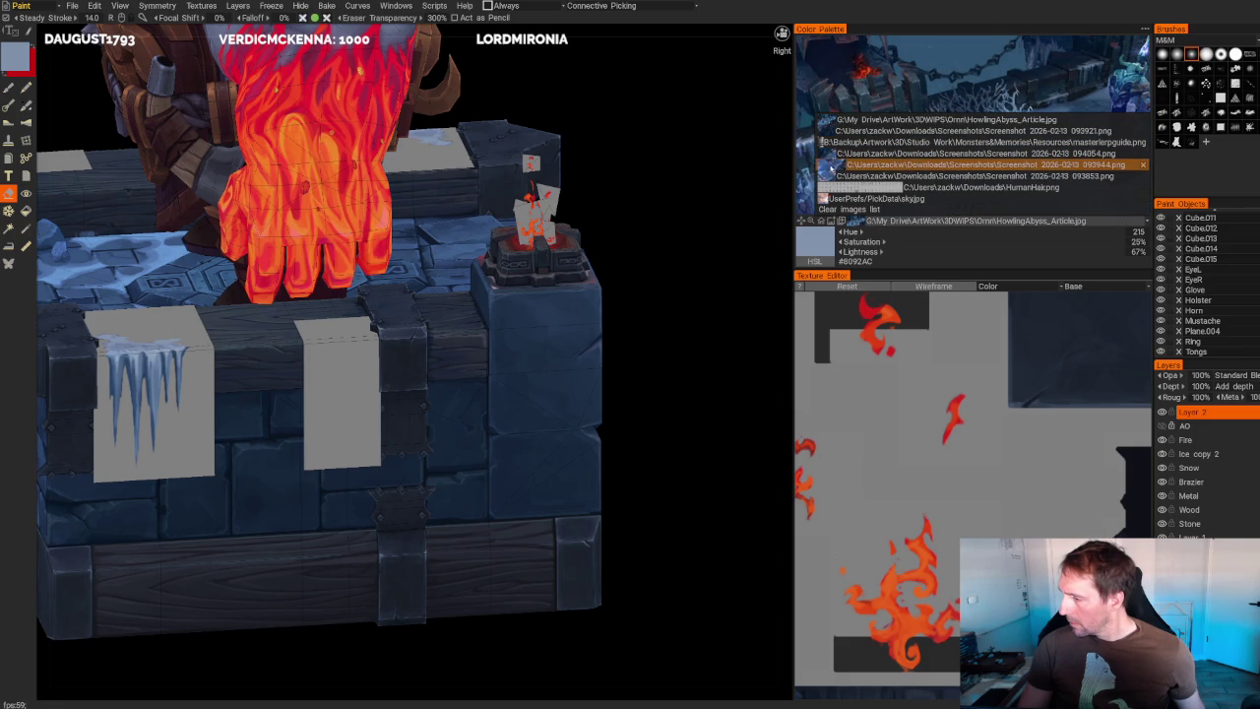
click(829, 153)
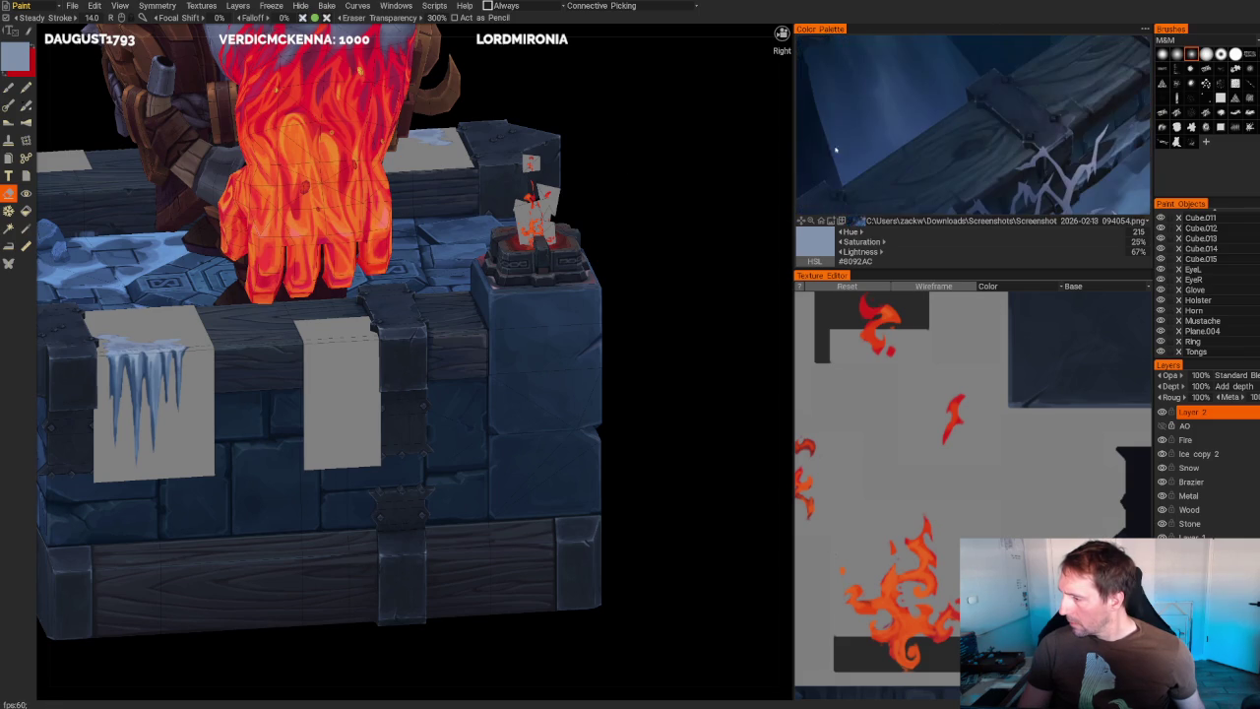
scroll(979, 149, up, 2)
scroll(975, 137, up, 2)
scroll(970, 126, up, 2)
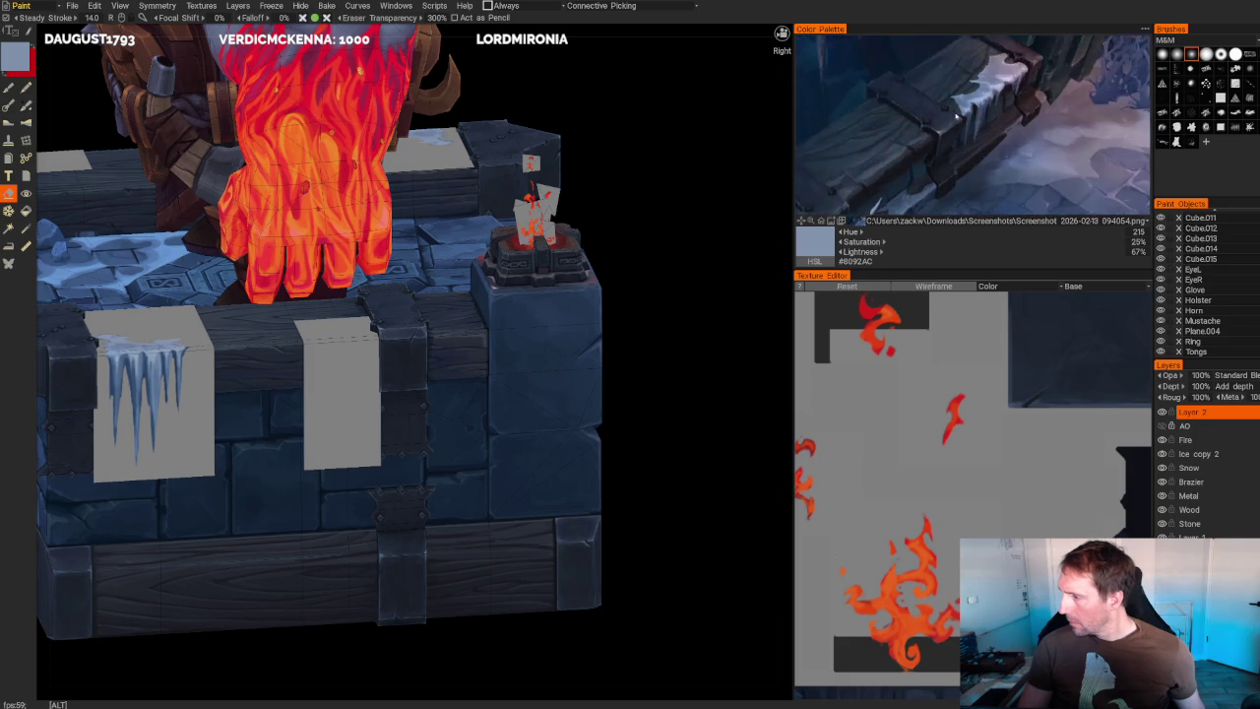
scroll(963, 111, up, 2)
scroll(962, 111, up, 2)
scroll(847, 177, up, 2)
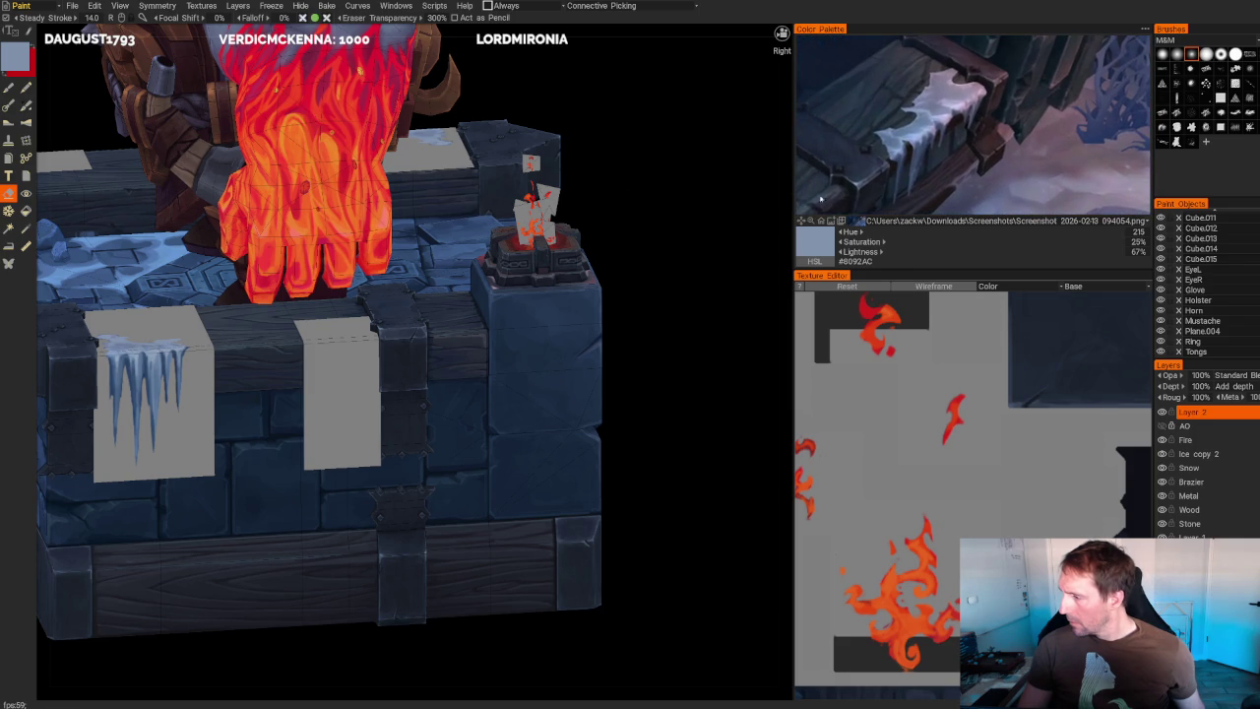
mouse_move(707, 258)
middle_down()
mouse_move(716, 284)
mouse_move(707, 262)
mouse_move(737, 259)
mouse_move(673, 423)
mouse_move(706, 374)
mouse_move(720, 397)
middle_up()
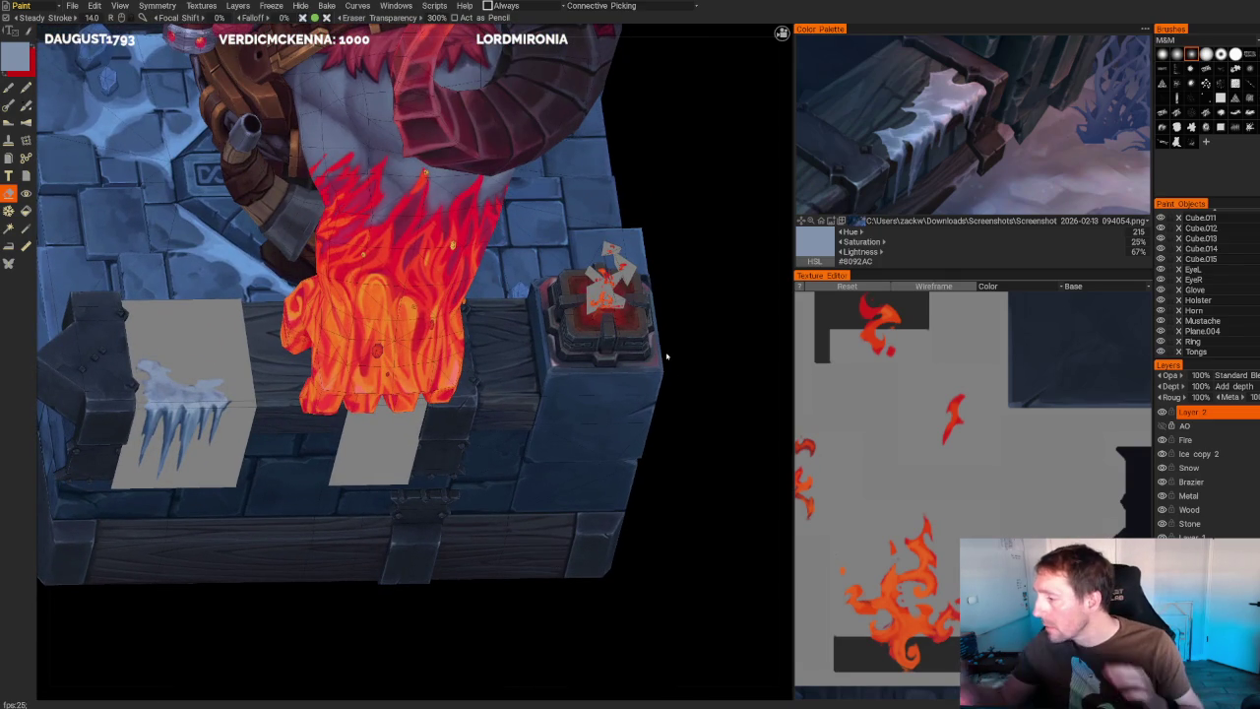
key(v)
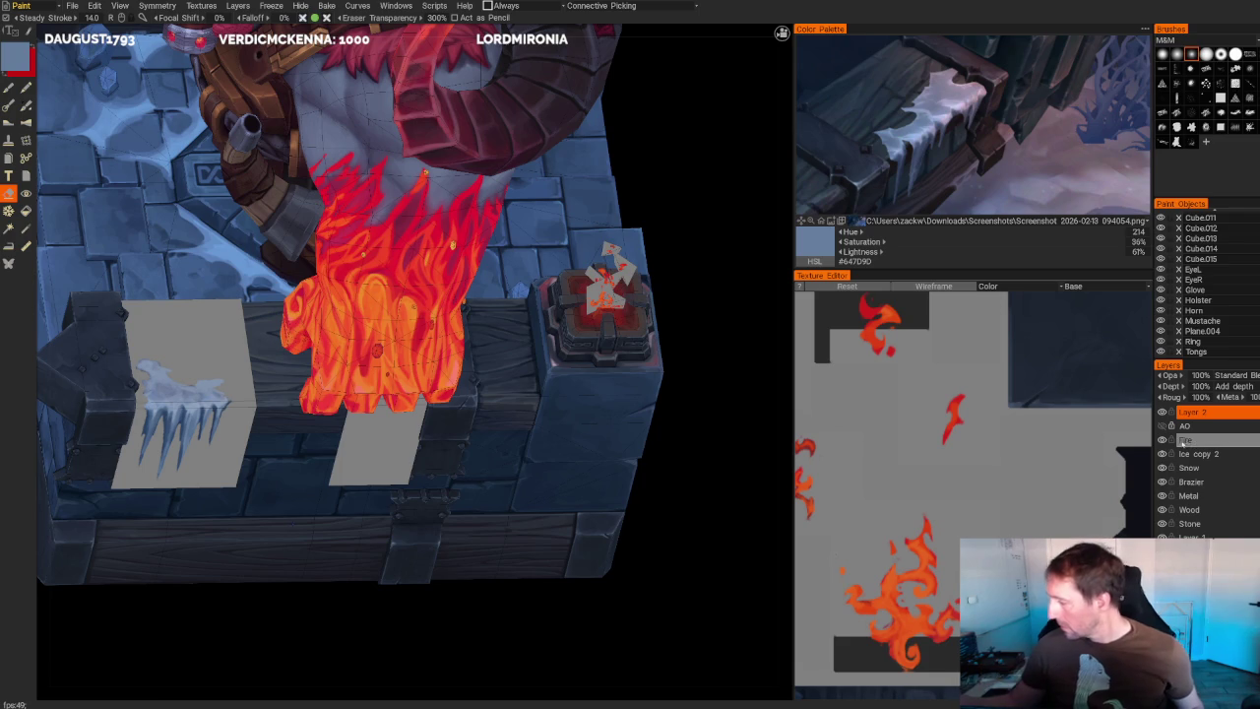
- Rename layer 'Ice copy 2' to 'Ice', switch to the brush and pick a pale light blue (#92B3E2)
double_click(1207, 455)
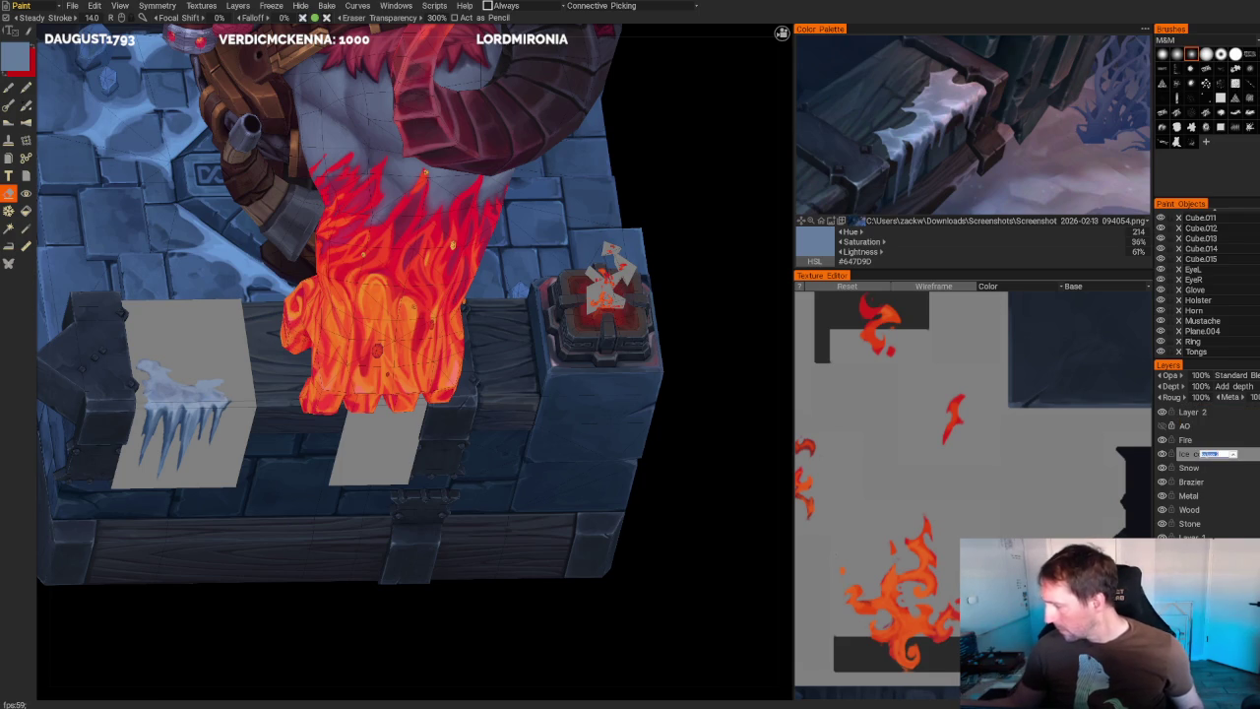
key(BackSpace)
key(BackSpace)
key(Return)
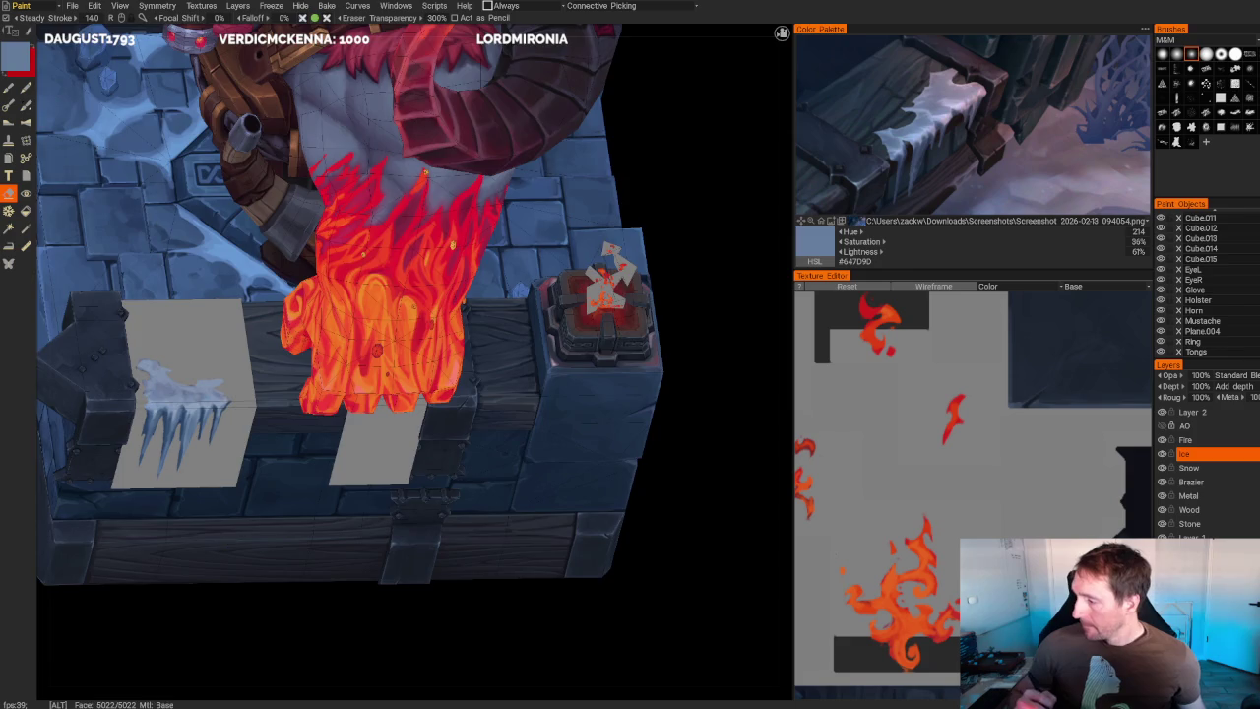
scroll(217, 413, up, 2)
scroll(217, 413, up, 2)
scroll(216, 413, up, 2)
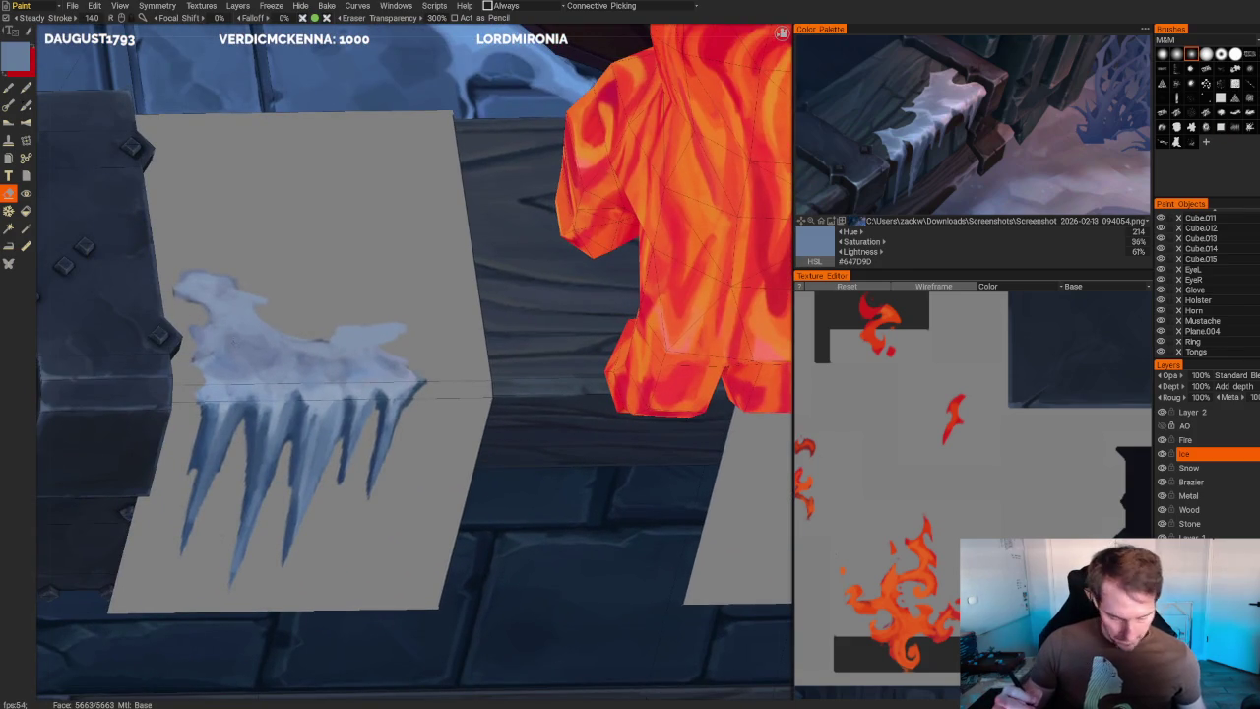
key(b)
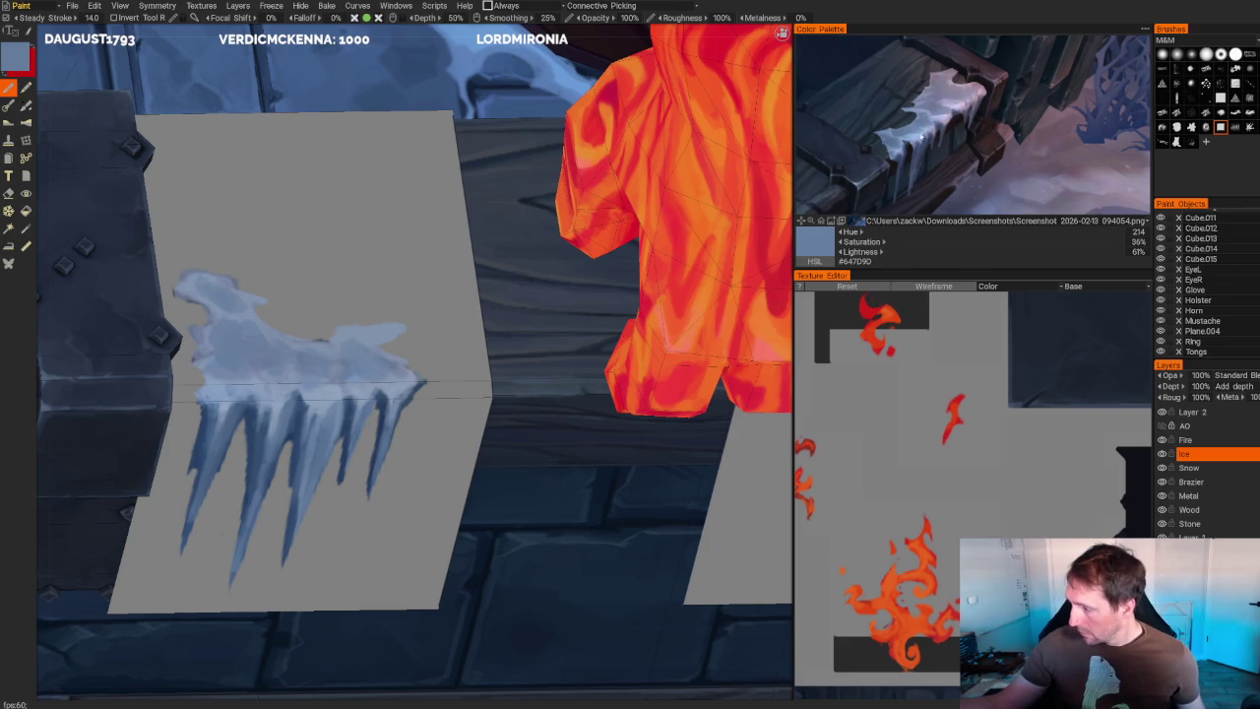
key(v)
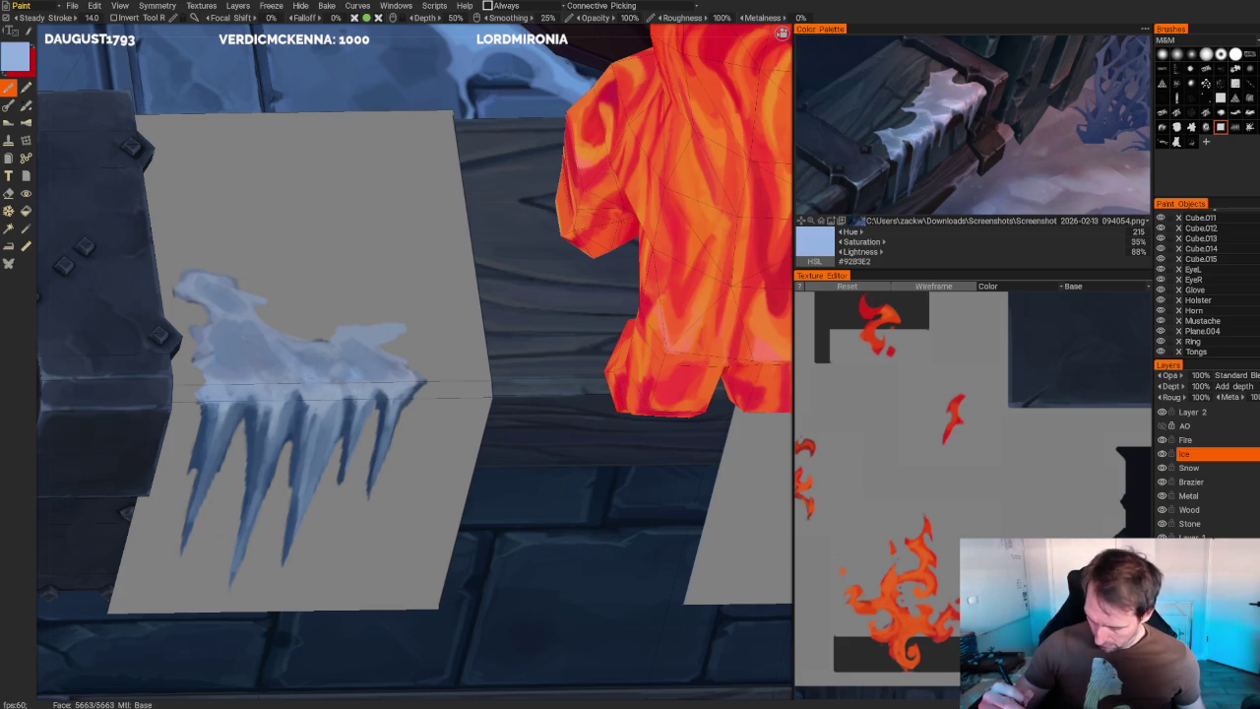
- Pick a darker blue-grey and orbit to look down on the brazier block's icicles
key(v)
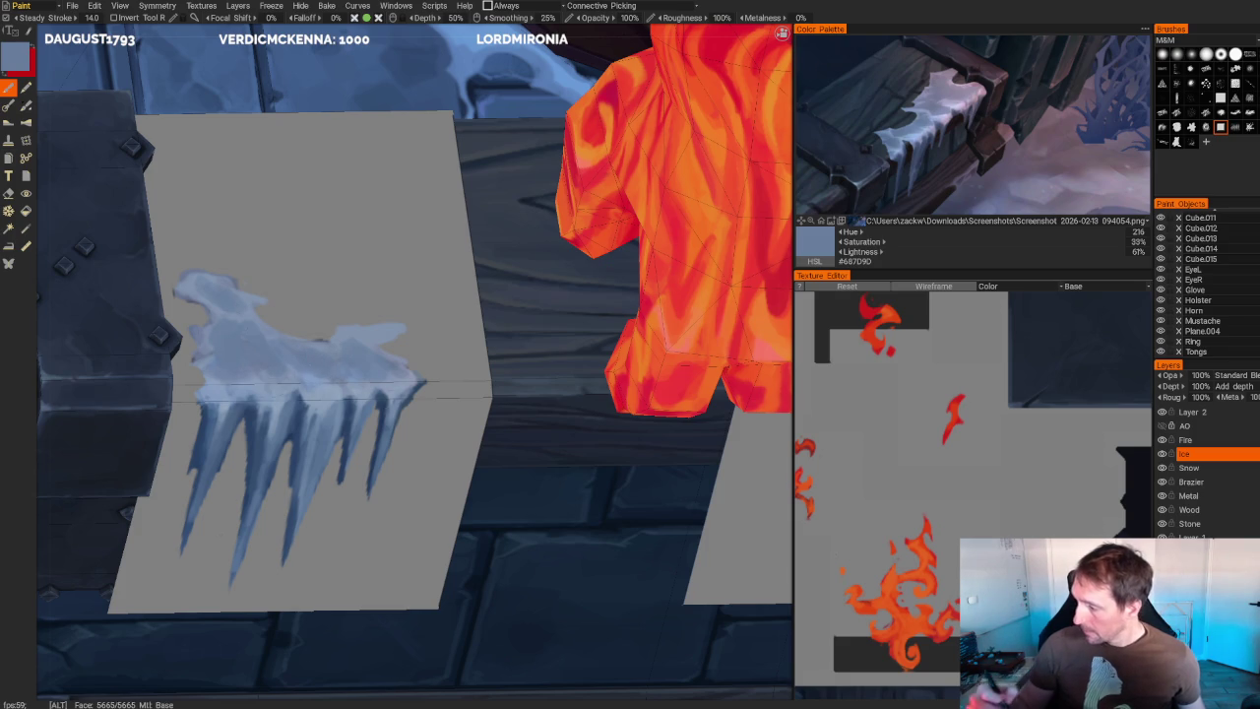
scroll(413, 394, down, 5)
mouse_move(397, 568)
alt+mouse_down()
mouse_move(448, 557)
mouse_move(380, 486)
mouse_move(450, 469)
mouse_move(430, 515)
mouse_move(549, 577)
alt+mouse_up()
scroll(531, 566, up, 2)
scroll(486, 545, up, 4)
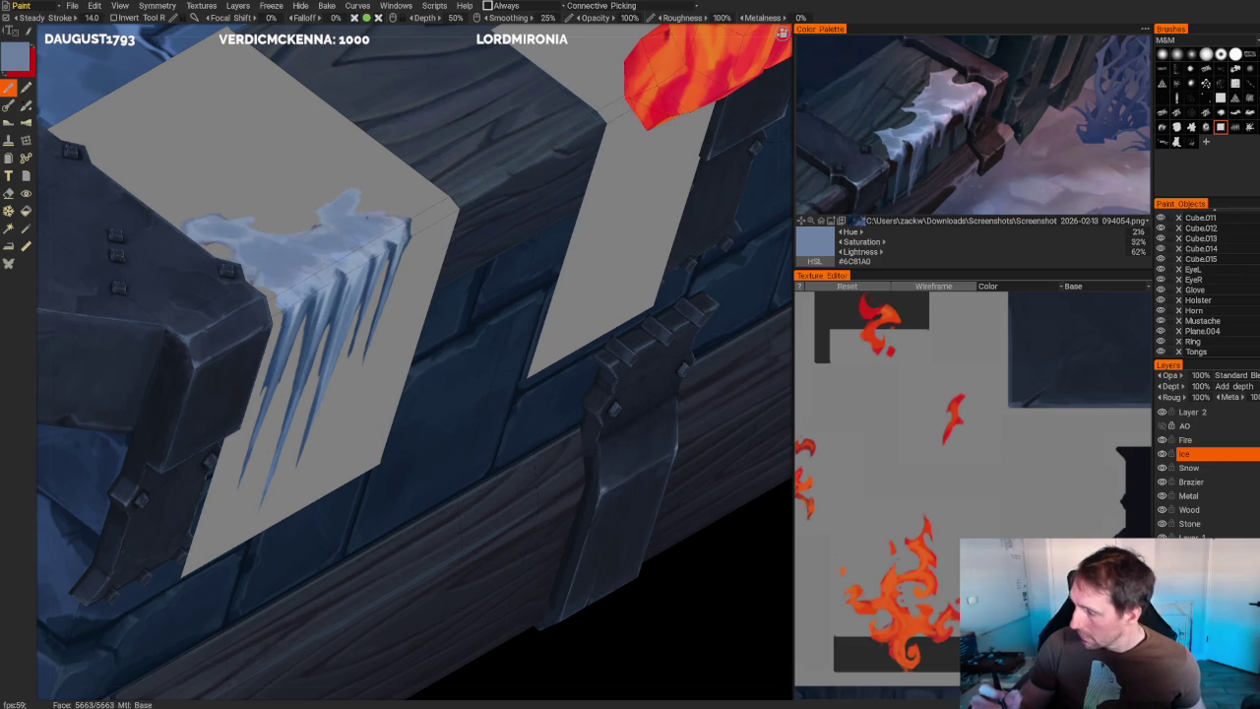
scroll(463, 167, up, 2)
scroll(463, 167, up, 1)
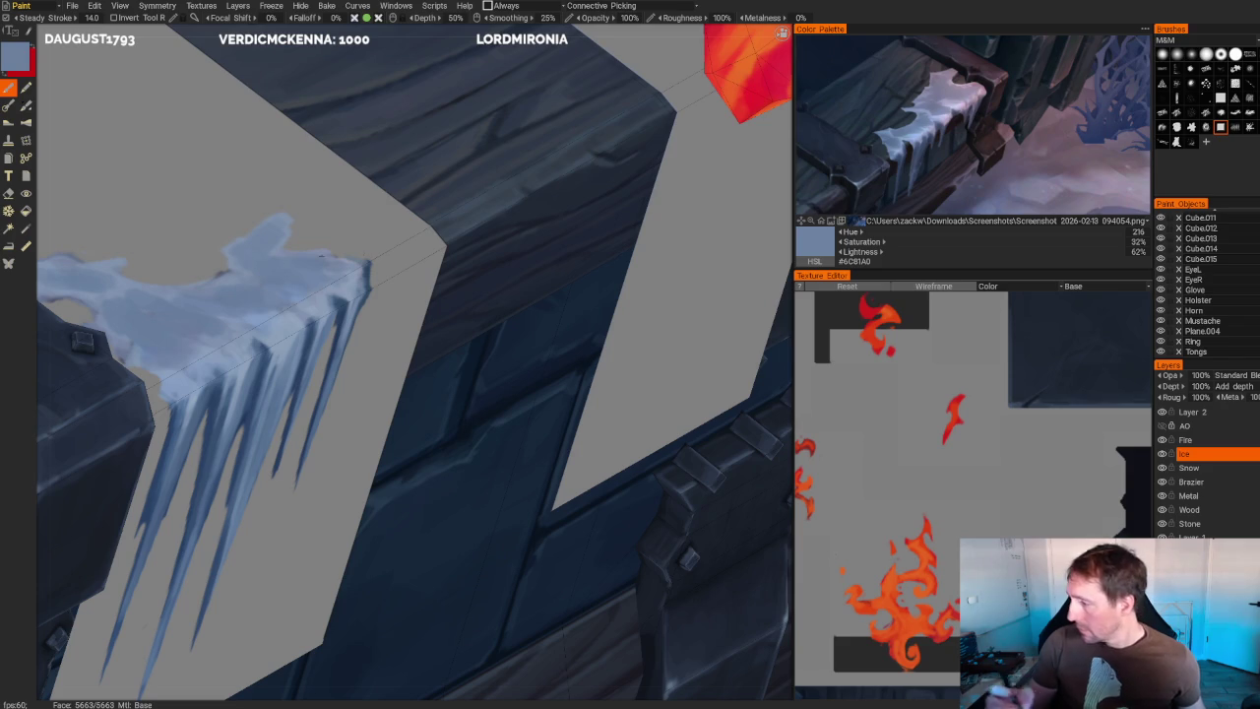
- Alternate lighter and darker blues while orbiting closer, ending on muted steel blue (#7C8FAD) with the eraser
key(v)
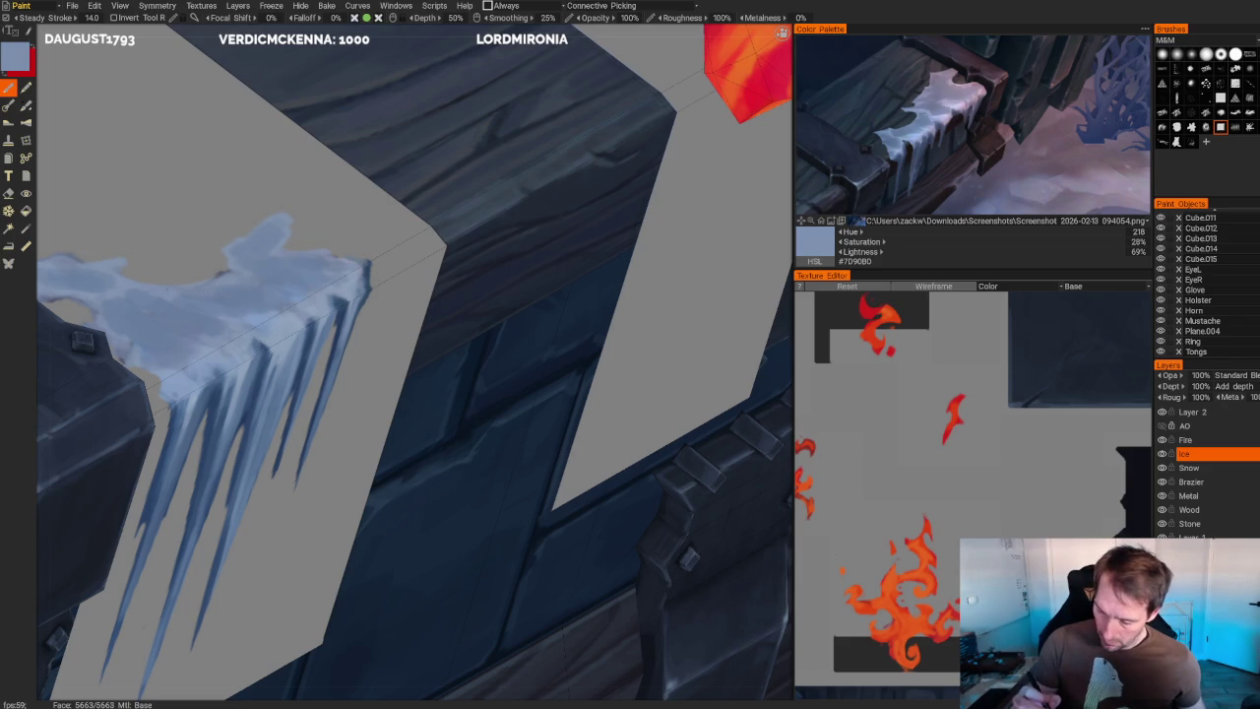
right_drag(394, 355, 423, 324)
key(v)
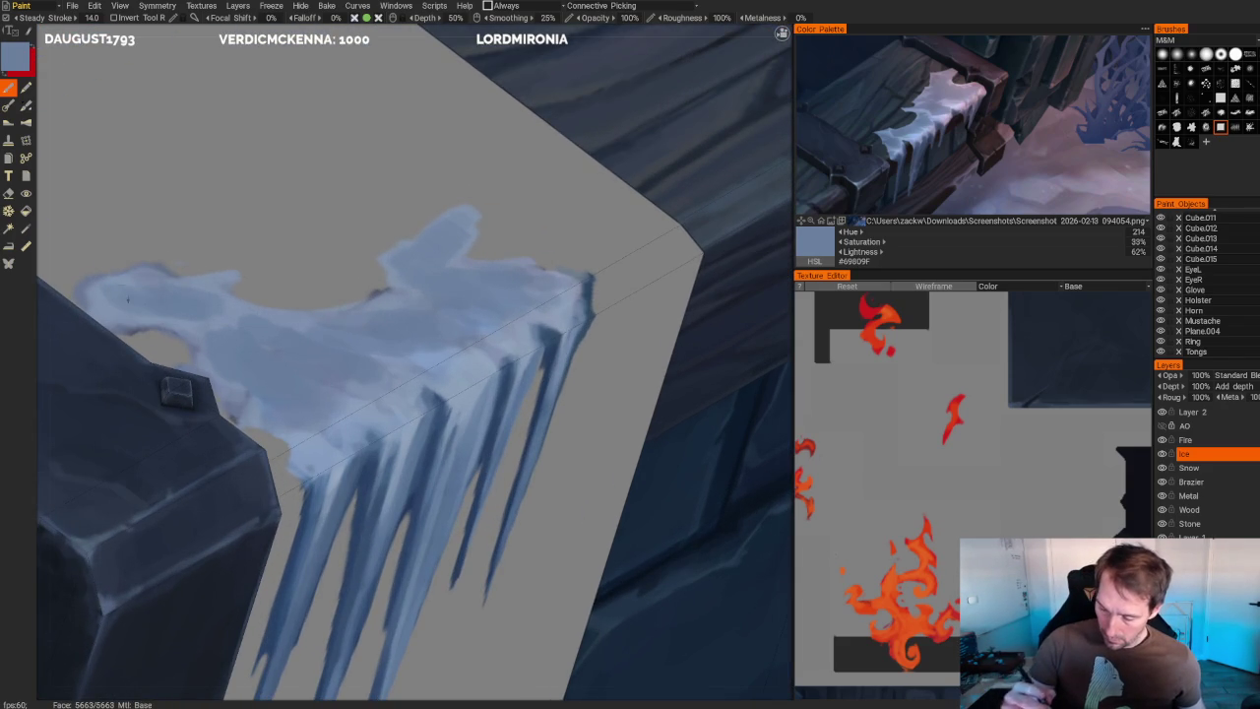
key(v)
key(e)
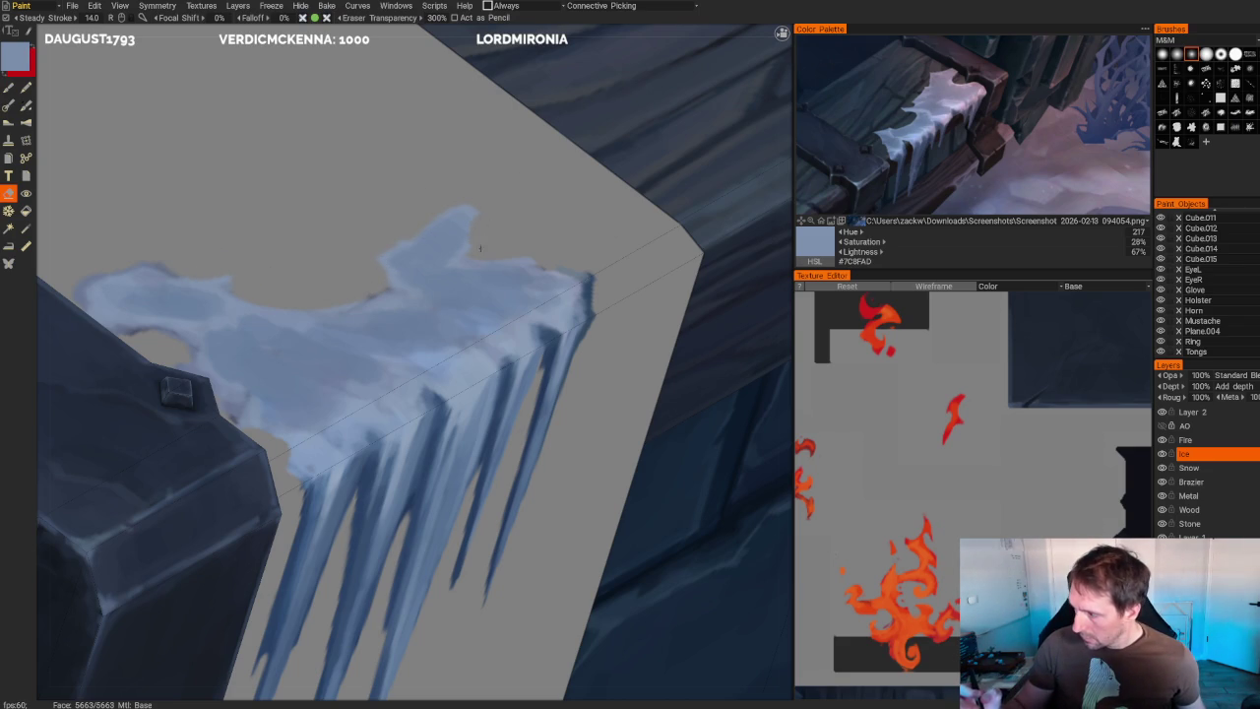
scroll(443, 219, down, 5)
- Orbit and zoom the diorama to a frontal view of the brazier and ice block
scroll(443, 219, down, 3)
scroll(624, 437, down, 2)
scroll(562, 414, down, 2)
scroll(554, 348, down, 3)
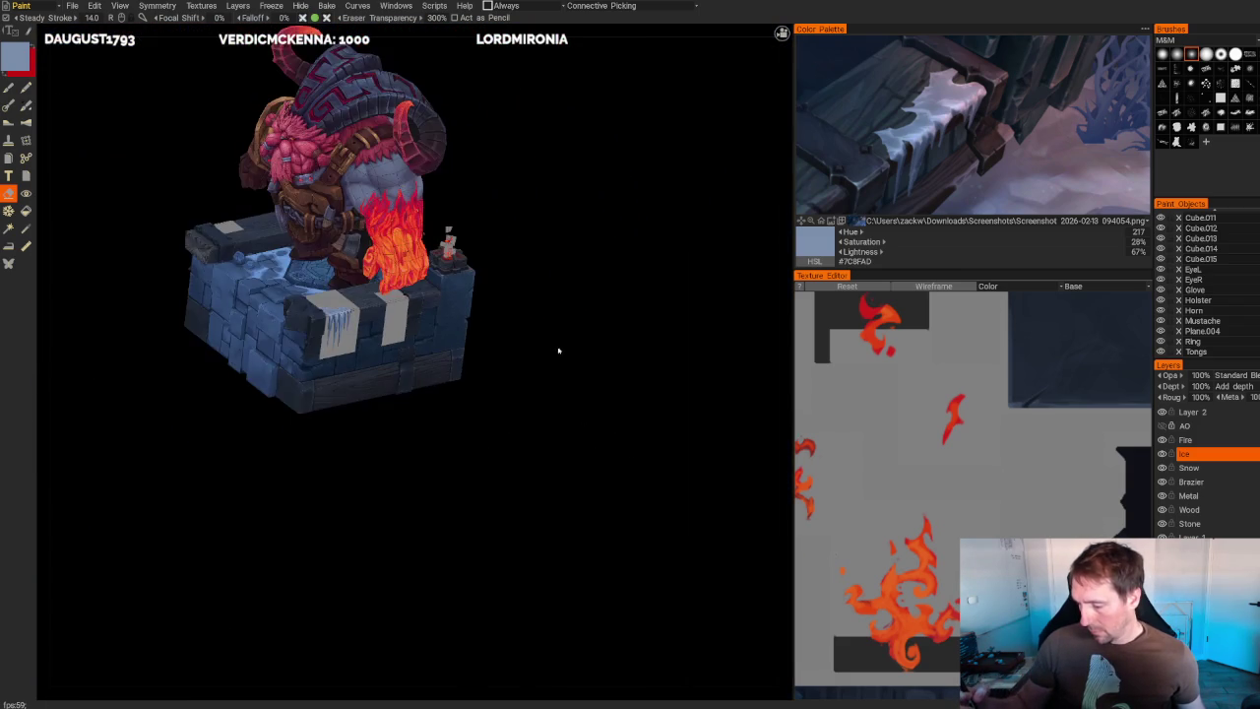
scroll(564, 341, down, 1)
drag(563, 340, 585, 352)
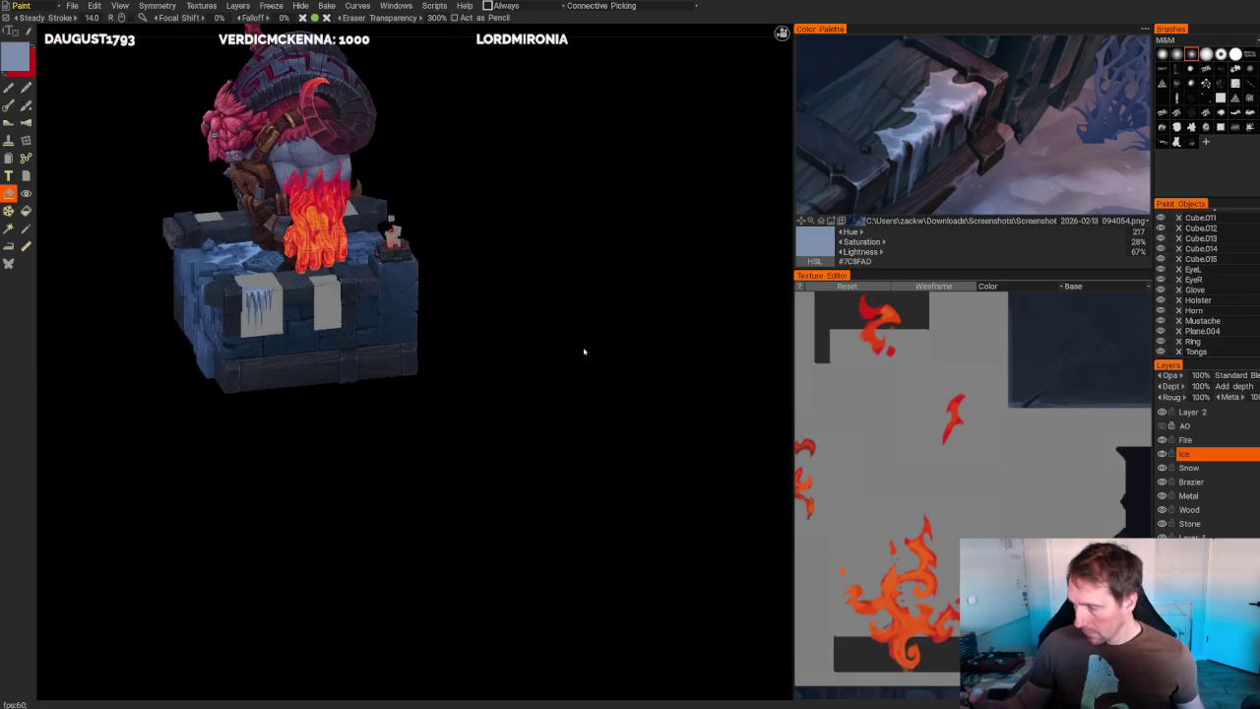
scroll(580, 418, up, 3)
drag(580, 418, 605, 352)
scroll(543, 345, up, 2)
scroll(585, 349, up, 2)
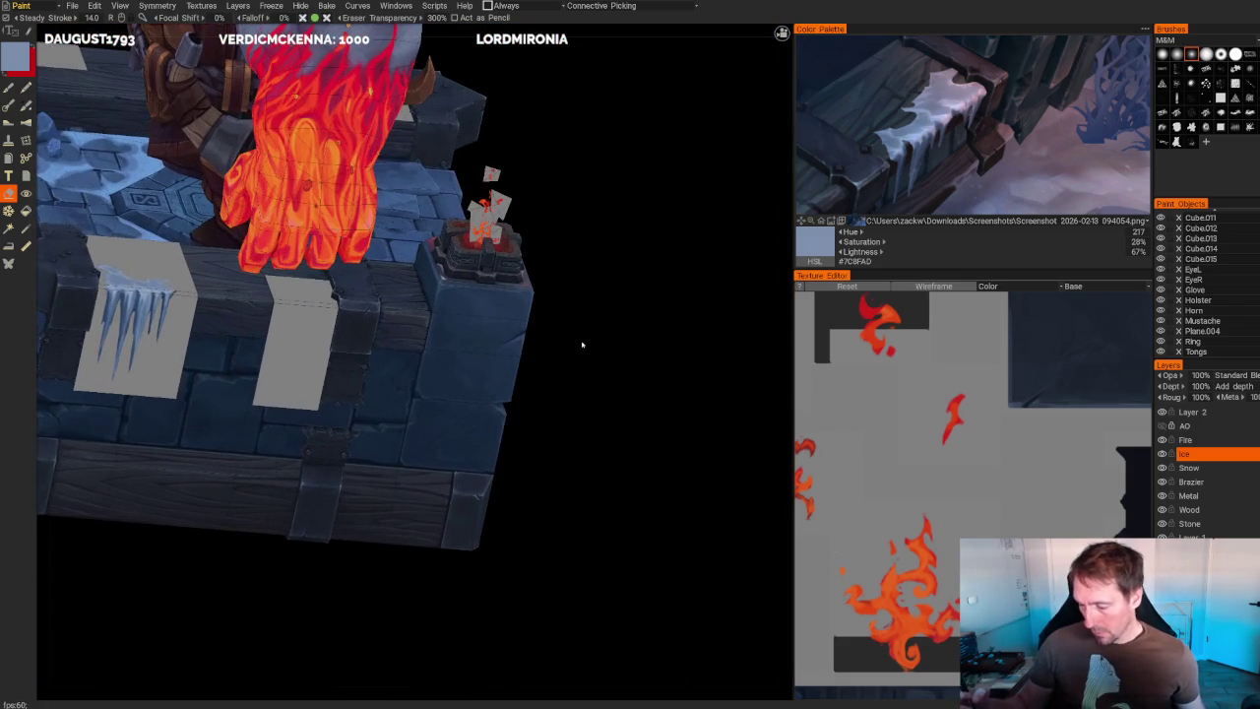
scroll(580, 344, up, 2)
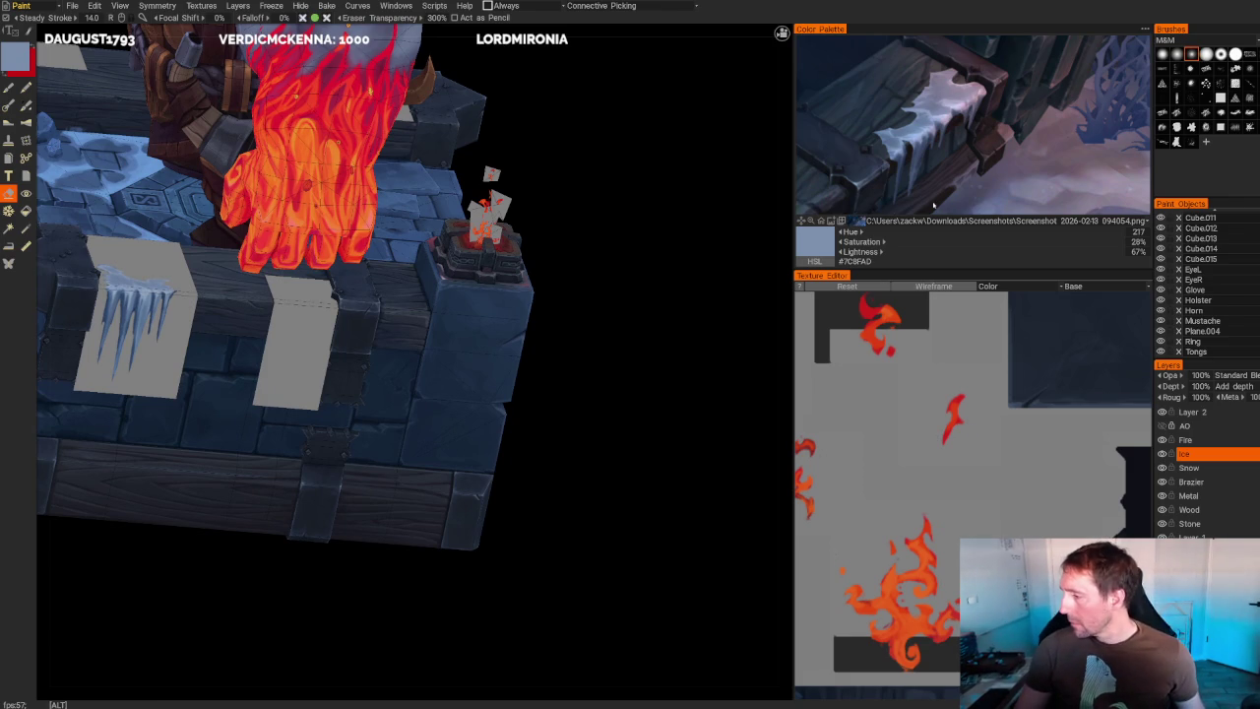
alt+scroll(915, 166, down, 3)
alt+scroll(915, 165, up, 2)
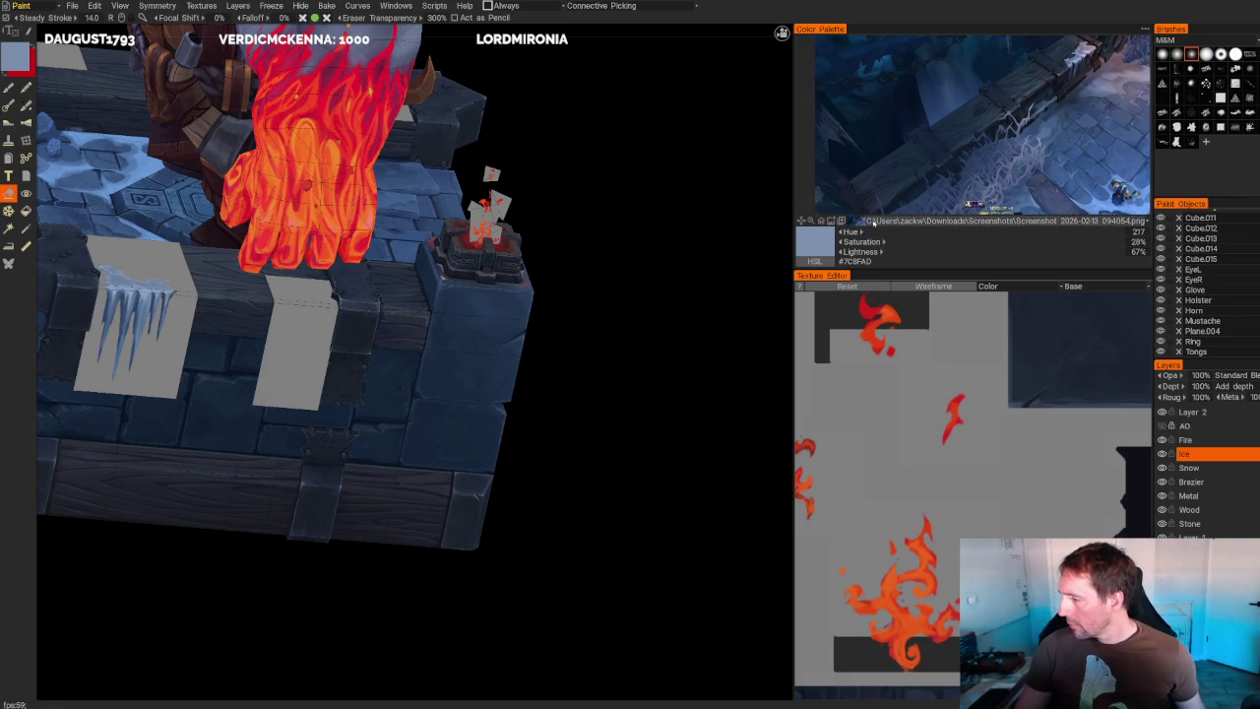
- Try two other recent screenshots as the colour reference image
click(859, 220)
mouse_move(974, 119)
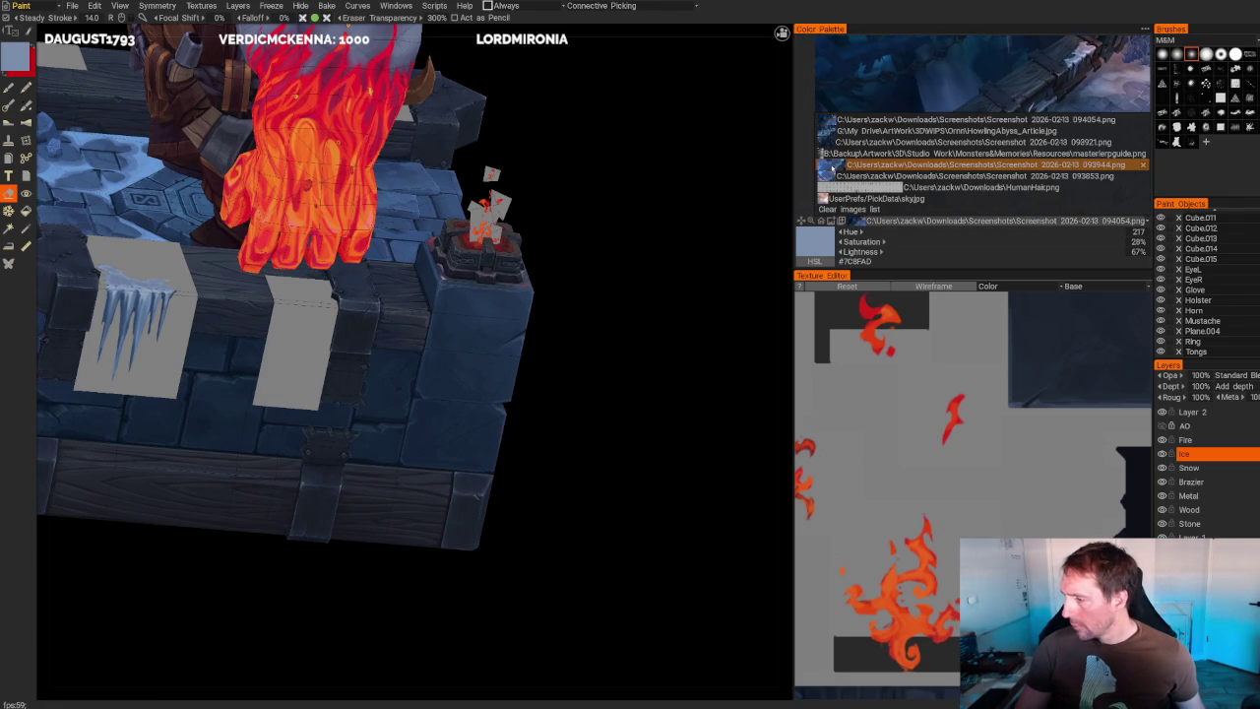
click(832, 166)
alt+scroll(944, 122, up, 2)
alt+scroll(989, 131, down, 1)
click(886, 221)
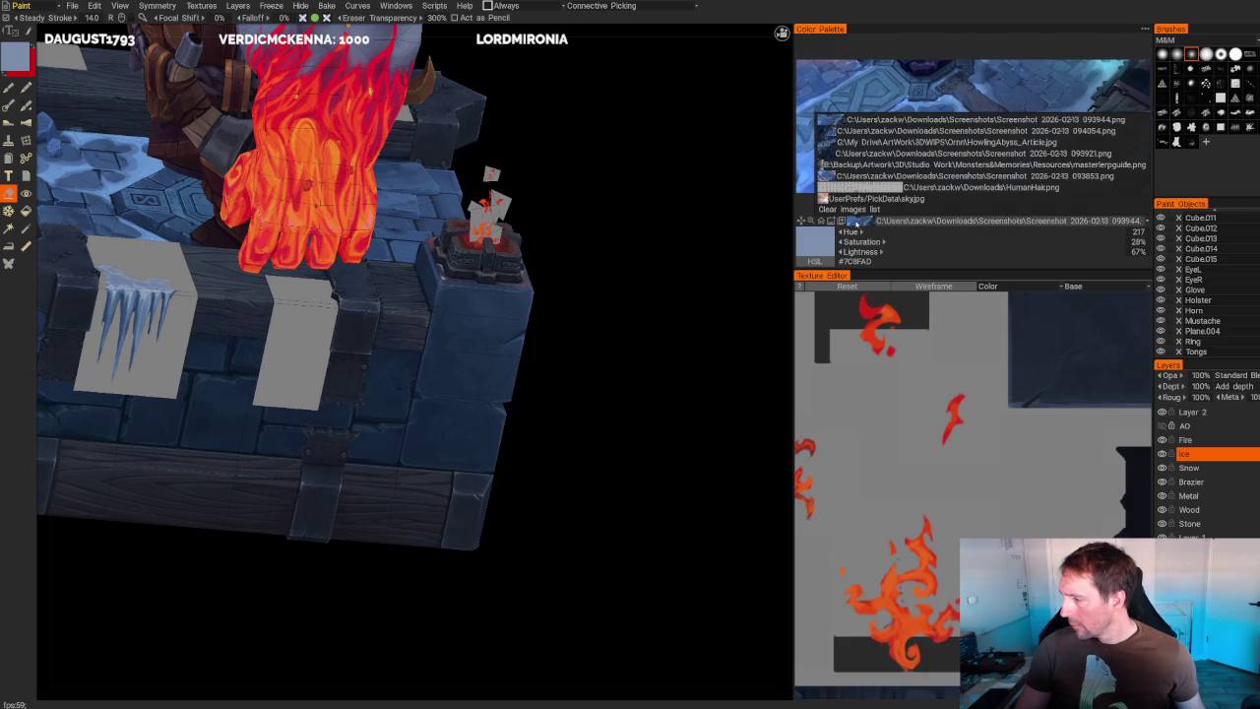
click(825, 175)
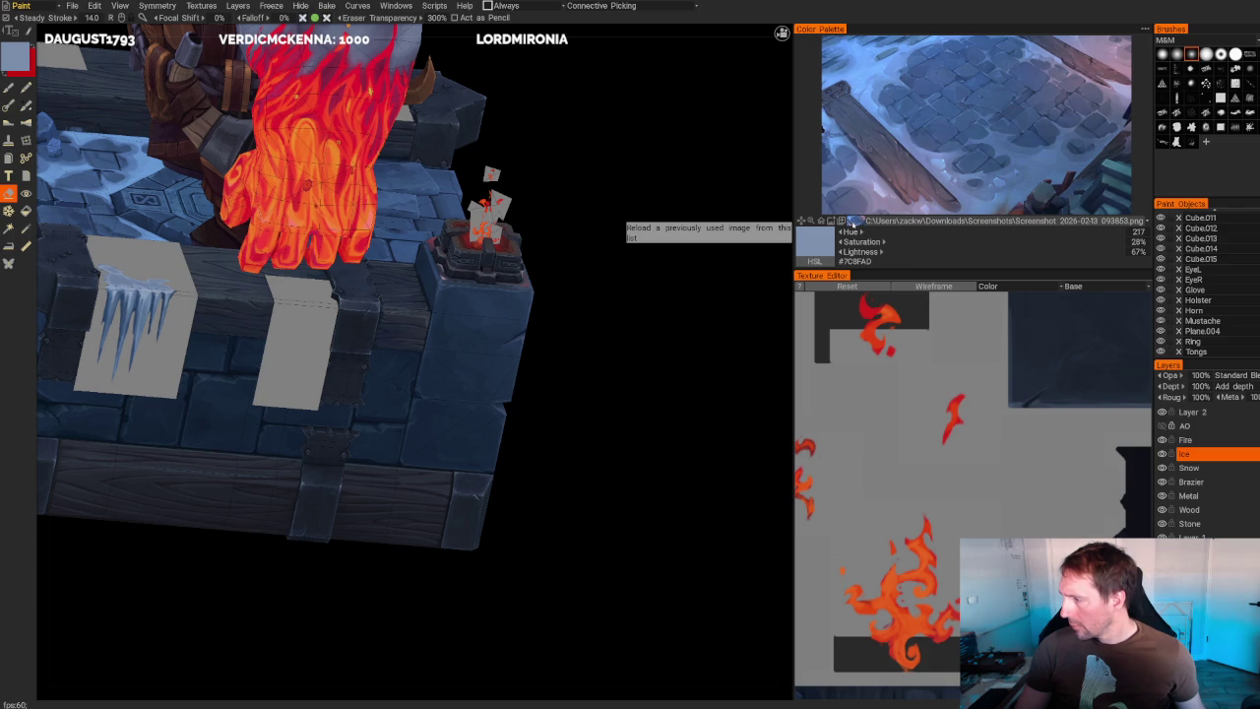
- Load the 093921.png icicle-beam screenshot and pan the reference onto the icicles
click(852, 222)
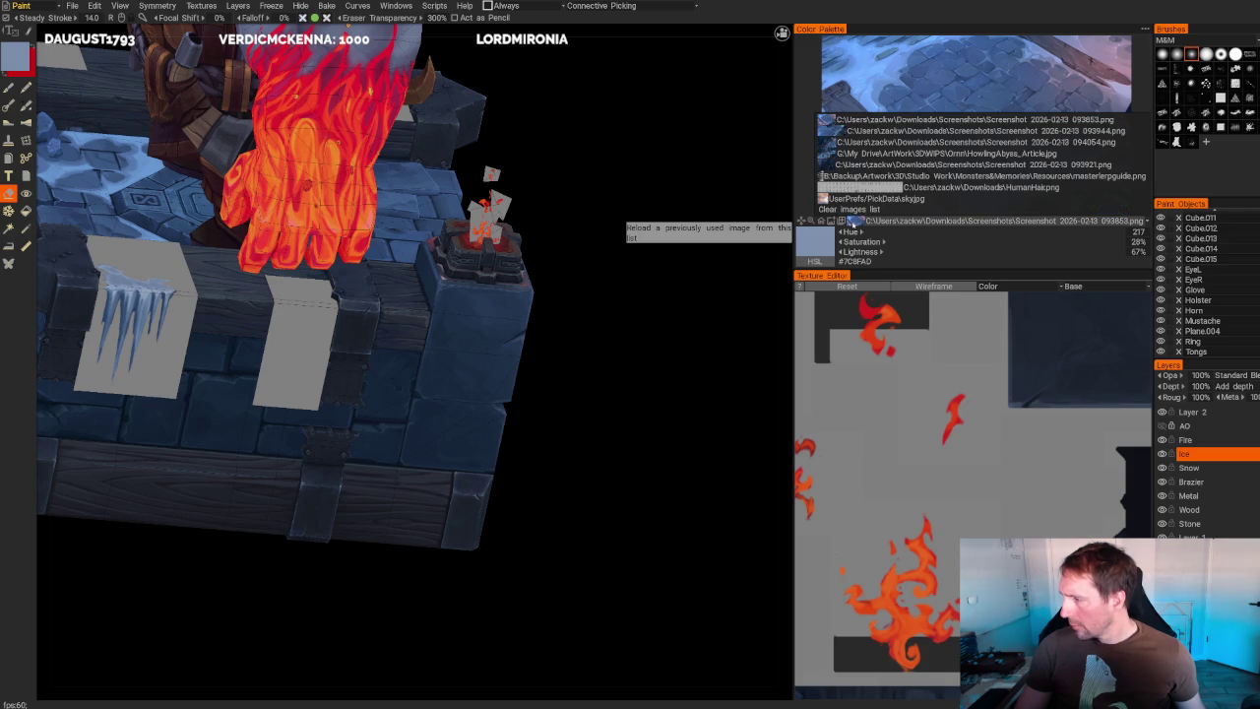
click(821, 165)
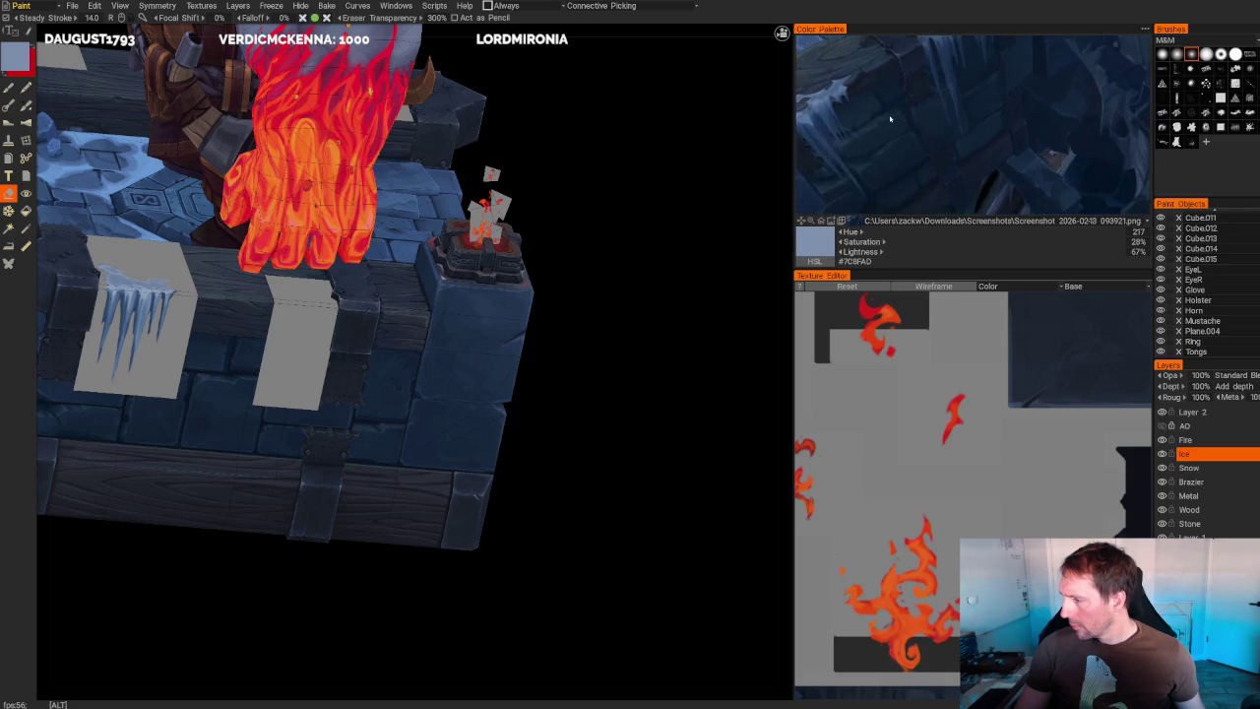
drag(890, 119, 968, 194)
- Close in on the icicle panel and pick a darker slate blue (#4A5B7C) from the reference
scroll(940, 158, up, 2)
scroll(977, 202, up, 2)
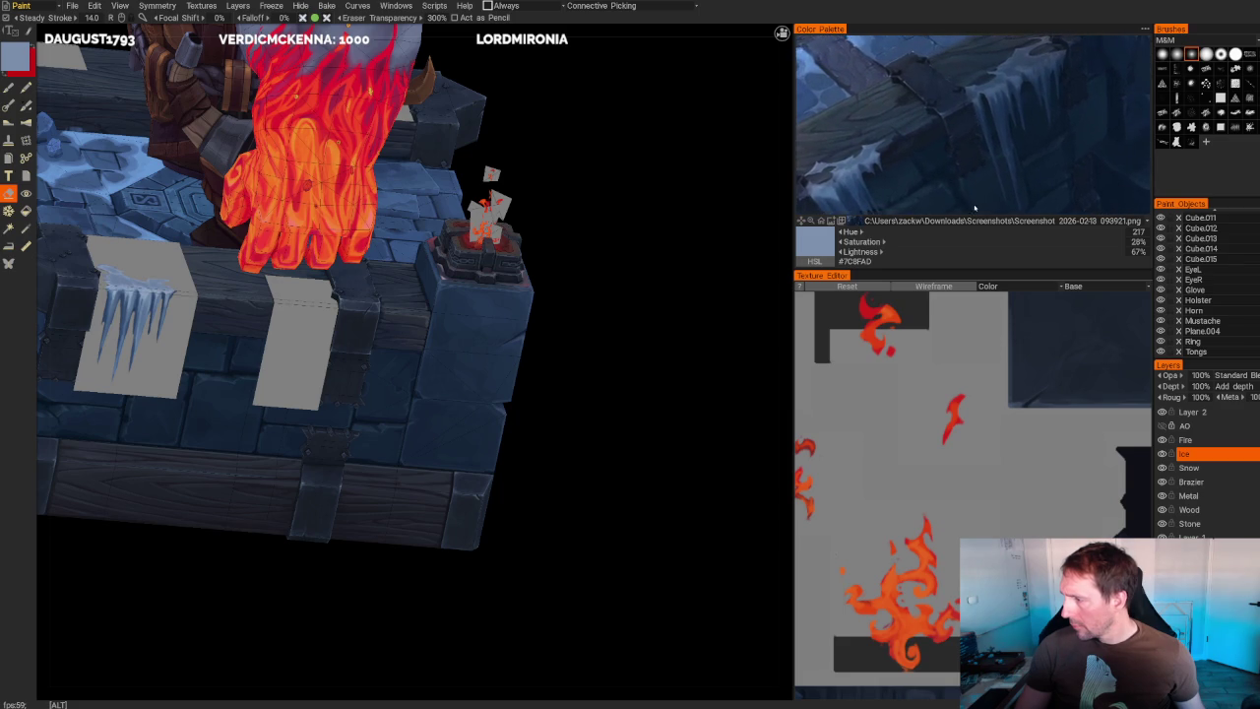
mouse_move(683, 348)
mouse_down()
mouse_move(608, 207)
mouse_move(698, 459)
mouse_up()
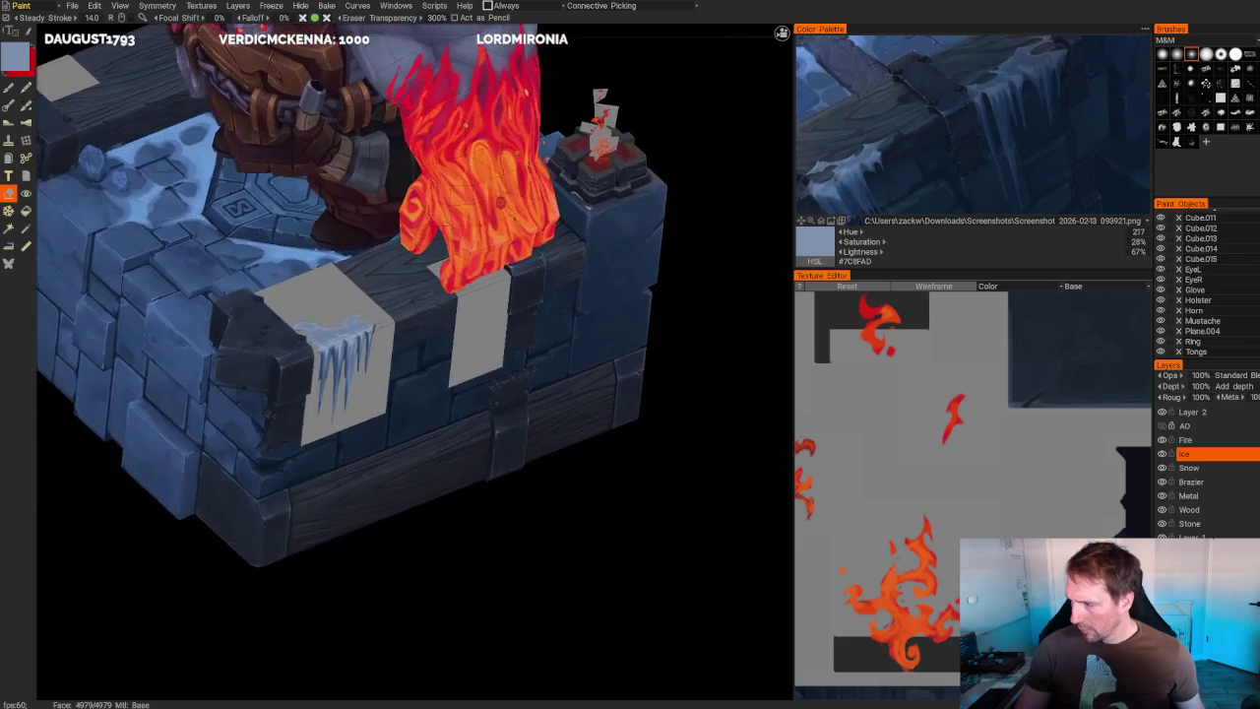
mouse_move(698, 459)
alt+right_down()
mouse_move(743, 460)
mouse_move(641, 428)
alt+right_up()
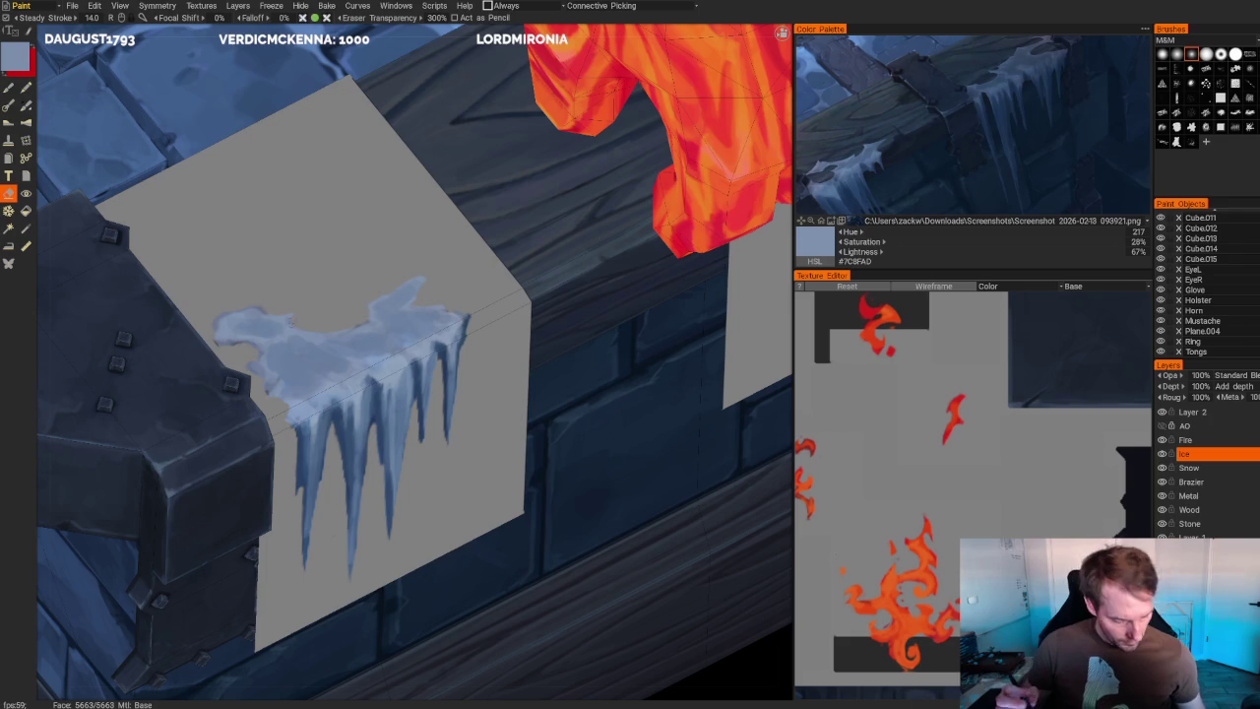
key(b)
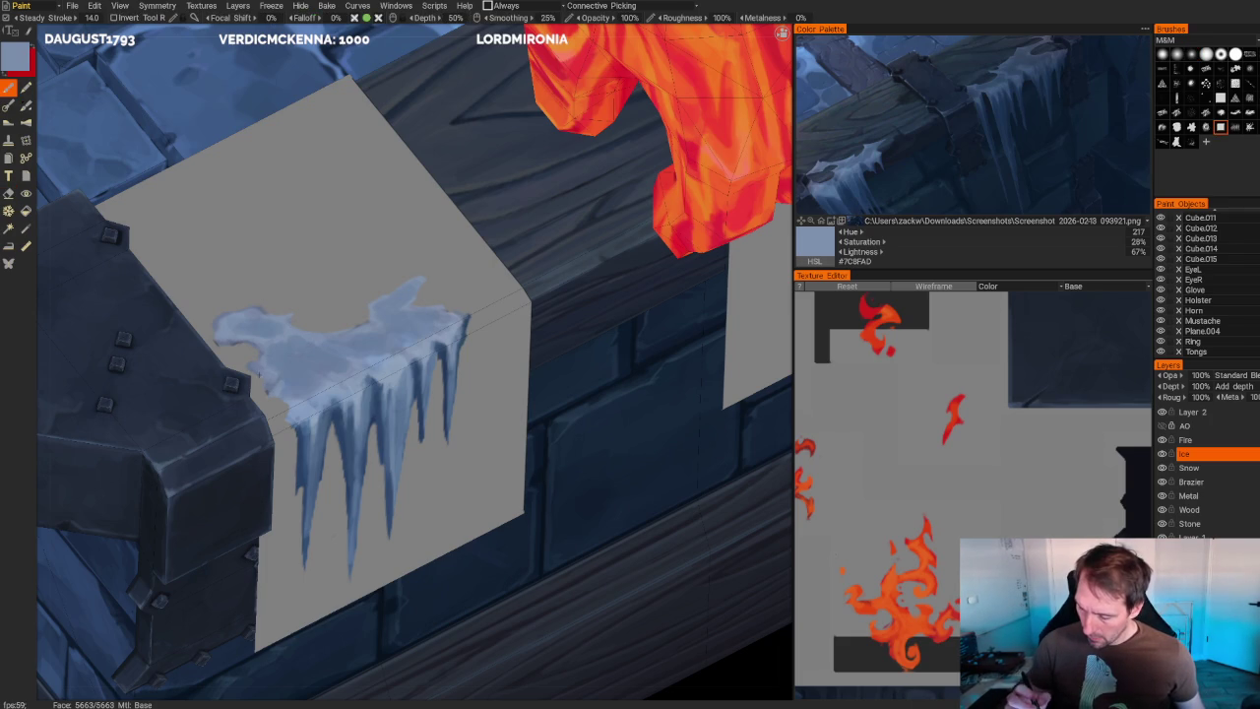
key(e)
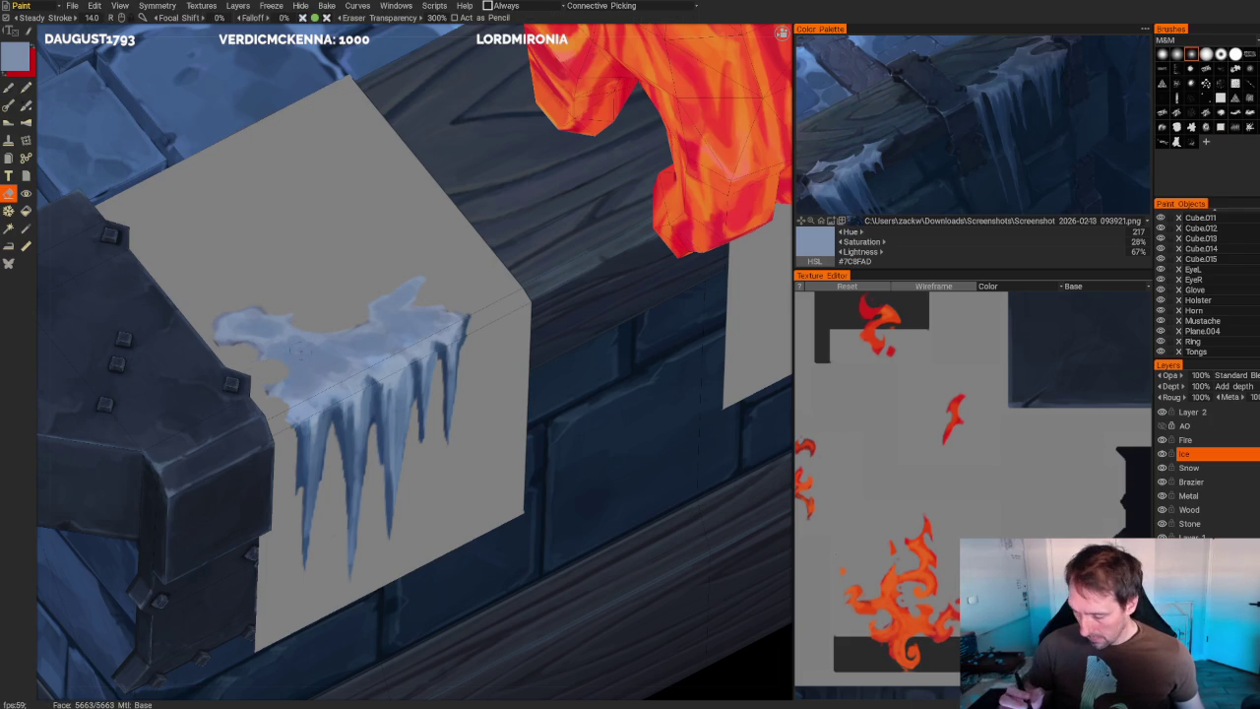
key(ctrl+alt)
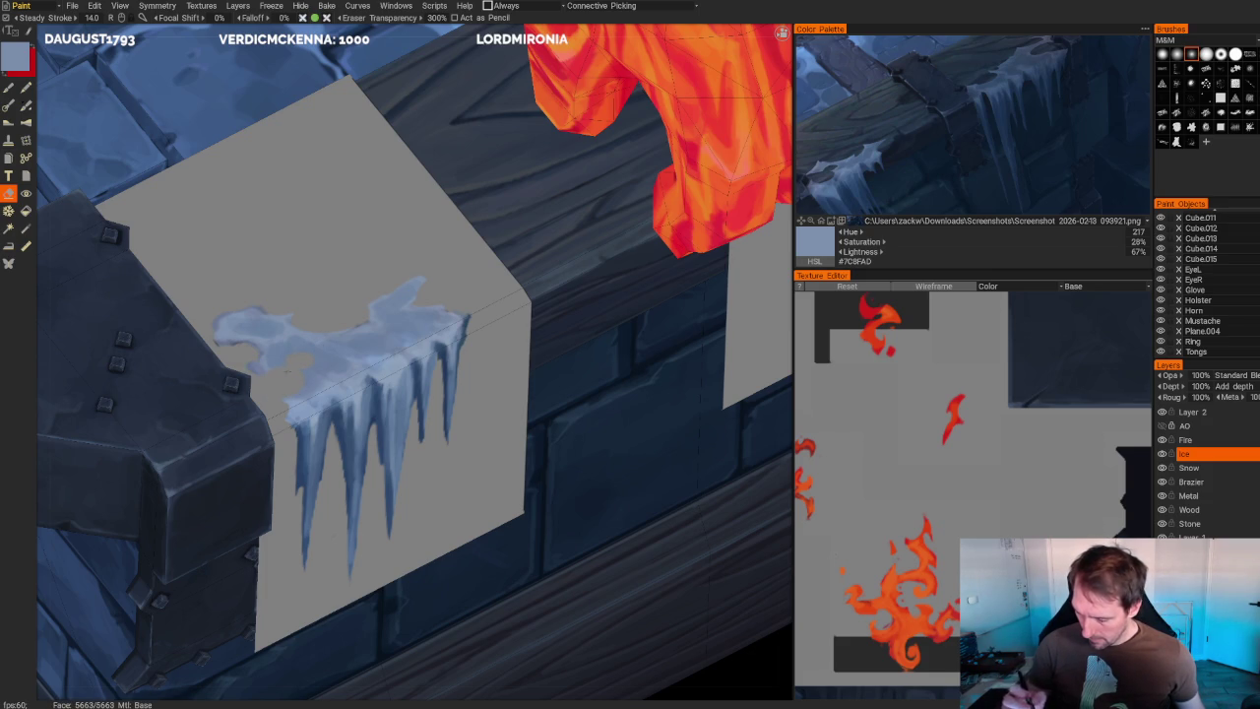
key(b)
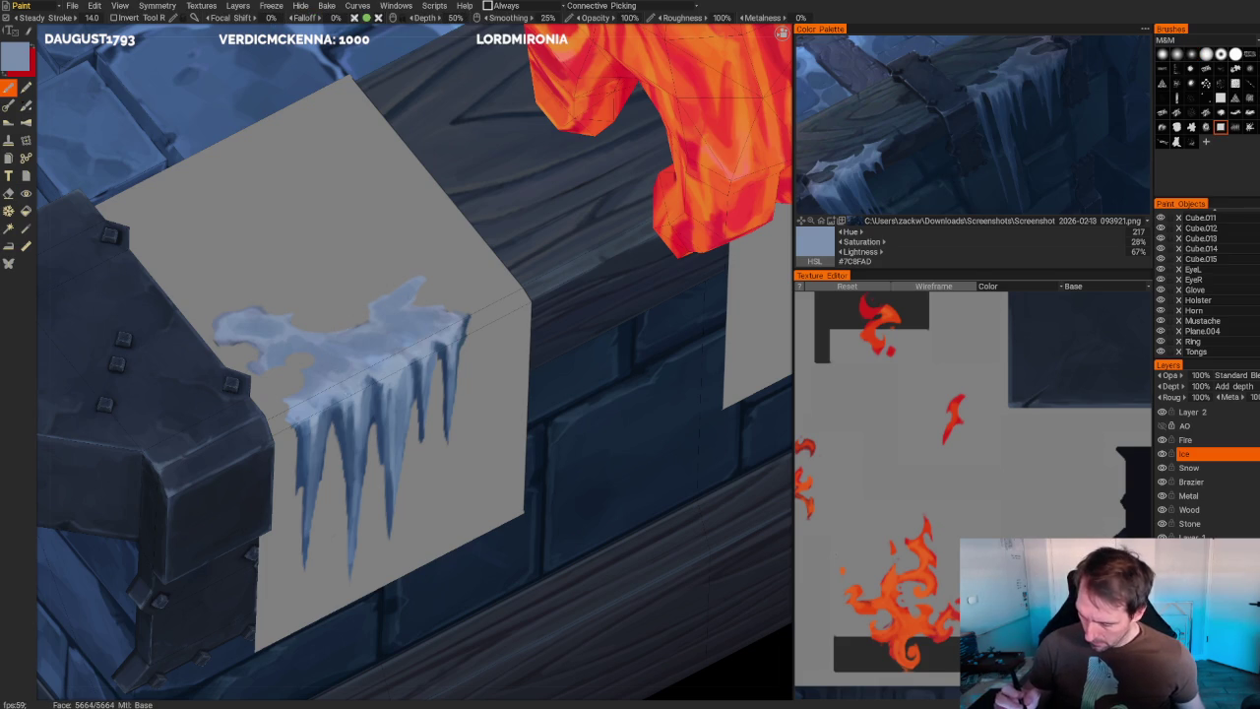
key(v)
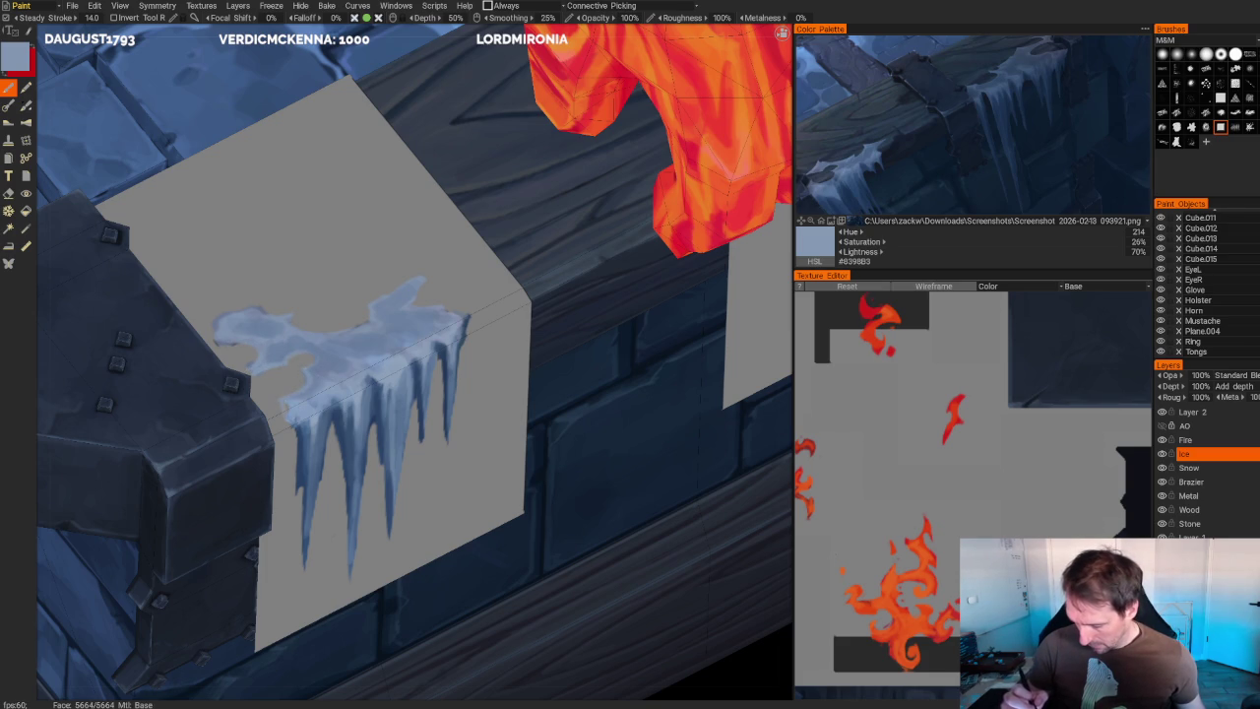
click(823, 187)
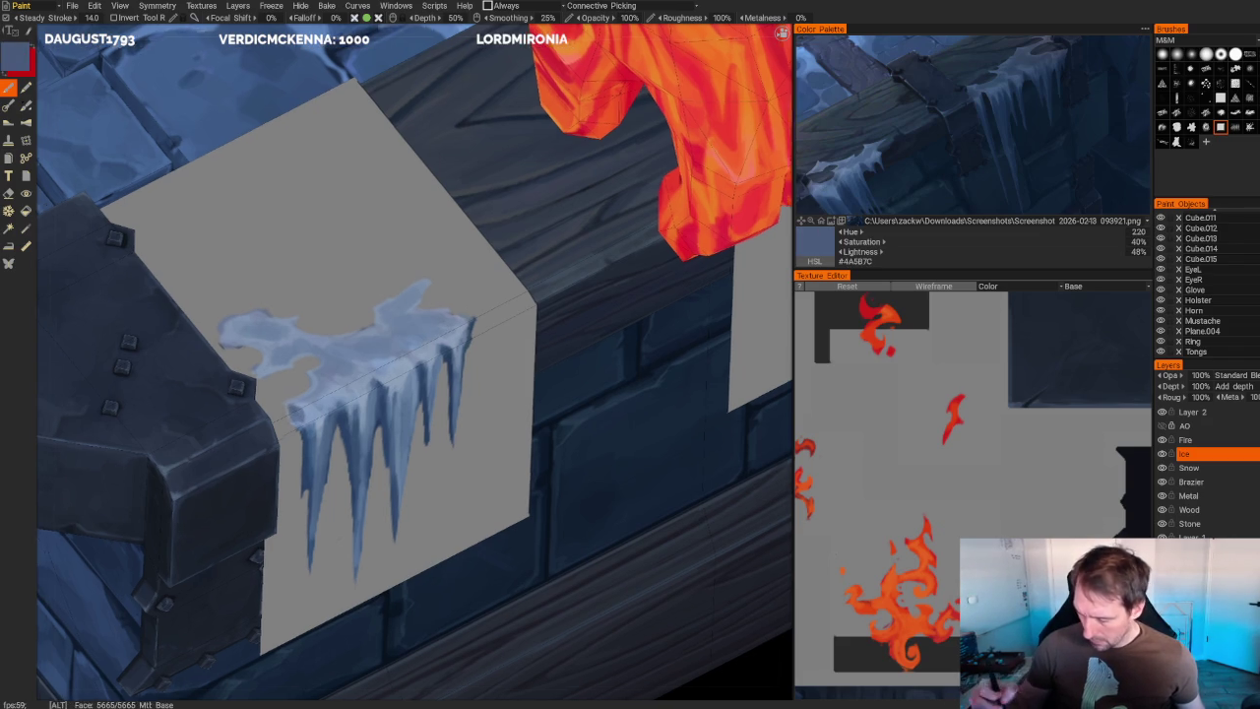
- Erase stray ice along the left and upper-left edges of the ice patch
scroll(650, 443, down, 5)
scroll(649, 445, up, 4)
scroll(647, 511, up, 2)
scroll(648, 511, up, 5)
key(e)
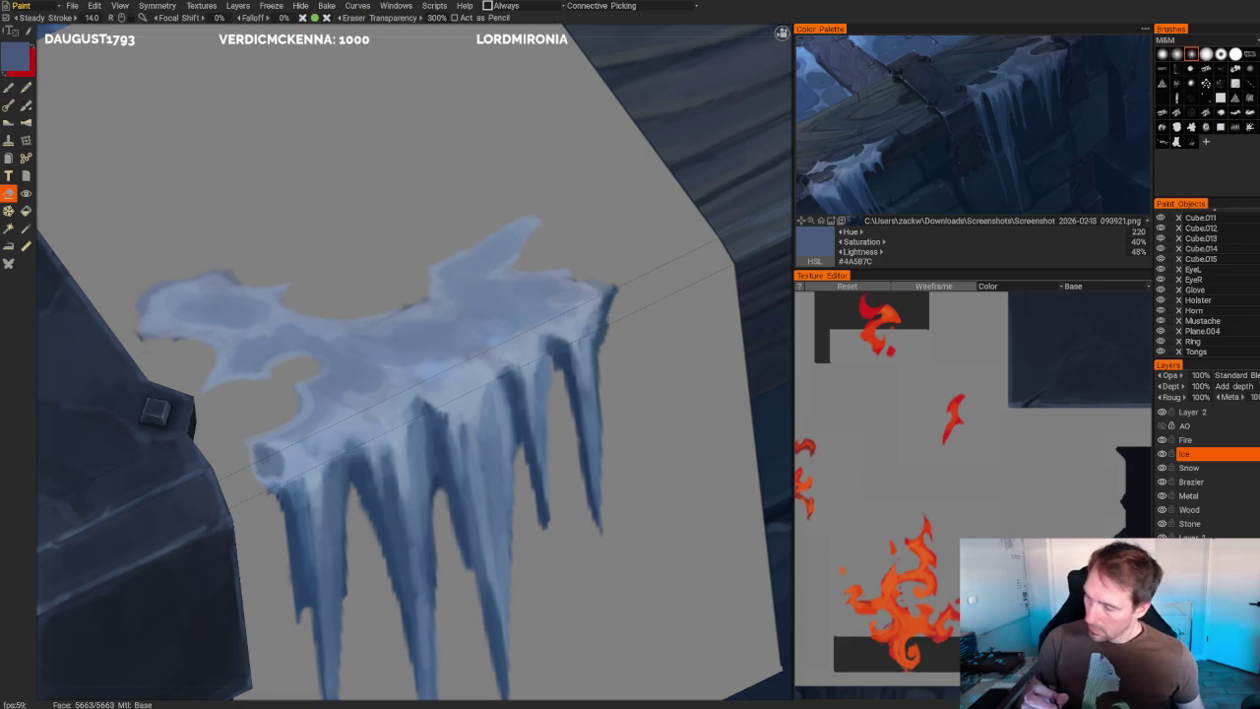
drag(127, 310, 133, 307)
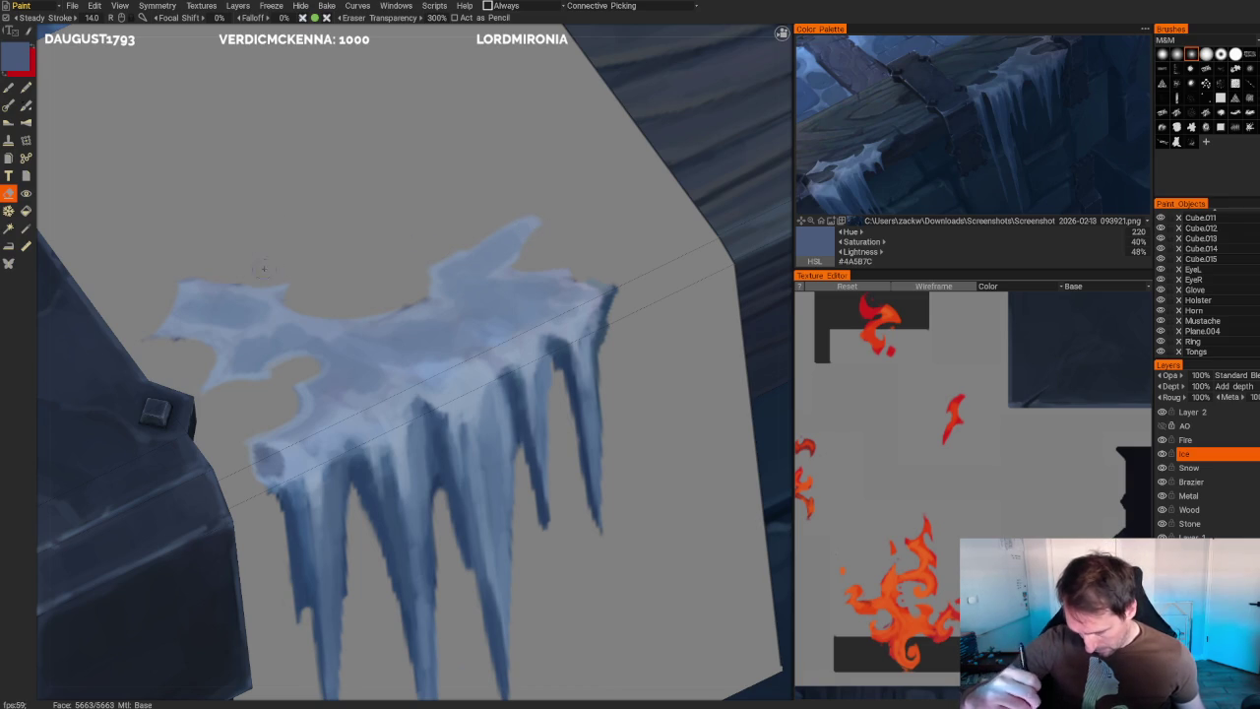
drag(183, 285, 197, 287)
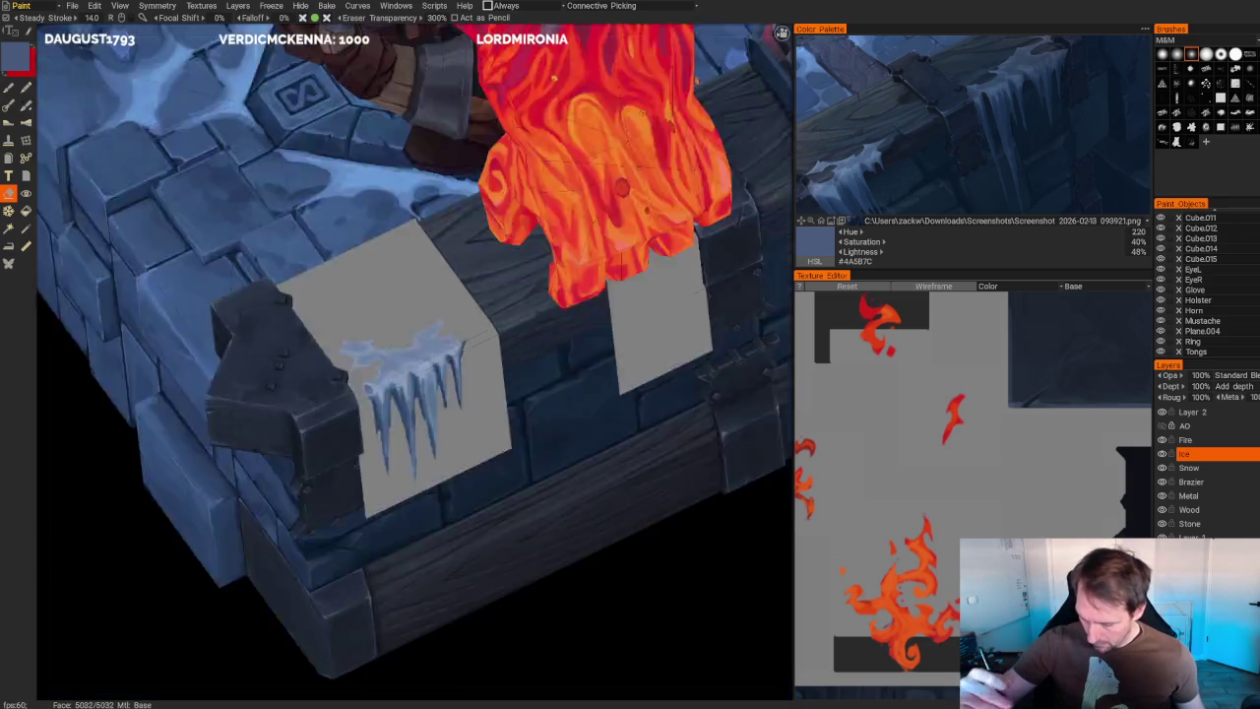
mouse_move(308, 256)
alt+mouse_down()
mouse_move(684, 516)
mouse_move(253, 506)
alt+mouse_up()
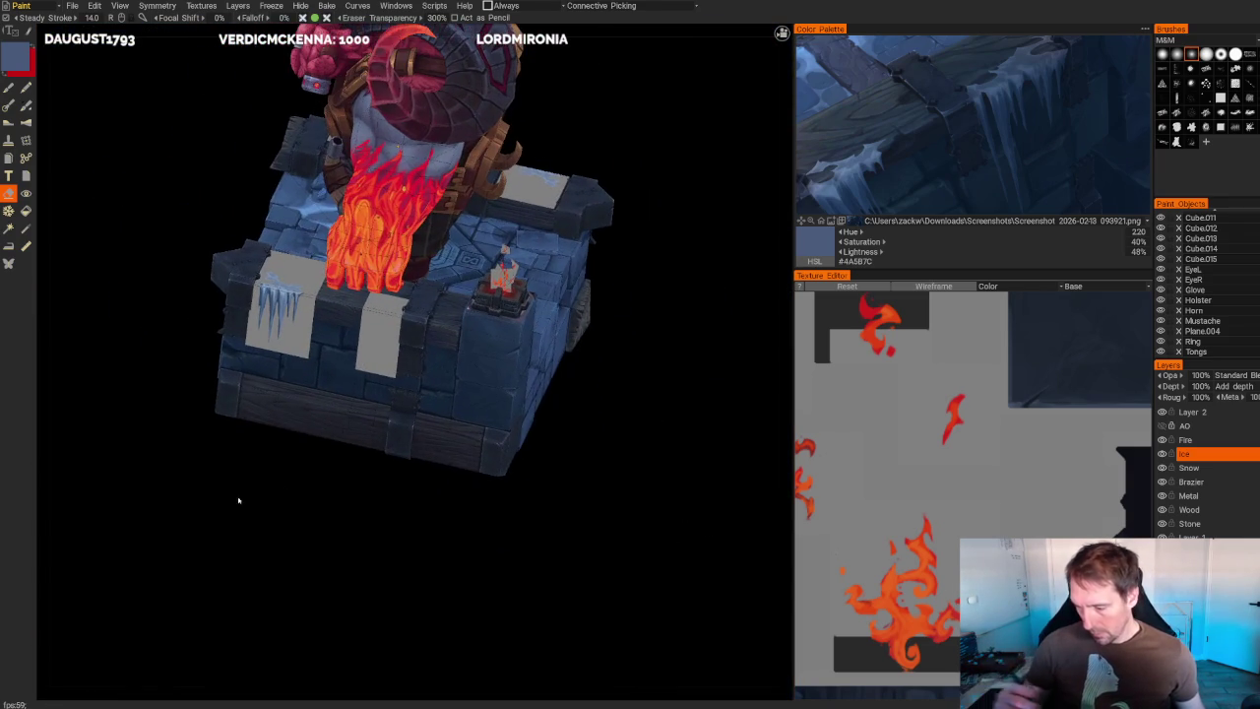
- Sample light, dark and mid blues from the icicles and paint frosty tones over them
alt+right_drag(253, 506, 248, 630)
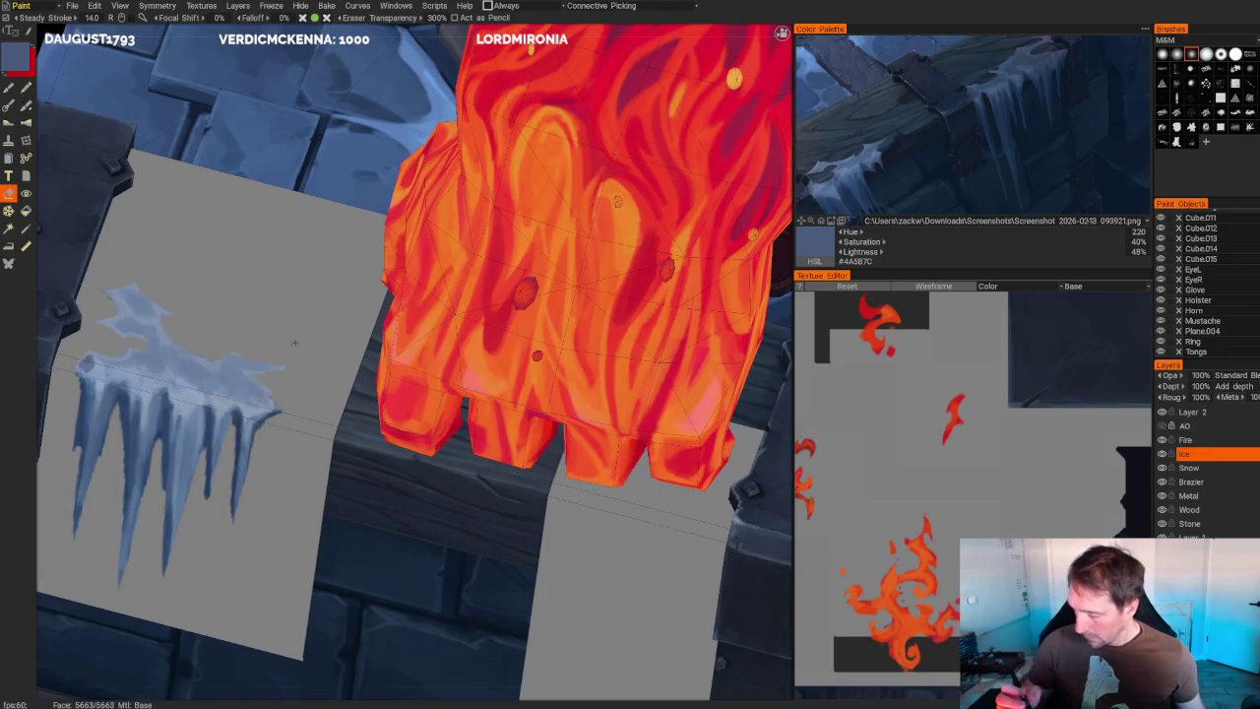
key(b)
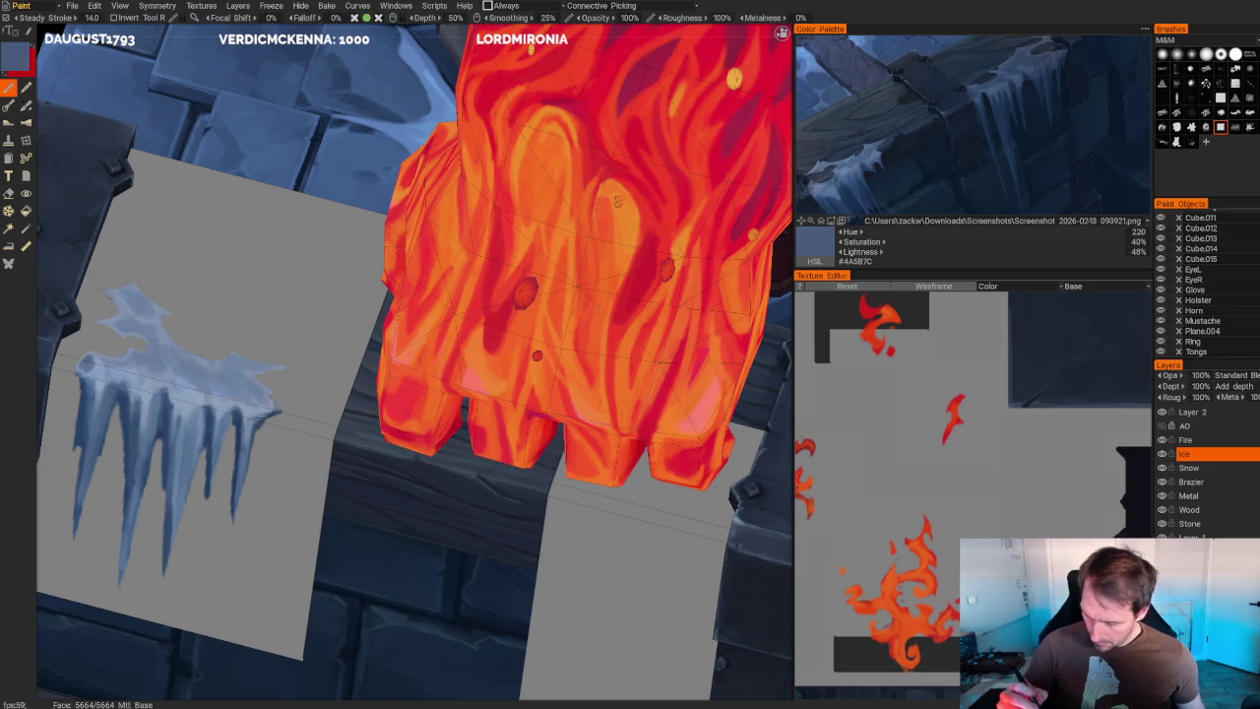
key(v)
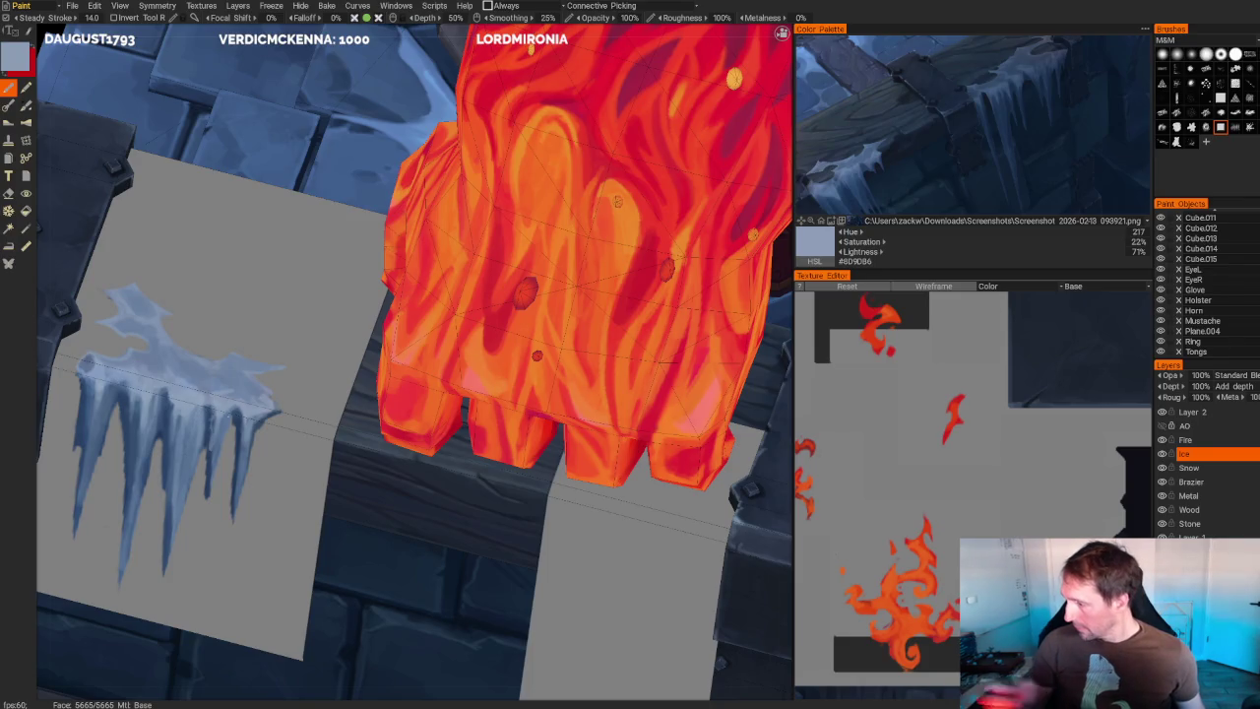
key(v)
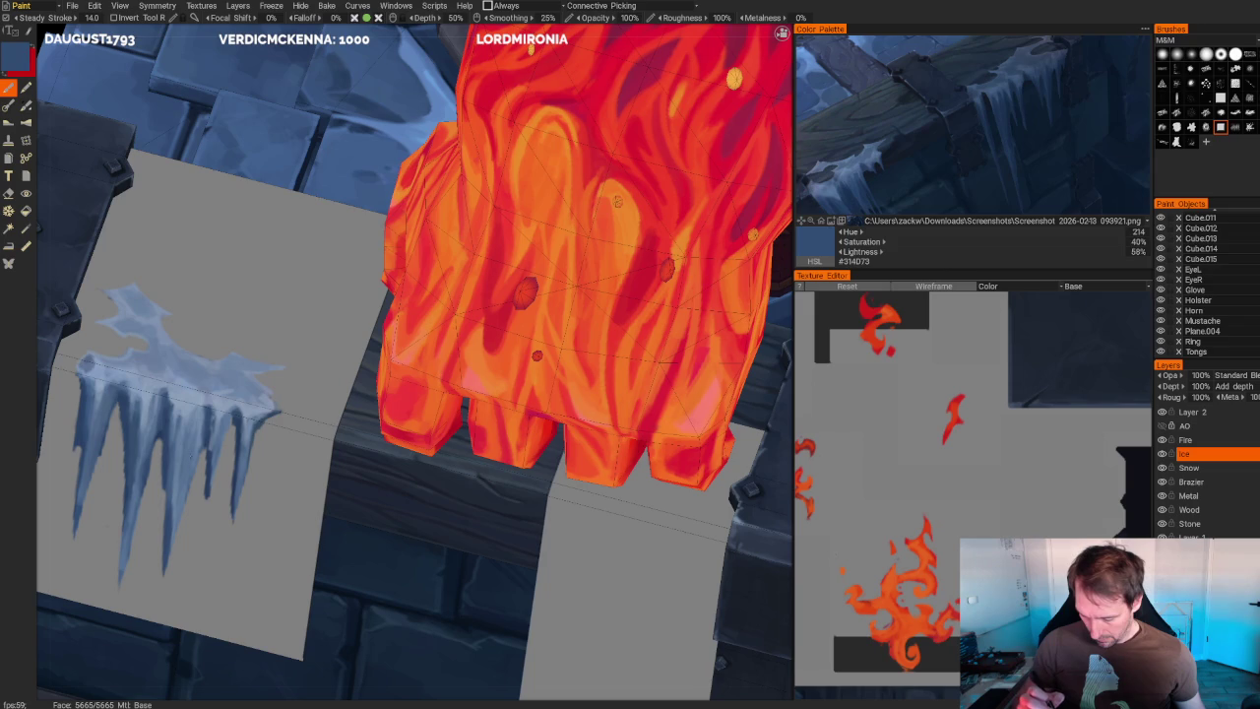
key(v)
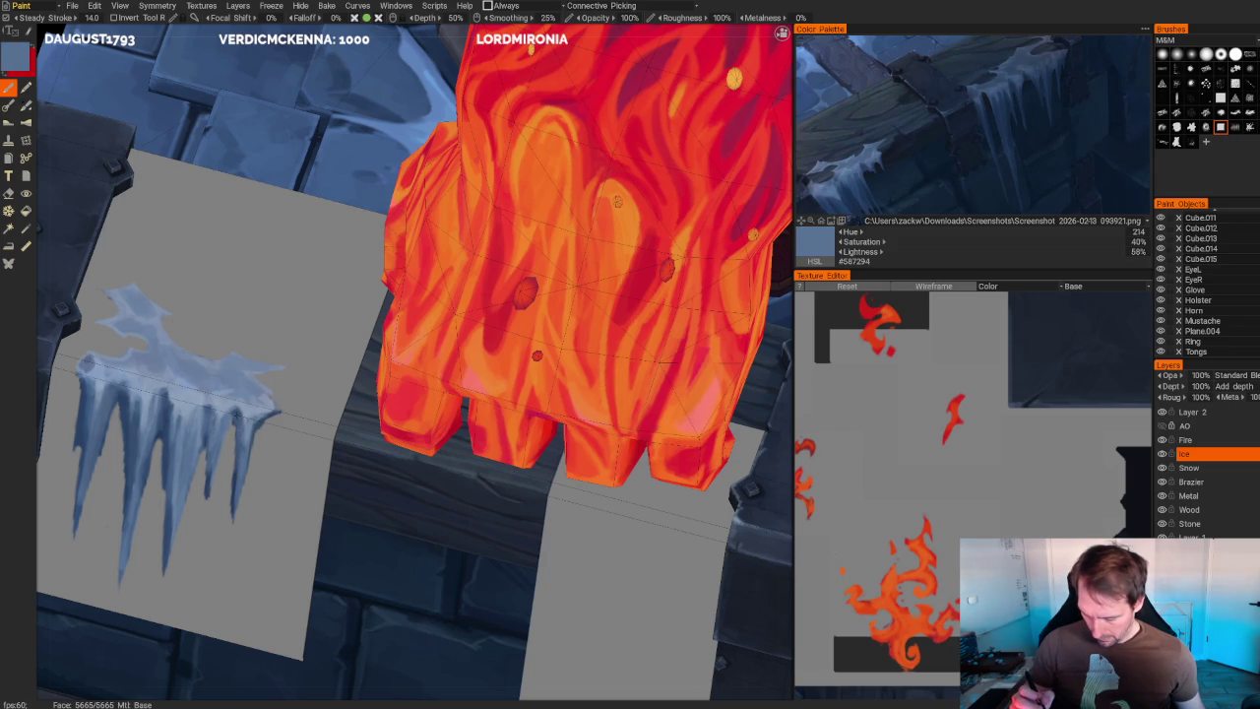
key(v)
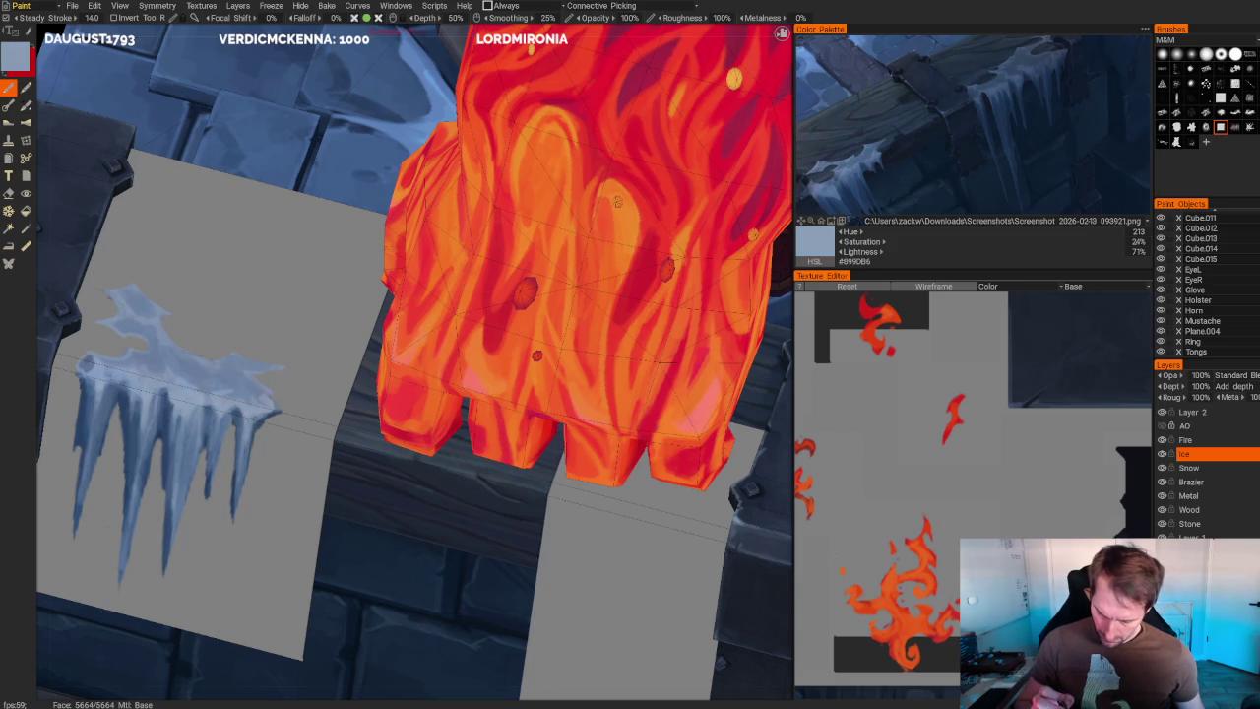
scroll(262, 122, down, 5)
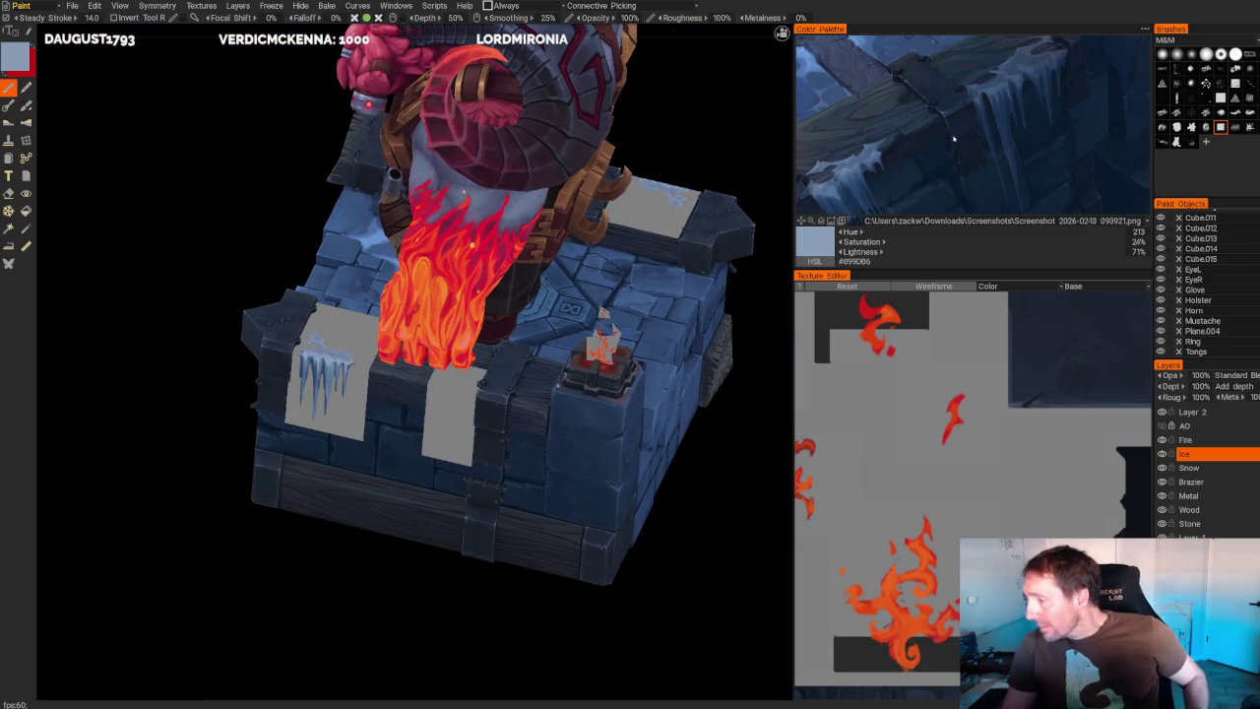
- Orbit to the ice panels and pick dark navy #1C3350 from the reference image
alt+scroll(964, 135, up, 2)
alt+scroll(964, 135, up, 1)
alt+scroll(945, 142, up, 1)
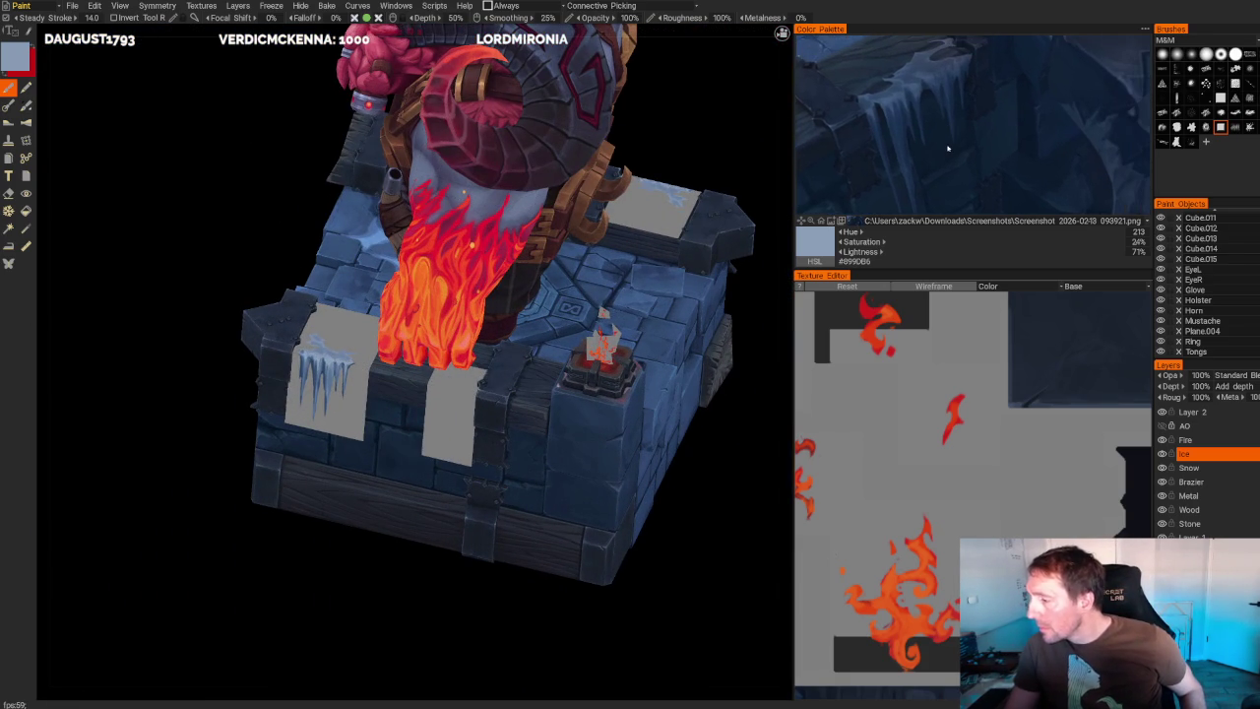
mouse_move(368, 574)
alt+mouse_down()
mouse_move(397, 568)
mouse_move(365, 519)
alt+mouse_up()
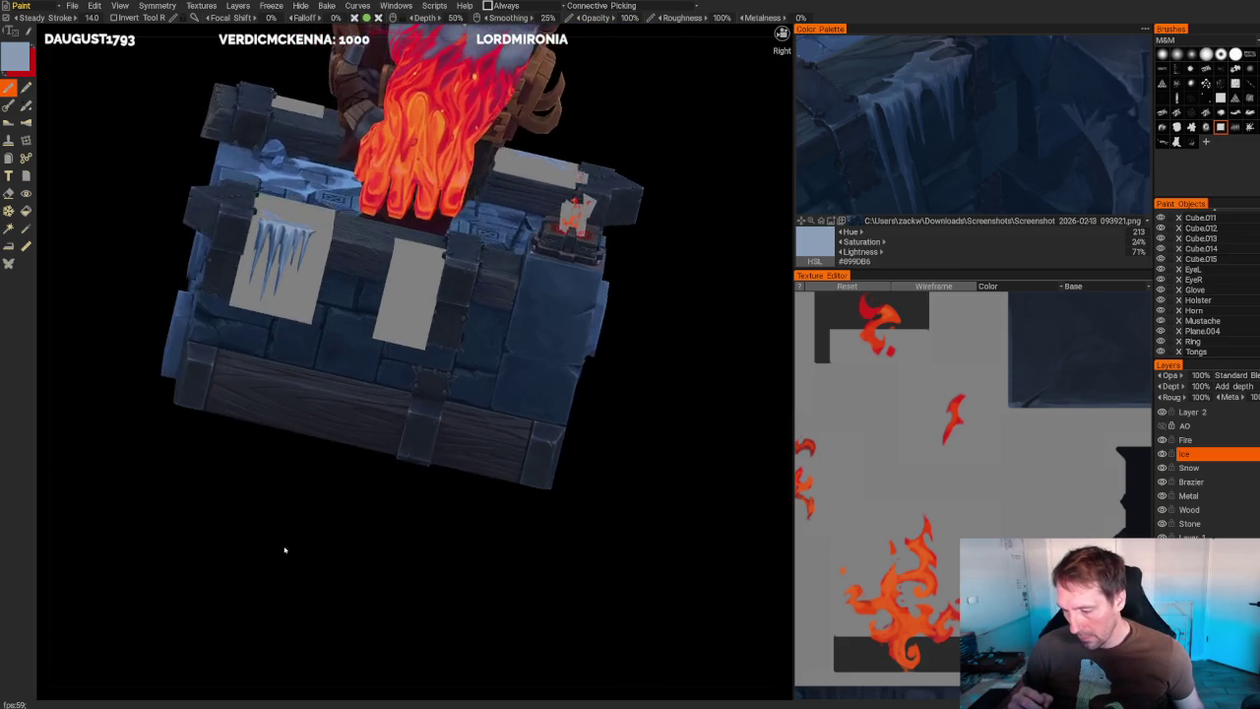
mouse_move(365, 519)
alt+right_down()
mouse_move(279, 526)
mouse_move(273, 557)
alt+right_up()
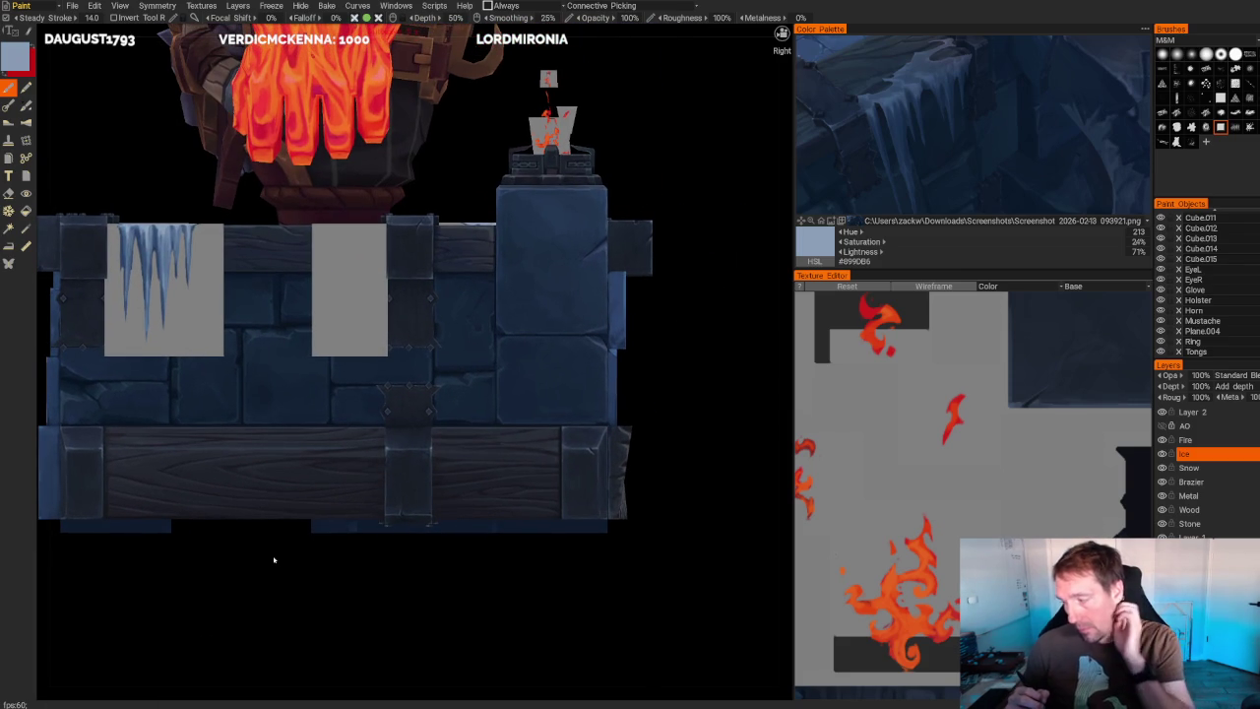
alt+drag(253, 524, 246, 551)
alt+right_drag(246, 551, 315, 384)
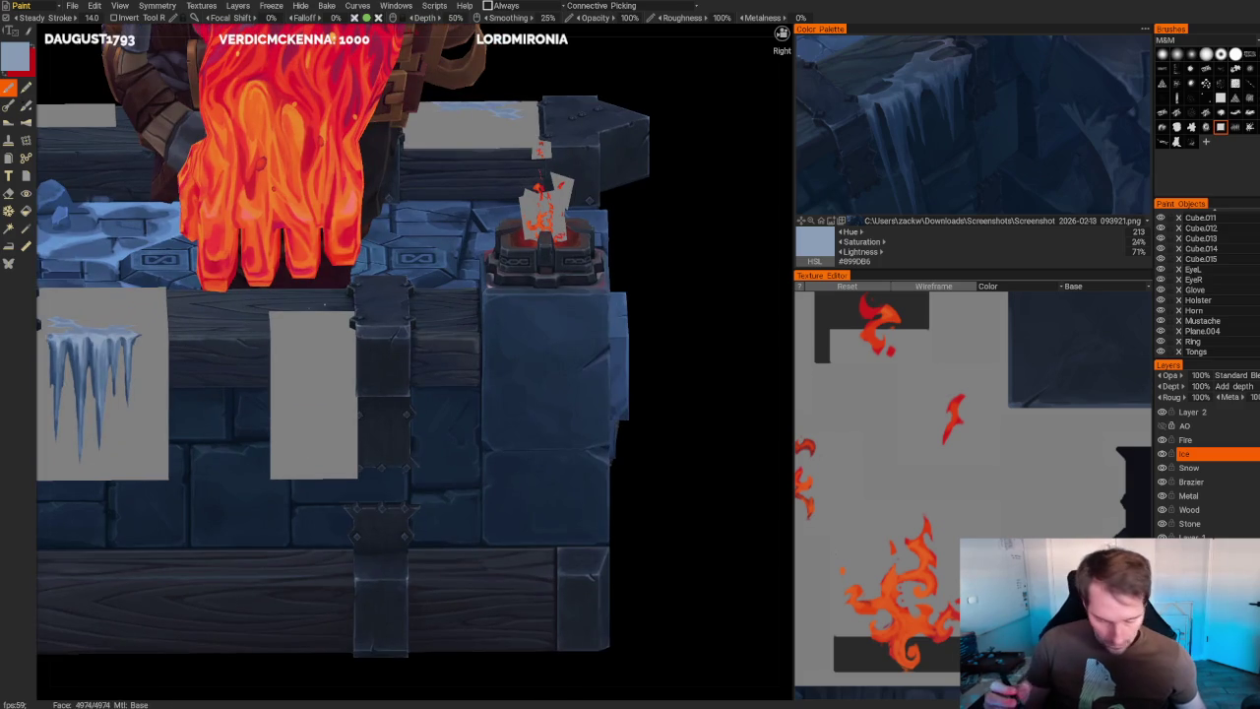
click(948, 91)
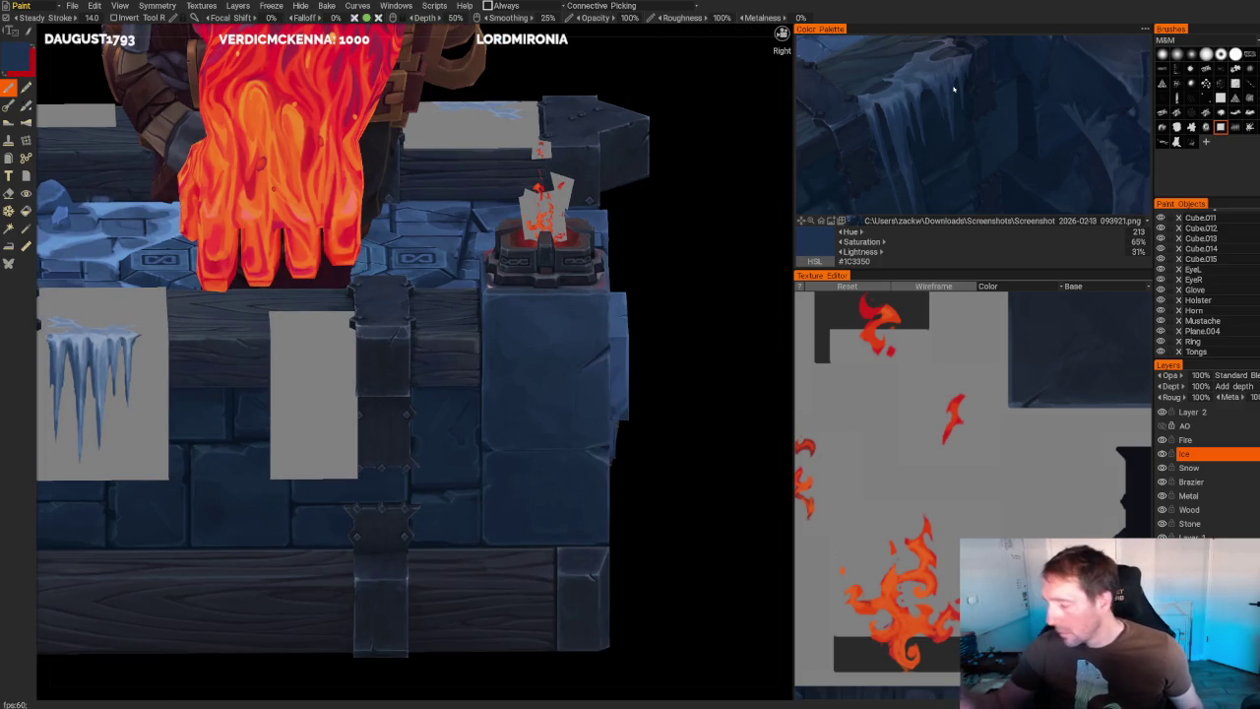
mouse_move(669, 31)
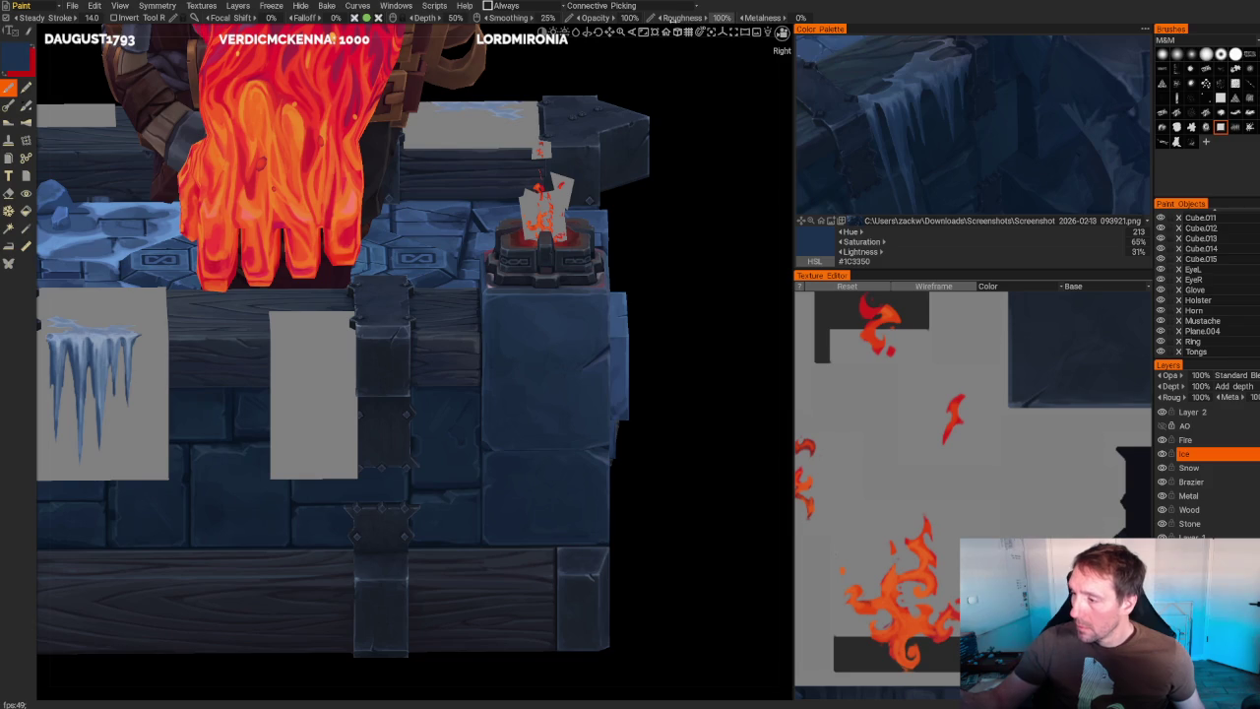
- Raise the brush opacity to 200%
click(630, 18)
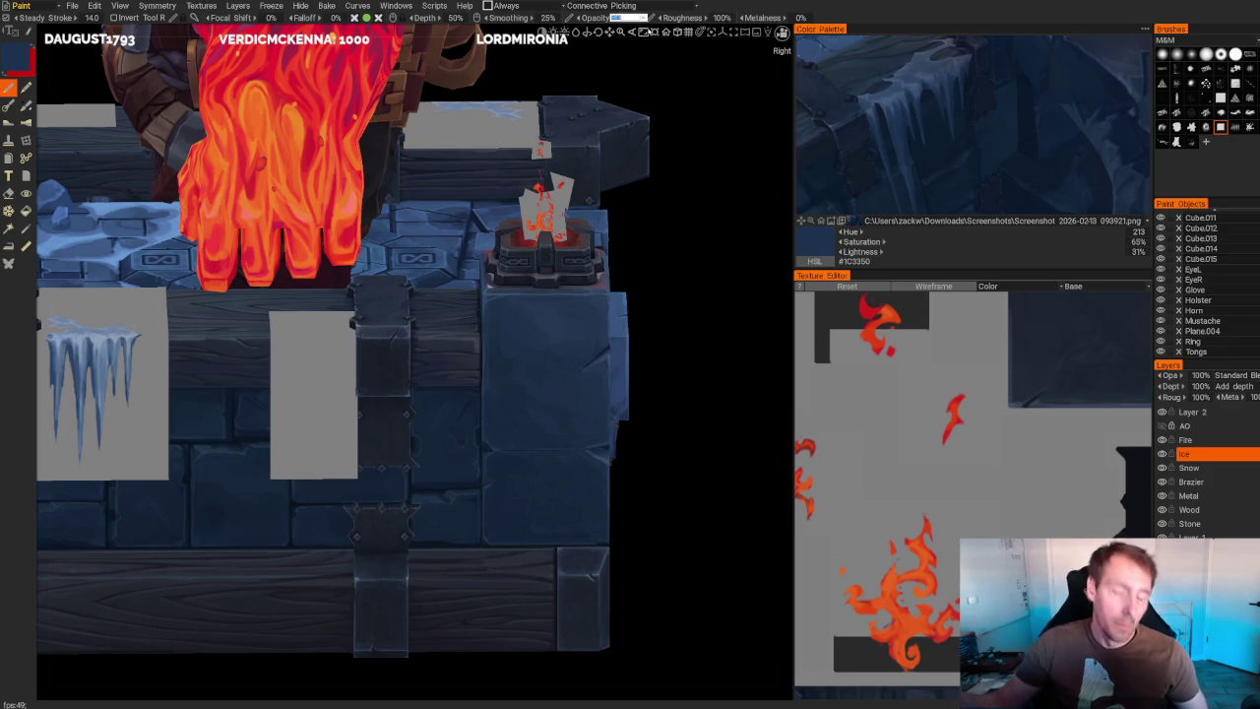
text(200)
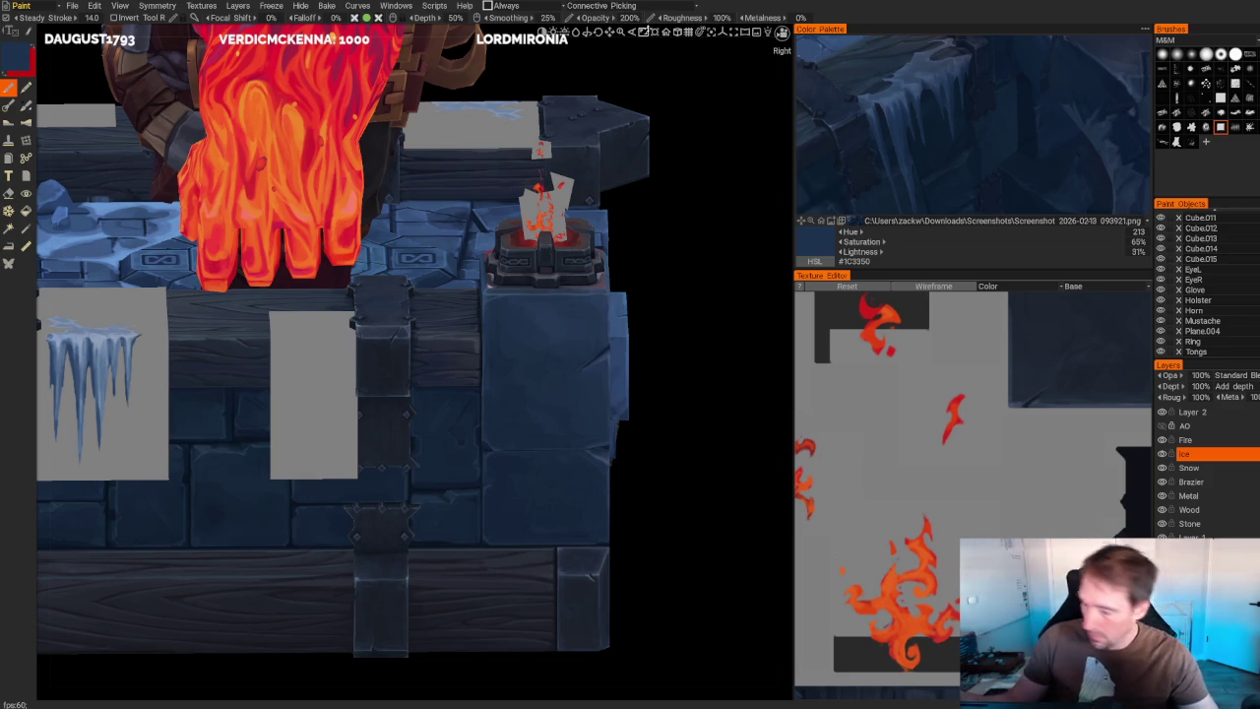
key(Return)
scroll(694, 364, up, 4)
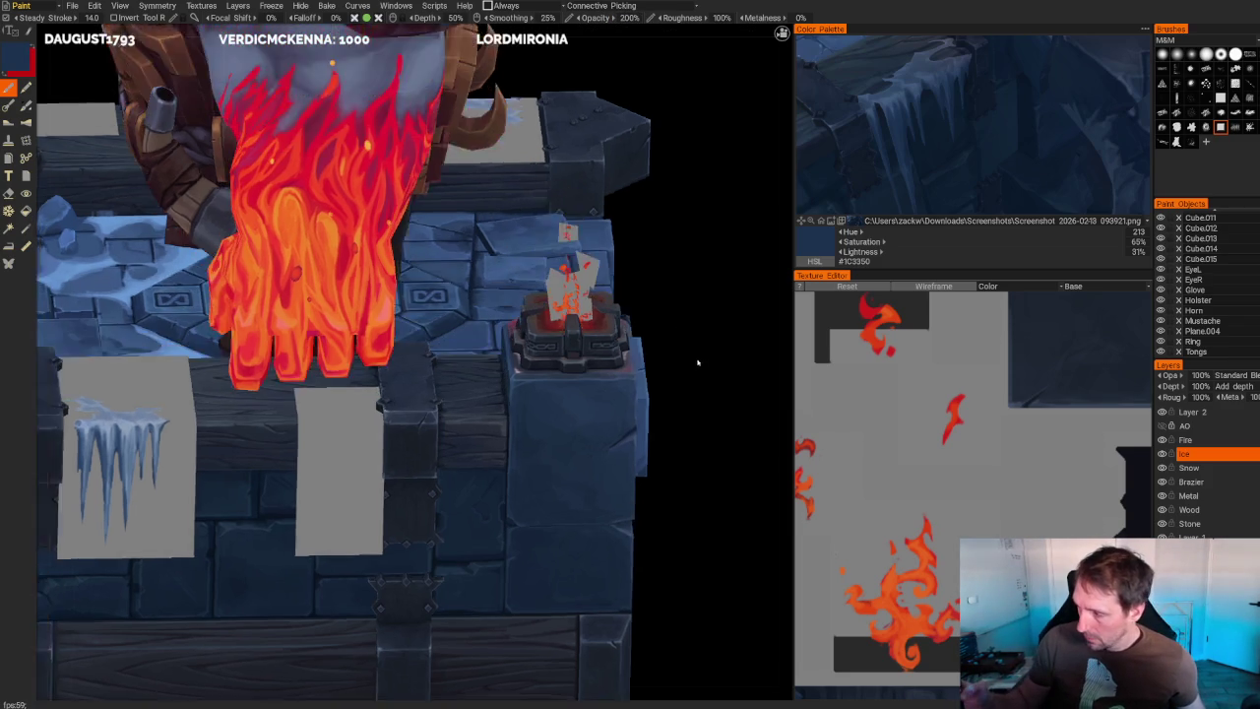
- Paint a dark blue shape along the top of the second grey panel
drag(303, 375, 315, 389)
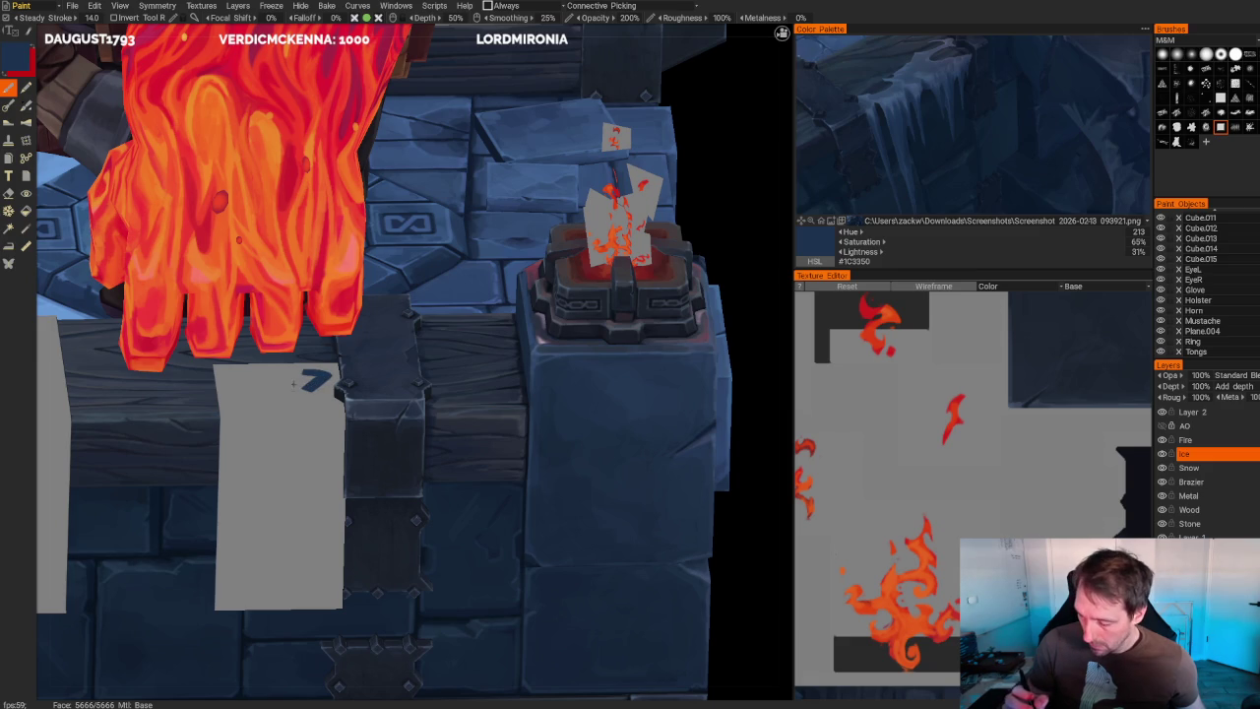
mouse_move(317, 387)
mouse_down()
mouse_move(294, 395)
mouse_move(335, 412)
mouse_move(313, 419)
mouse_move(261, 403)
mouse_up()
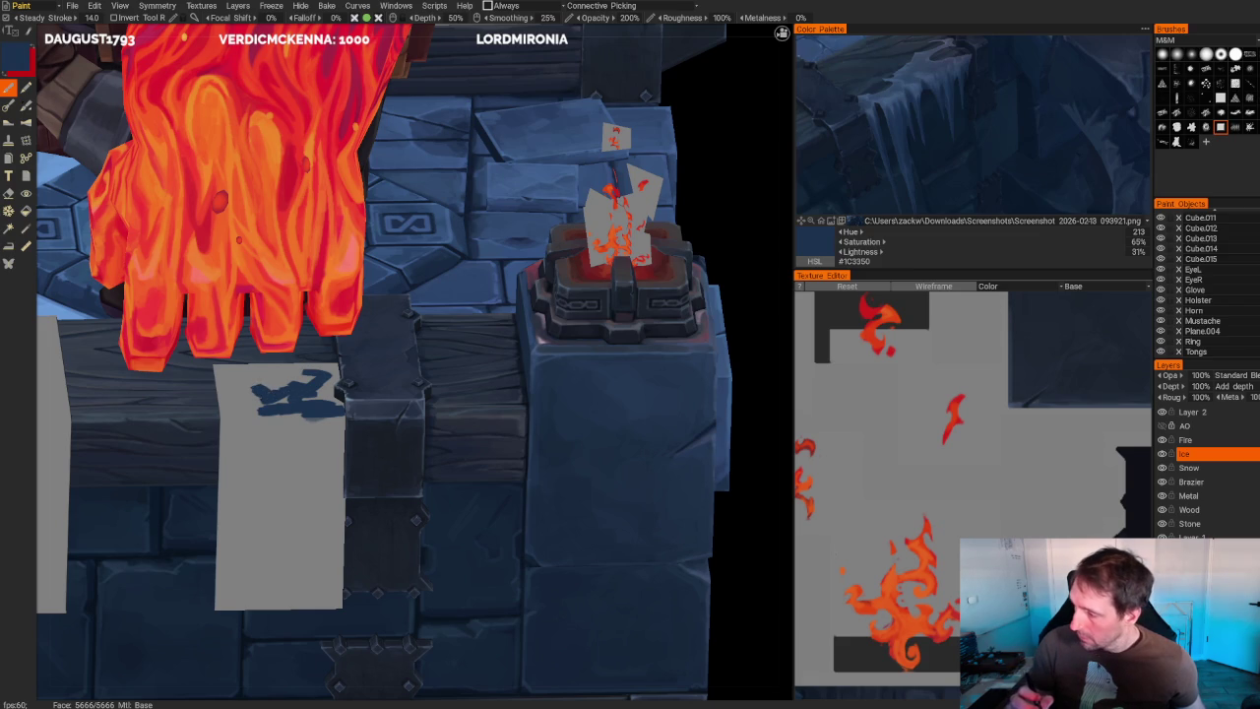
drag(266, 404, 227, 409)
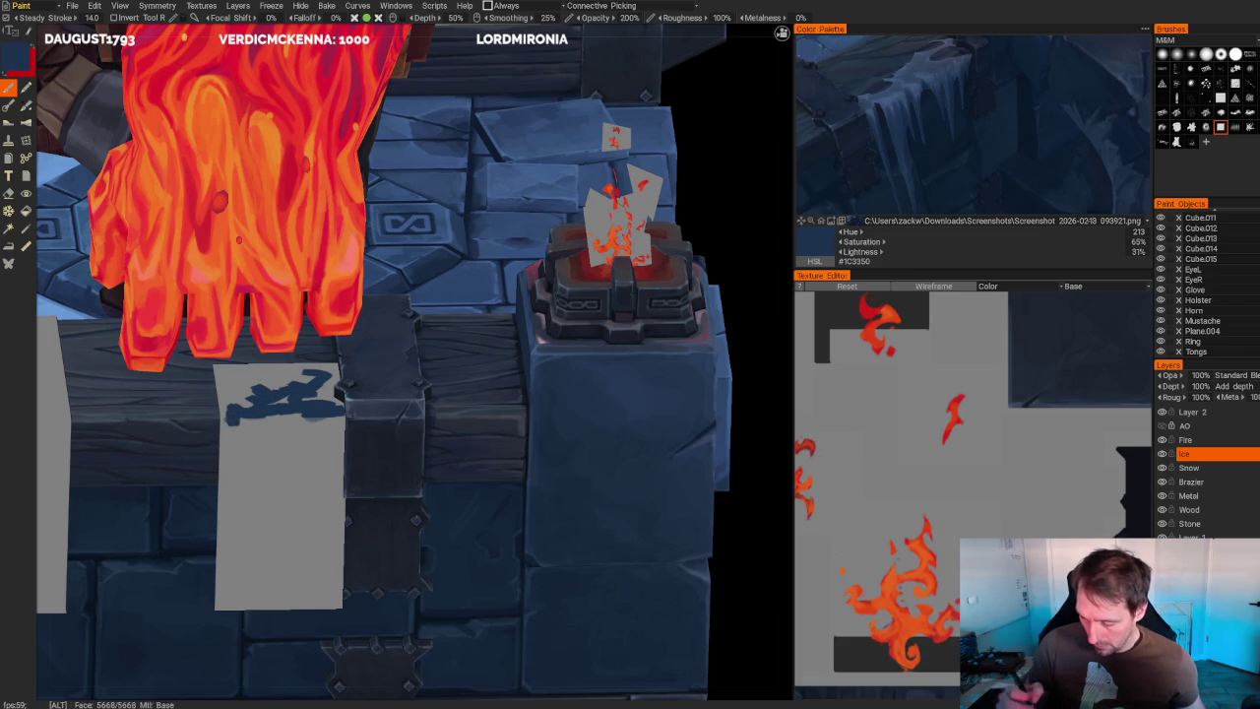
- In the flat Right view, paint several dark navy icicle drips down the second panel
alt+drag(394, 394, 591, 394)
middle_drag(394, 394, 423, 492)
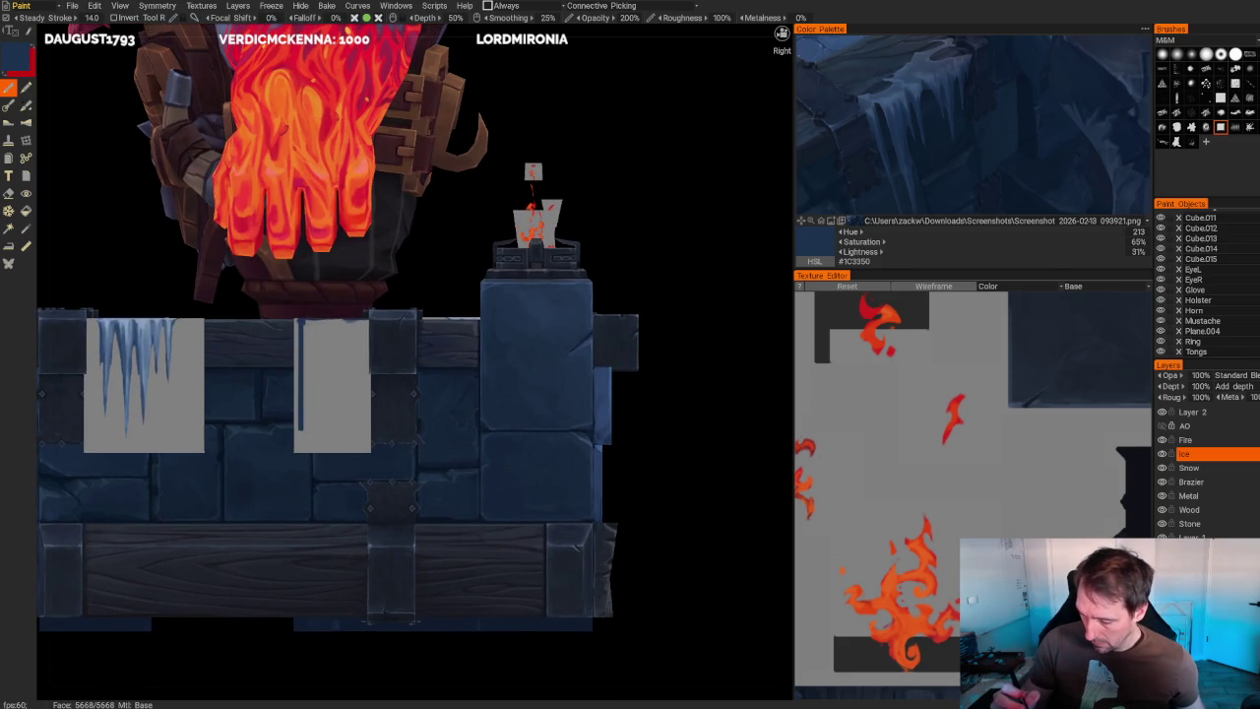
shift+drag(317, 321, 317, 429)
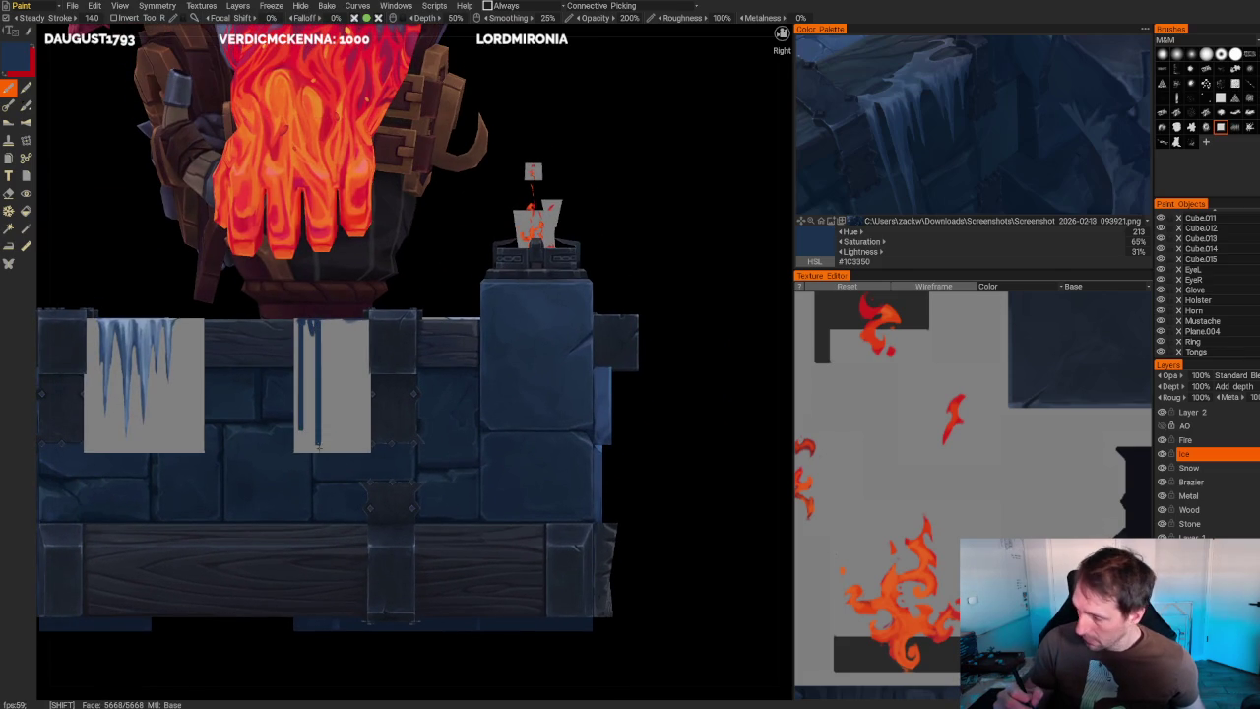
shift+drag(335, 321, 335, 377)
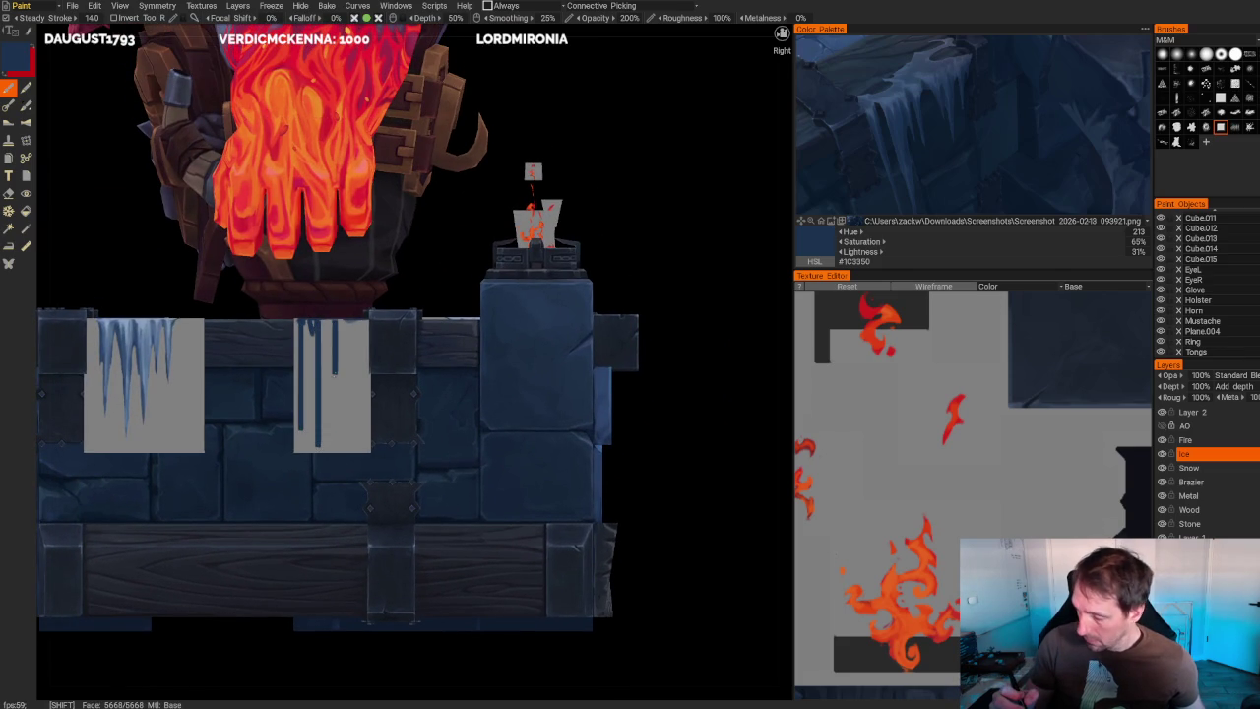
drag(339, 321, 360, 378)
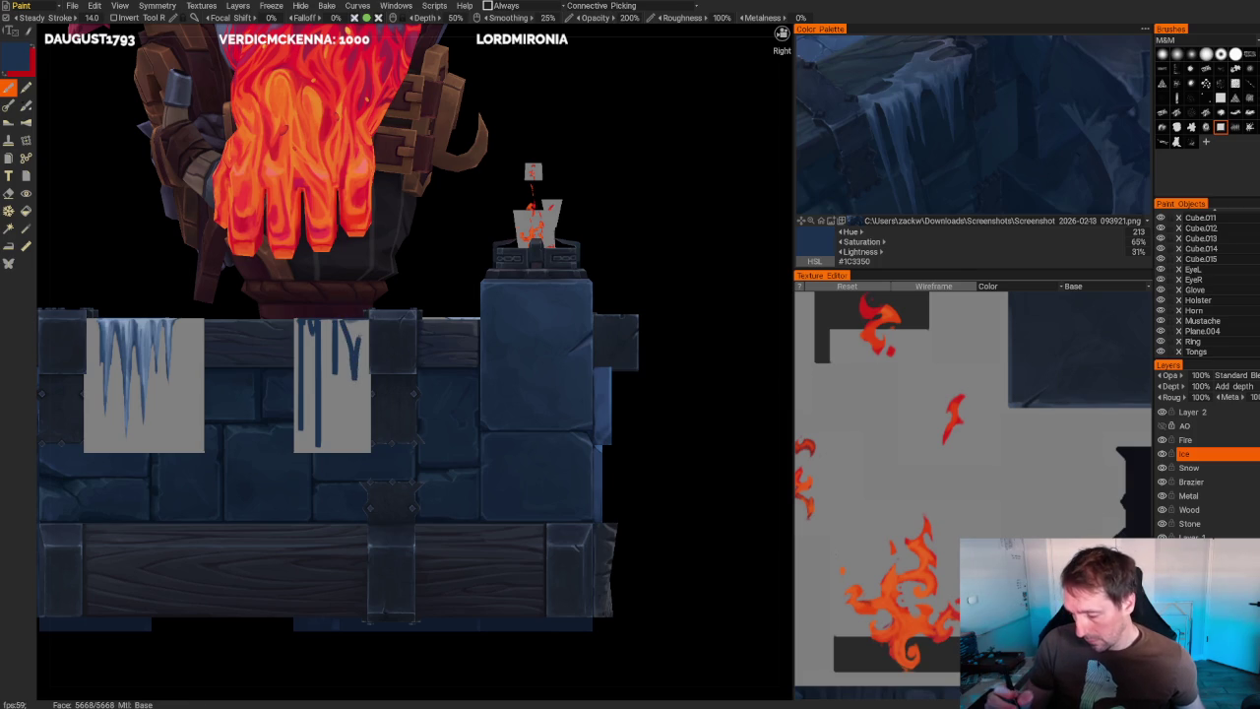
drag(359, 321, 362, 392)
drag(362, 335, 364, 398)
key(ctrl+z)
drag(364, 319, 364, 398)
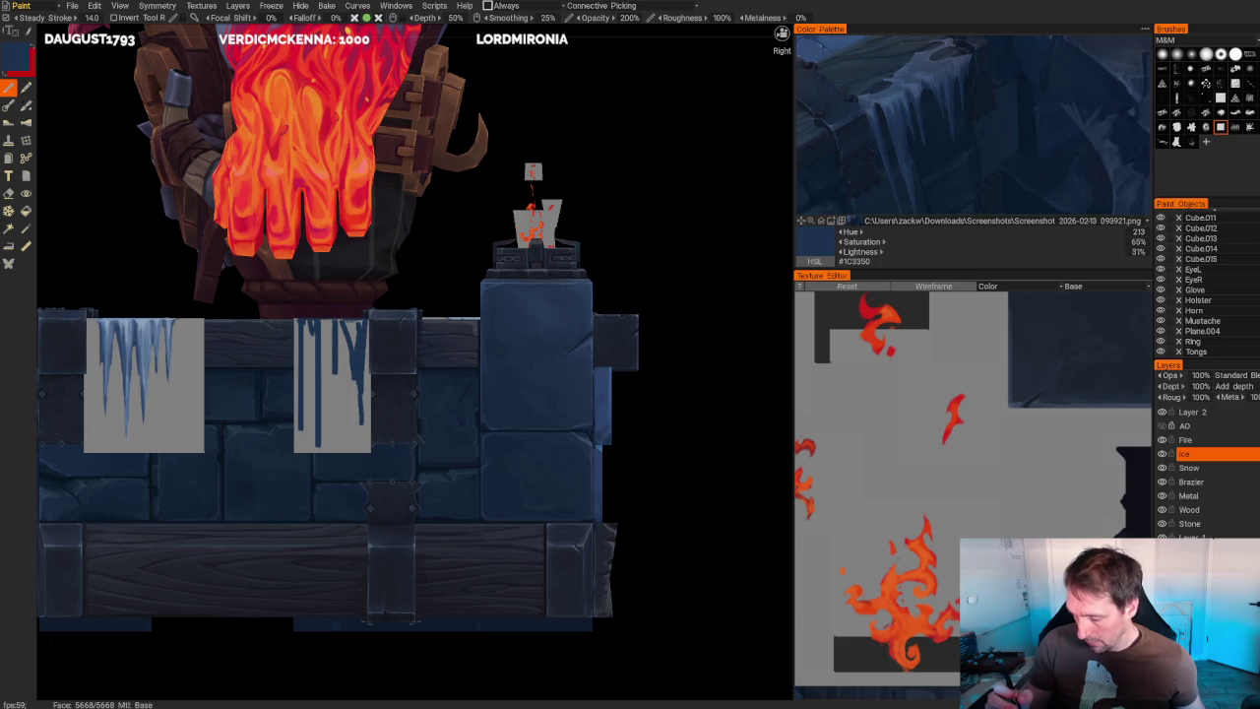
scroll(554, 309, down, 5)
drag(472, 295, 554, 309)
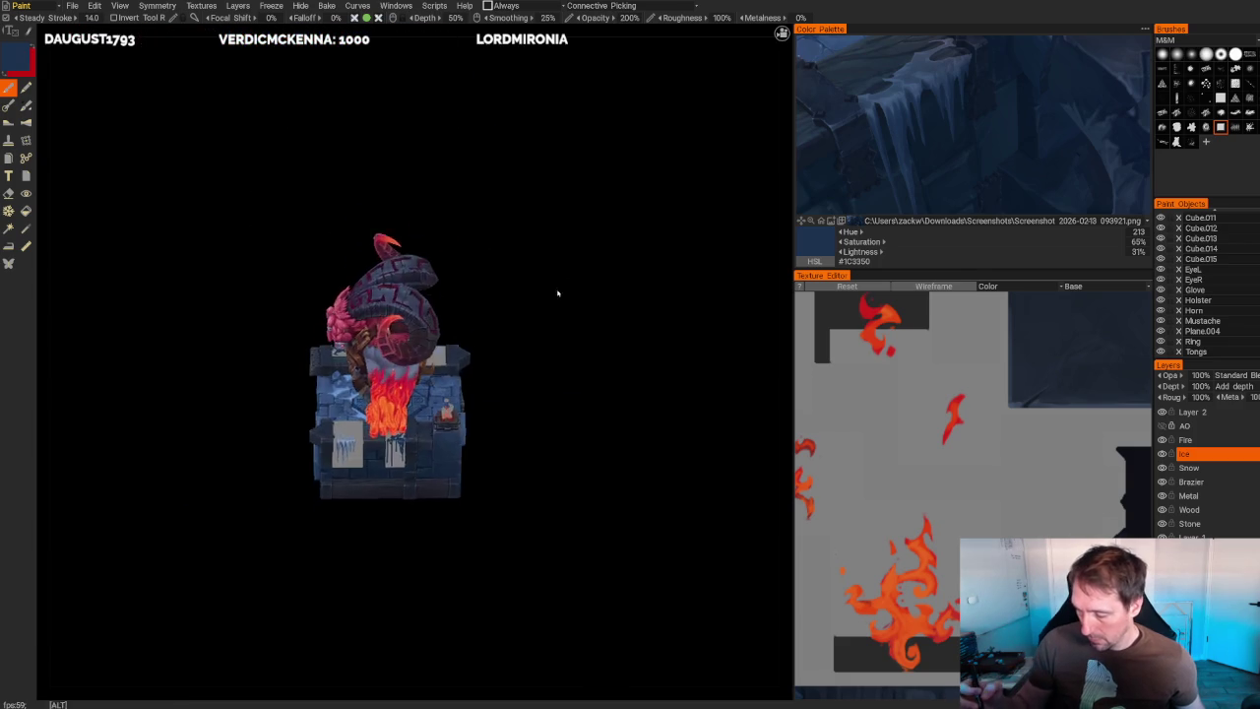
scroll(580, 374, up, 5)
drag(580, 374, 588, 335)
scroll(587, 335, up, 5)
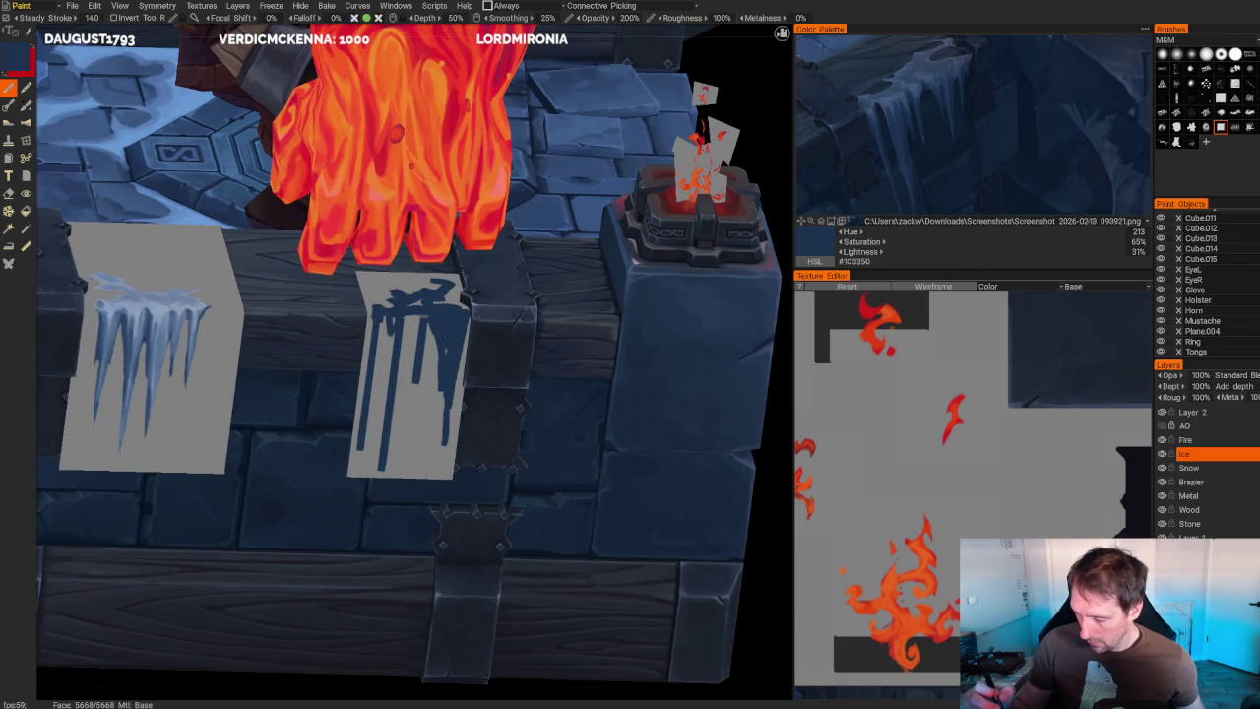
key(KP_3)
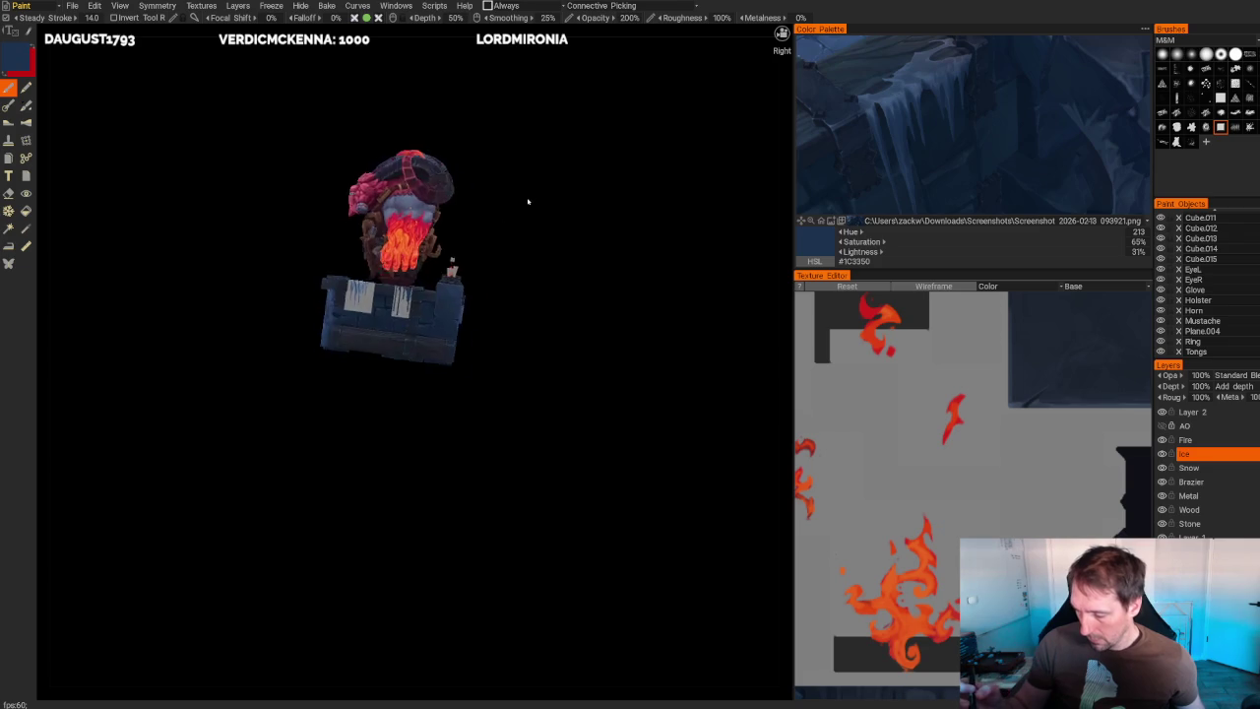
scroll(537, 282, up, 3)
scroll(590, 197, up, 2)
scroll(669, 121, up, 1)
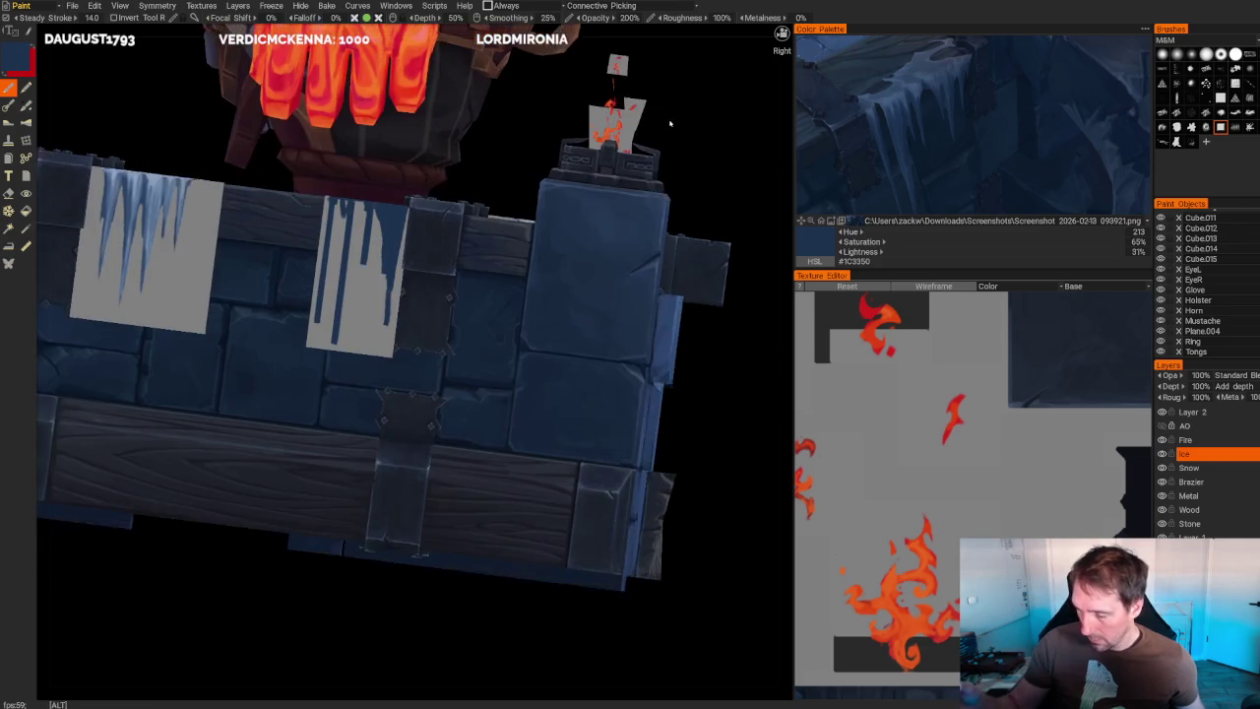
scroll(669, 120, up, 1)
key(e)
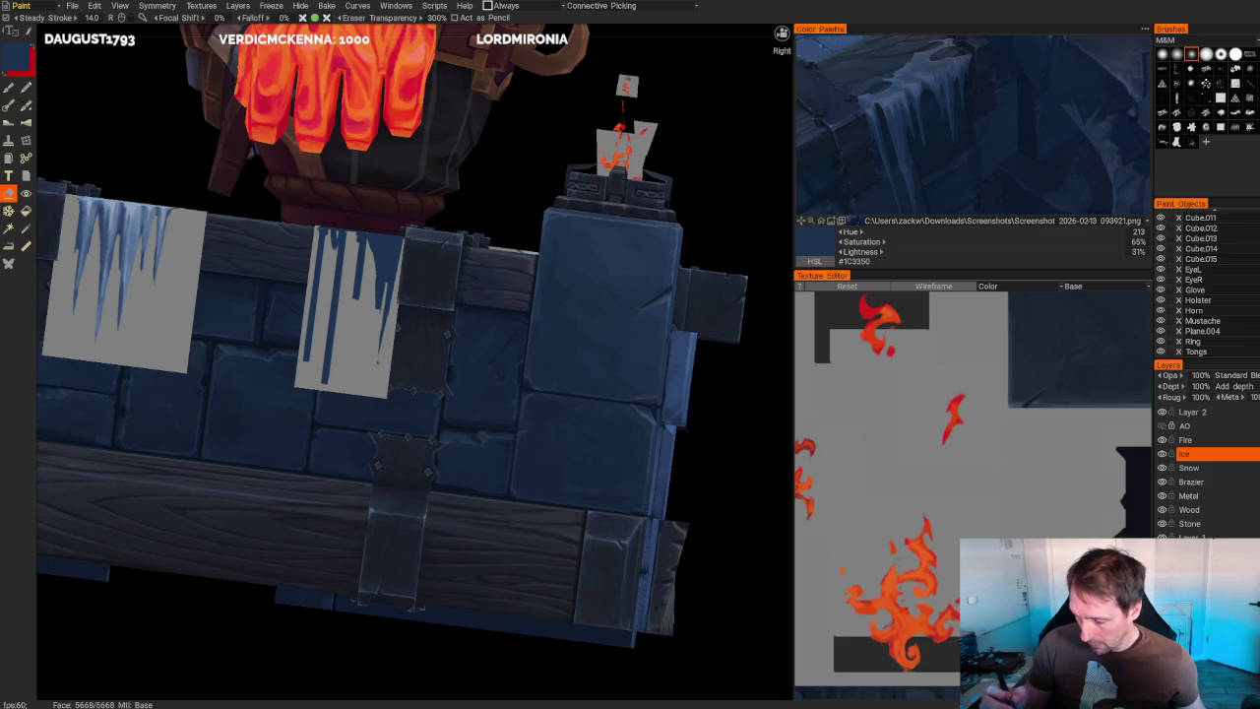
key(b)
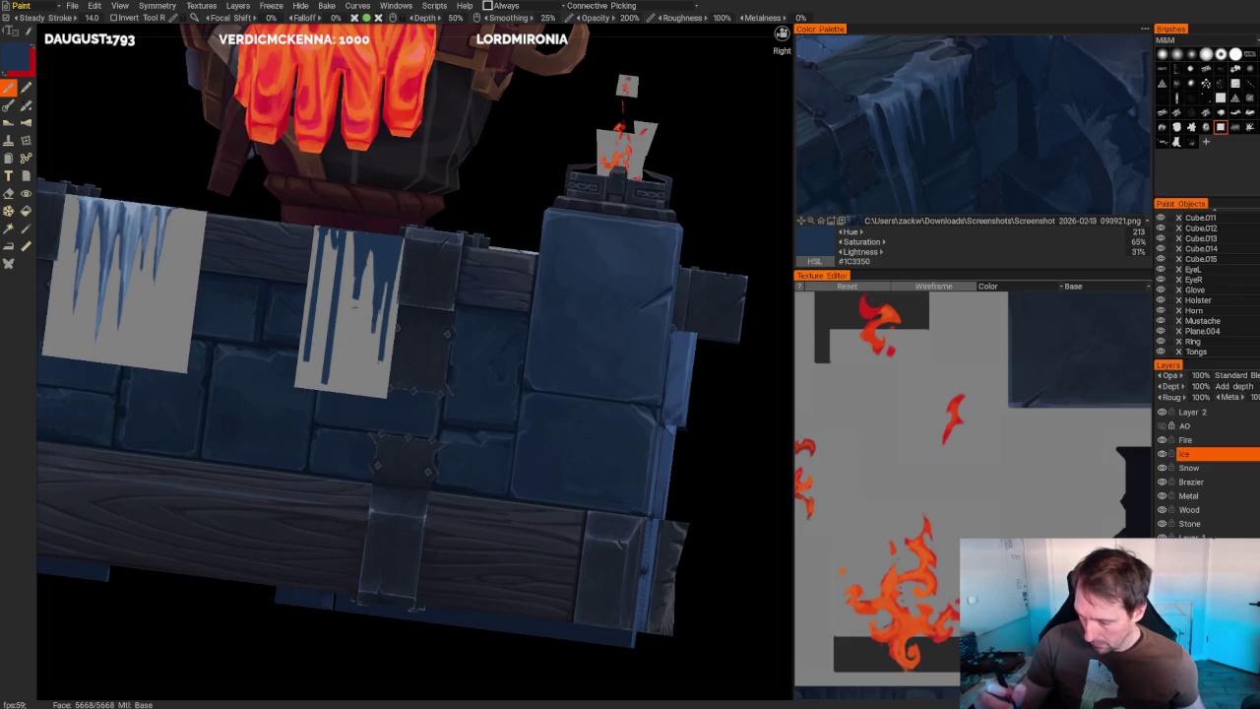
scroll(583, 231, down, 3)
middle_drag(582, 230, 603, 240)
scroll(591, 236, up, 4)
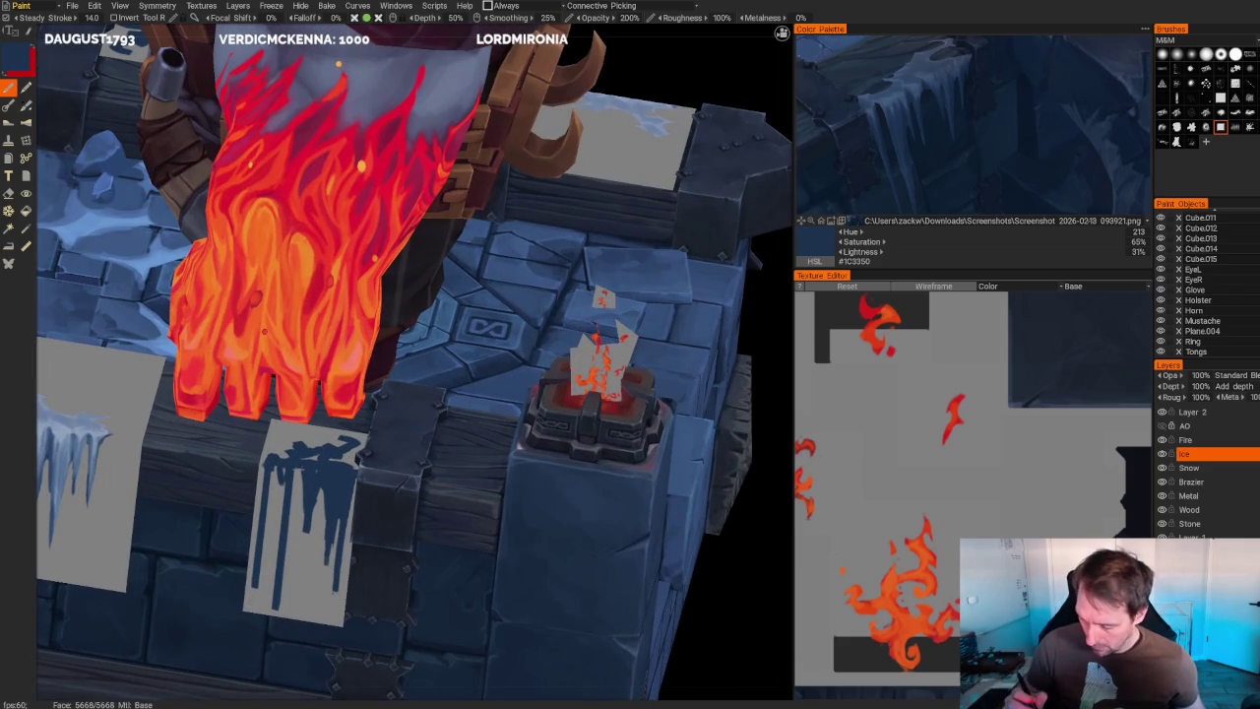
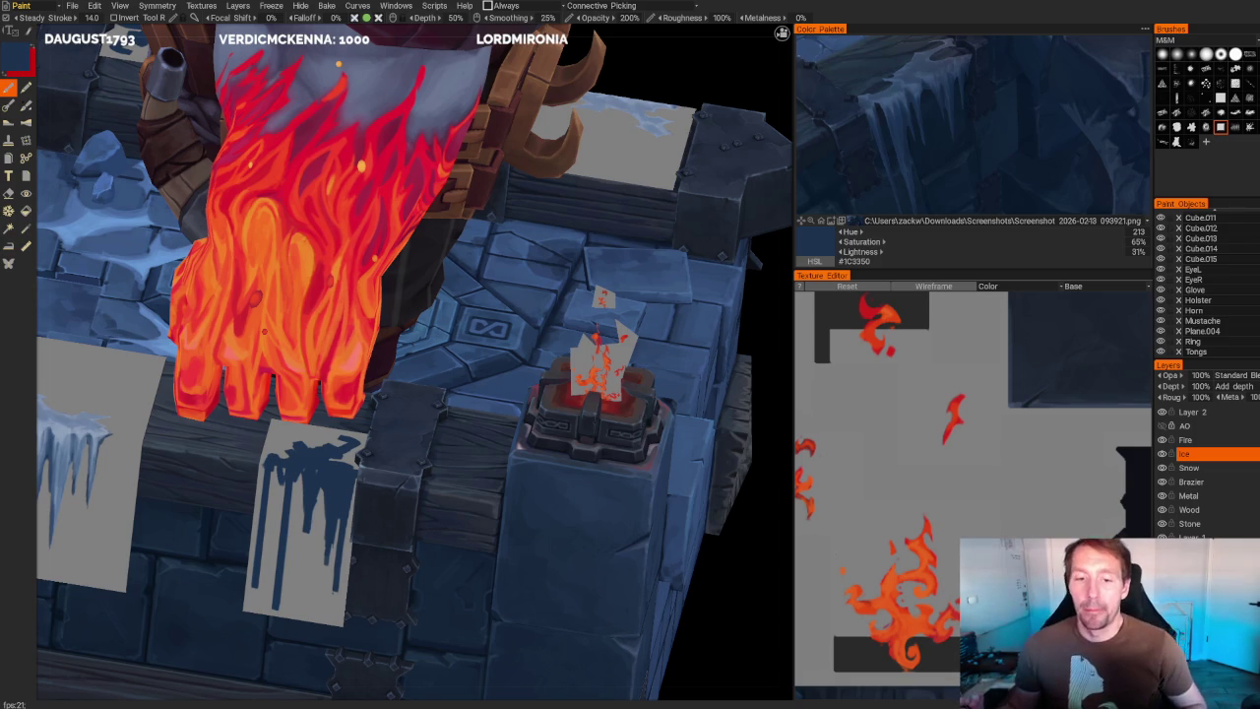
- Zoom in on the right banner and sample a light blue-grey from the reference
alt+middle_drag(741, 566, 741, 587)
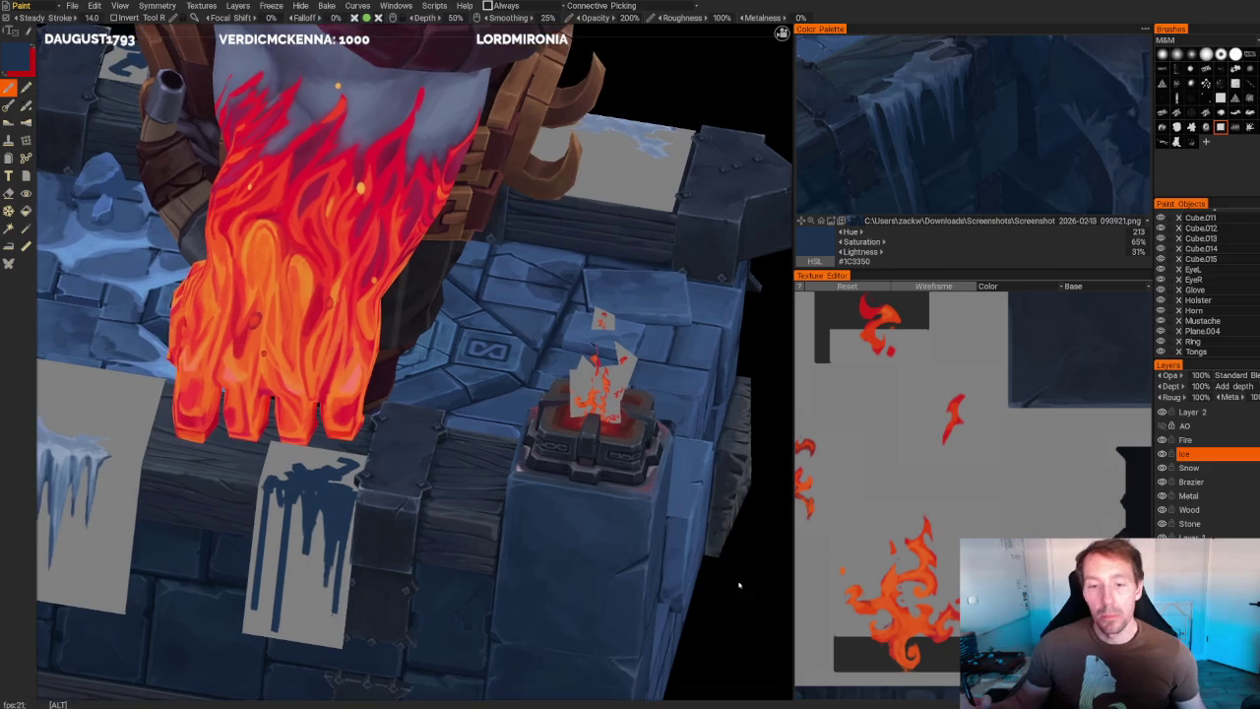
alt+drag(741, 586, 710, 584)
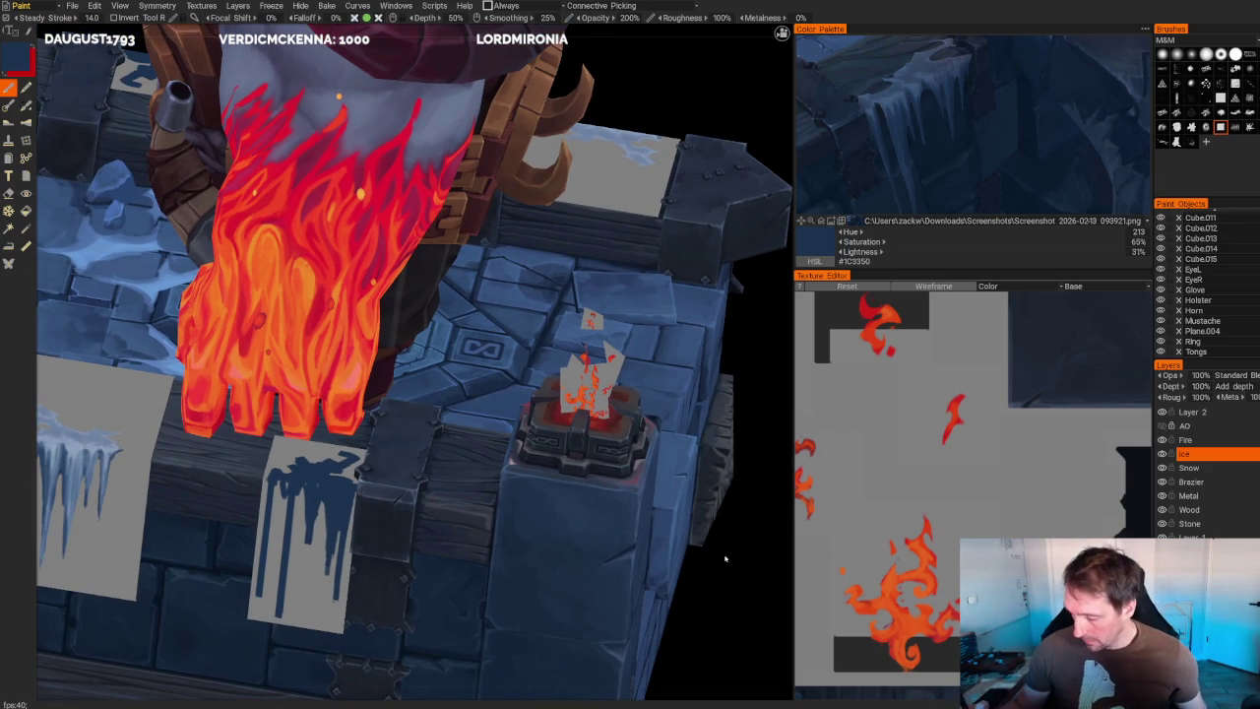
alt+drag(708, 522, 689, 443)
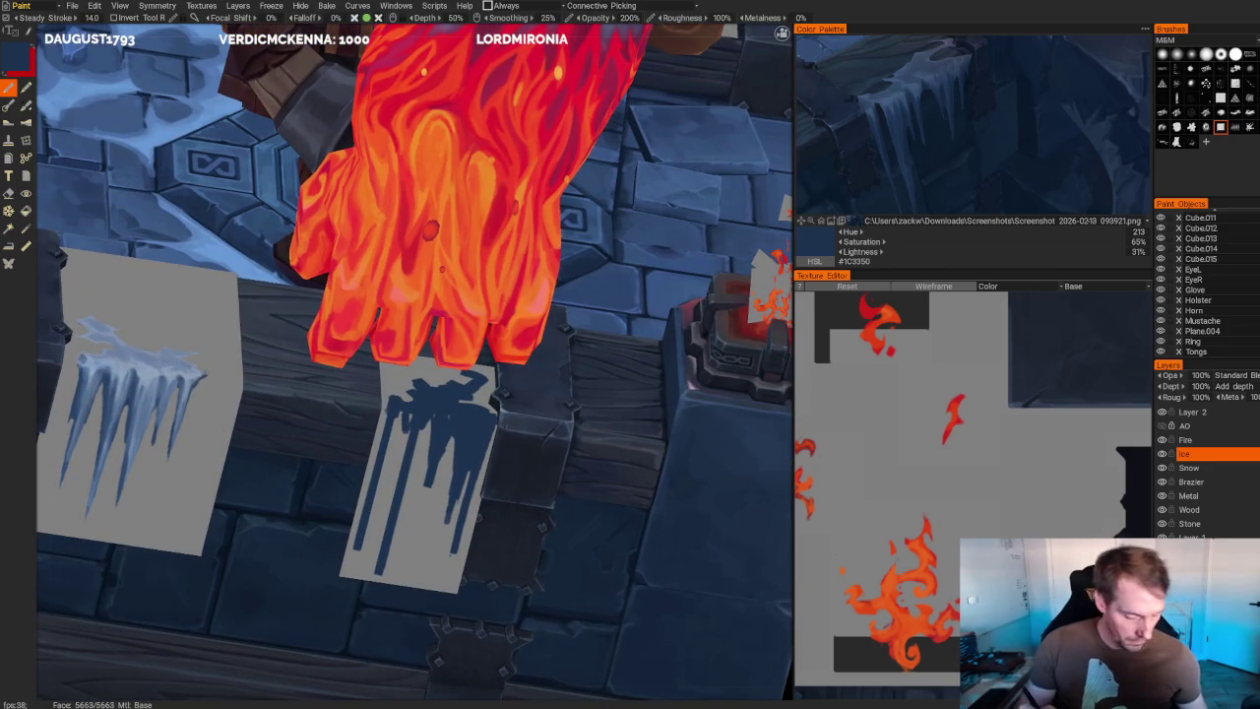
key(v)
alt+drag(689, 443, 653, 416)
mouse_move(329, 423)
alt+mouse_down()
mouse_move(317, 380)
mouse_move(346, 404)
mouse_move(313, 407)
mouse_move(311, 437)
alt+mouse_up()
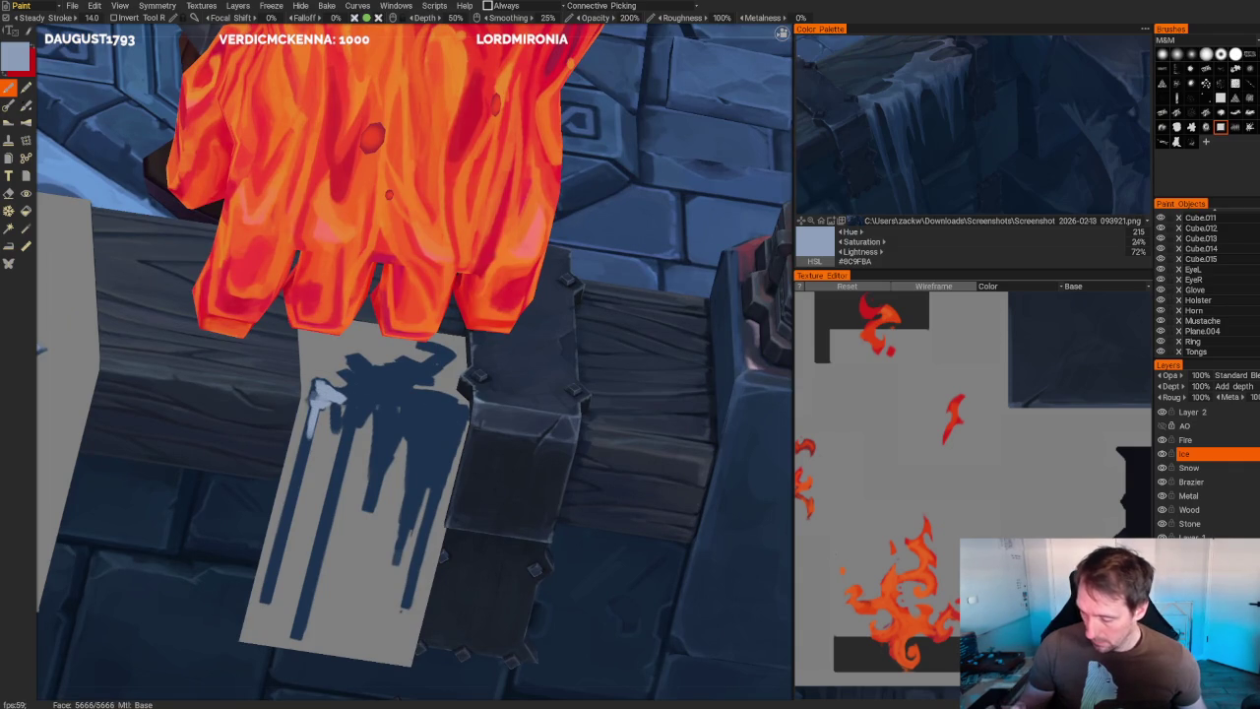
- Paint pale blue-grey ice highlight strokes over the tops of the dark drips
mouse_move(343, 398)
mouse_down()
mouse_move(339, 433)
mouse_move(398, 411)
mouse_move(394, 463)
mouse_up()
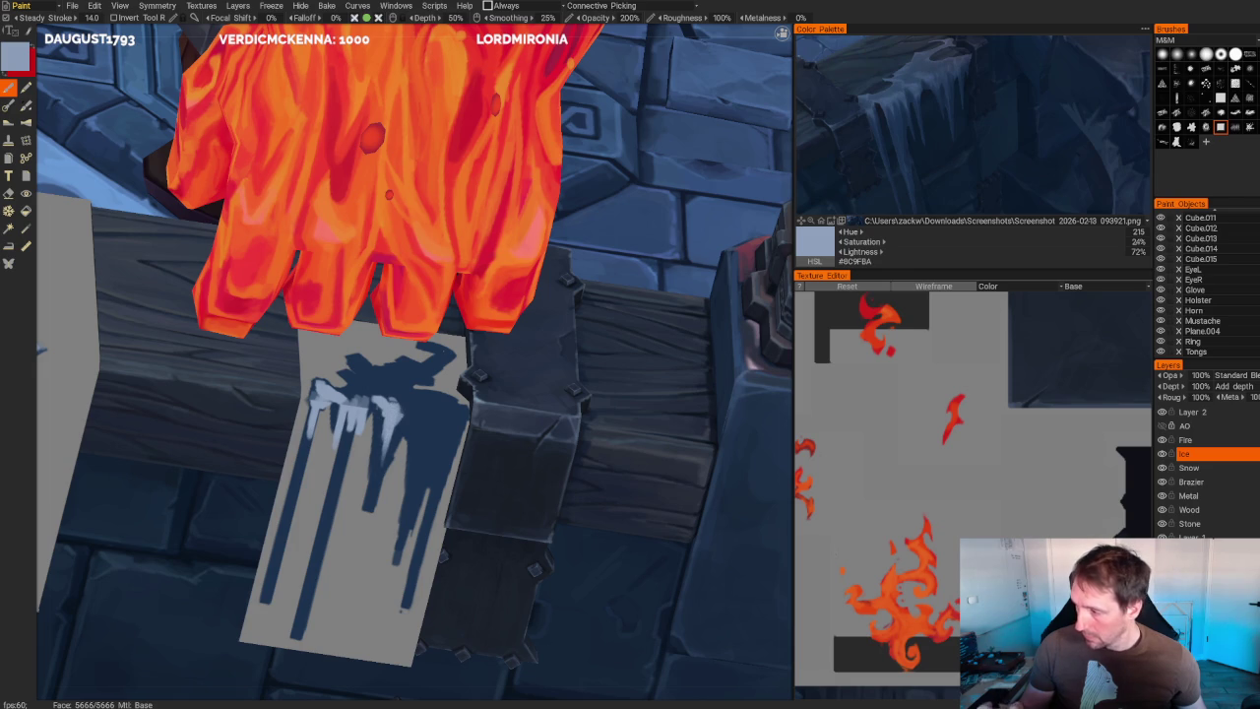
mouse_move(405, 400)
mouse_down()
mouse_move(431, 428)
mouse_move(460, 419)
mouse_move(463, 432)
mouse_move(447, 415)
mouse_move(453, 451)
mouse_move(574, 205)
mouse_up()
scroll(434, 414, down, 5)
scroll(765, 213, up, 4)
mouse_move(765, 213)
mouse_down()
mouse_move(689, 226)
mouse_move(689, 436)
mouse_up()
scroll(689, 435, up, 3)
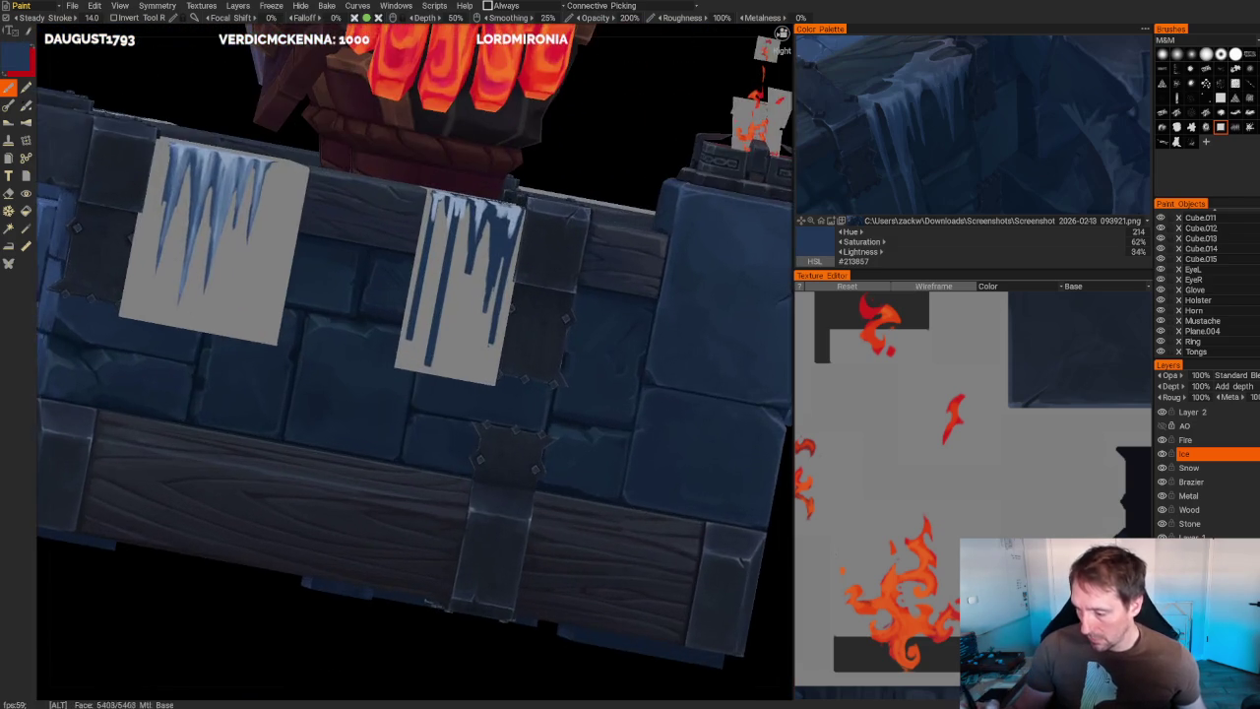
- Pick mid blue #556F91 and lower brush opacity from 200% to 100%
scroll(576, 295, up, 3)
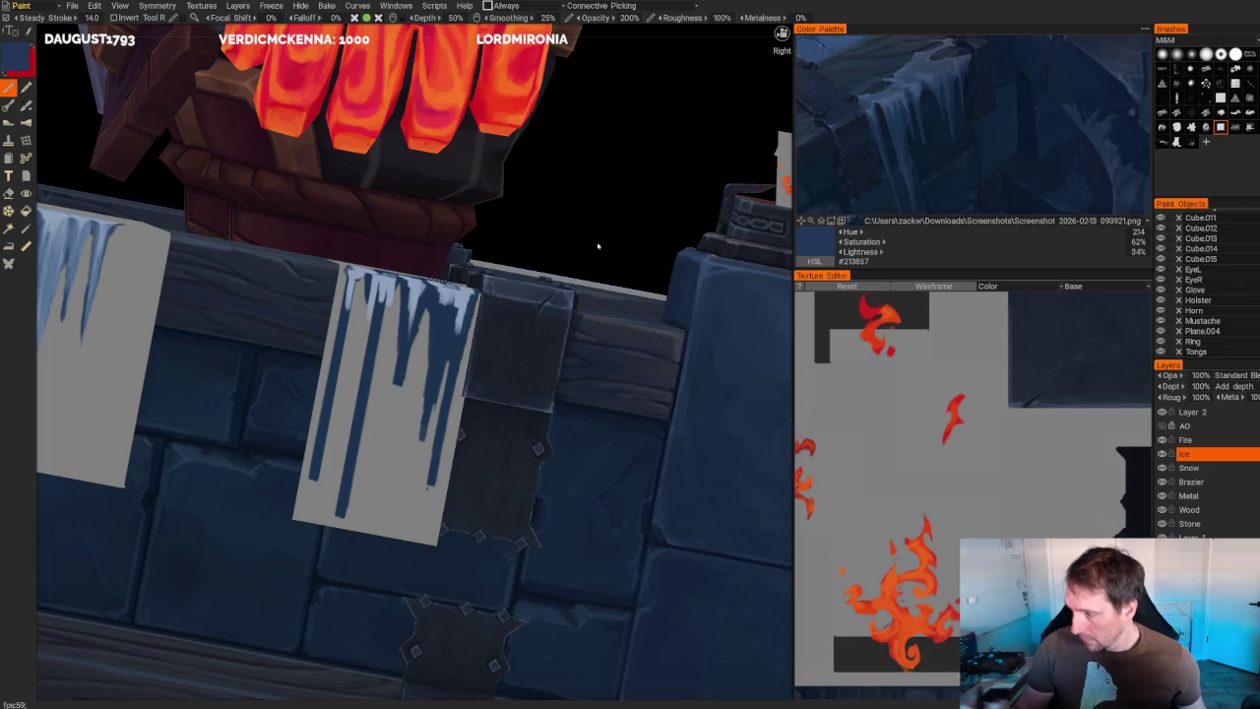
key(v)
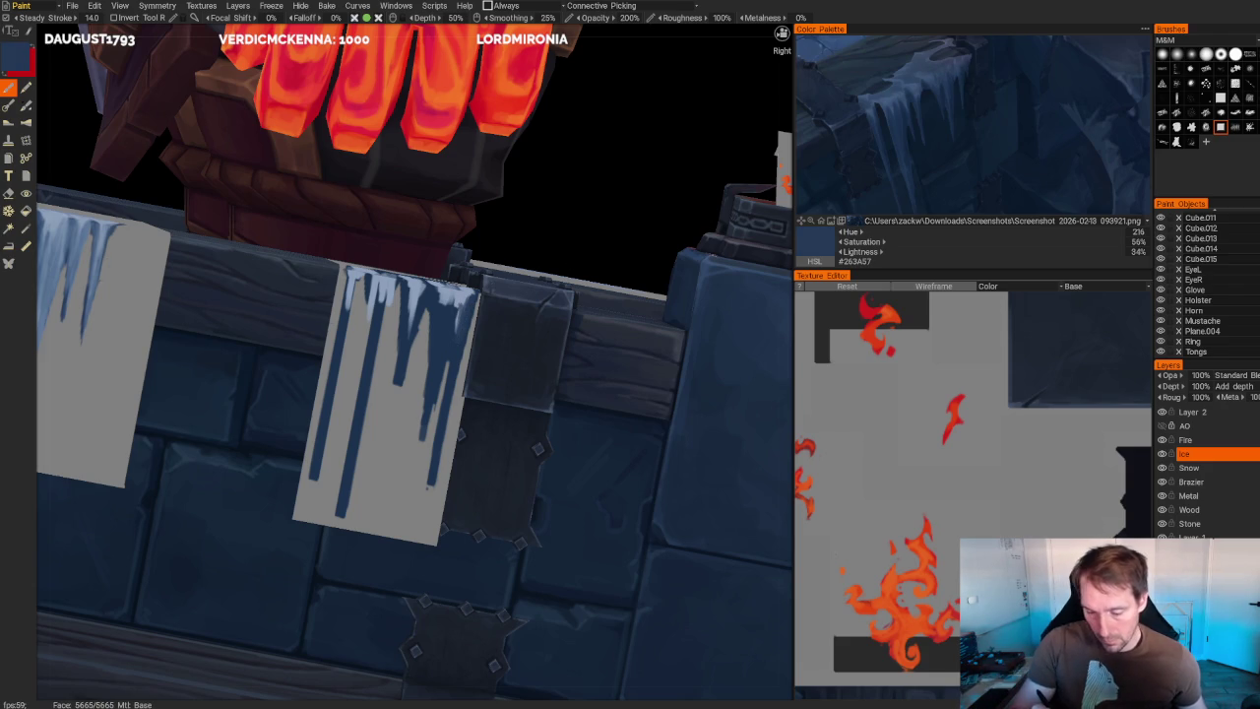
key(v)
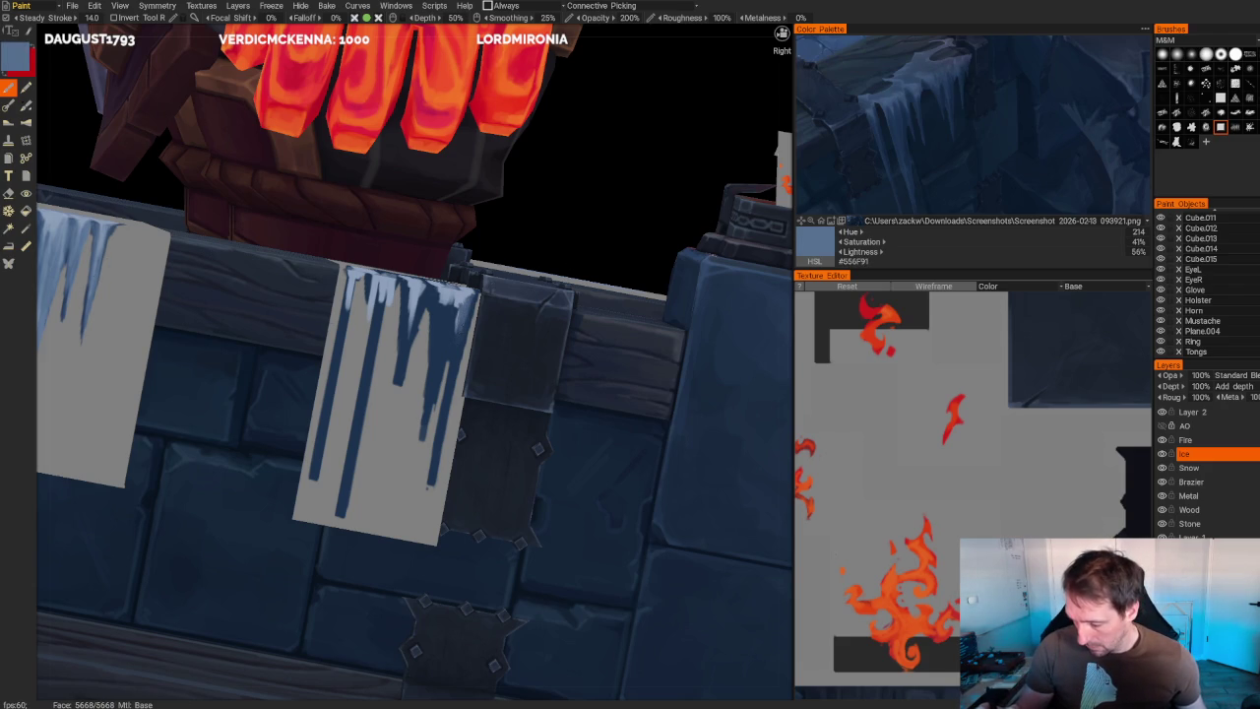
key(1)
- Shade the right edges of the right banner's icicles with thin mid-blue strokes
drag(449, 297, 436, 374)
drag(438, 321, 438, 398)
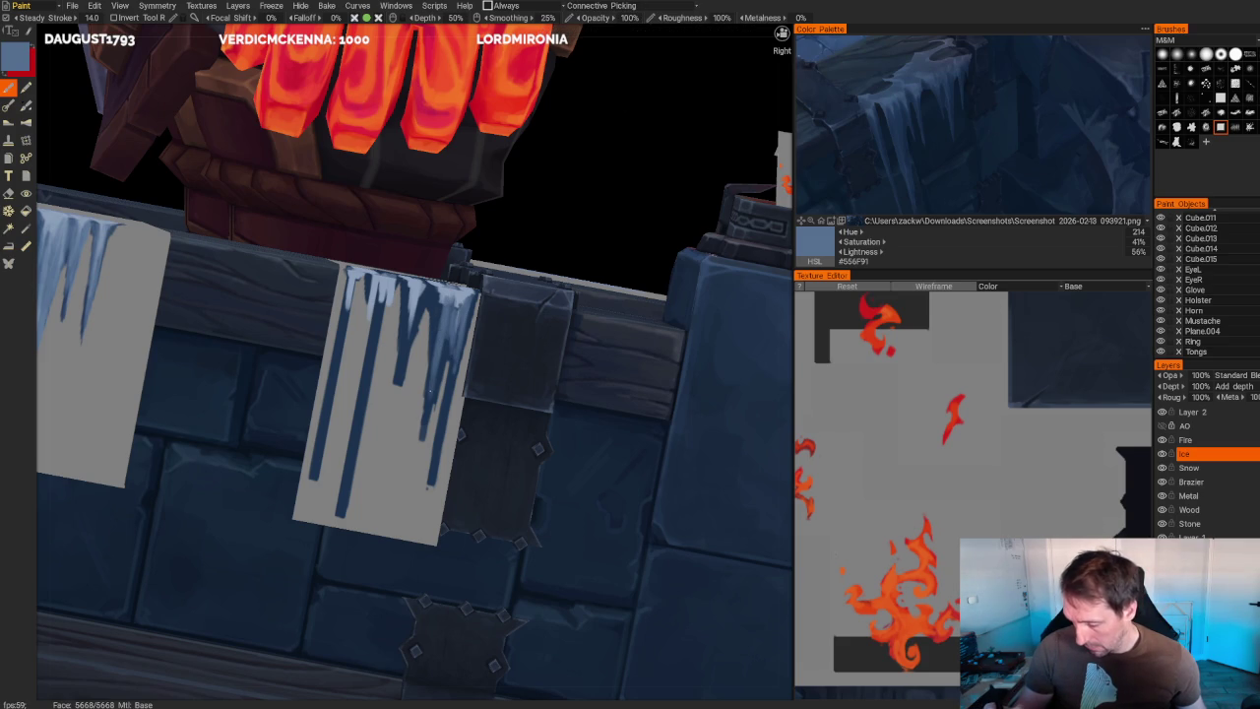
mouse_move(436, 289)
mouse_down()
mouse_move(436, 319)
mouse_move(420, 333)
mouse_move(405, 325)
mouse_up()
scroll(595, 243, down, 5)
scroll(594, 244, down, 3)
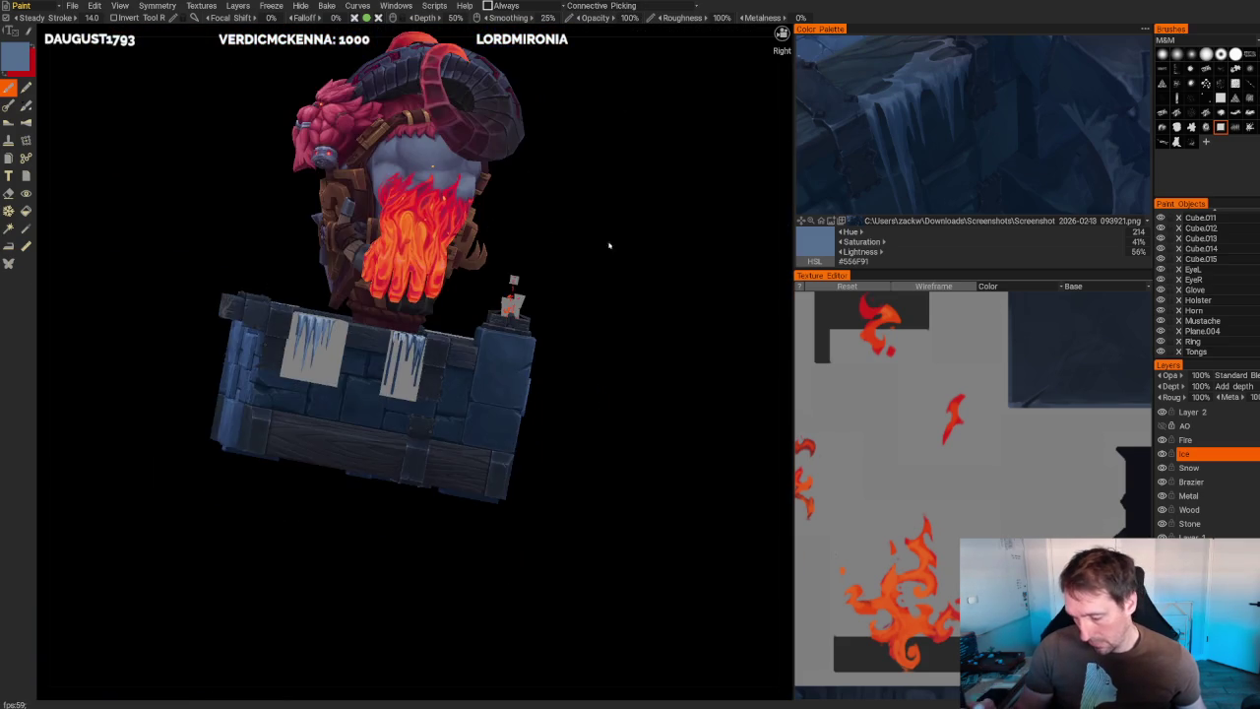
- Zoom in on the icy chest and sample a deeper blue, #385276
middle_drag(594, 243, 607, 262)
scroll(608, 262, up, 5)
scroll(585, 262, up, 3)
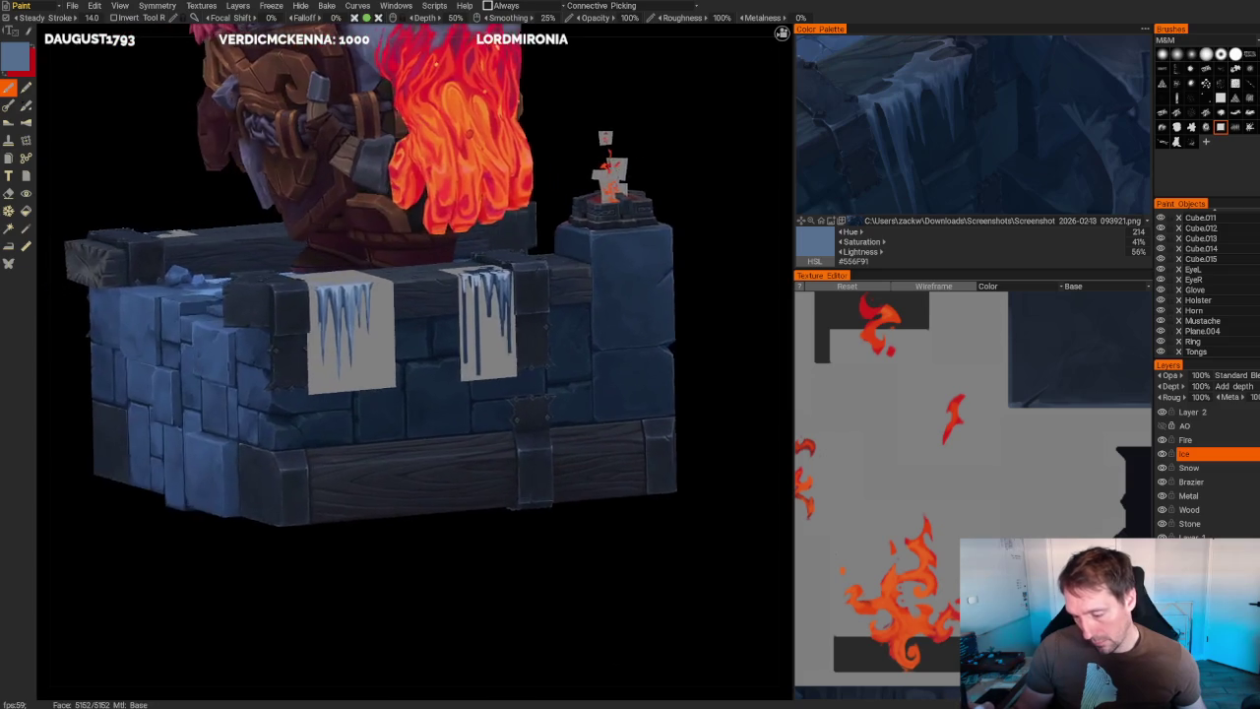
scroll(385, 311, up, 2)
scroll(385, 311, up, 2)
scroll(385, 311, up, 4)
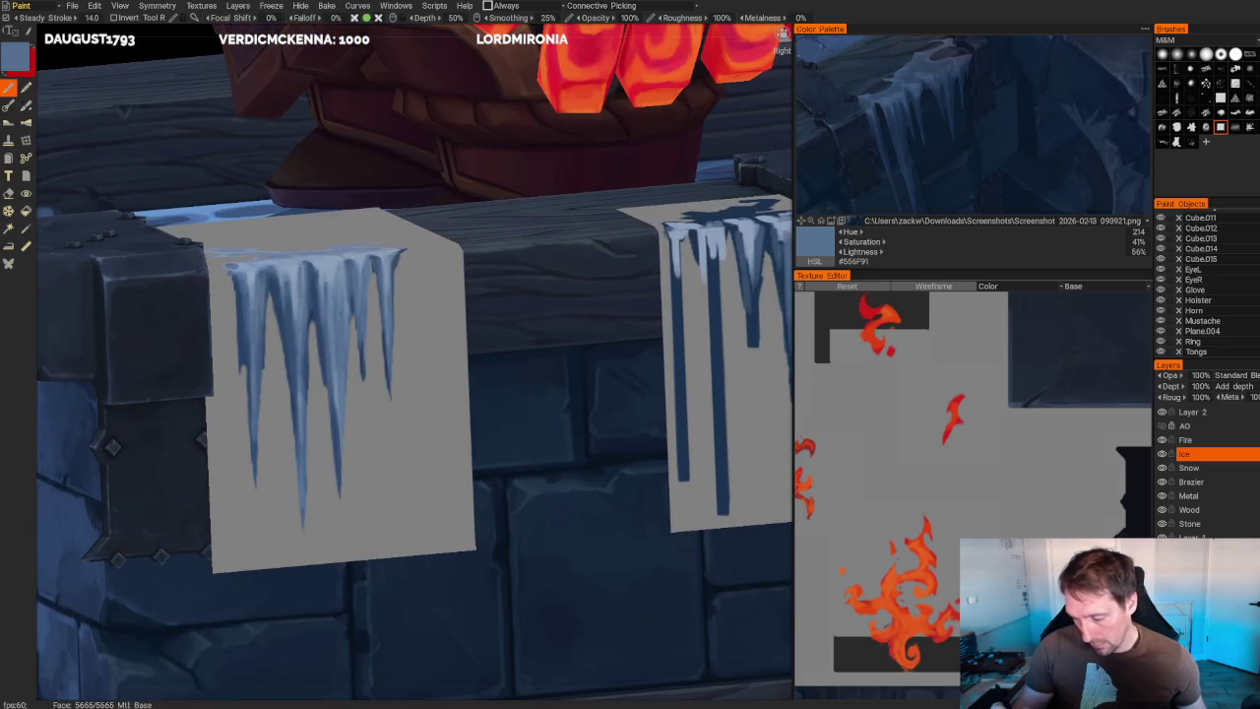
key(v)
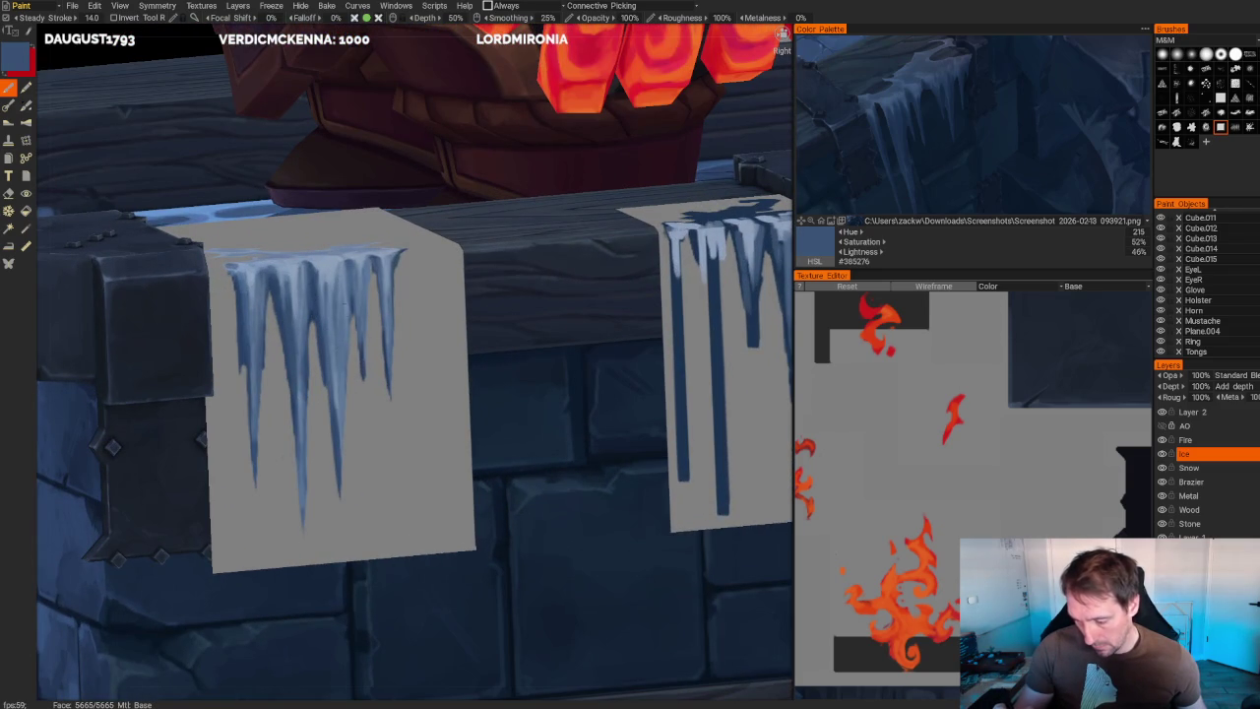
scroll(591, 226, down, 8)
mouse_move(591, 226)
alt+mouse_down()
mouse_move(624, 169)
mouse_move(606, 172)
alt+mouse_up()
scroll(607, 172, up, 5)
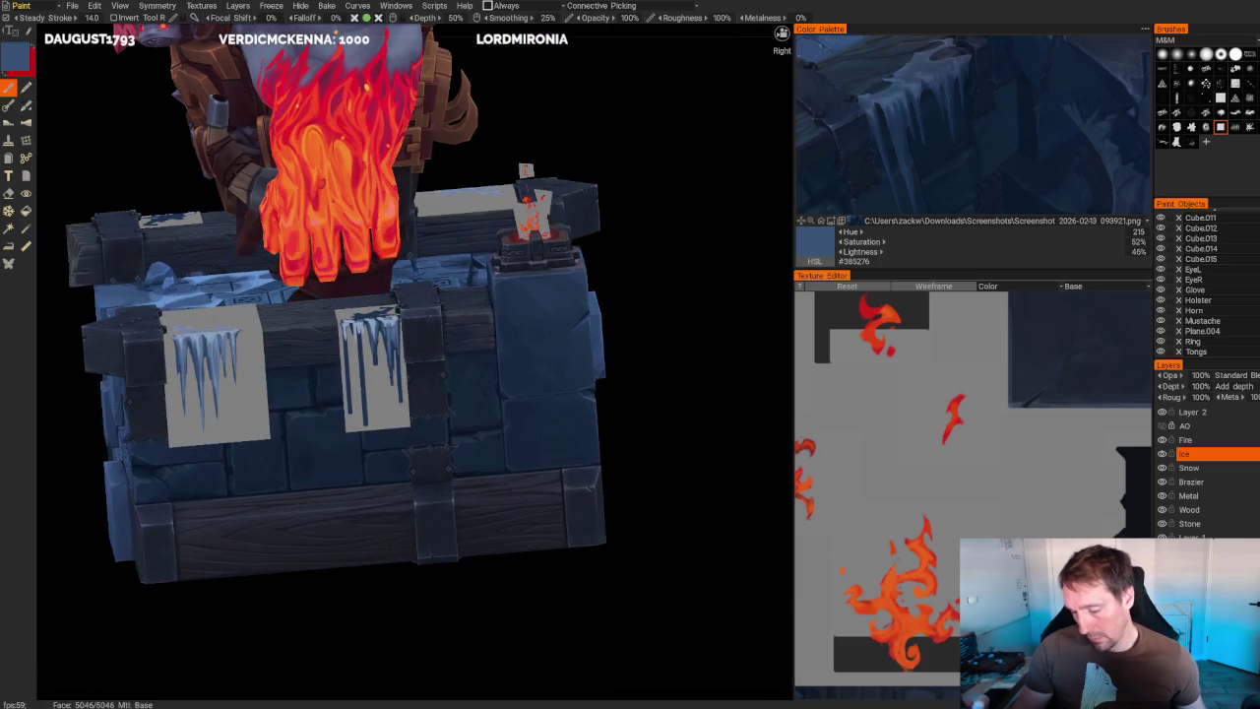
- Paint dark navy drips down the icicle panel under the fiery fist
alt+drag(633, 261, 653, 239)
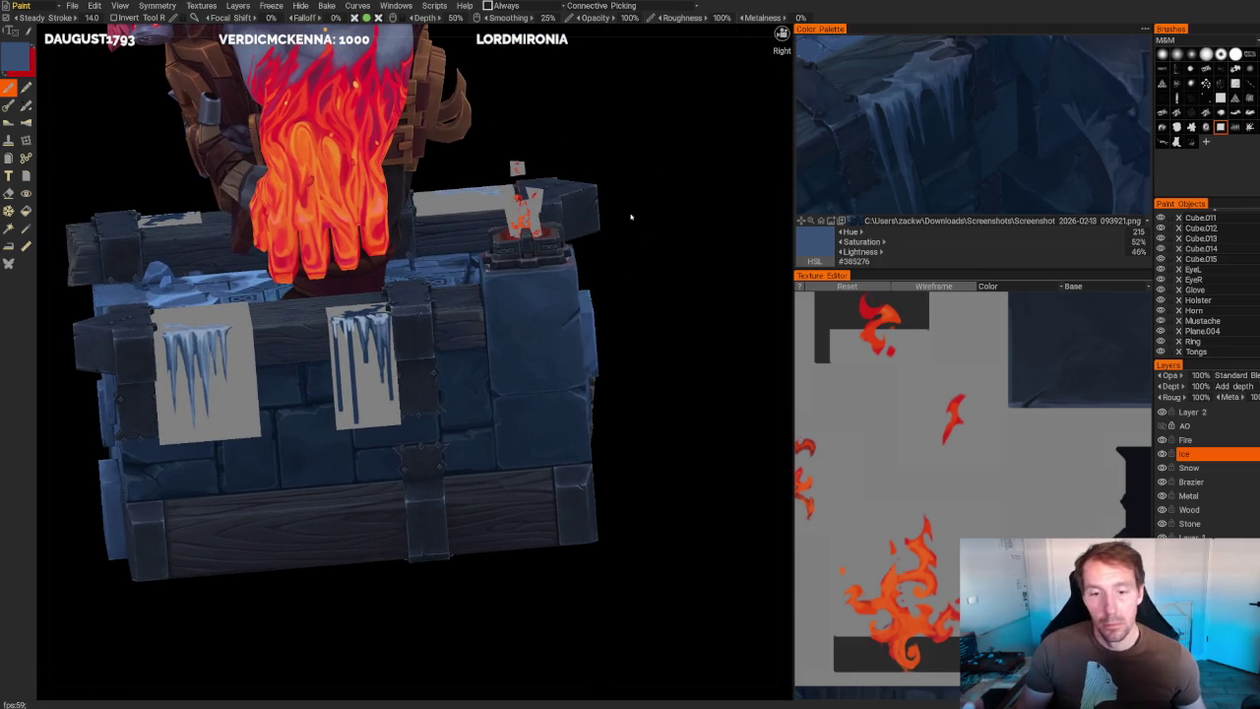
scroll(641, 228, up, 2)
scroll(656, 278, up, 2)
scroll(369, 318, up, 3)
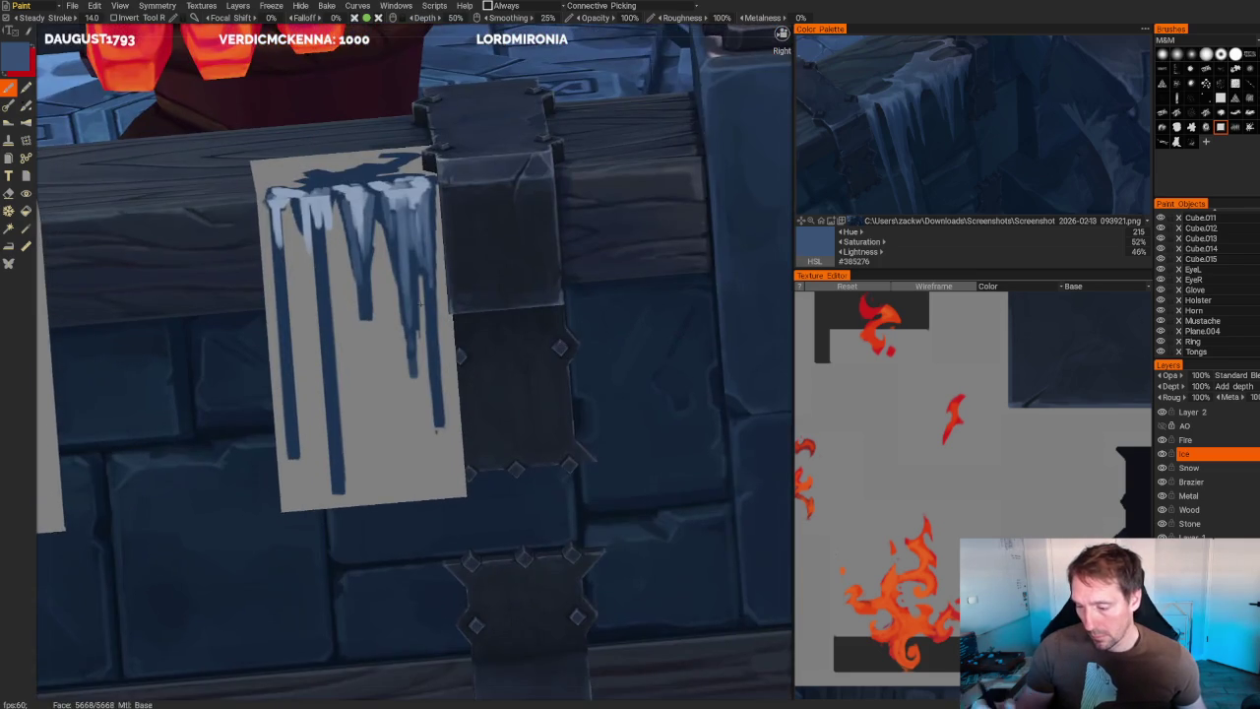
scroll(413, 355, up, 1)
click(891, 119)
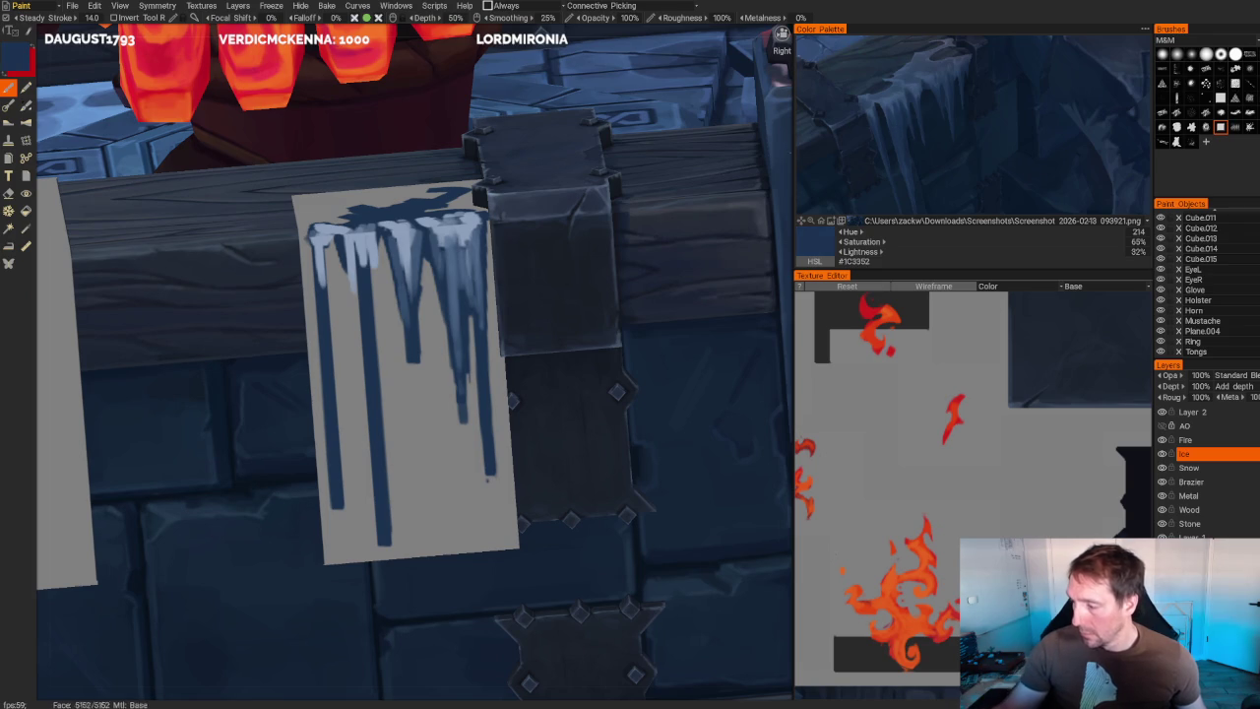
drag(372, 262, 378, 351)
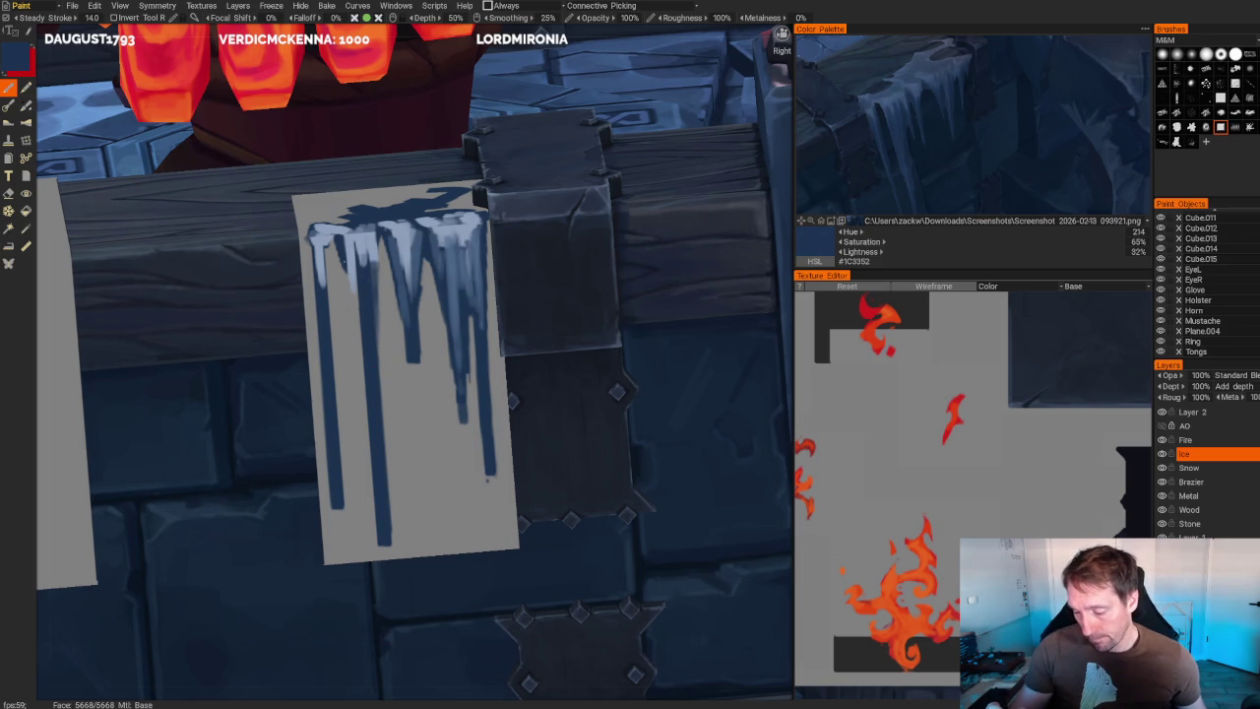
drag(345, 248, 360, 352)
drag(346, 248, 360, 345)
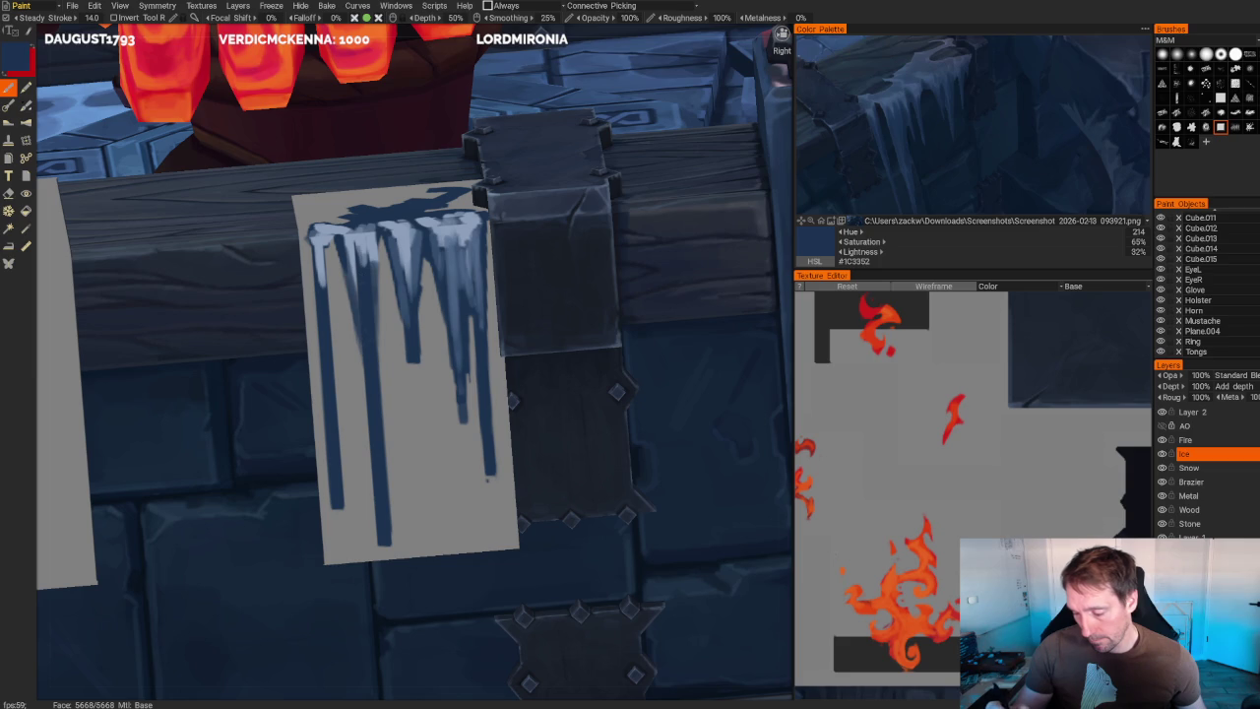
drag(368, 248, 369, 268)
- Add faint light grey-blue strokes down several of the icicles
click(925, 118)
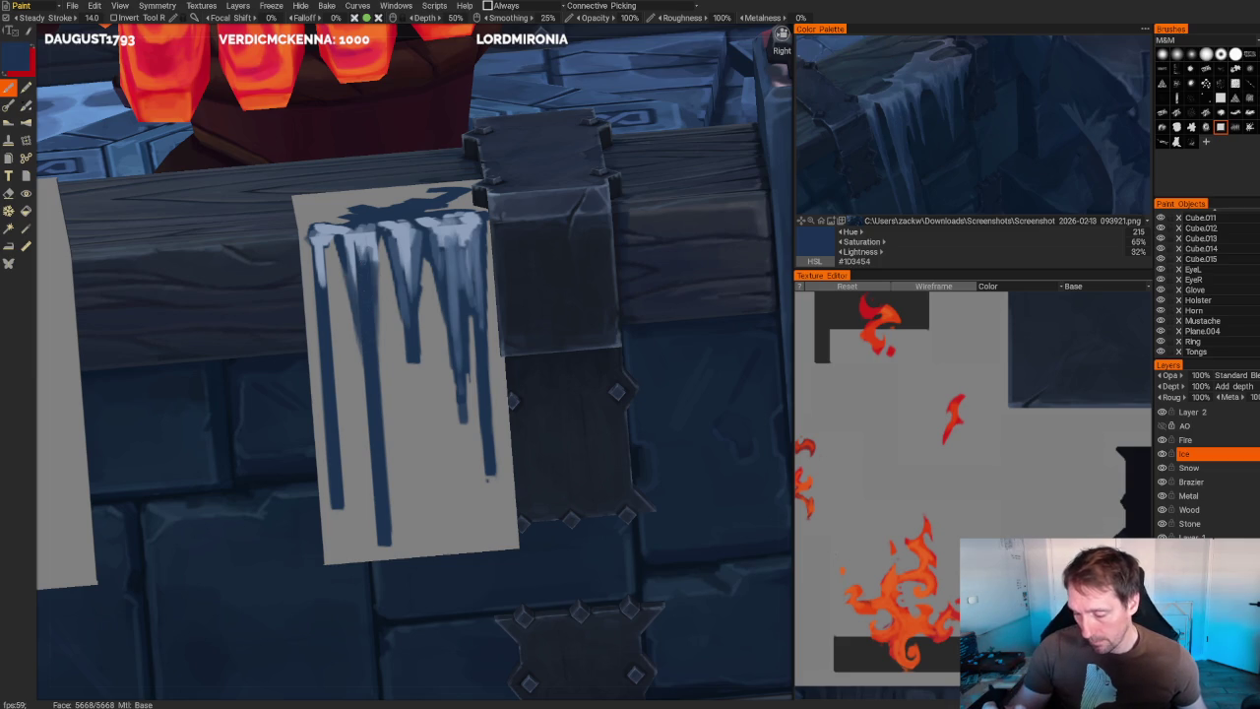
key(v)
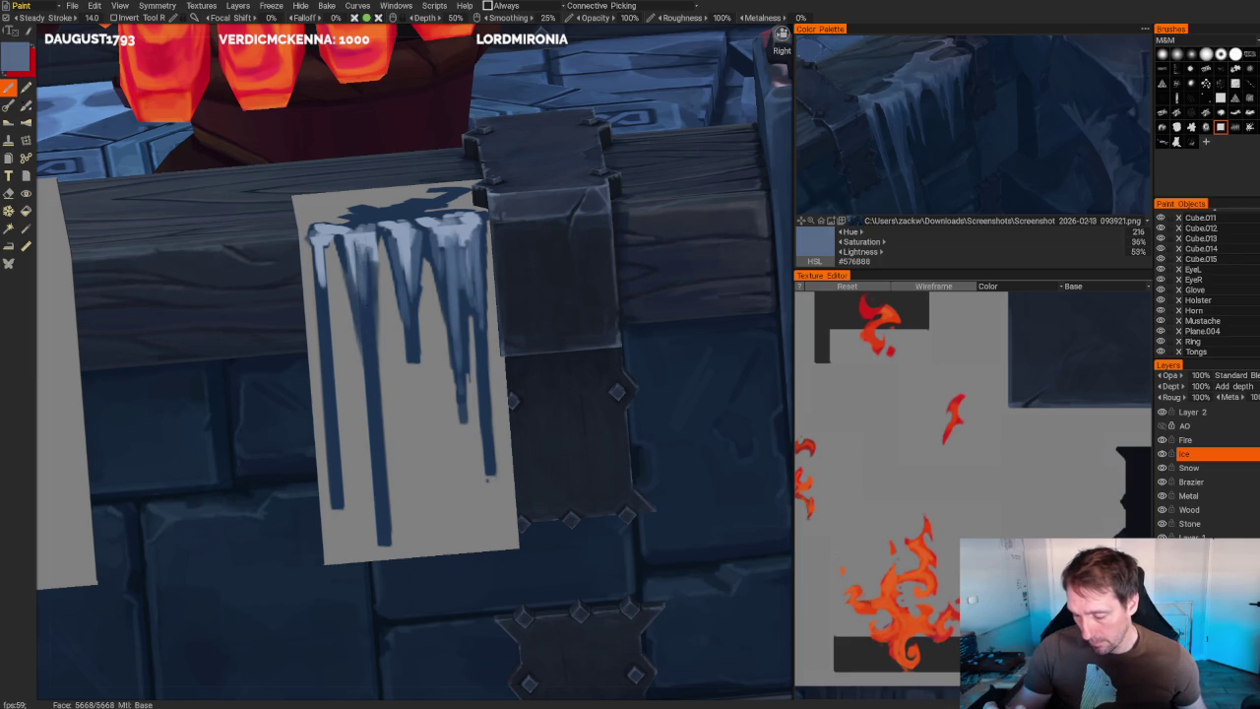
drag(368, 250, 369, 341)
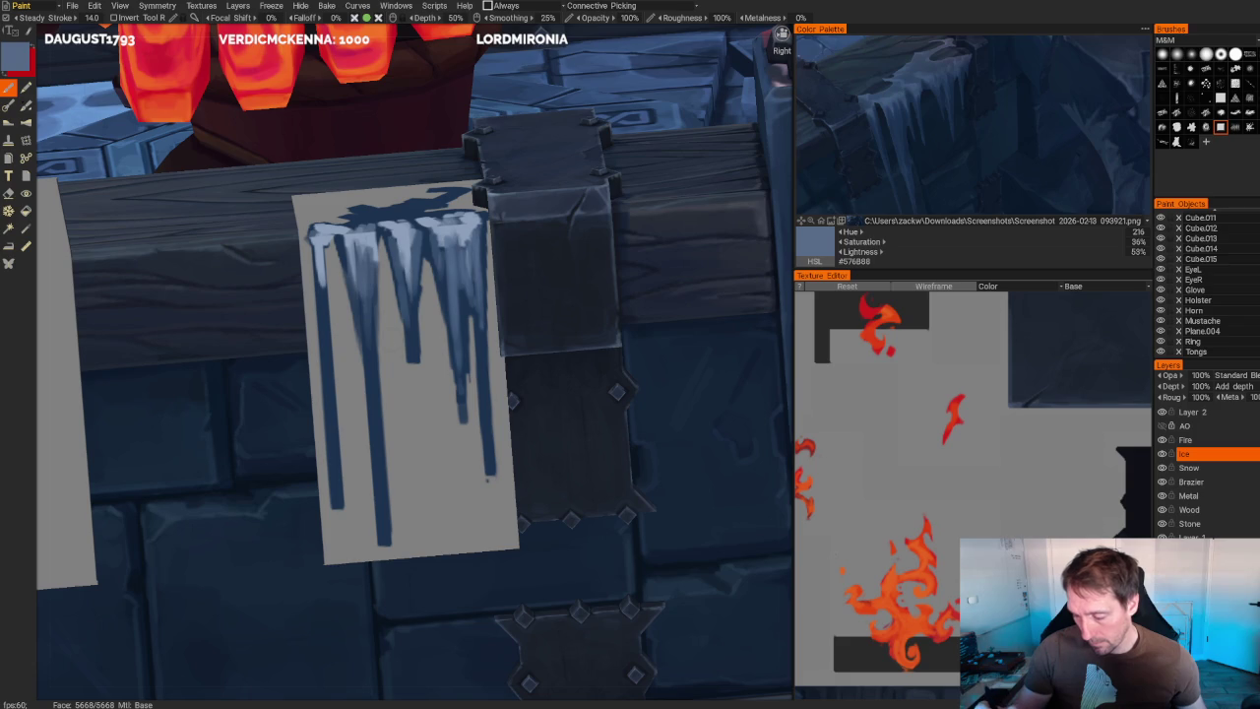
scroll(585, 203, down, 10)
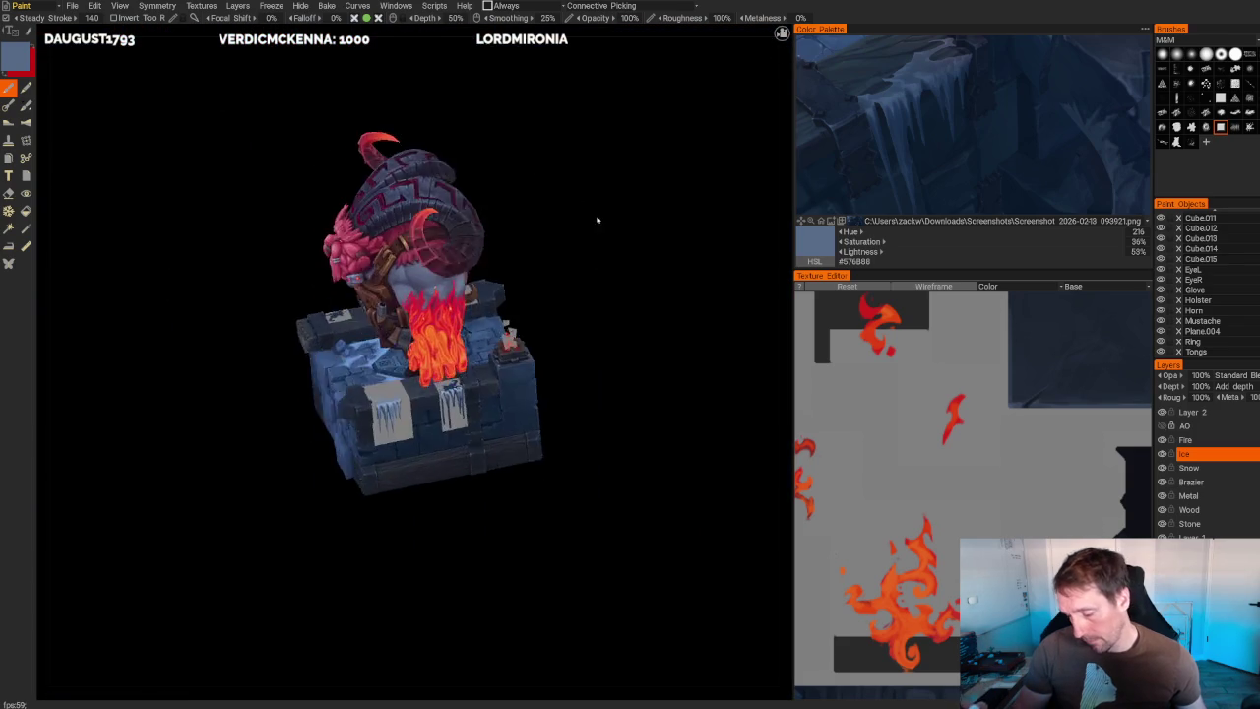
scroll(596, 221, up, 3)
scroll(627, 256, up, 2)
scroll(666, 245, up, 3)
scroll(591, 295, up, 4)
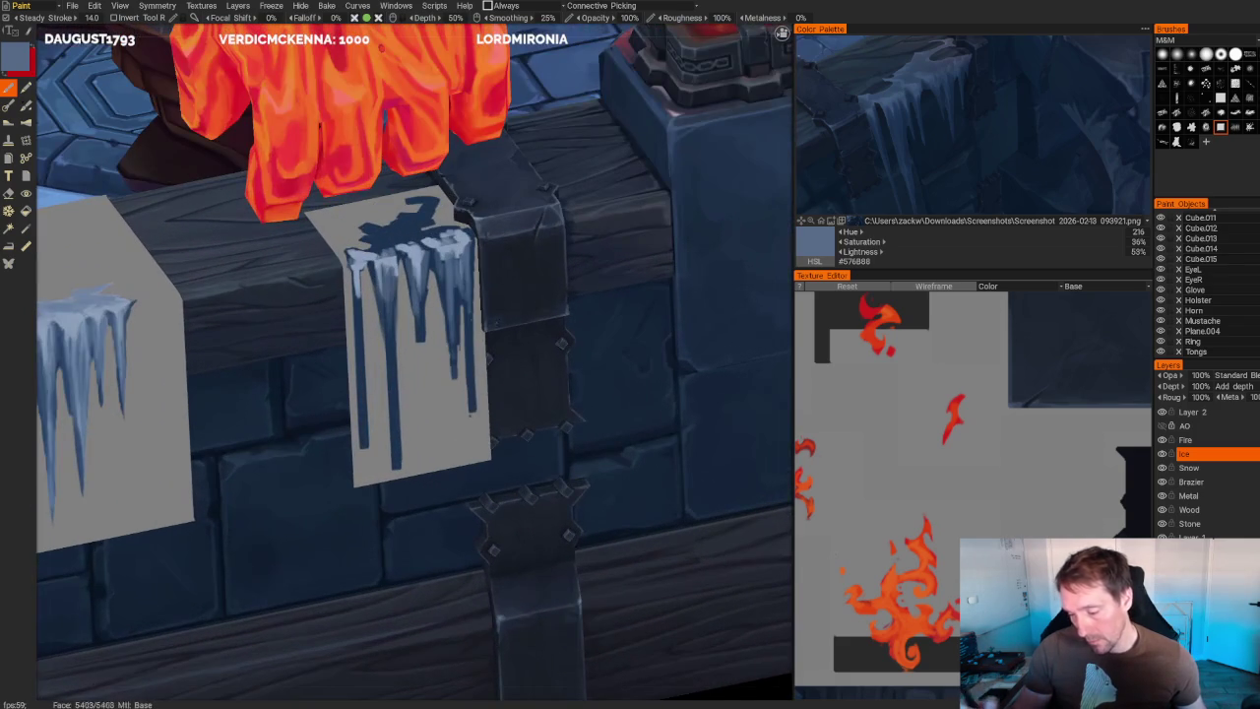
drag(419, 307, 422, 354)
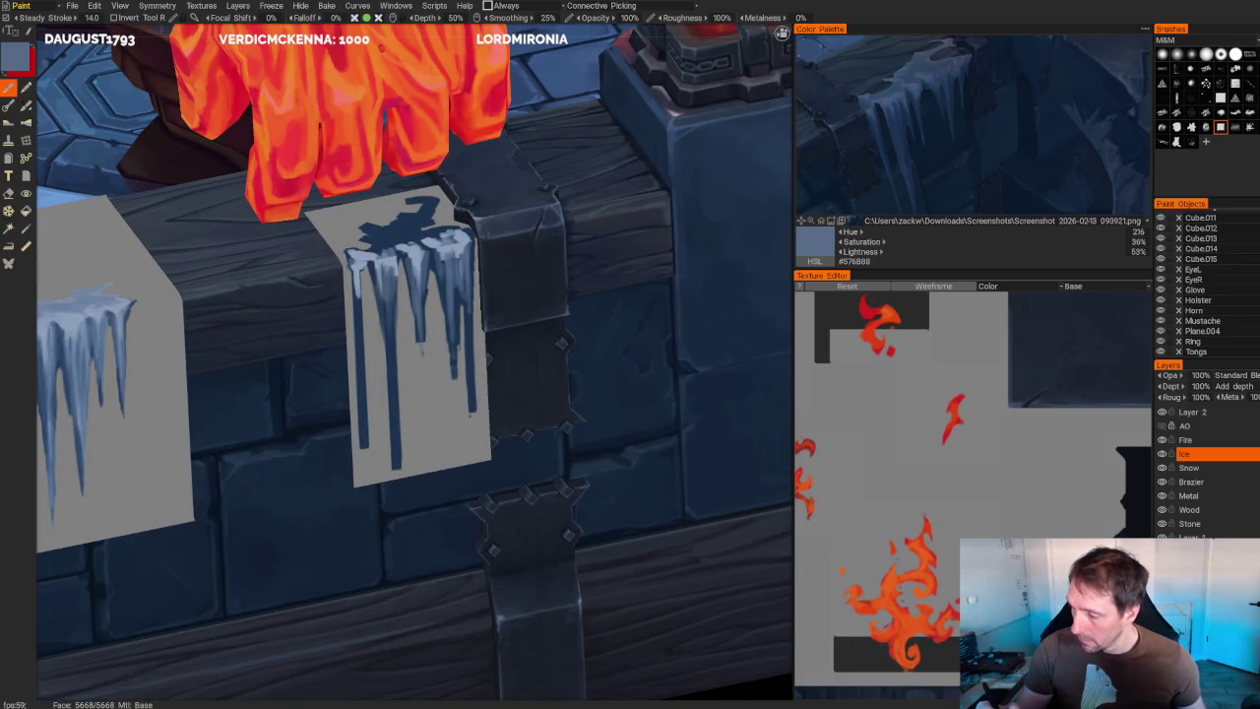
drag(443, 256, 449, 331)
drag(456, 279, 456, 315)
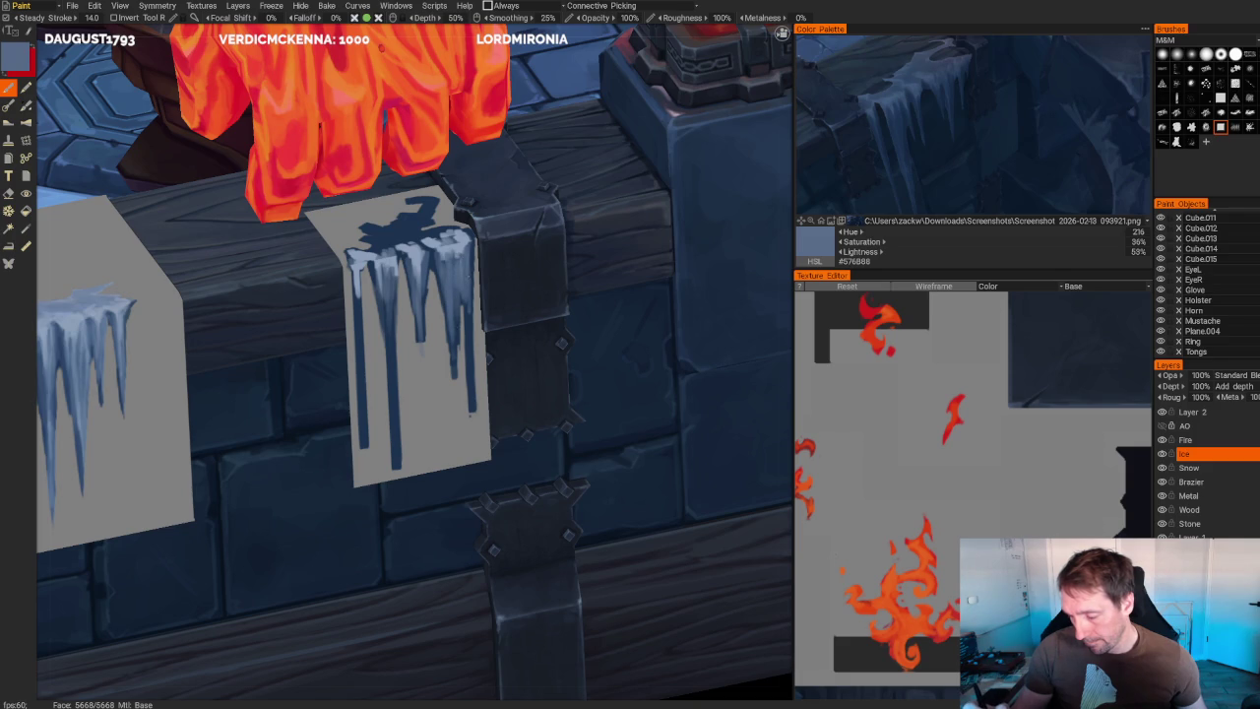
- Cycle sampled colours to end on pale blue-grey #7E92AE and zoom on the icicles
key(v)
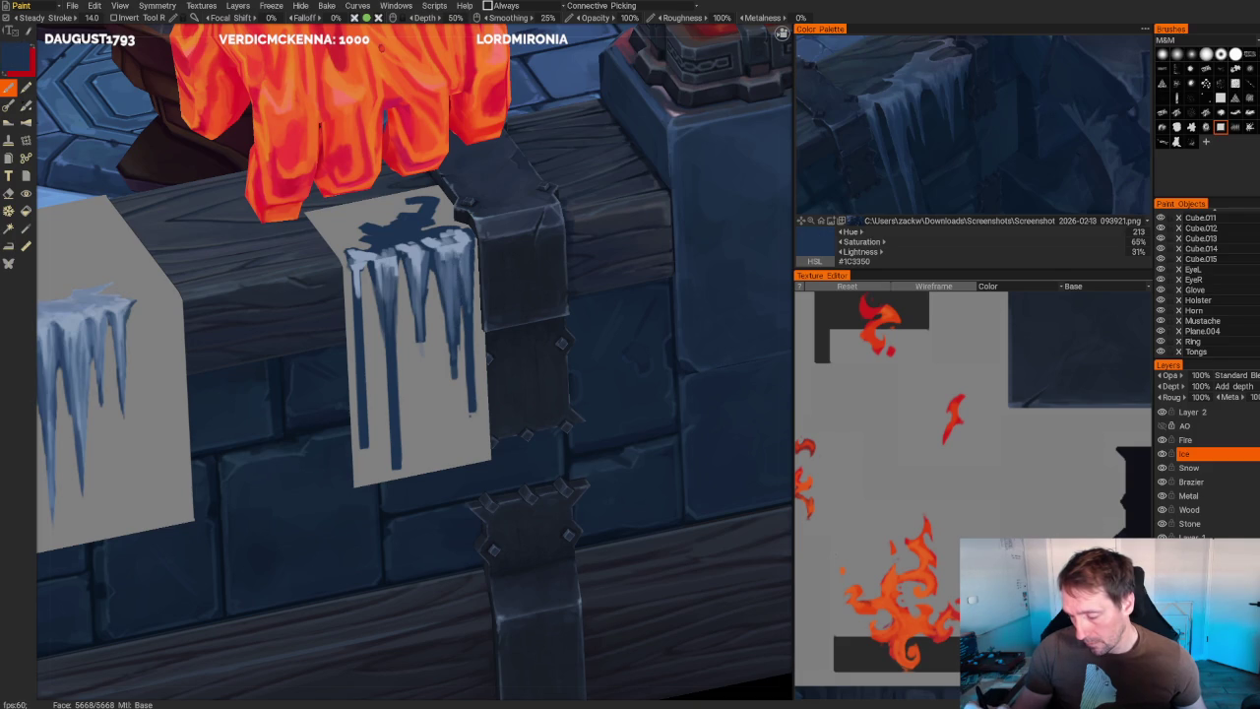
key(v)
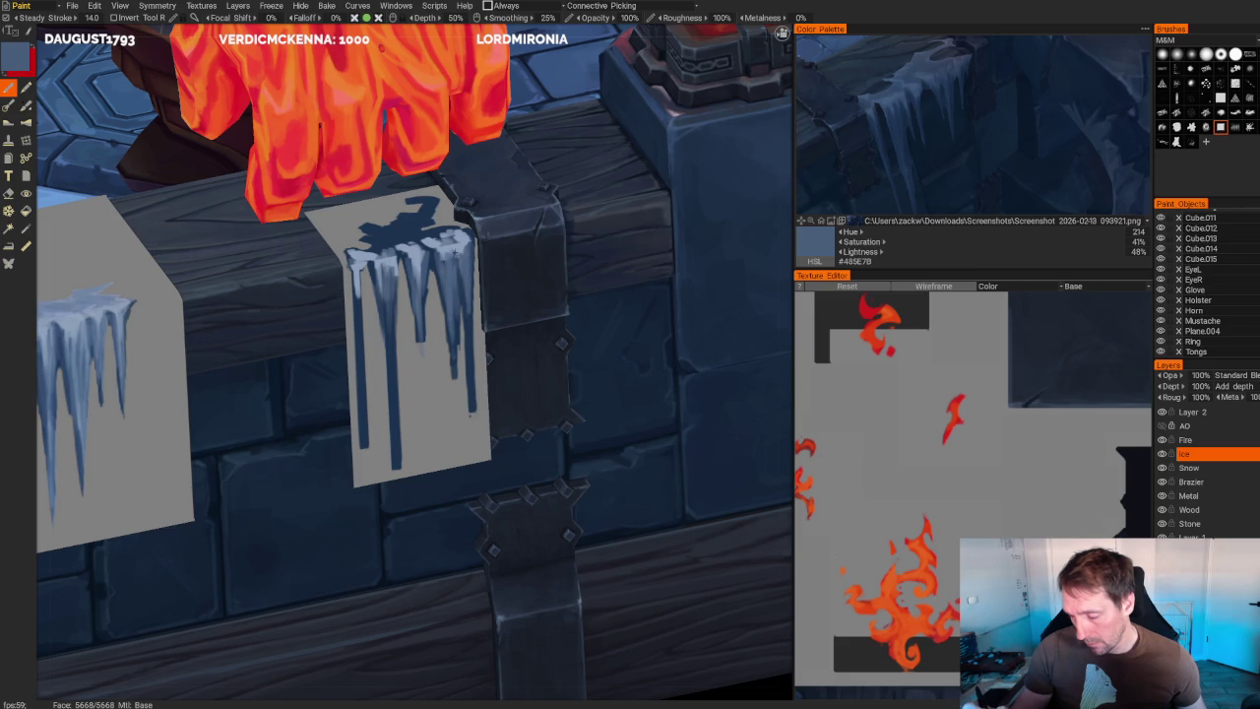
key(v)
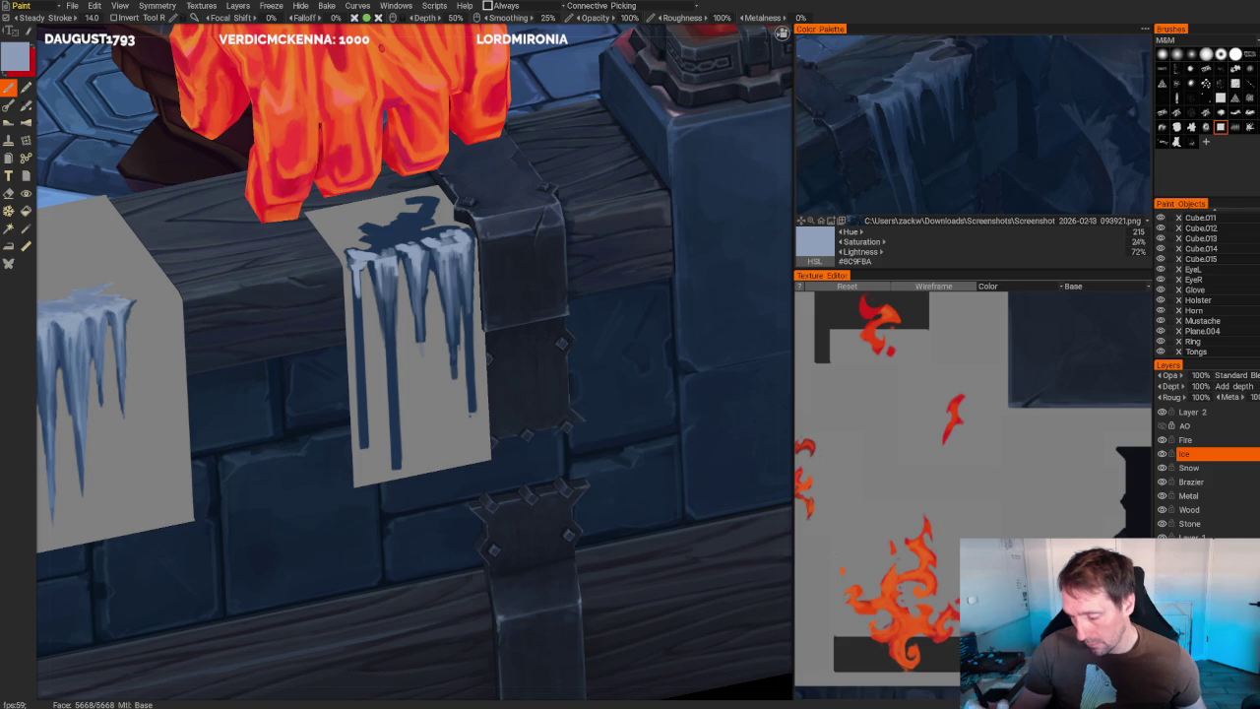
scroll(515, 210, down, 10)
scroll(515, 210, down, 2)
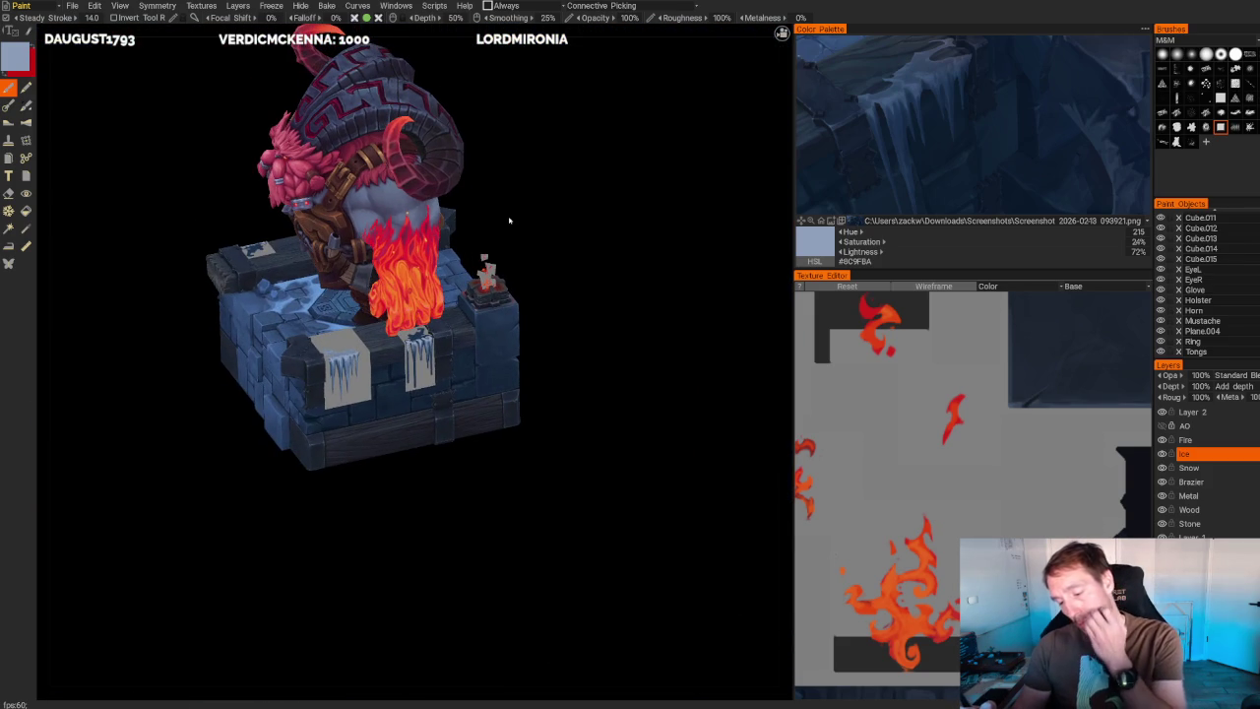
scroll(509, 221, up, 10)
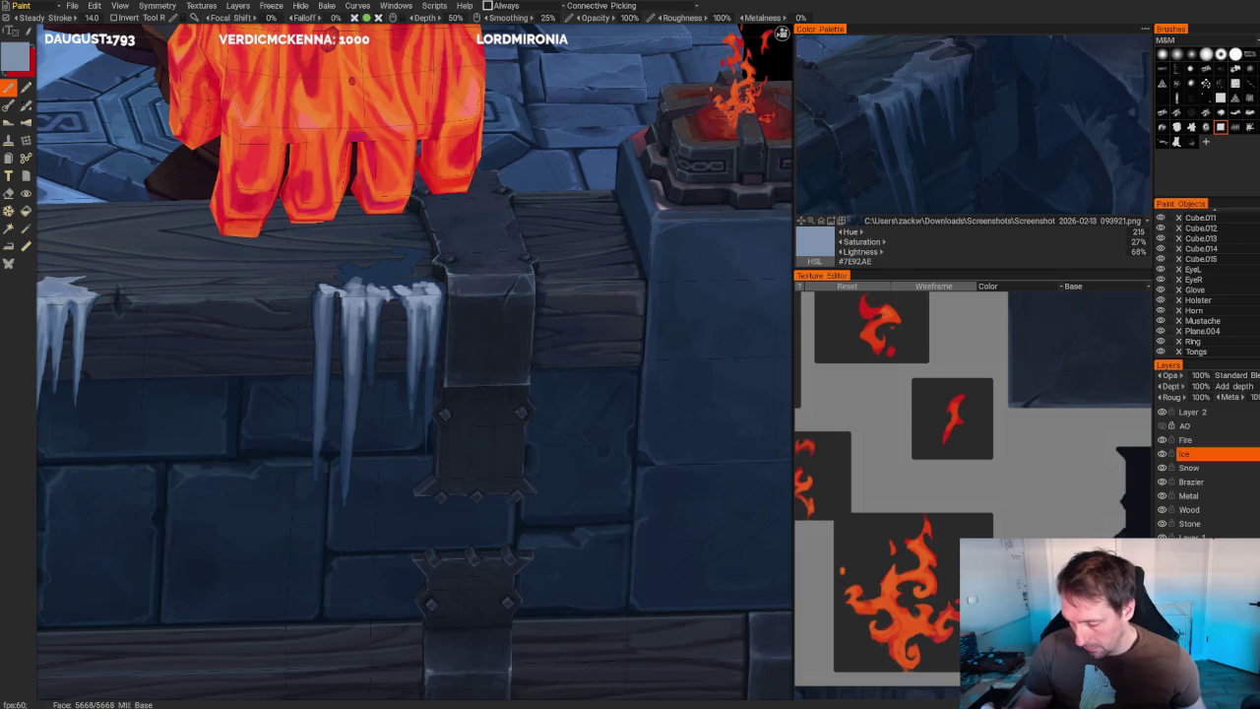
- Switch to Right view and sample the stone wall's dark blue
key(KP_3)
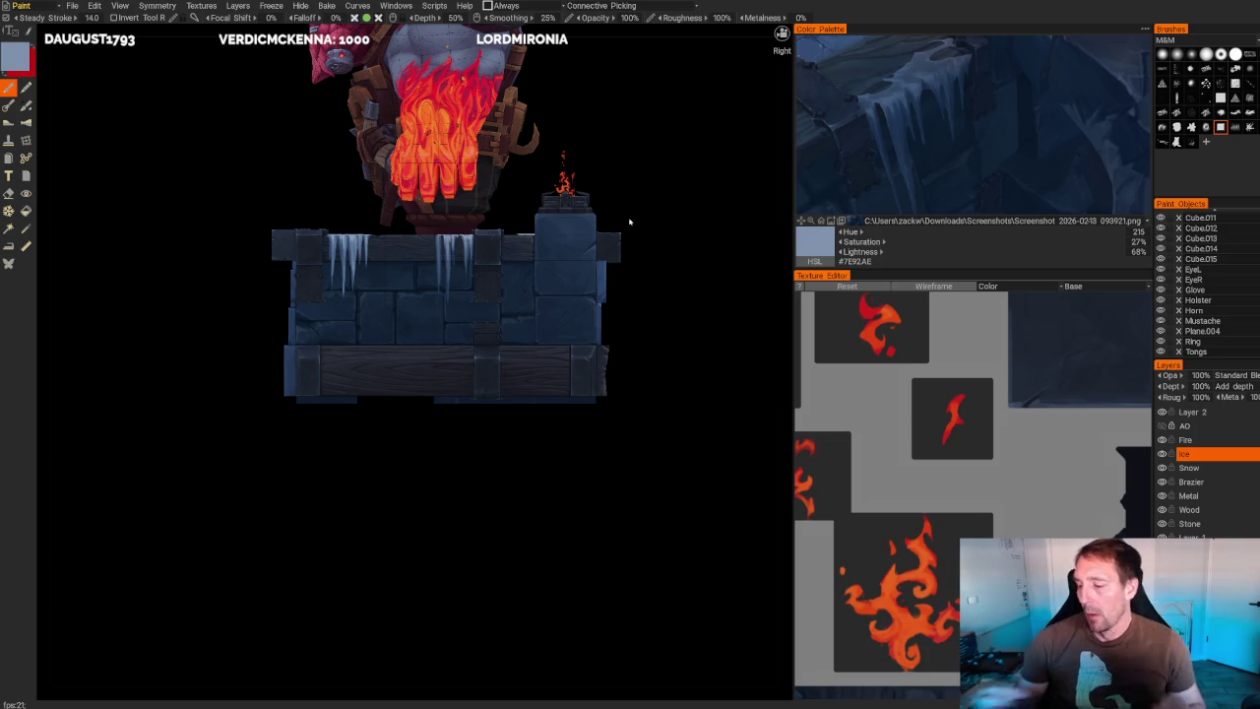
scroll(629, 221, up, 2)
scroll(629, 222, up, 3)
scroll(629, 222, up, 1)
key(v)
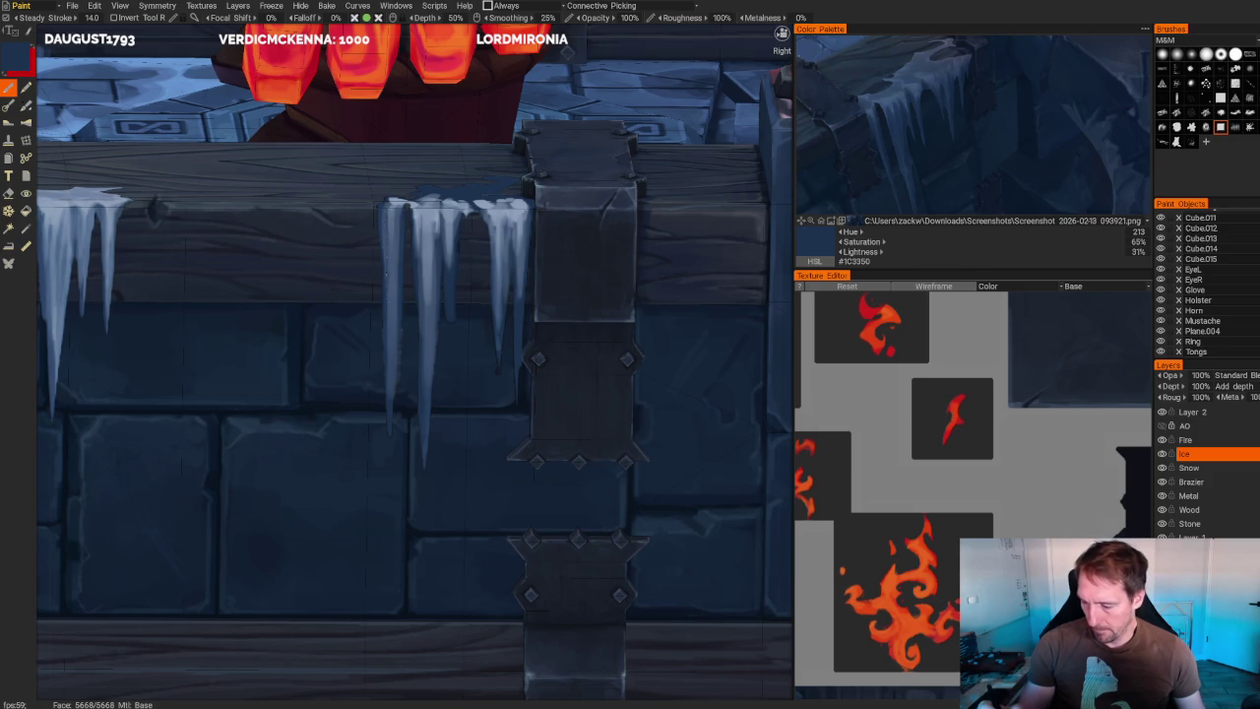
- Lighten the colour to mid blue #4C607F and paint a lighter stroke down an icicle
key(v)
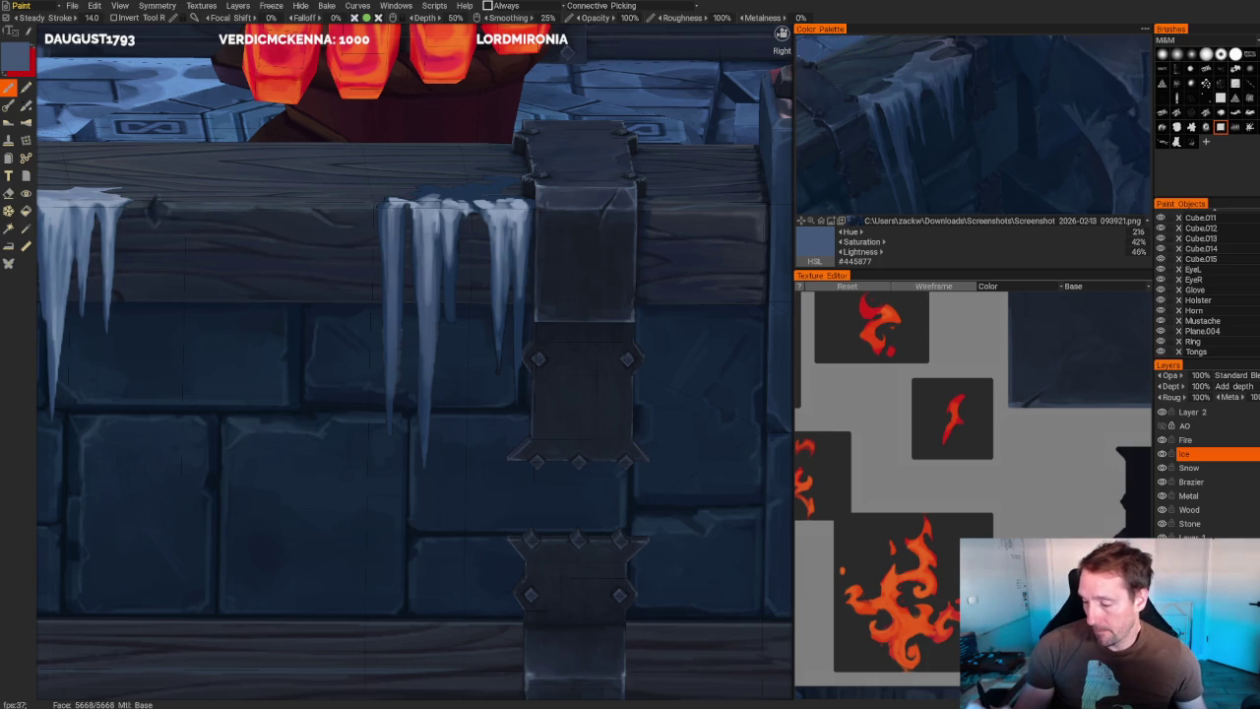
key(v)
drag(440, 215, 440, 267)
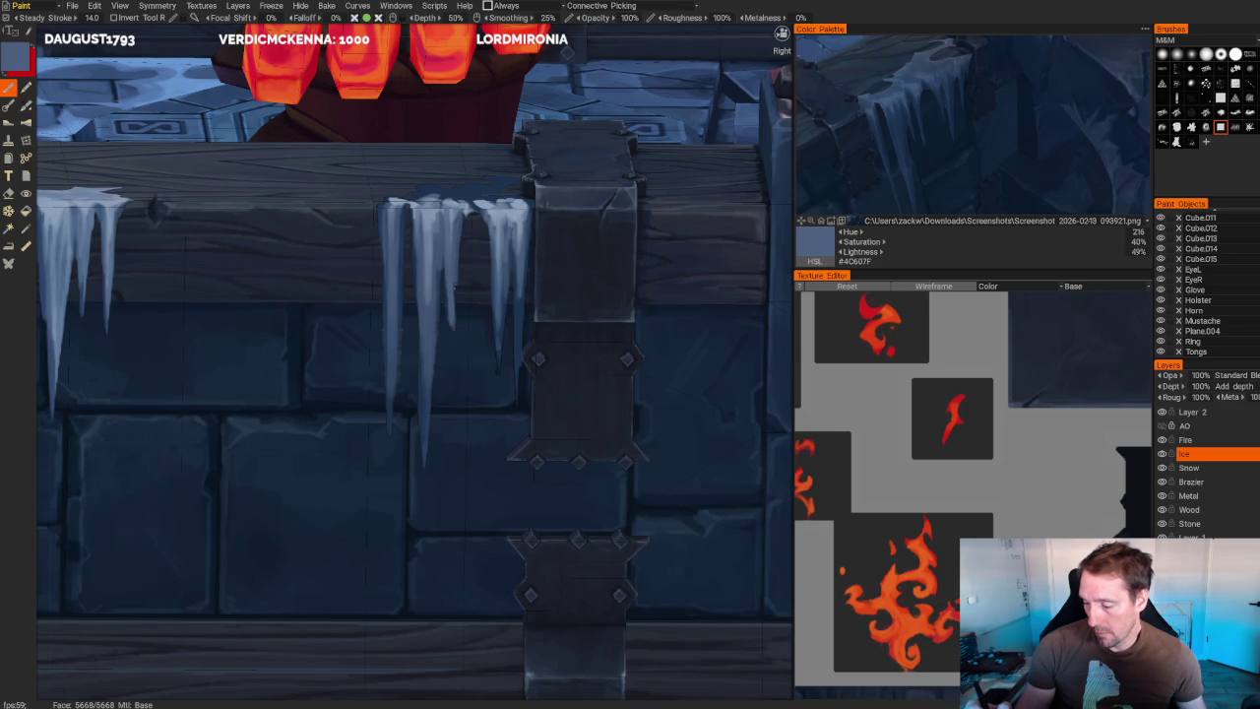
scroll(452, 342, down, 10)
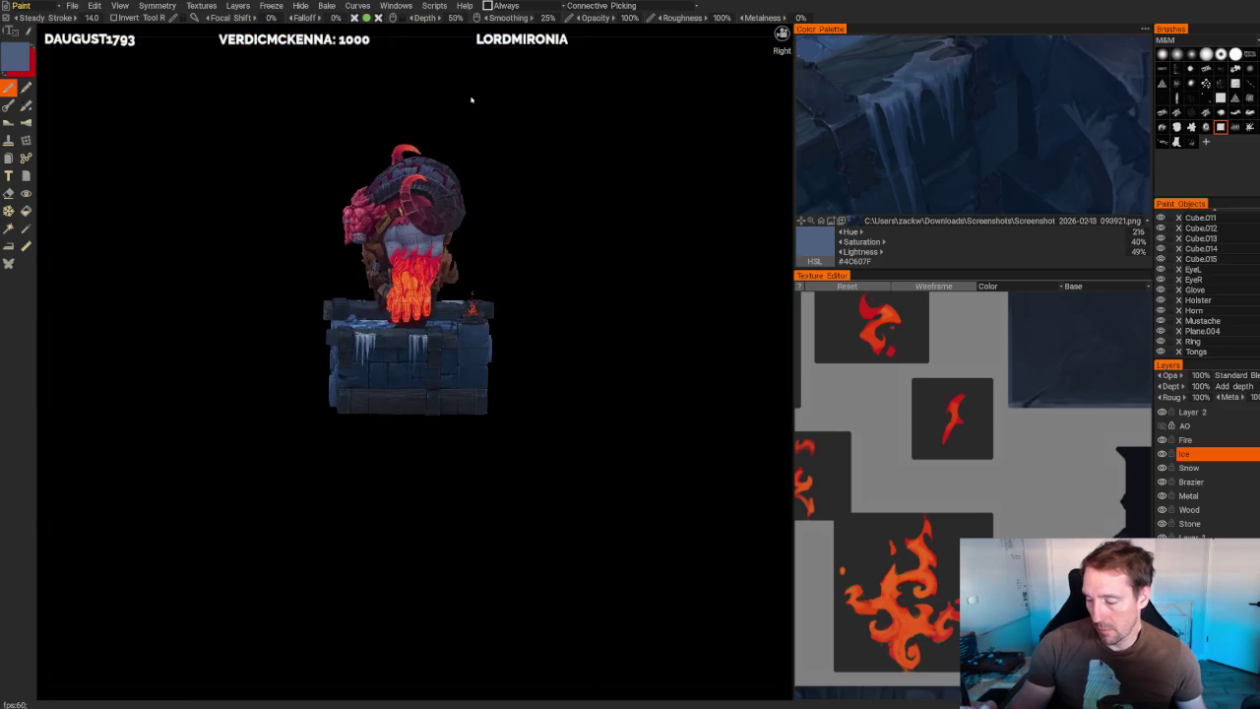
- Sample the icicles' light blue and a darker model blue while orbiting the brazier
scroll(469, 306, up, 8)
scroll(452, 374, up, 2)
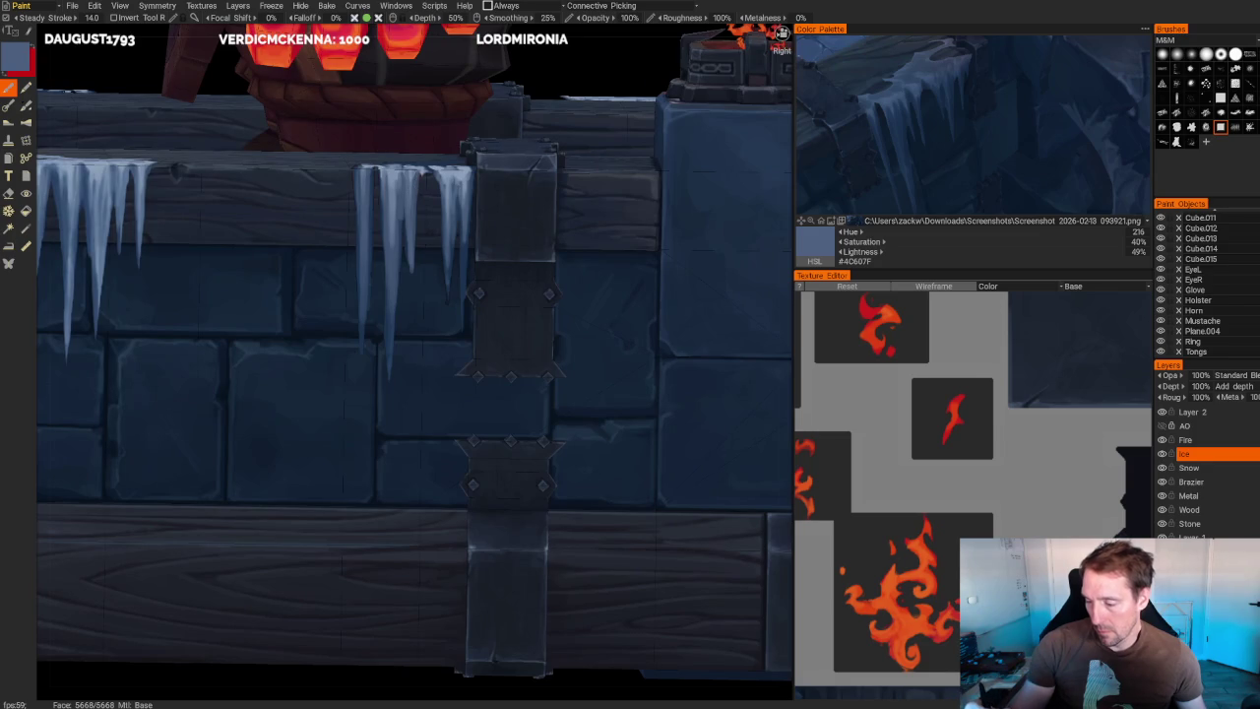
key(v)
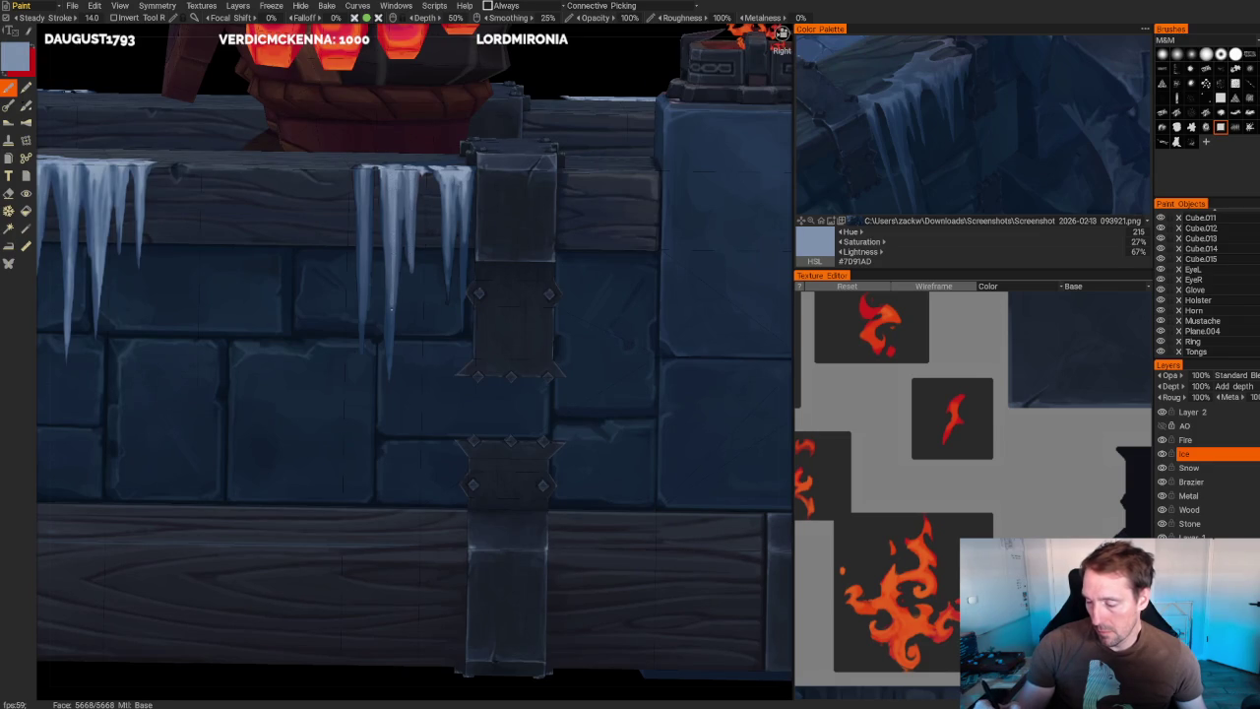
scroll(484, 135, down, 10)
alt+drag(484, 135, 528, 148)
scroll(612, 238, up, 8)
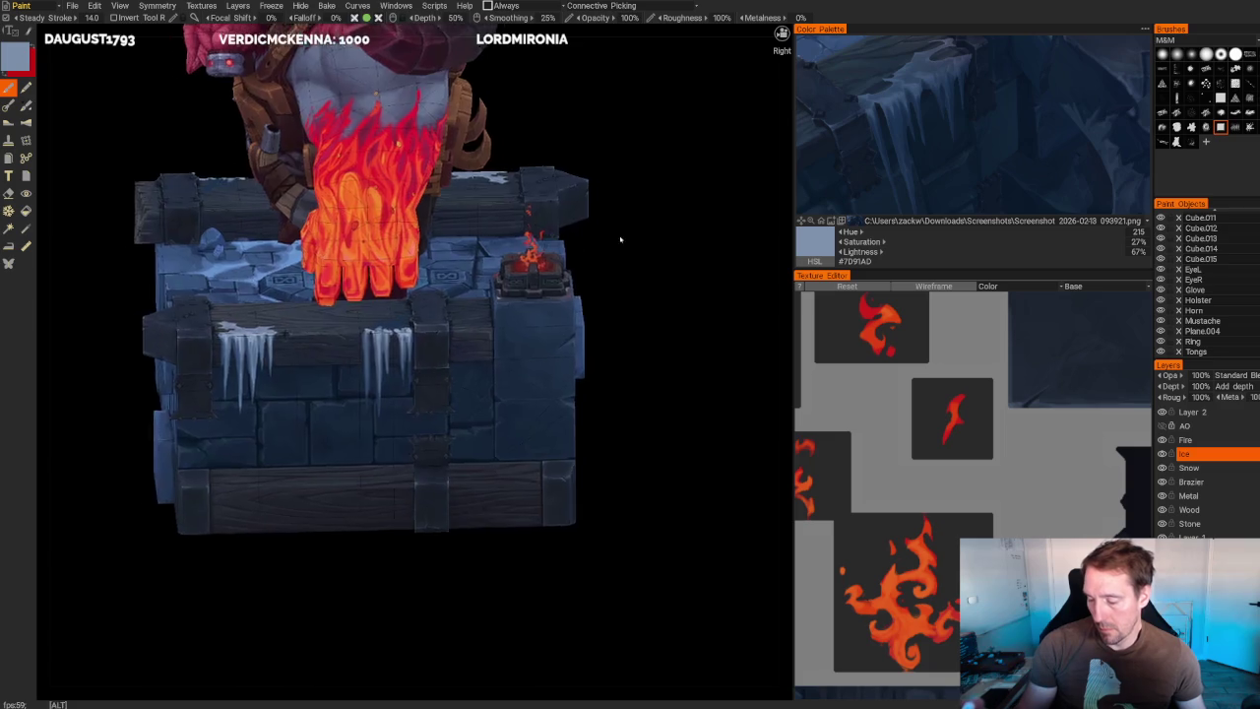
scroll(612, 238, up, 5)
scroll(613, 239, up, 1)
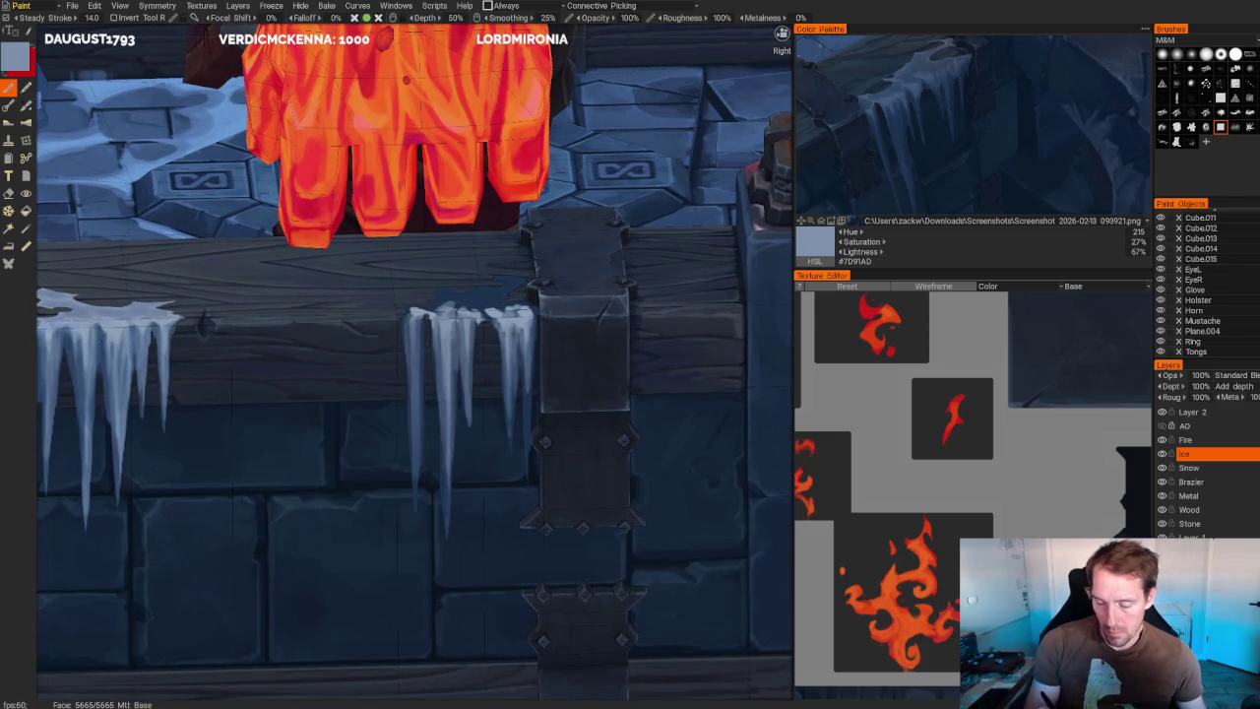
key(v)
scroll(562, 477, up, 3)
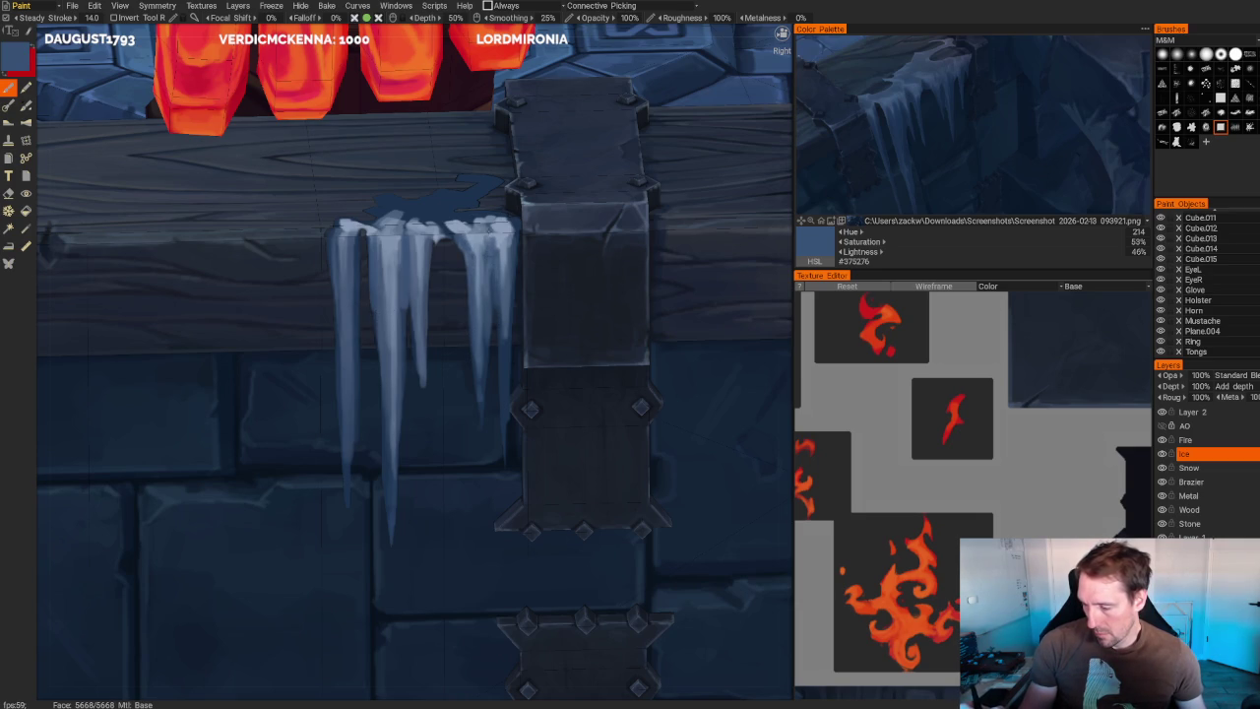
scroll(590, 147, down, 5)
mouse_move(590, 148)
mouse_down()
mouse_move(604, 141)
mouse_move(636, 217)
mouse_move(620, 199)
mouse_move(631, 207)
mouse_up()
scroll(619, 199, up, 5)
scroll(370, 434, up, 4)
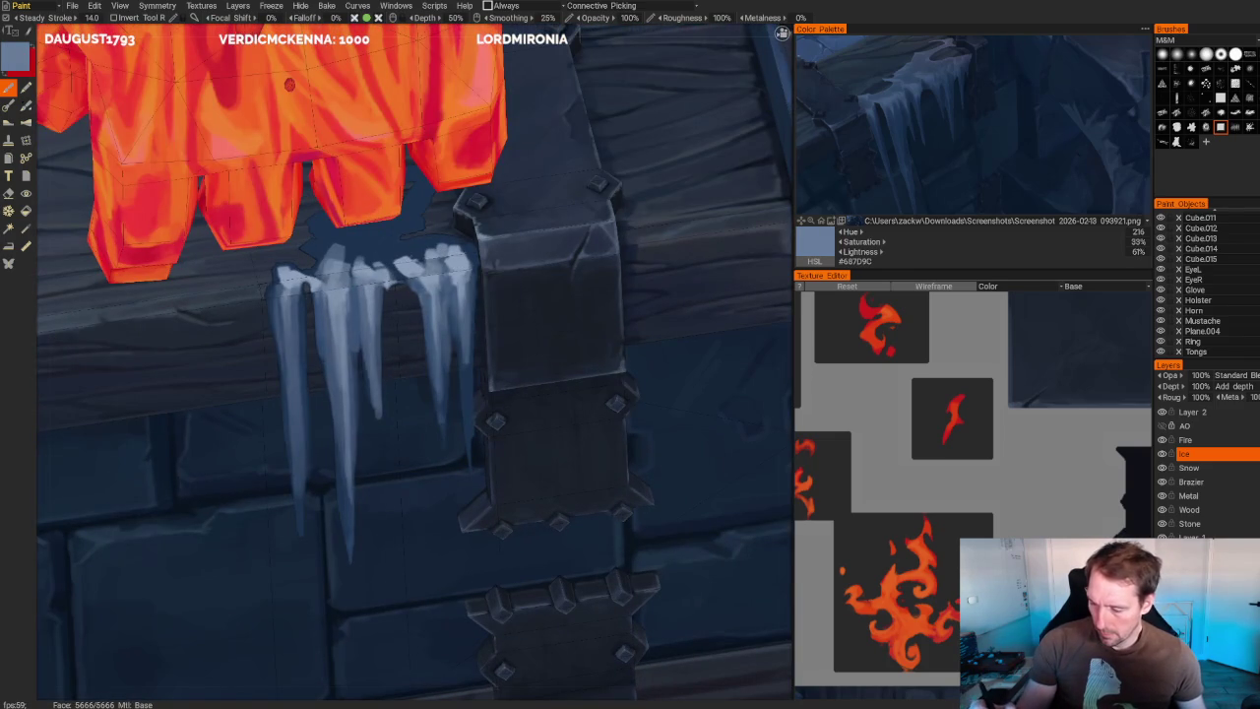
- Paint pale frost strokes along the top edges of the icicles
mouse_move(404, 241)
mouse_down()
mouse_move(445, 239)
mouse_move(474, 264)
mouse_up()
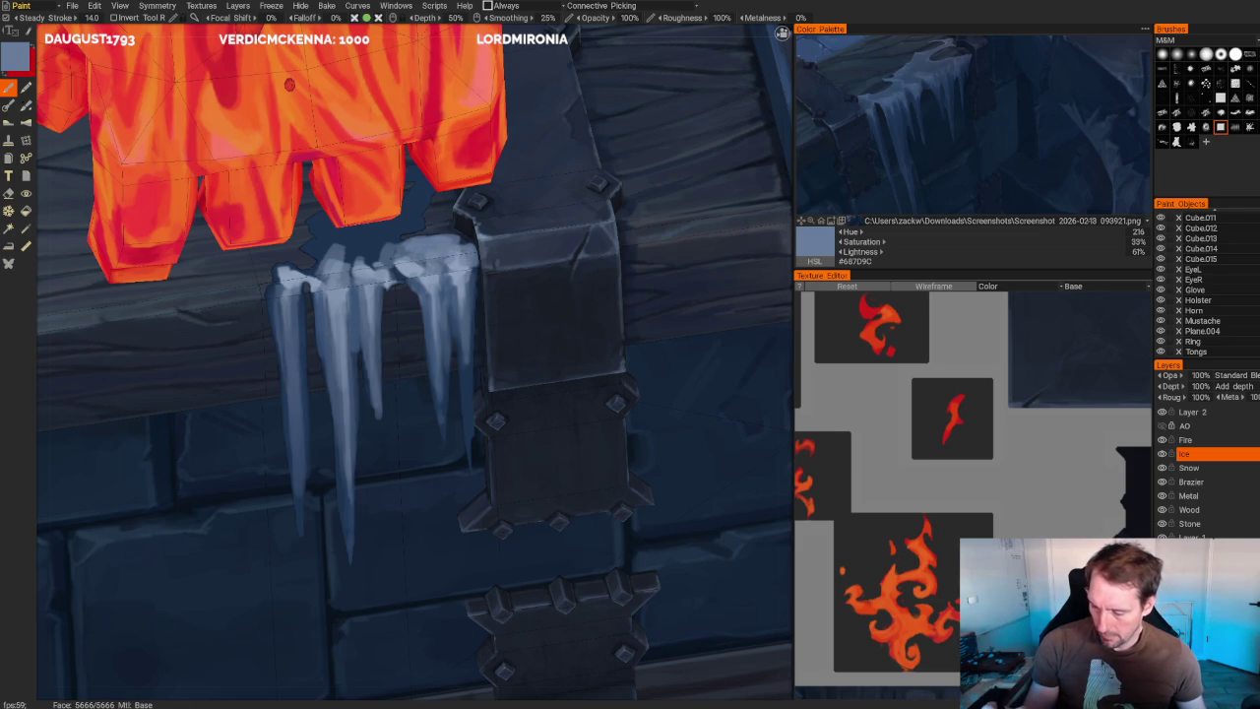
middle_drag(398, 273, 344, 287)
scroll(577, 197, down, 5)
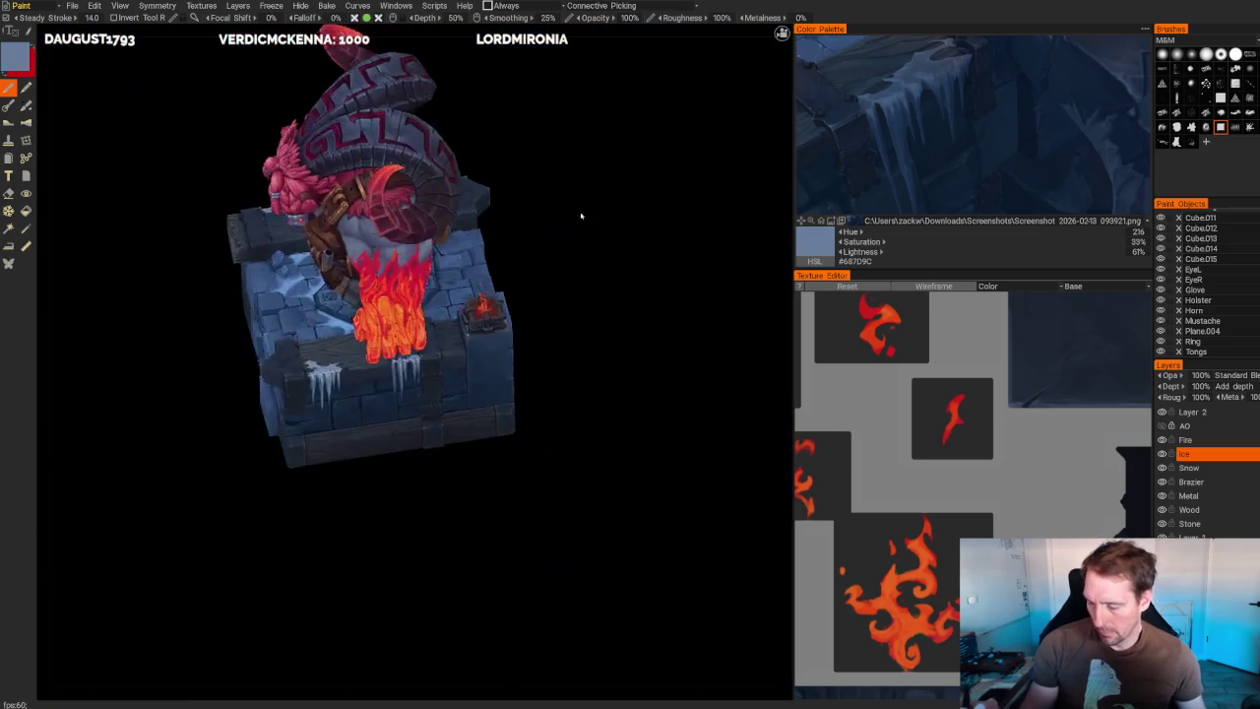
alt+drag(577, 197, 528, 191)
scroll(654, 237, up, 5)
scroll(424, 244, up, 5)
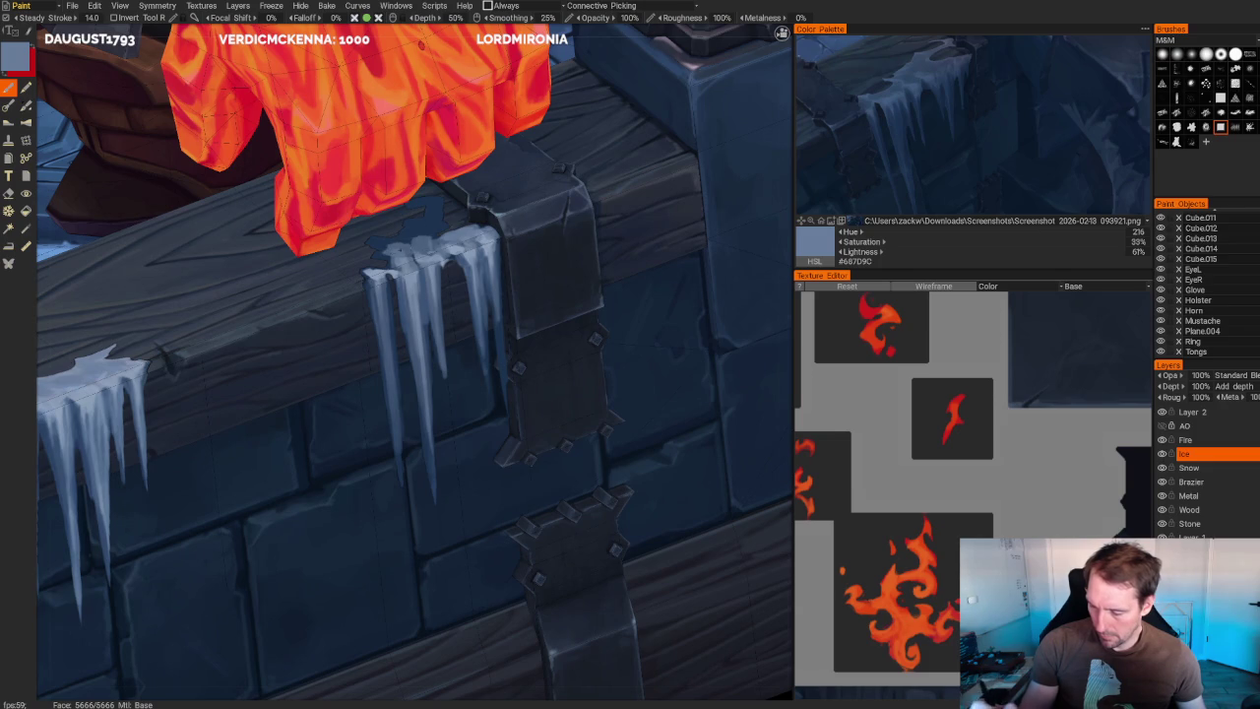
drag(422, 227, 396, 244)
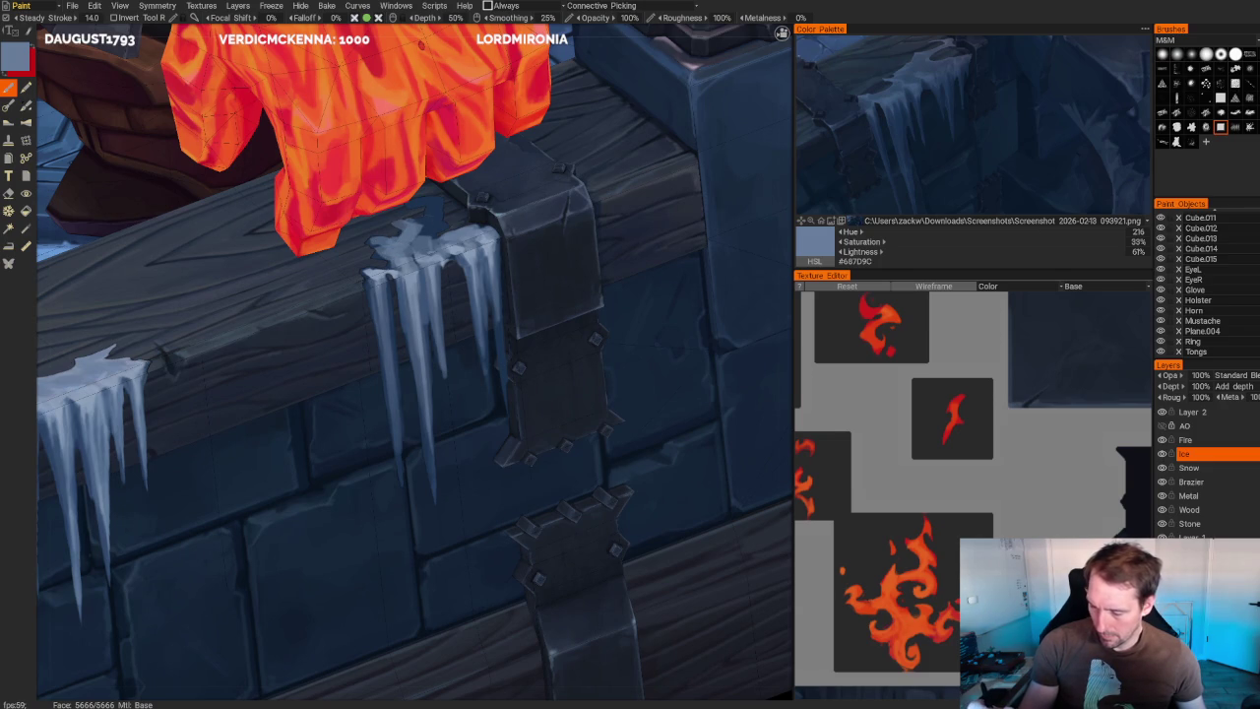
drag(439, 205, 430, 221)
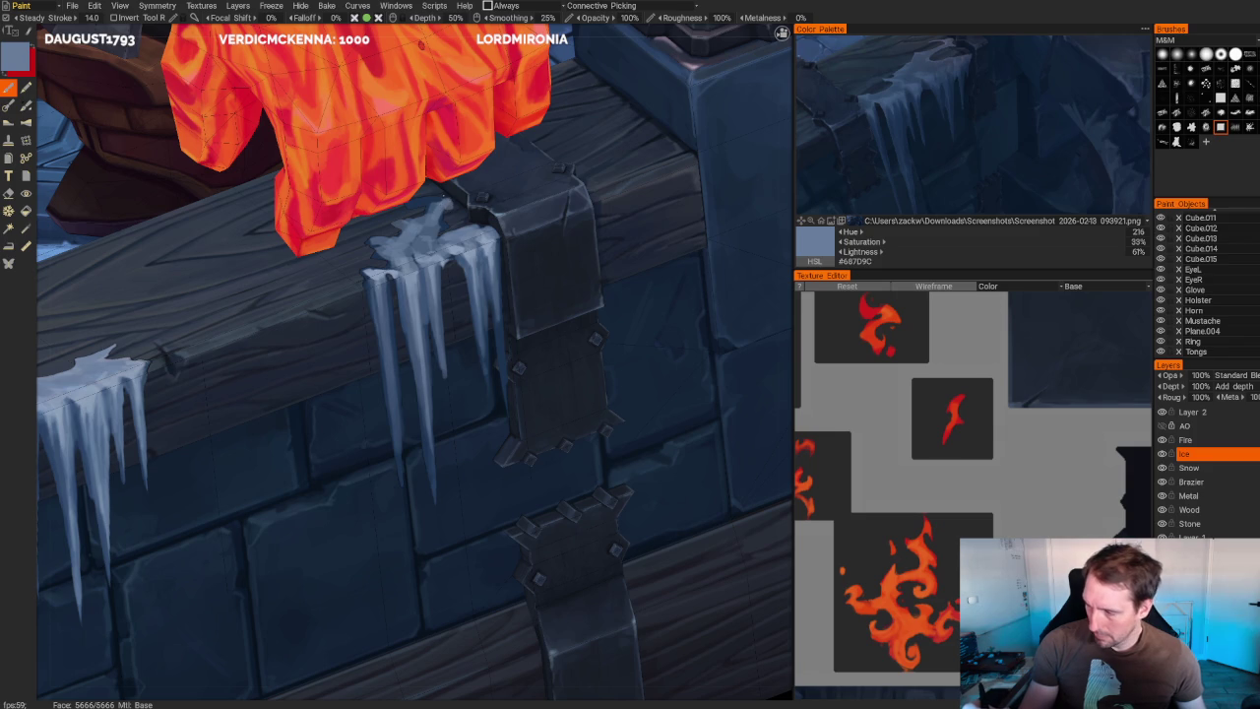
drag(423, 200, 409, 209)
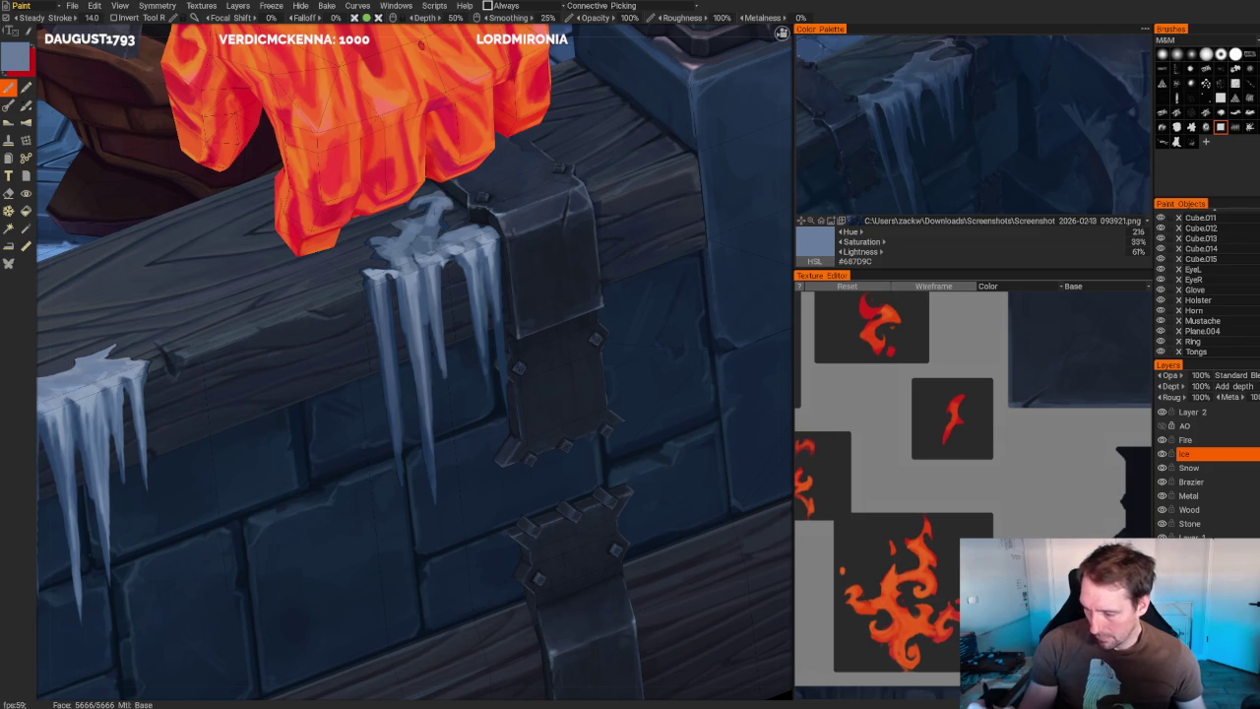
scroll(446, 213, up, 3)
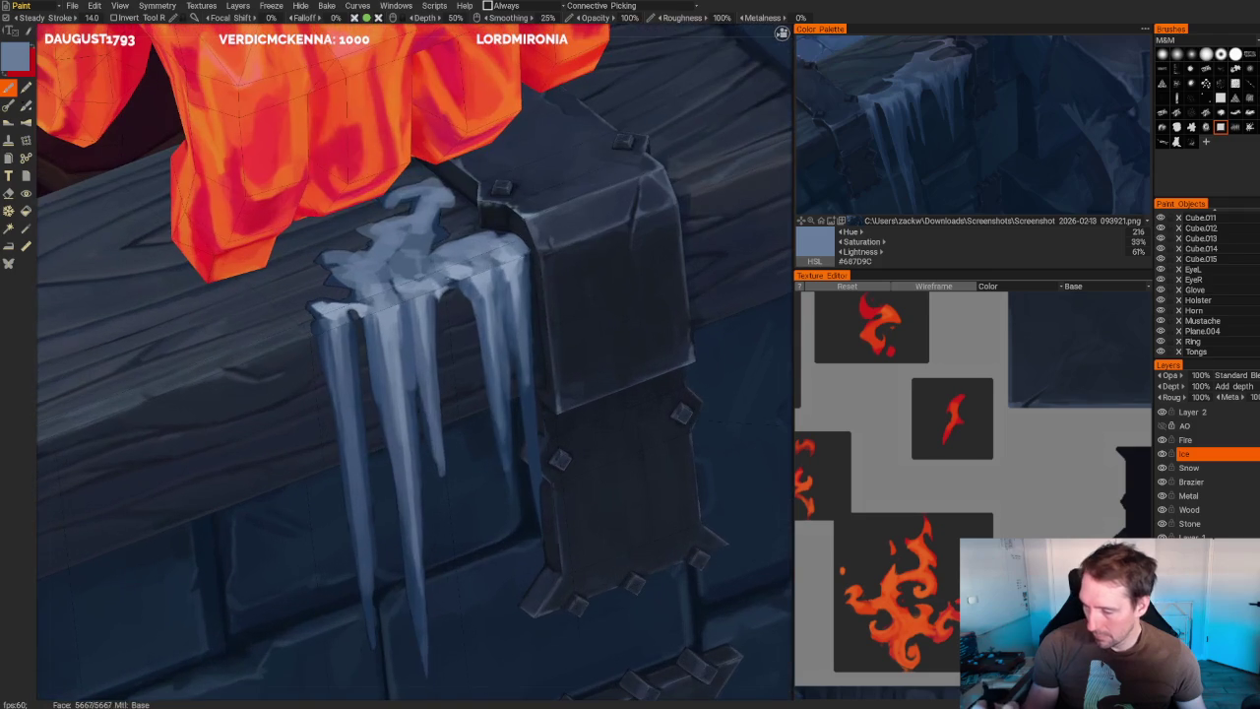
- Erase excess and stray light highlights from the icicle tops with the Eraser
key(e)
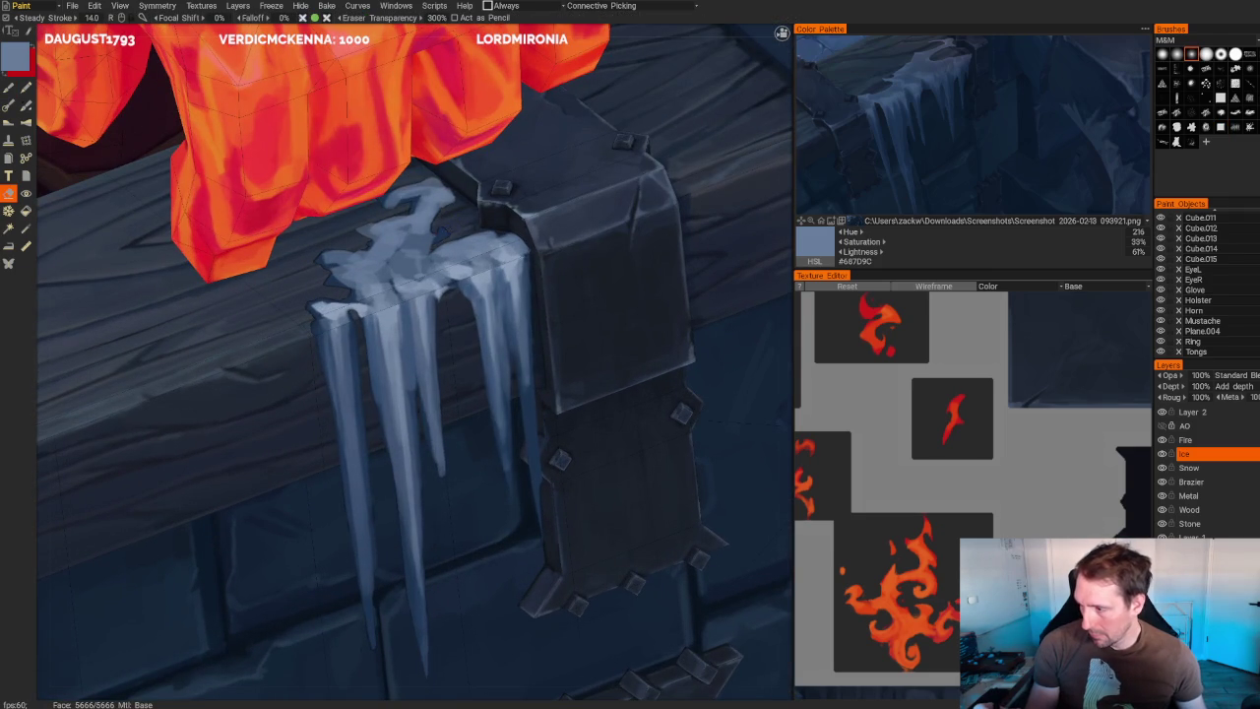
mouse_move(435, 209)
mouse_down()
mouse_move(421, 228)
mouse_move(445, 248)
mouse_up()
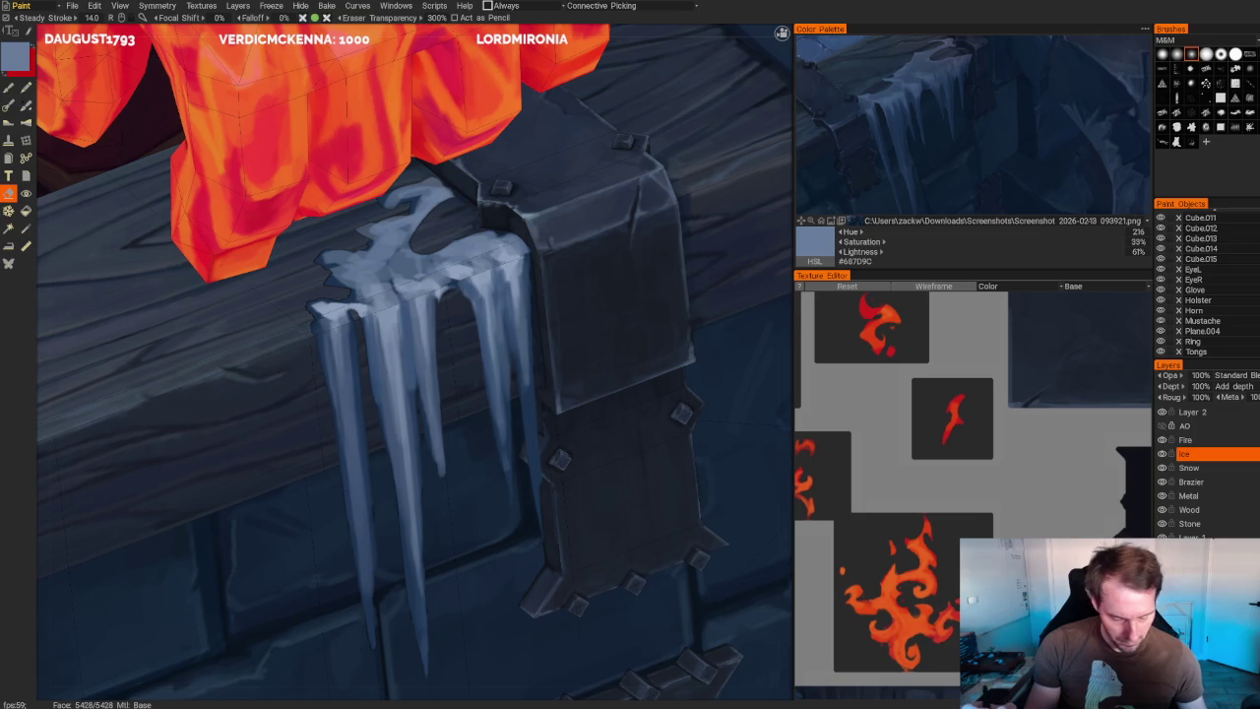
key(b)
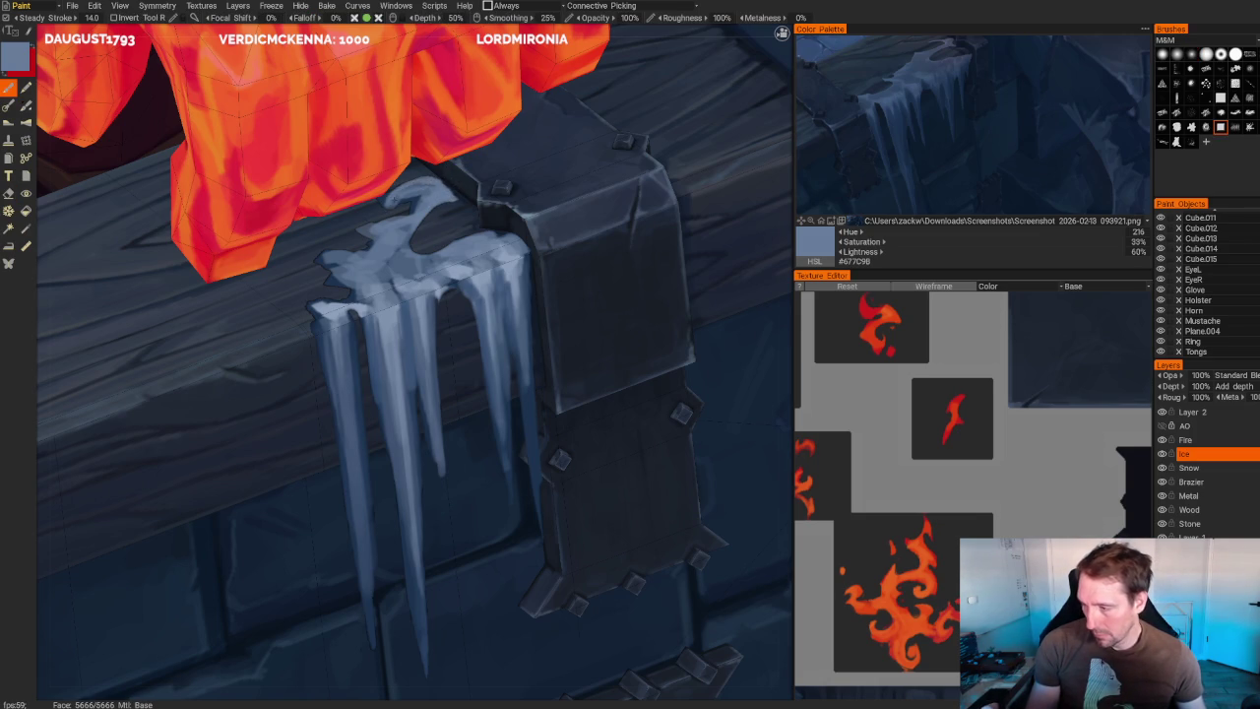
key(e)
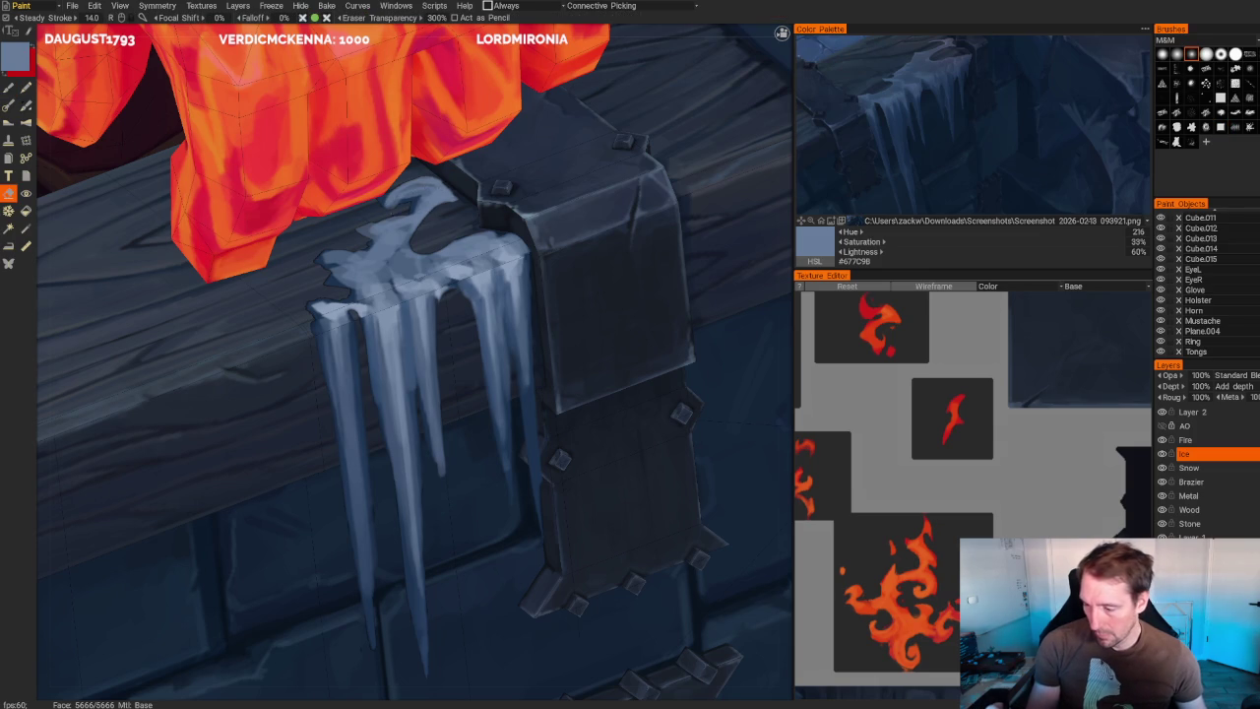
drag(428, 192, 394, 199)
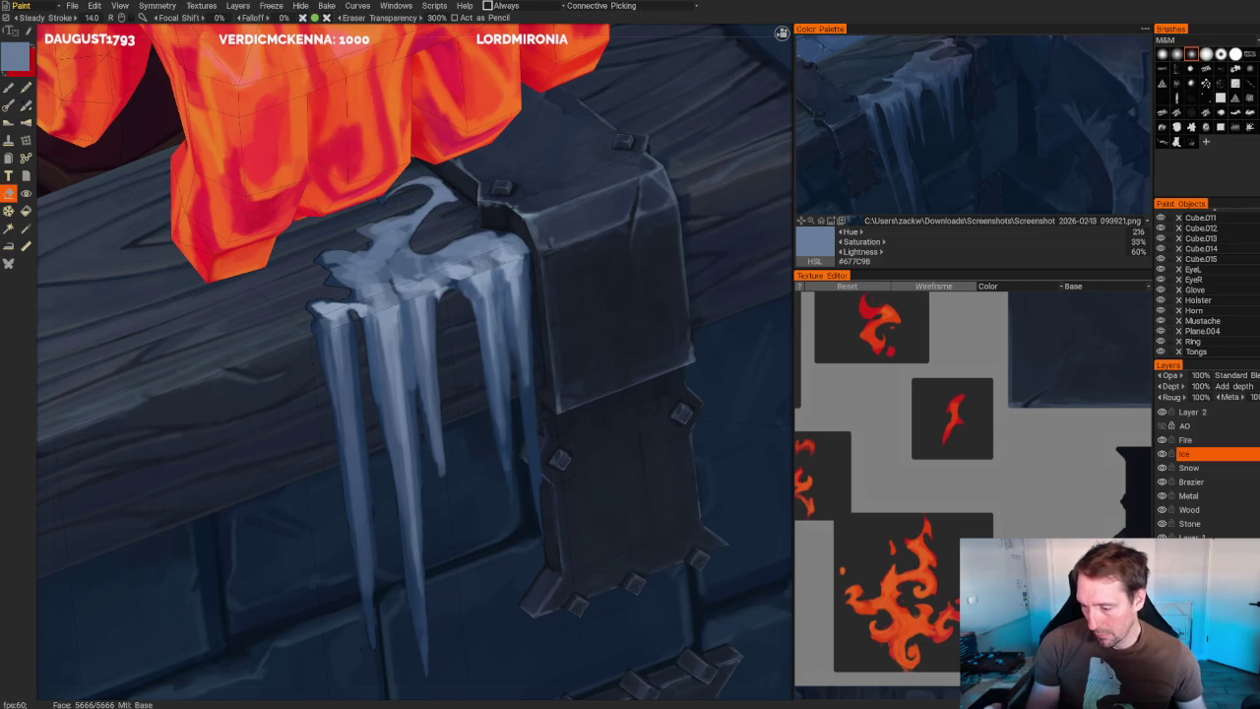
scroll(651, 178, down, 5)
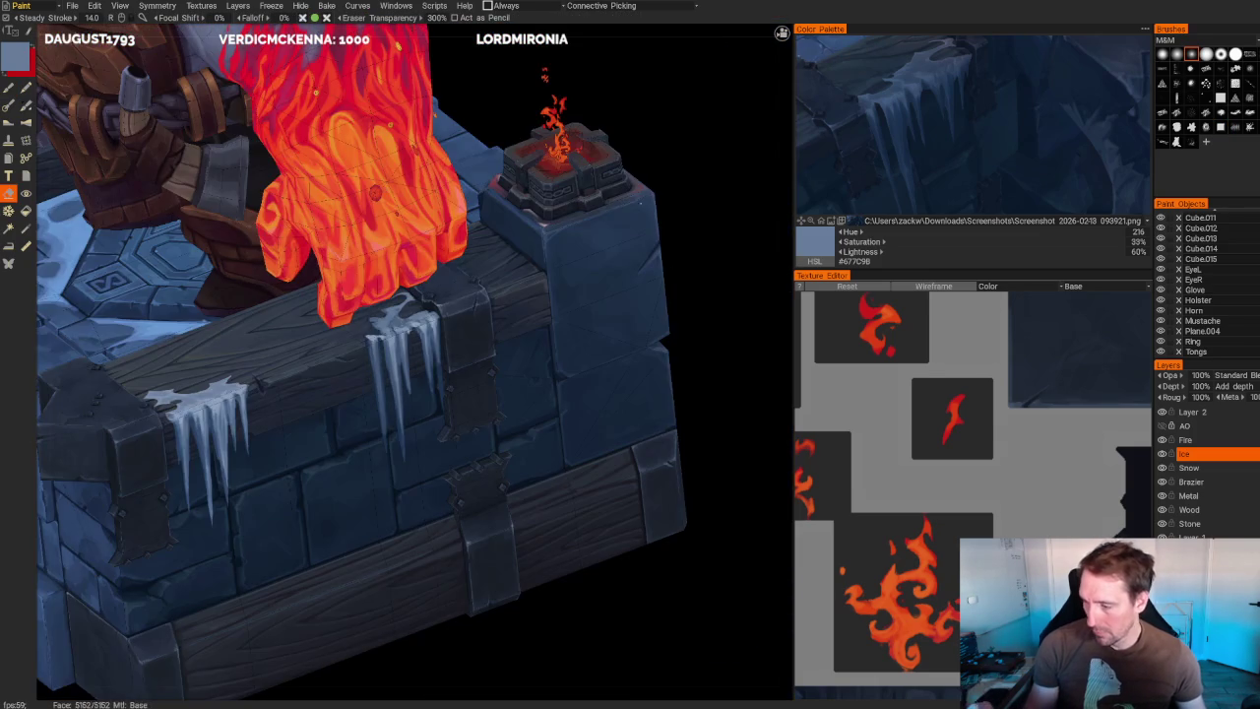
- Zoom toward the icicles and erase a sliver from the frosty cap's edge
alt+drag(709, 216, 651, 179)
scroll(651, 178, up, 5)
scroll(650, 178, up, 3)
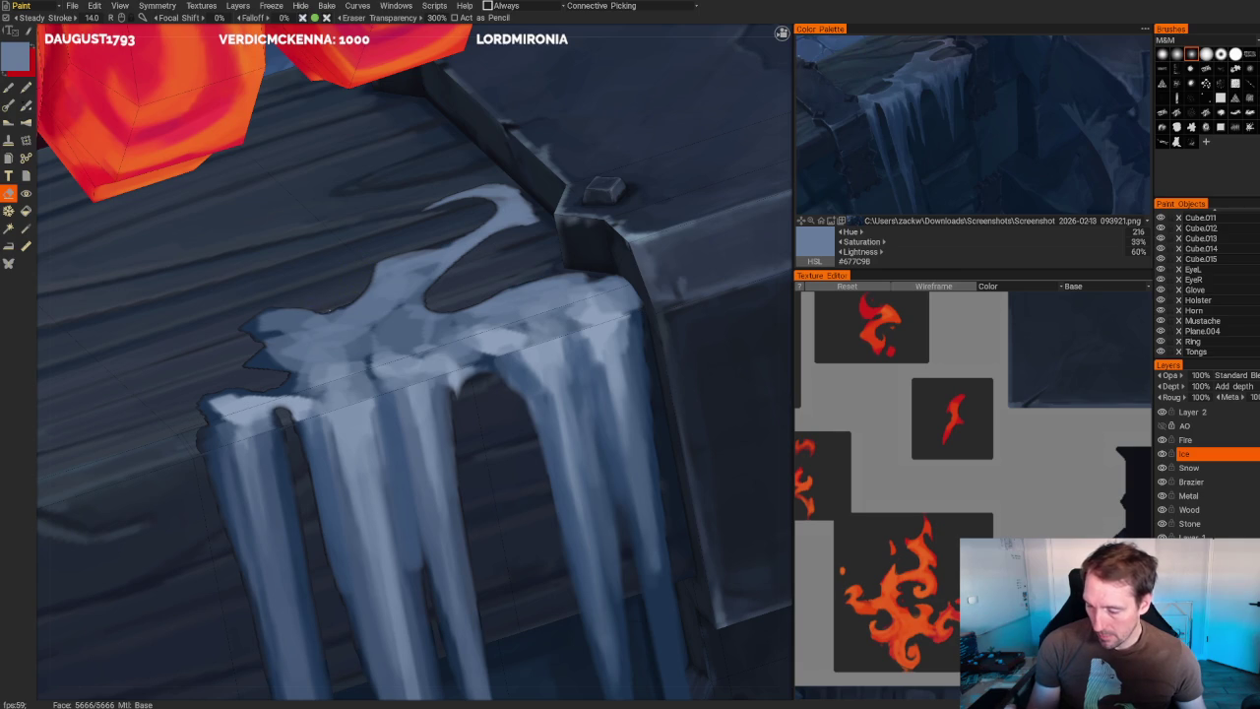
mouse_move(311, 311)
mouse_down()
mouse_move(264, 314)
mouse_move(245, 364)
mouse_move(275, 346)
mouse_move(279, 367)
mouse_up()
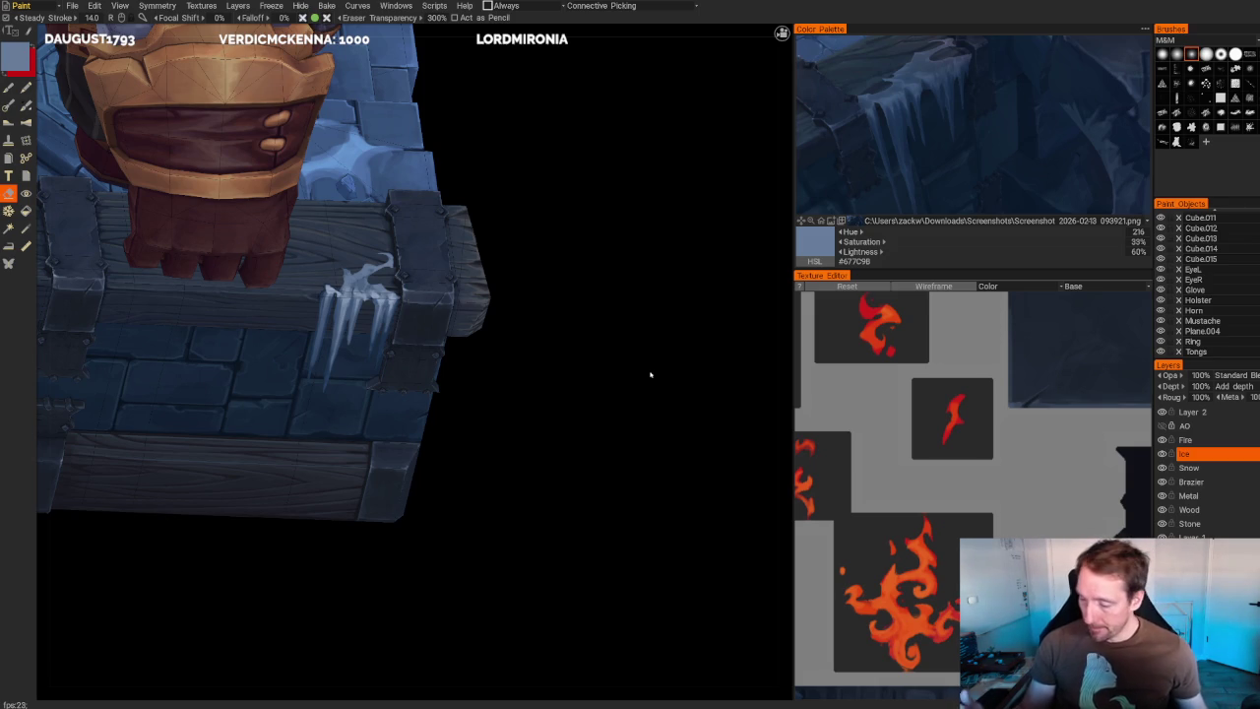
mouse_move(535, 315)
middle_down()
mouse_move(578, 282)
mouse_move(568, 315)
mouse_move(683, 529)
mouse_move(617, 434)
middle_up()
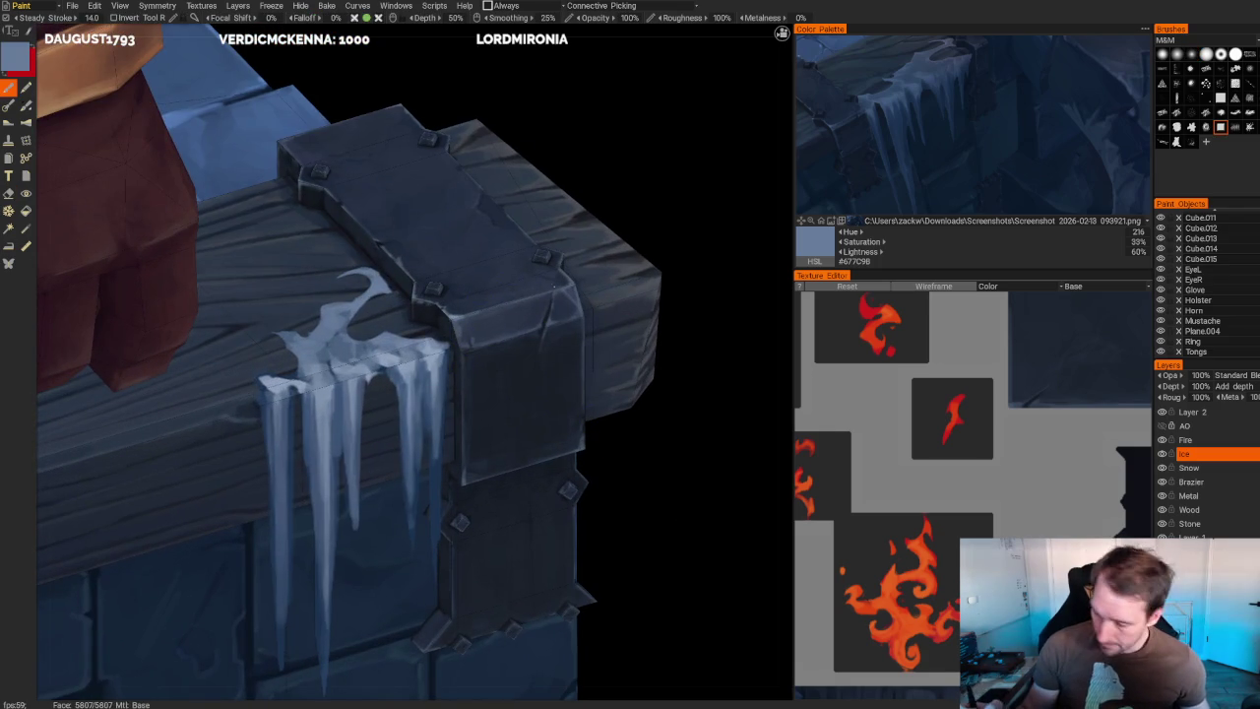
- Trim the icicles beside the metal bracket with the Eraser, then zoom out to check them
scroll(394, 354, up, 2)
scroll(394, 354, up, 2)
key(e)
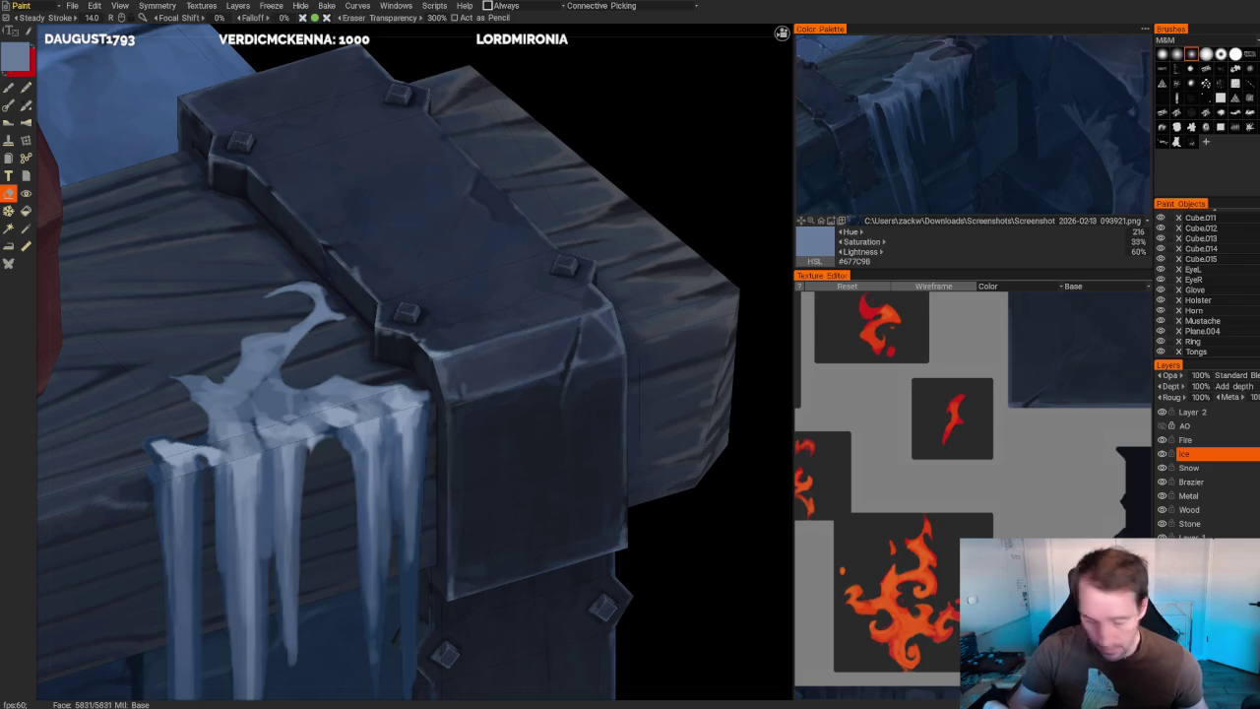
key(b)
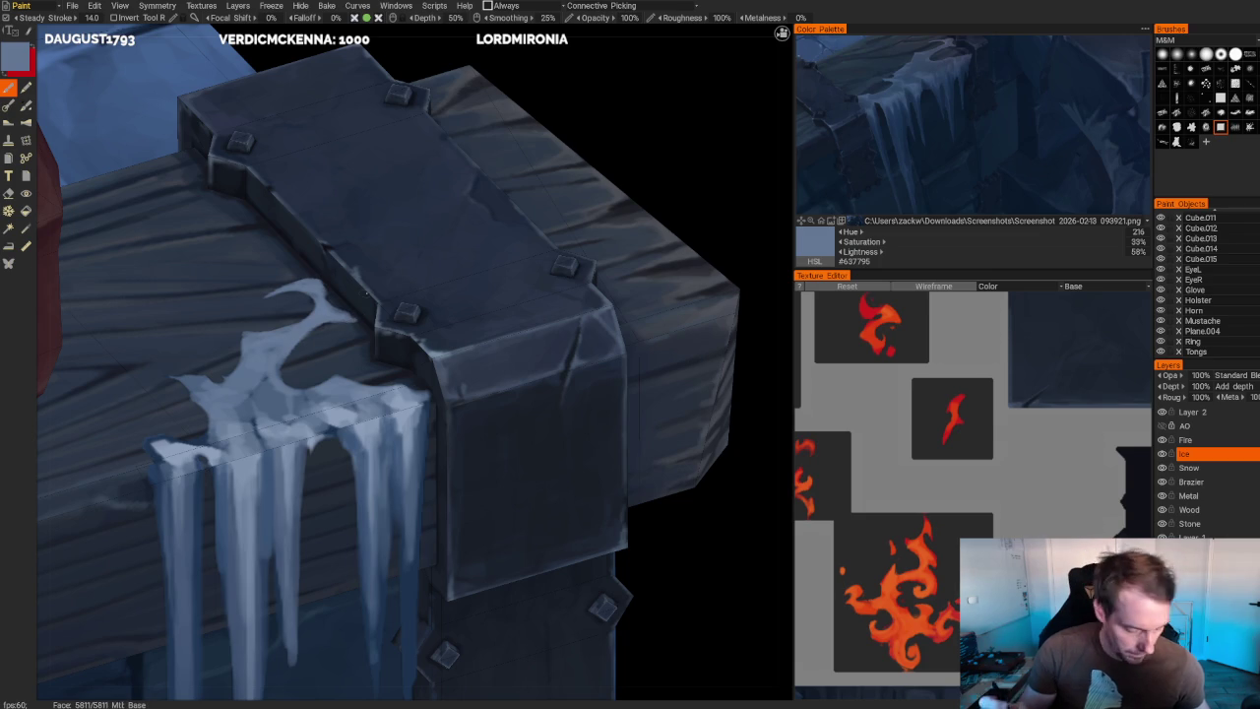
key(e)
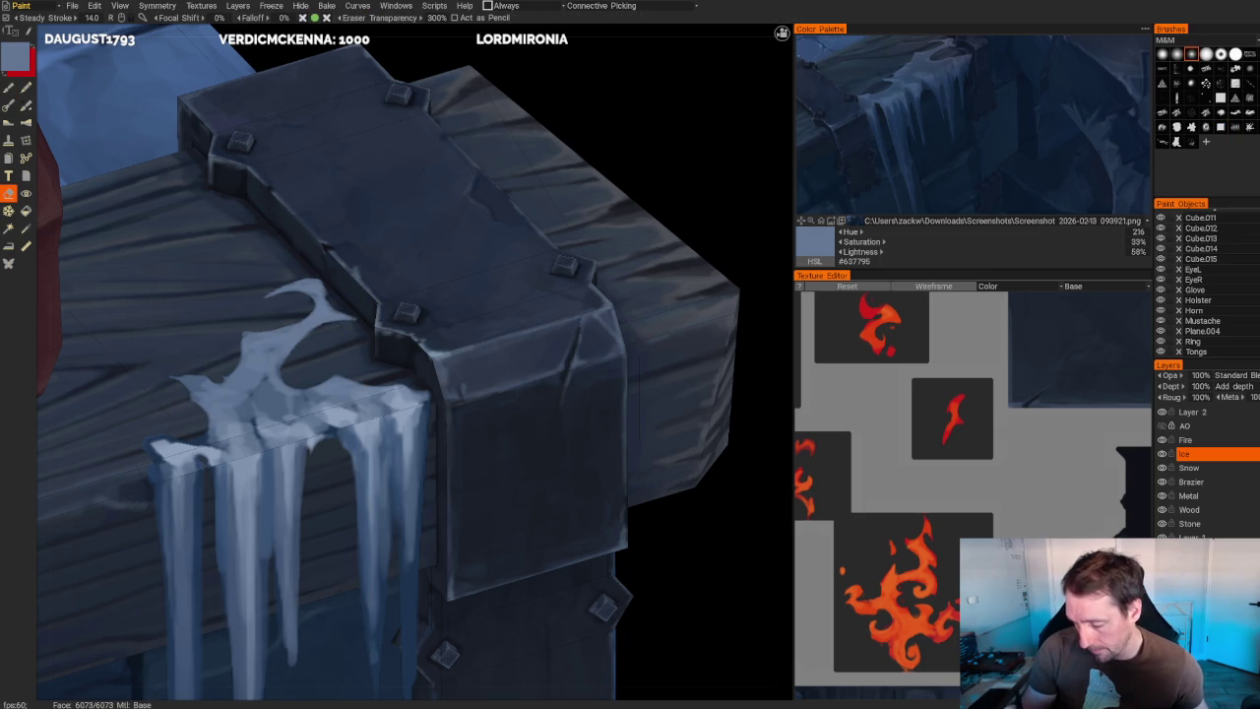
scroll(394, 354, down, 3)
alt+drag(552, 315, 608, 280)
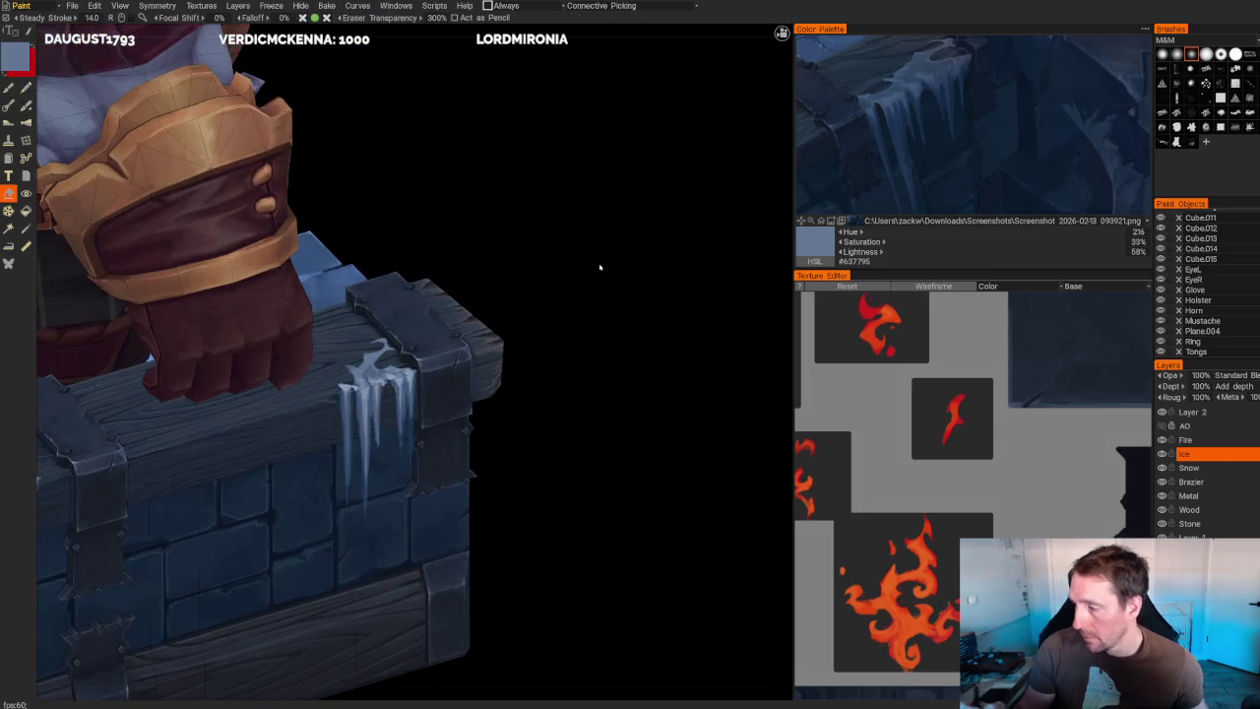
- With the Brush, sample dark and light blues and paint a light streak down an icicle
alt+right_drag(608, 280, 610, 443)
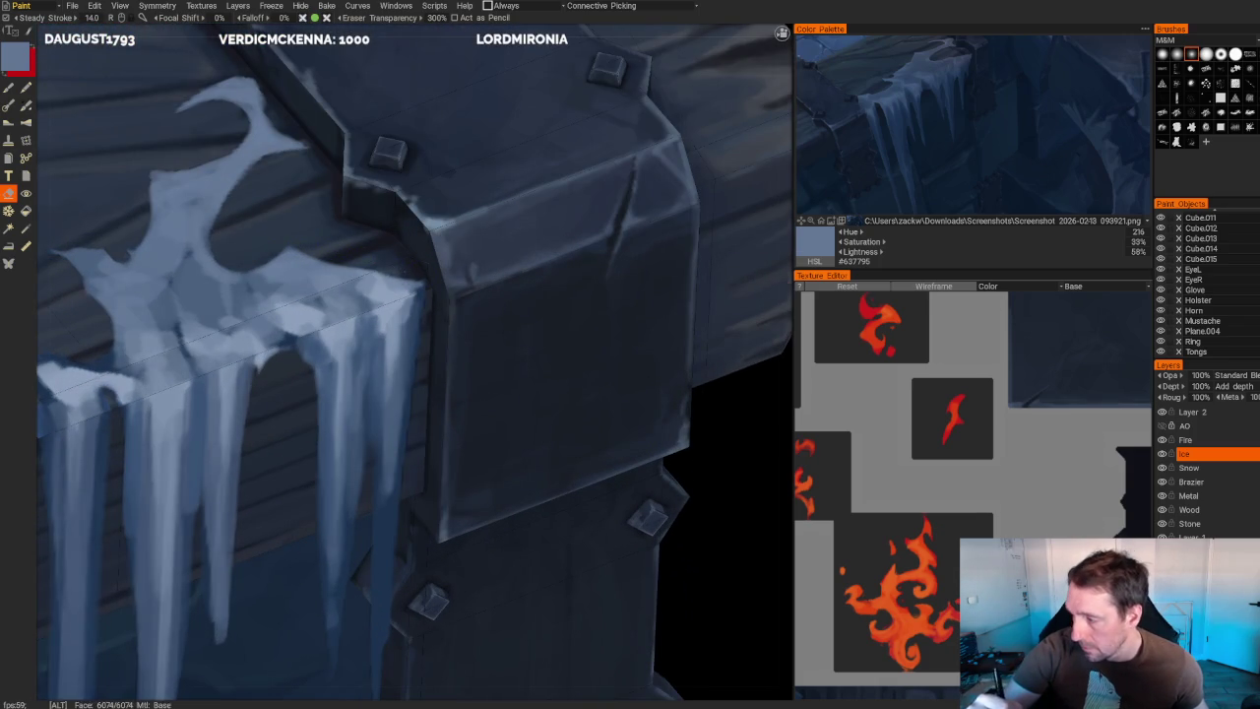
scroll(384, 273, down, 3)
drag(650, 197, 366, 371)
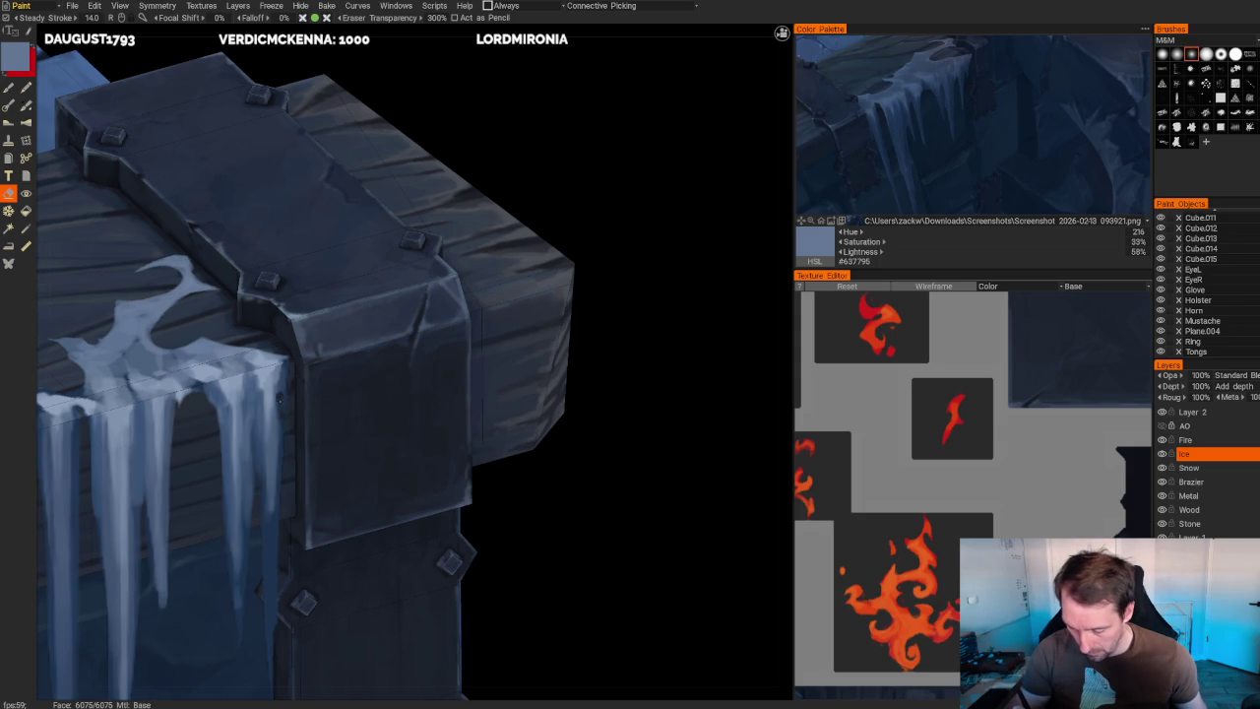
key(b)
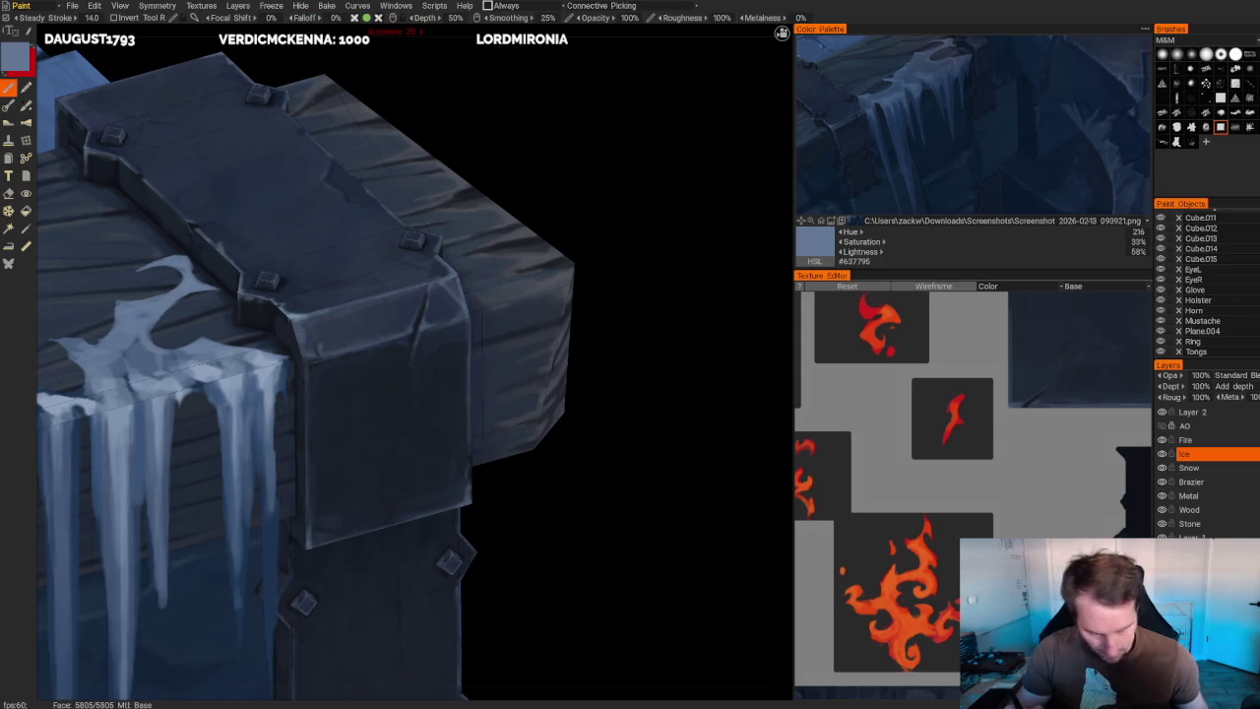
key(v)
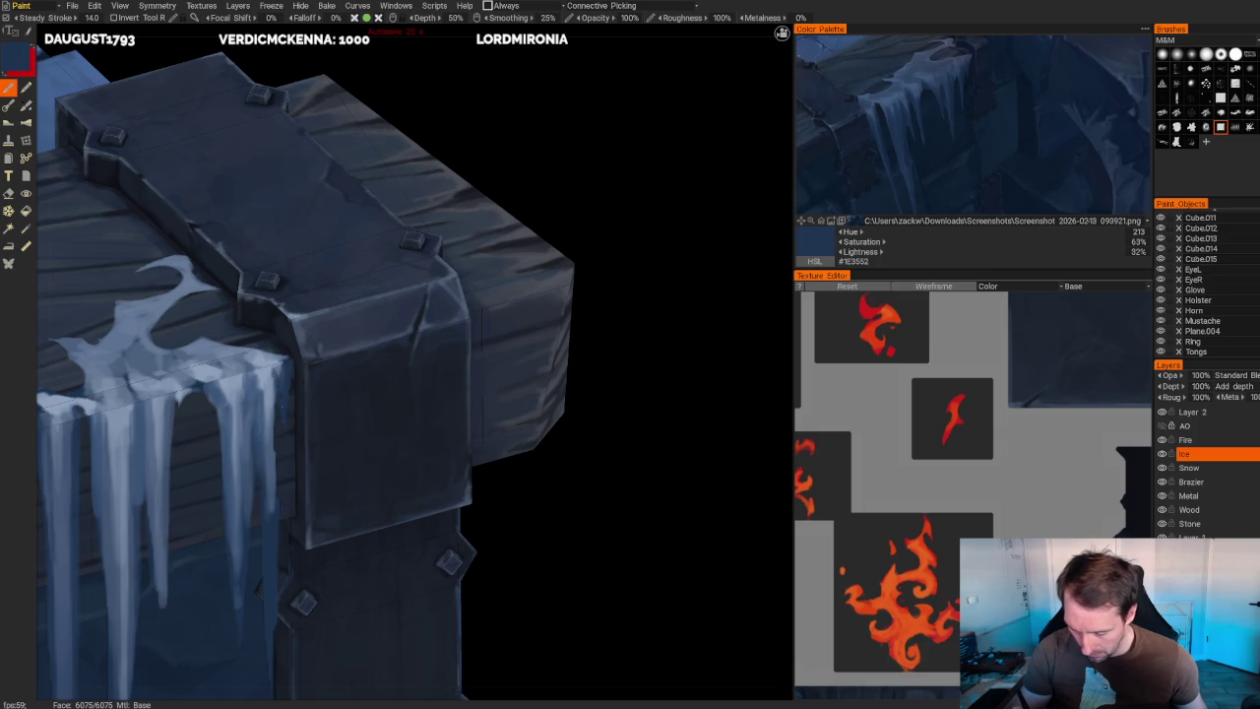
key(v)
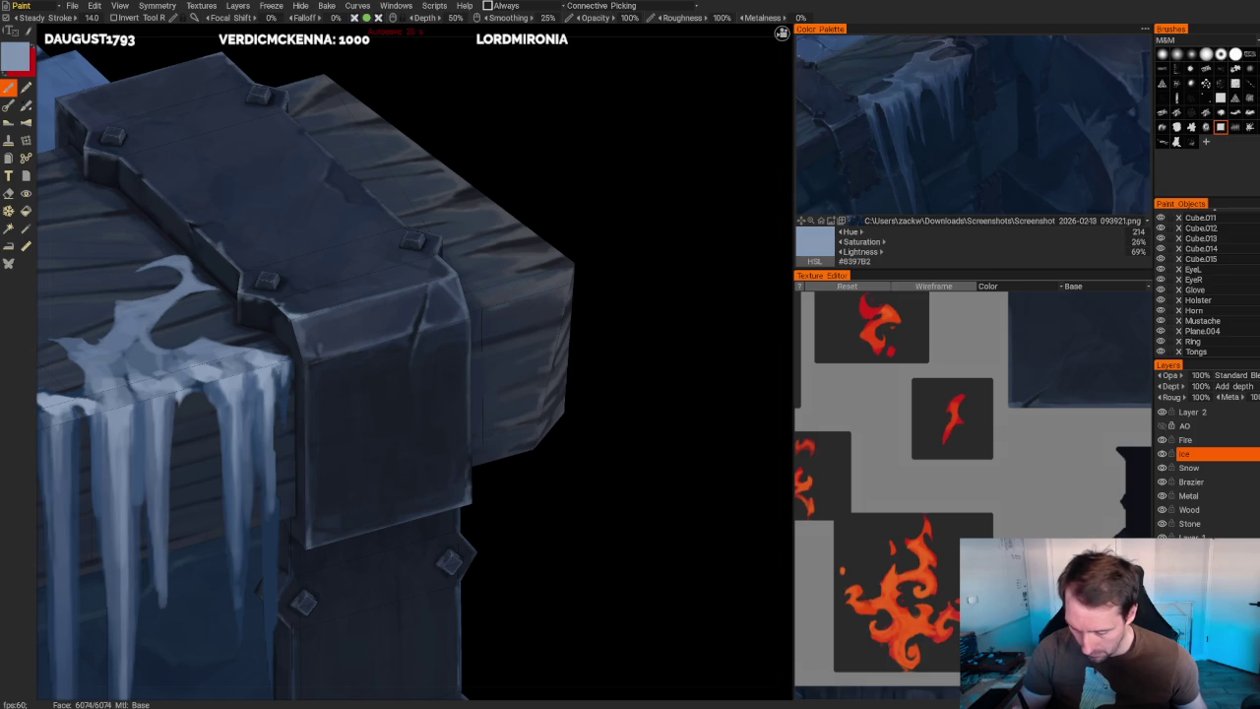
drag(283, 363, 284, 414)
key(v)
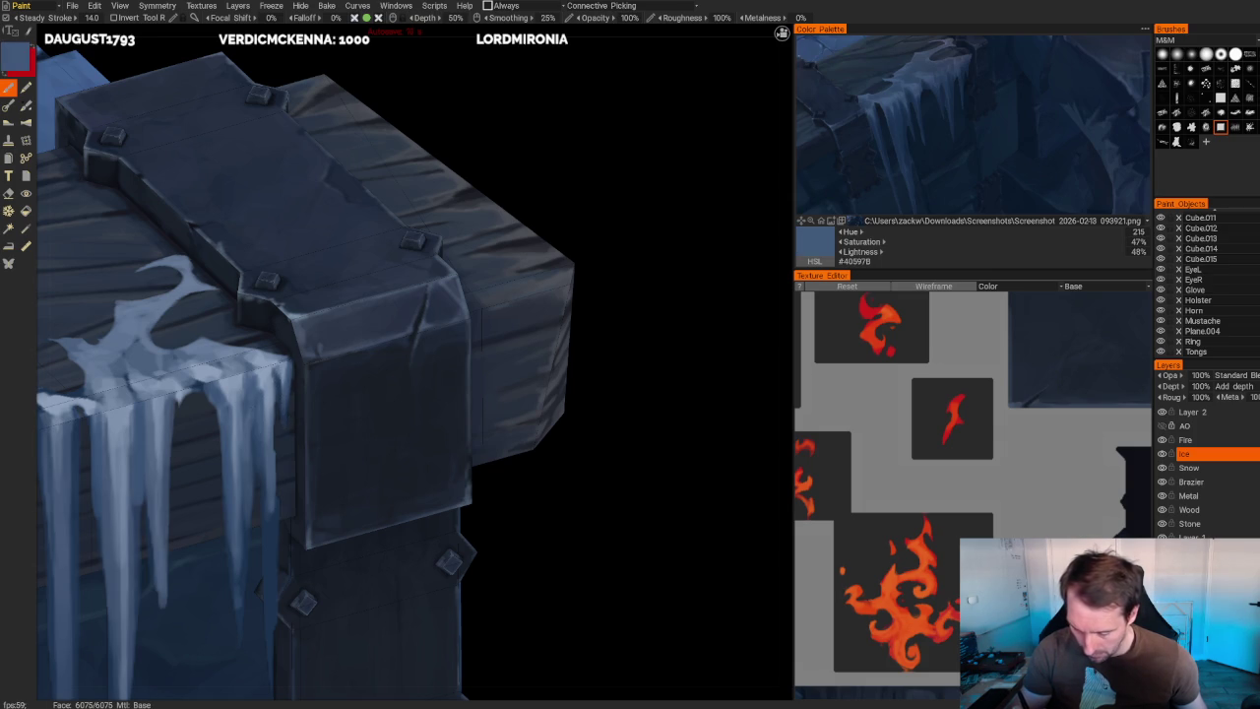
drag(284, 412, 285, 437)
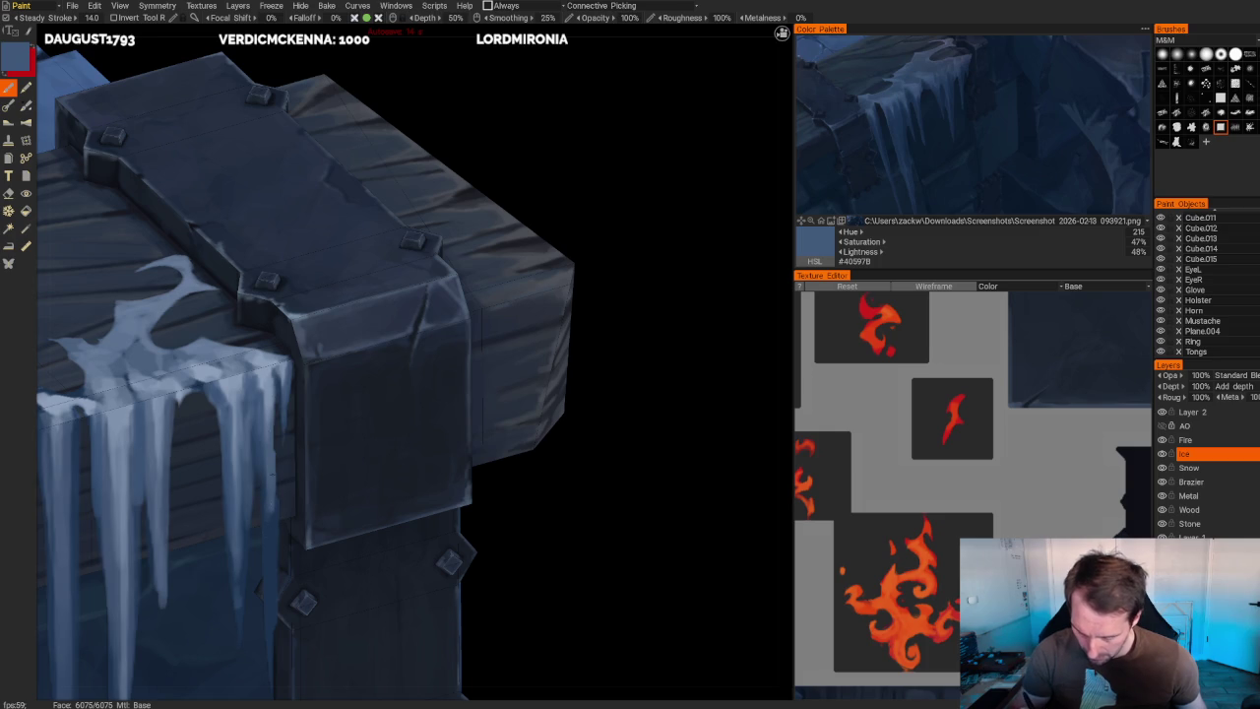
- Extend highlights down the icicle's right edge, then sample paler blue #879AB6
drag(669, 414, 669, 334)
drag(293, 309, 292, 403)
drag(286, 347, 287, 452)
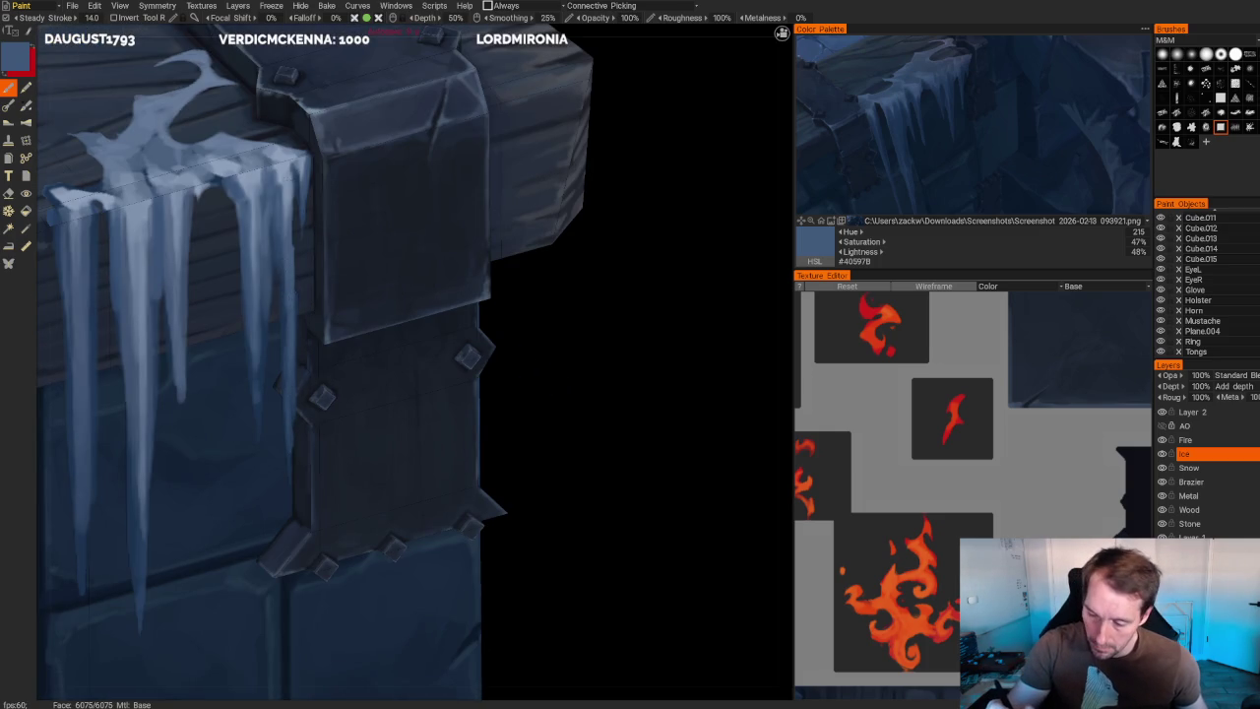
key(v)
scroll(504, 198, down, 6)
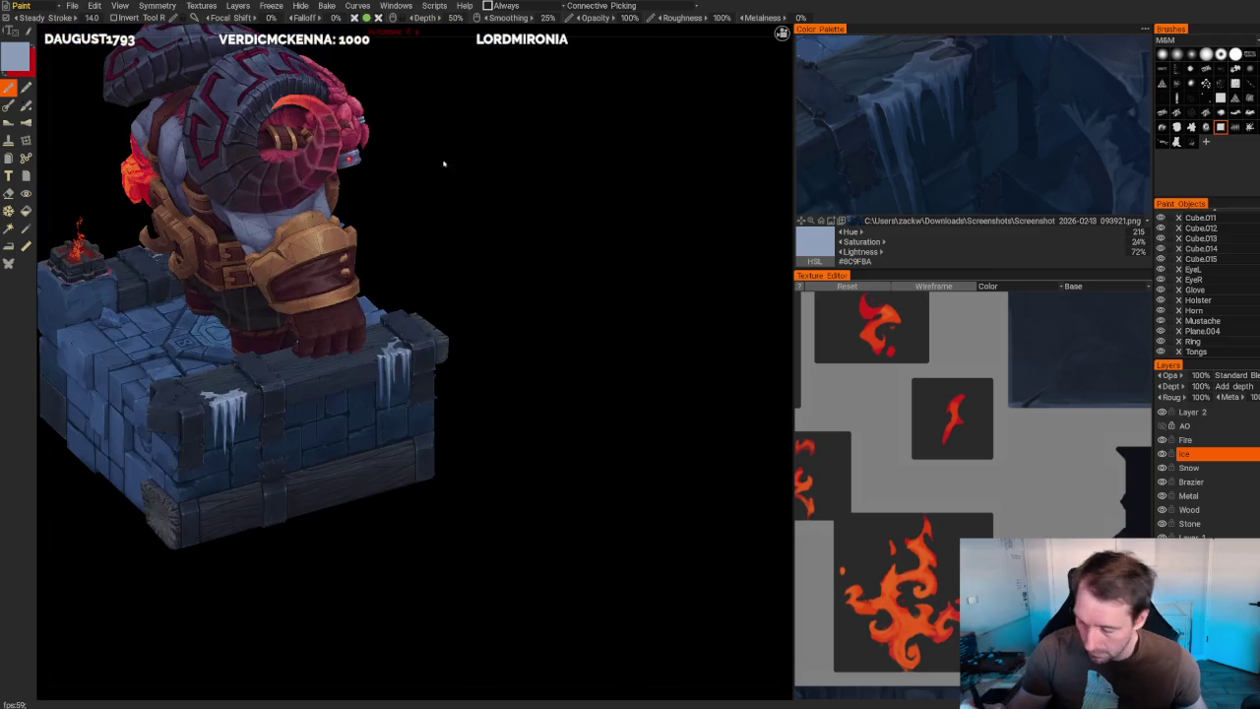
scroll(419, 339, up, 3)
scroll(420, 339, up, 3)
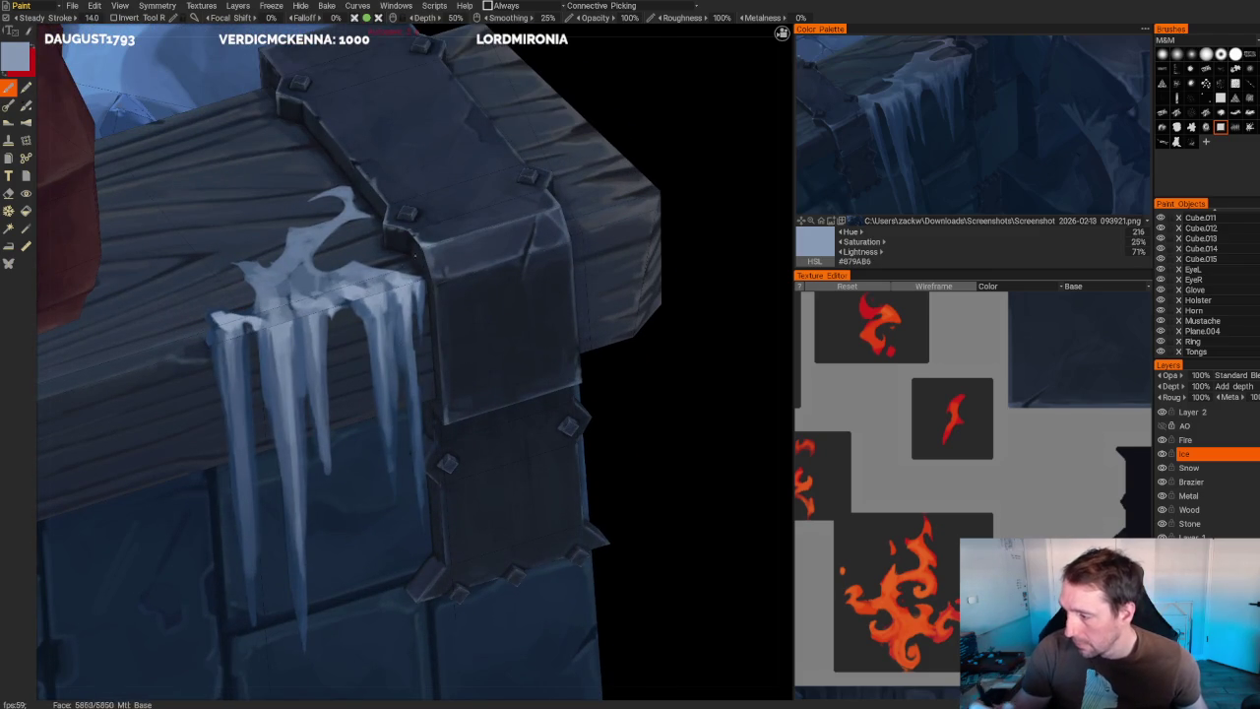
middle_drag(455, 246, 455, 201)
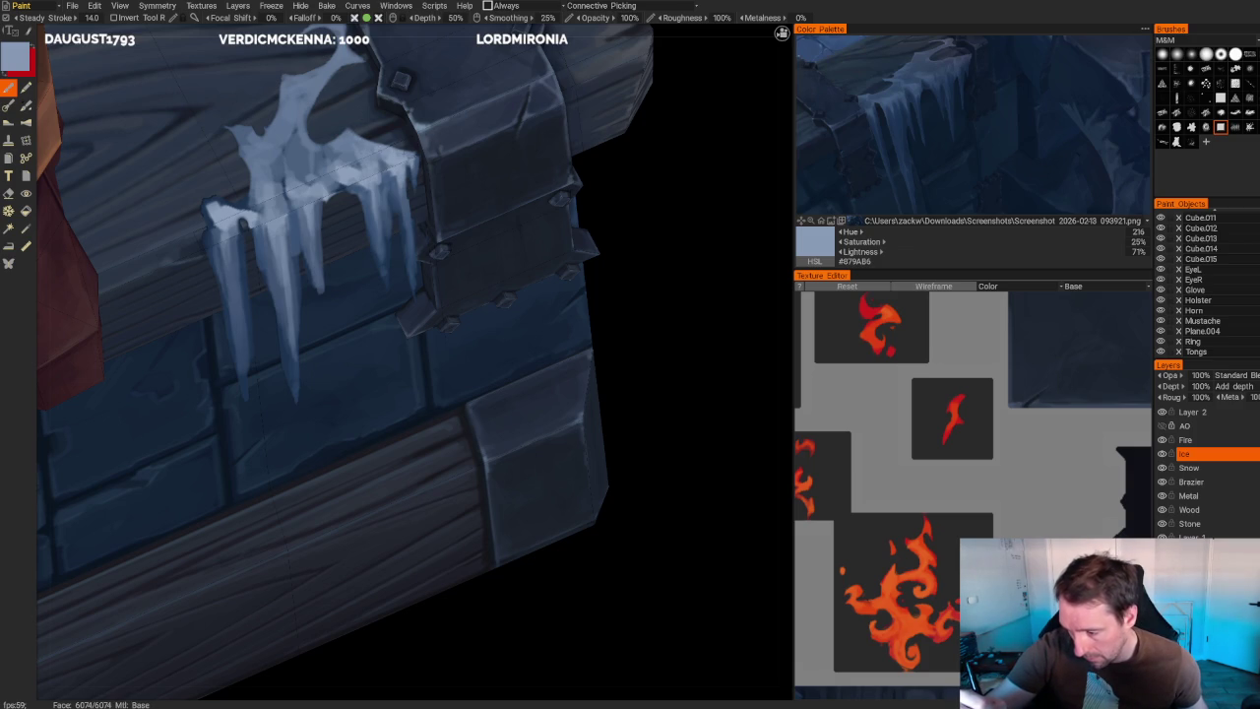
key(Home)
mouse_move(463, 119)
mouse_down()
mouse_move(506, 134)
mouse_move(500, 147)
mouse_up()
scroll(530, 232, up, 5)
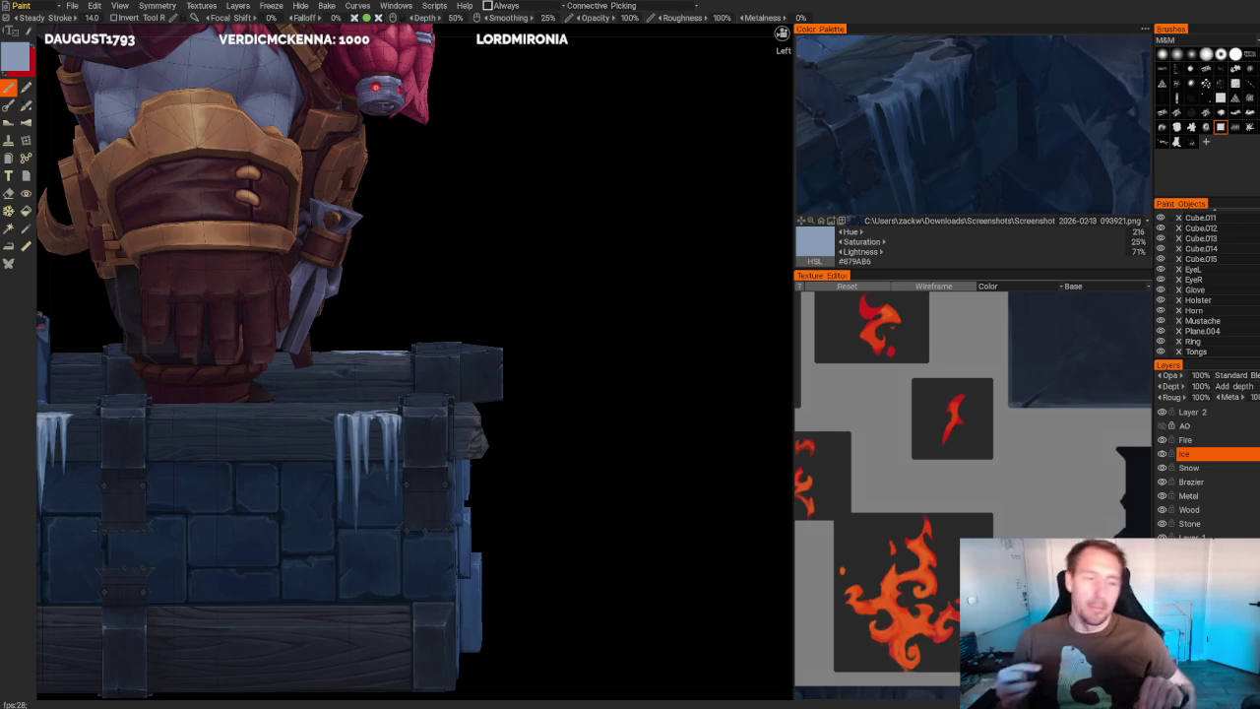
- Sample progressively darker icicle blues from the chest, ending on deep navy #1C3350
middle_drag(586, 466, 736, 431)
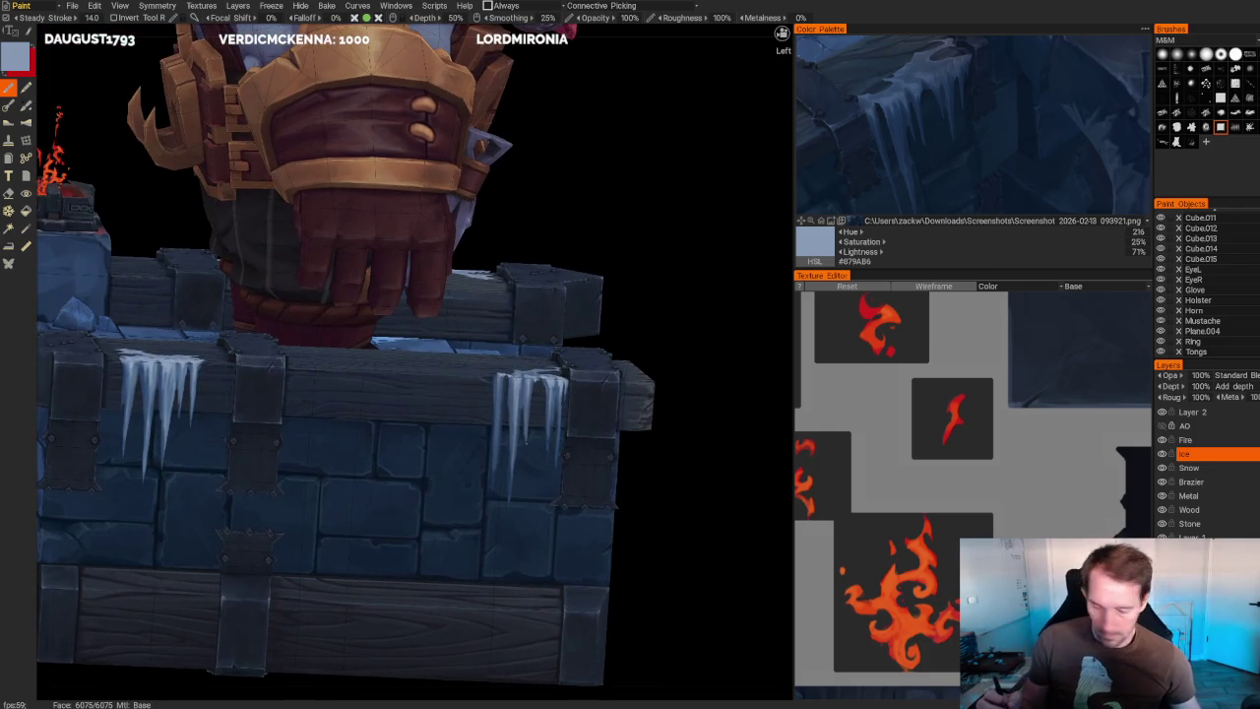
scroll(684, 427, up, 2)
key(v)
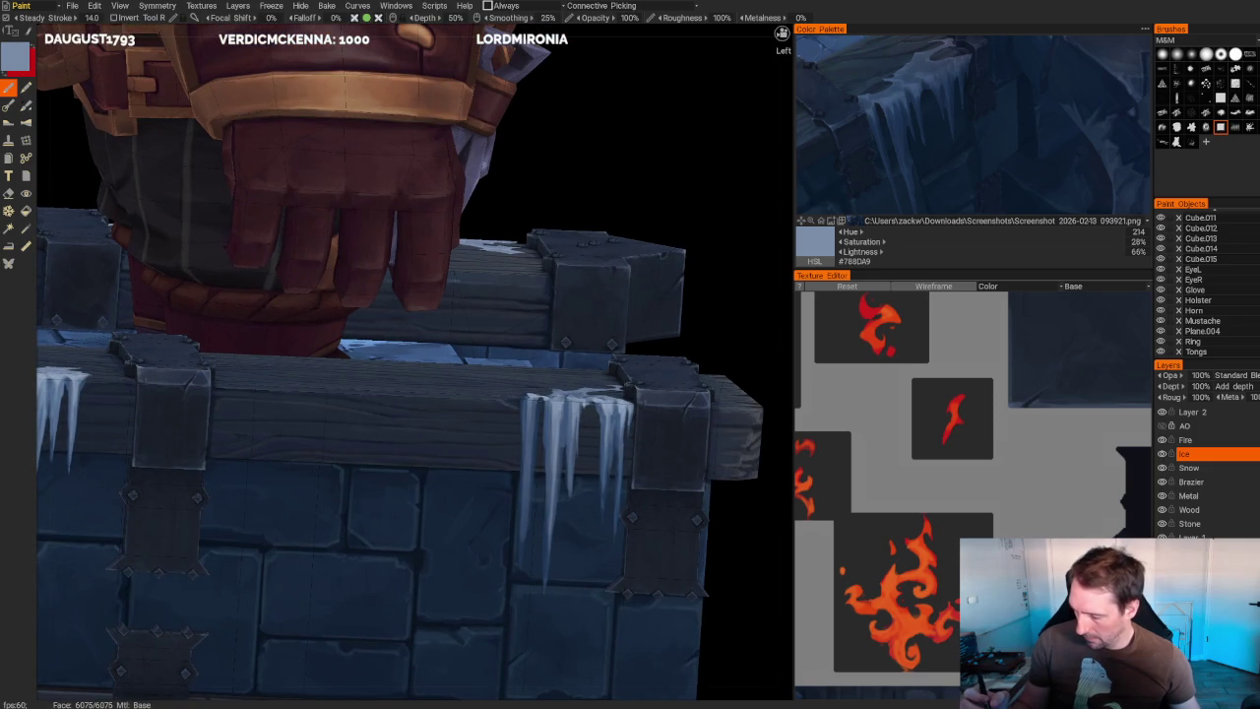
key(v)
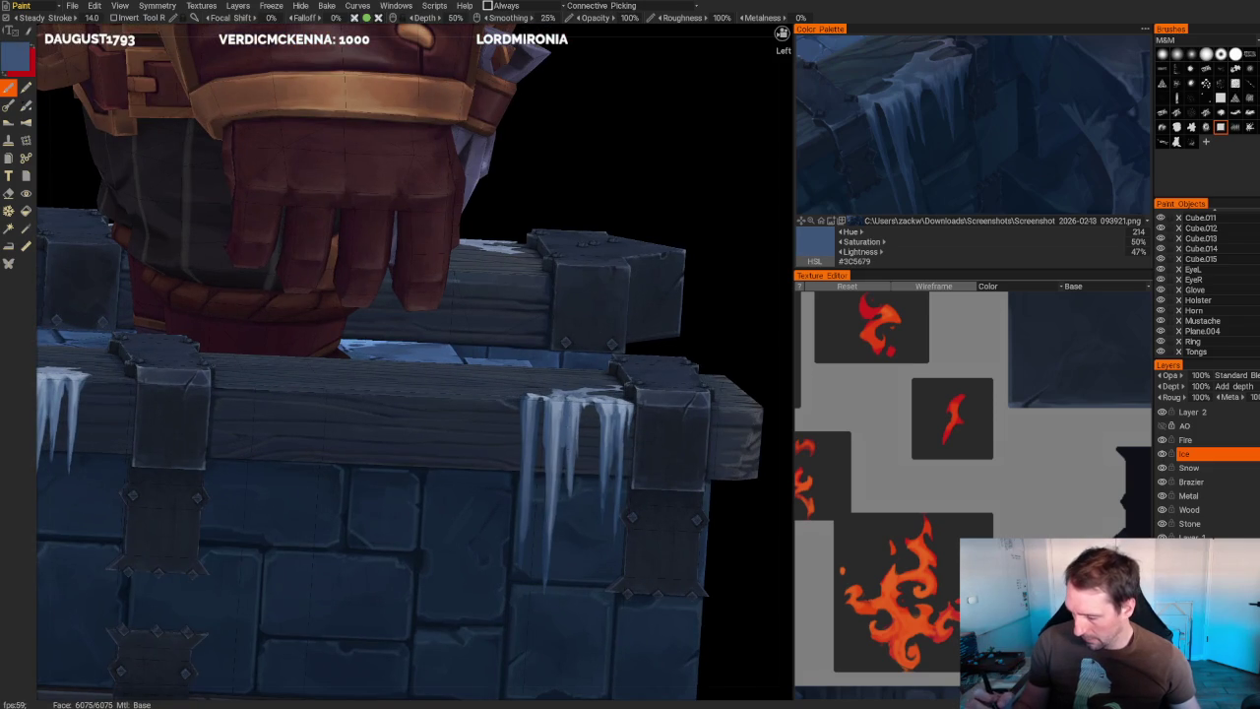
key(v)
scroll(650, 364, up, 2)
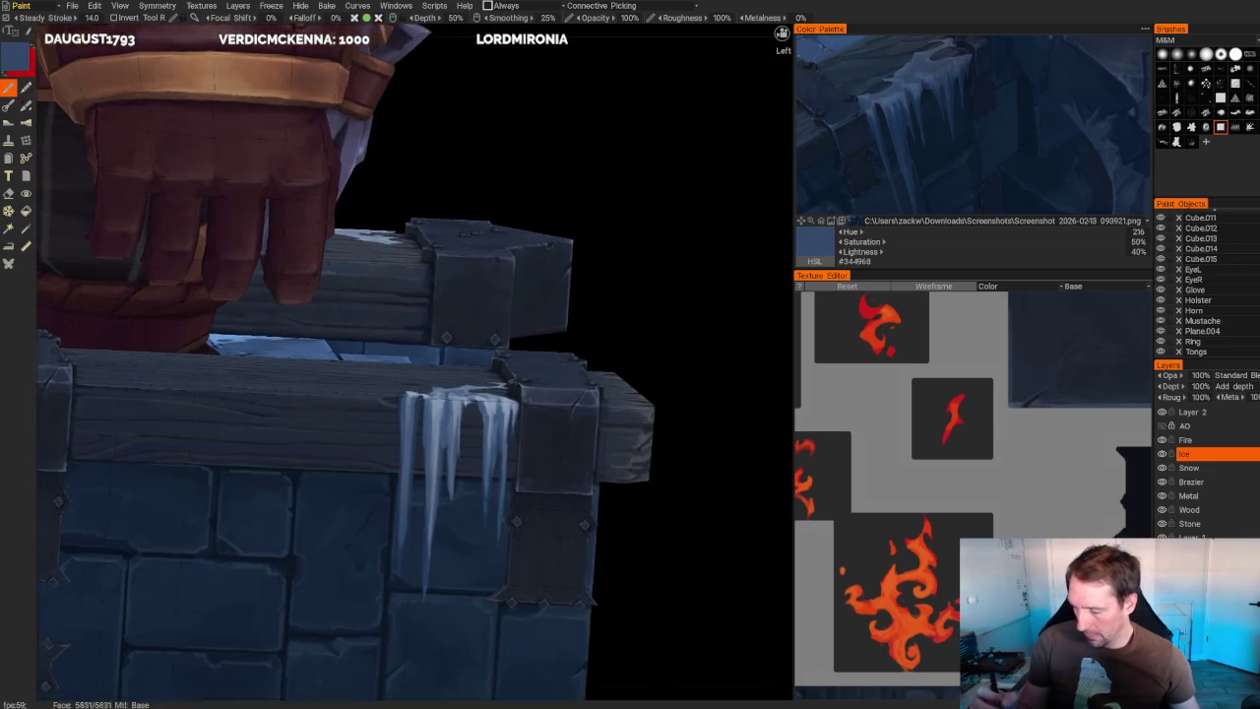
scroll(650, 364, up, 2)
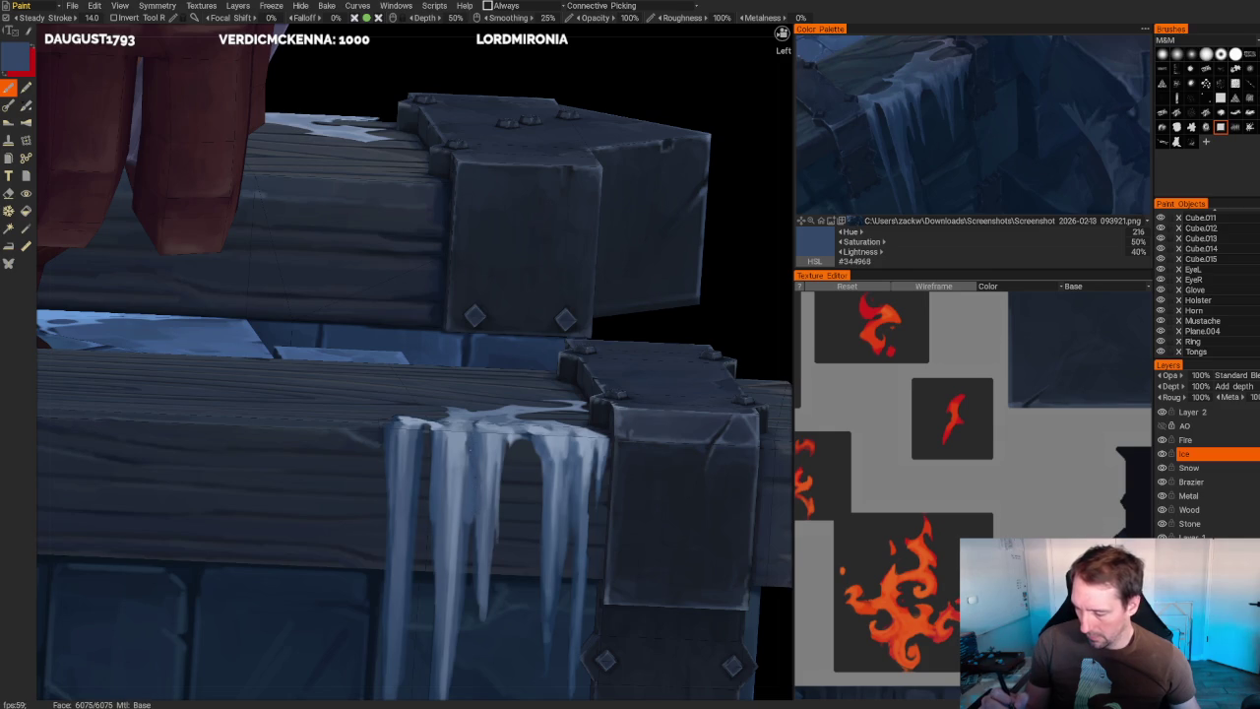
key(v)
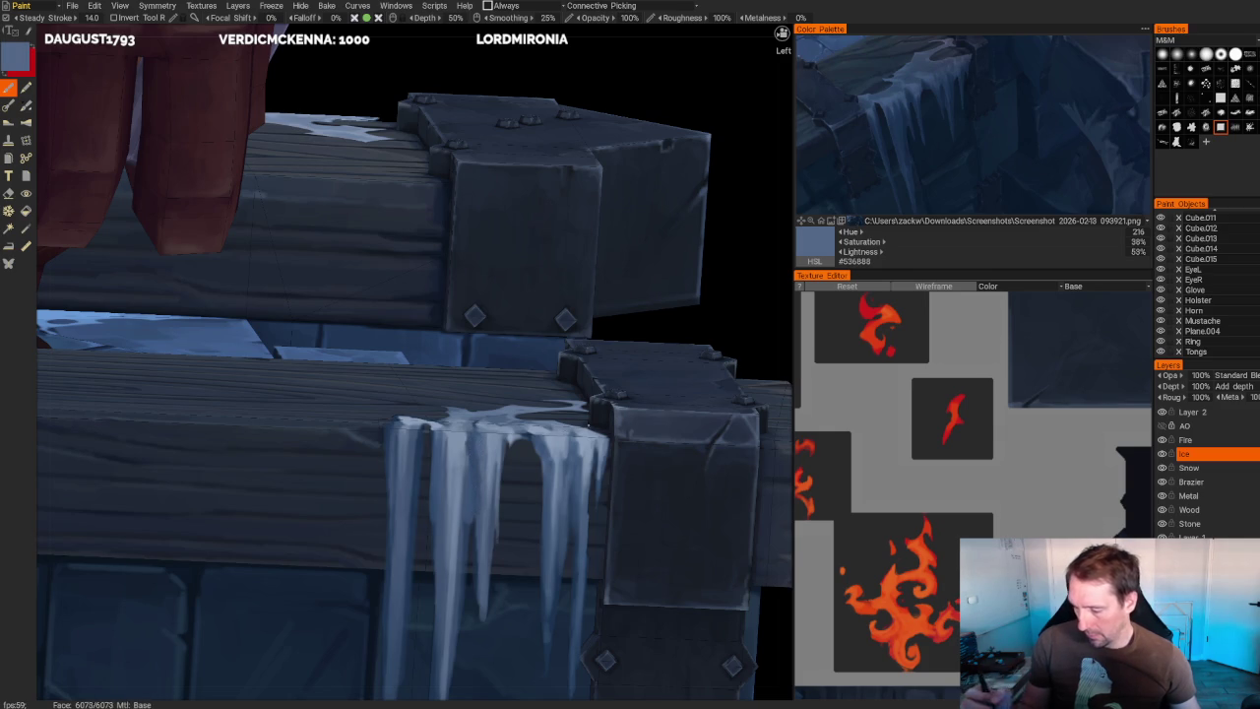
key(v)
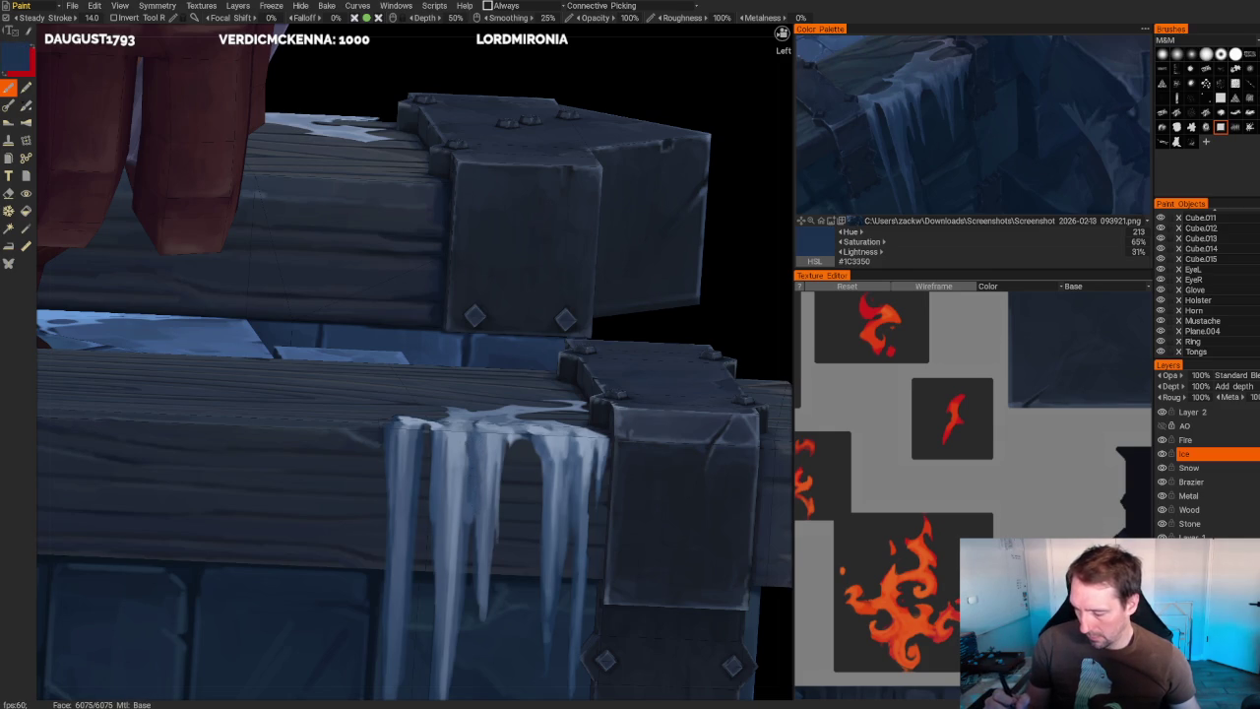
- Paint a thin dark navy streak down the middle icicle on the chest's right corner
drag(477, 519, 484, 613)
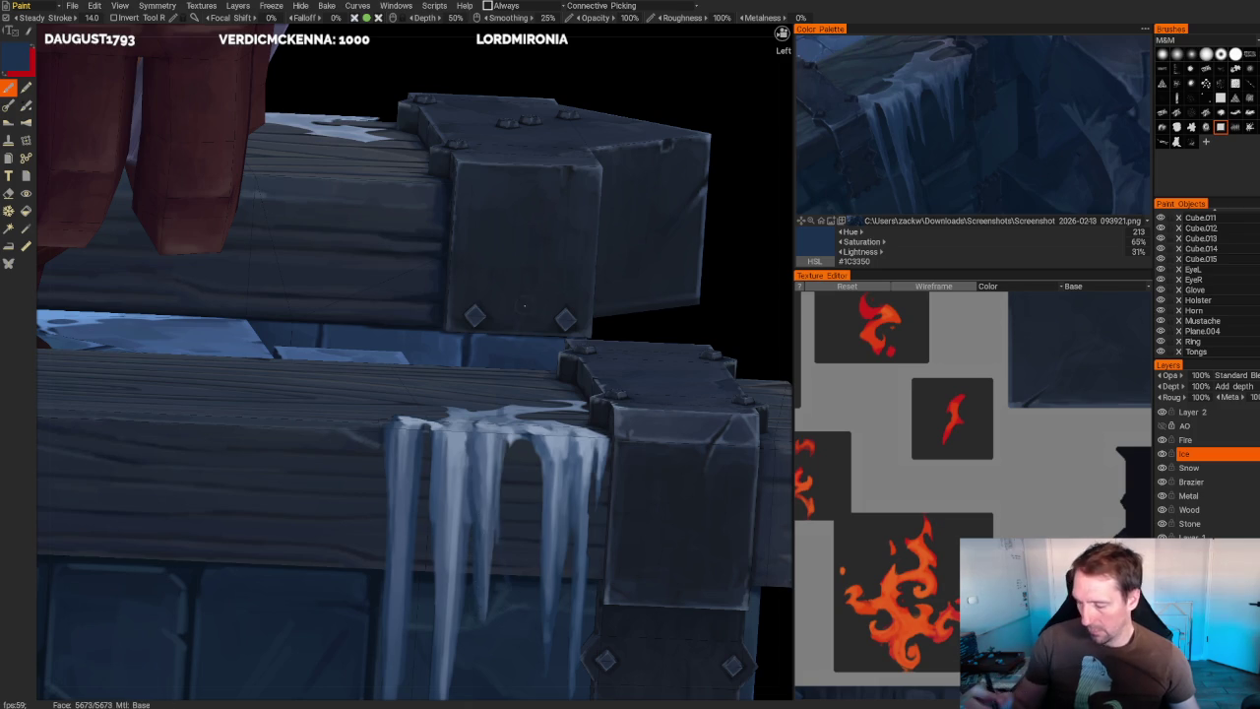
scroll(568, 236, down, 5)
scroll(584, 255, down, 4)
drag(584, 255, 544, 315)
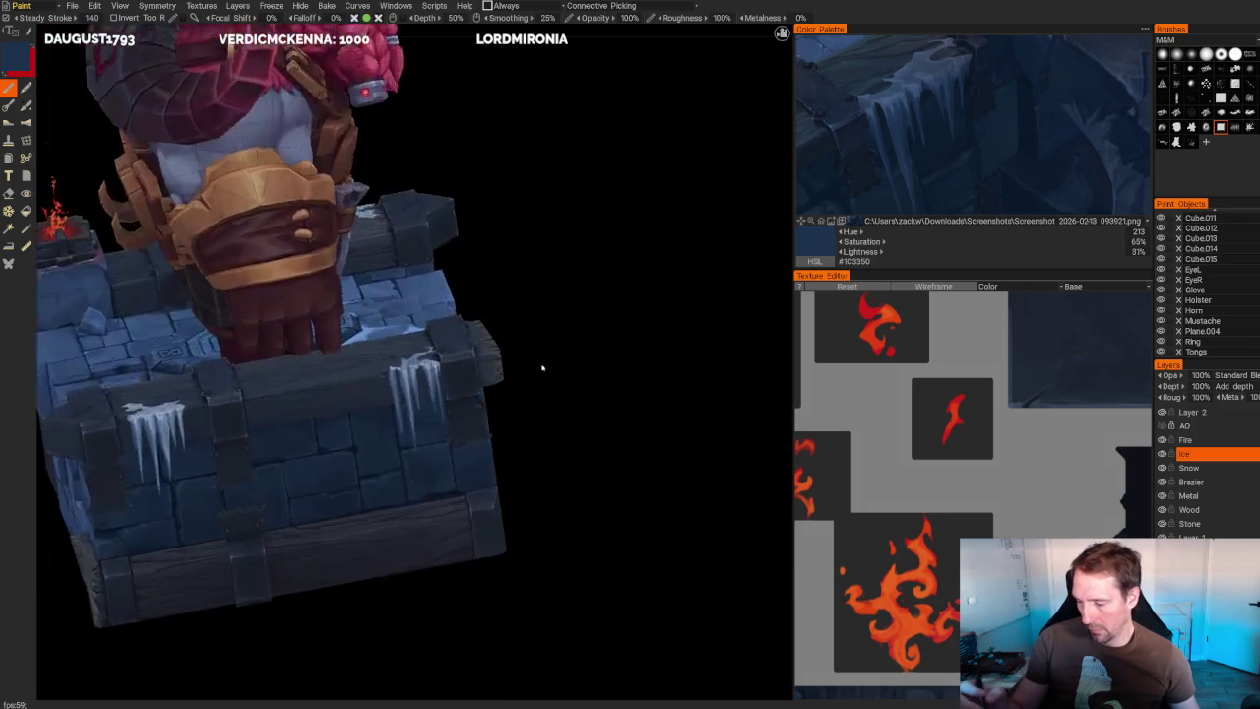
- Sample pale blue-grey #8C9FBA and paint highlights along the icicle tops and edges under the bracket
scroll(543, 315, up, 3)
scroll(544, 315, up, 3)
key(v)
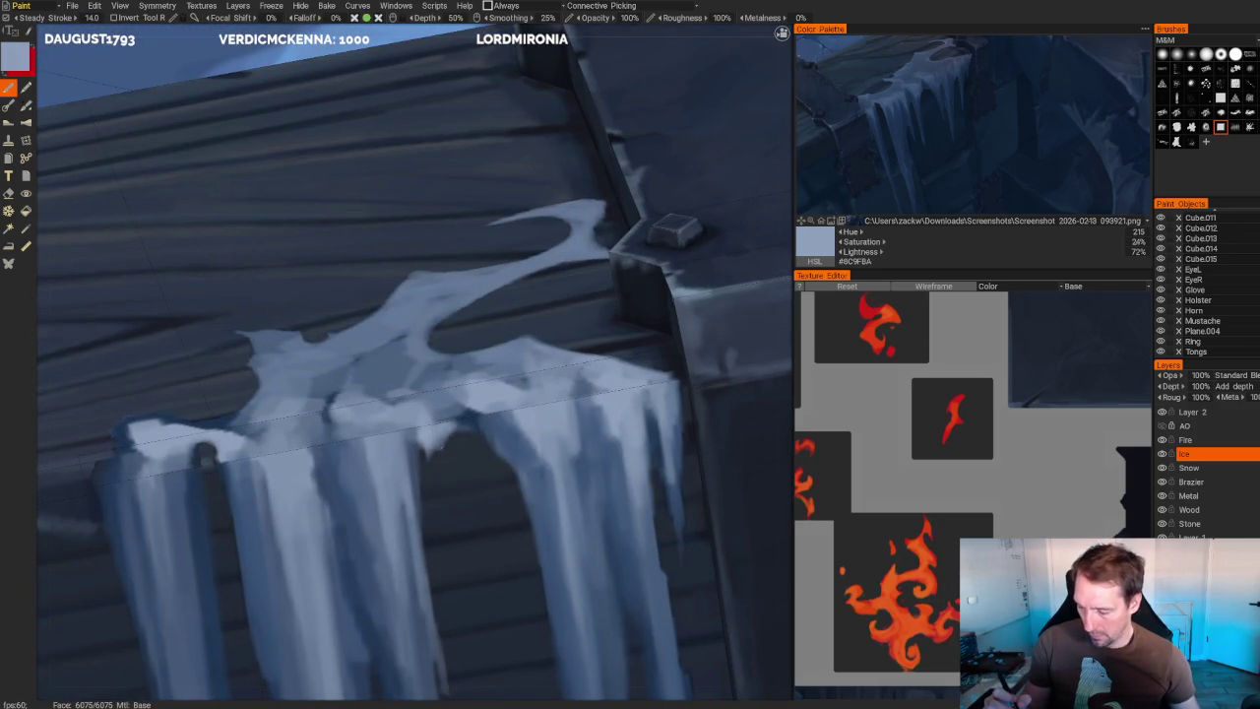
mouse_move(432, 419)
mouse_down()
mouse_move(467, 405)
mouse_move(448, 366)
mouse_move(424, 360)
mouse_up()
mouse_move(576, 360)
mouse_down()
mouse_move(514, 338)
mouse_move(489, 350)
mouse_up()
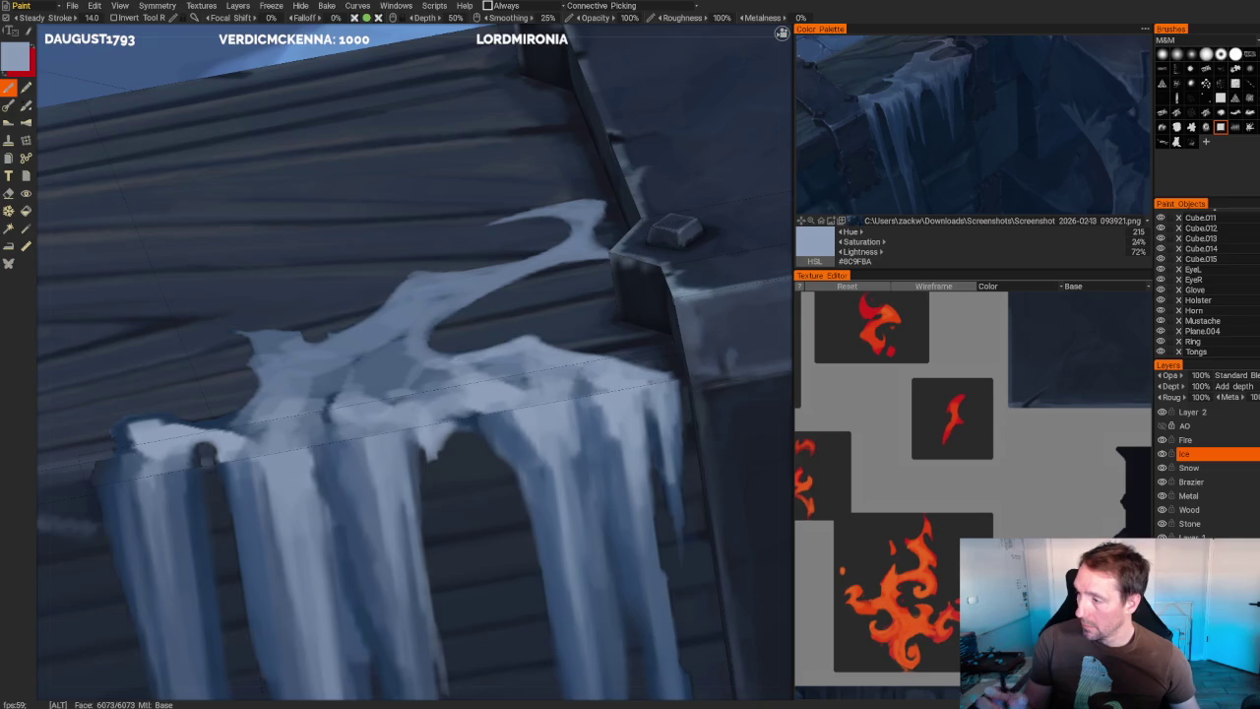
middle_drag(480, 356, 487, 513)
mouse_move(542, 364)
mouse_down()
mouse_move(571, 386)
mouse_move(573, 415)
mouse_up()
drag(590, 350, 484, 370)
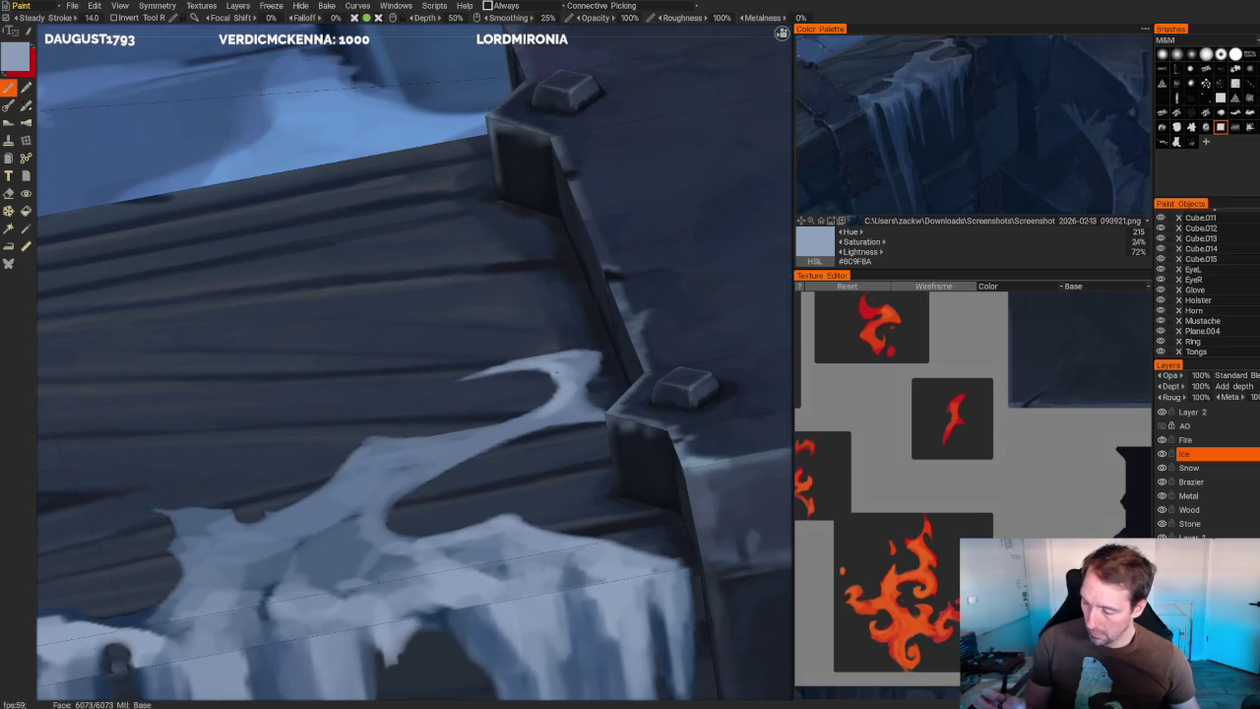
drag(376, 440, 465, 436)
drag(366, 459, 379, 433)
mouse_move(340, 475)
mouse_down()
mouse_move(382, 433)
mouse_move(423, 448)
mouse_move(366, 434)
mouse_up()
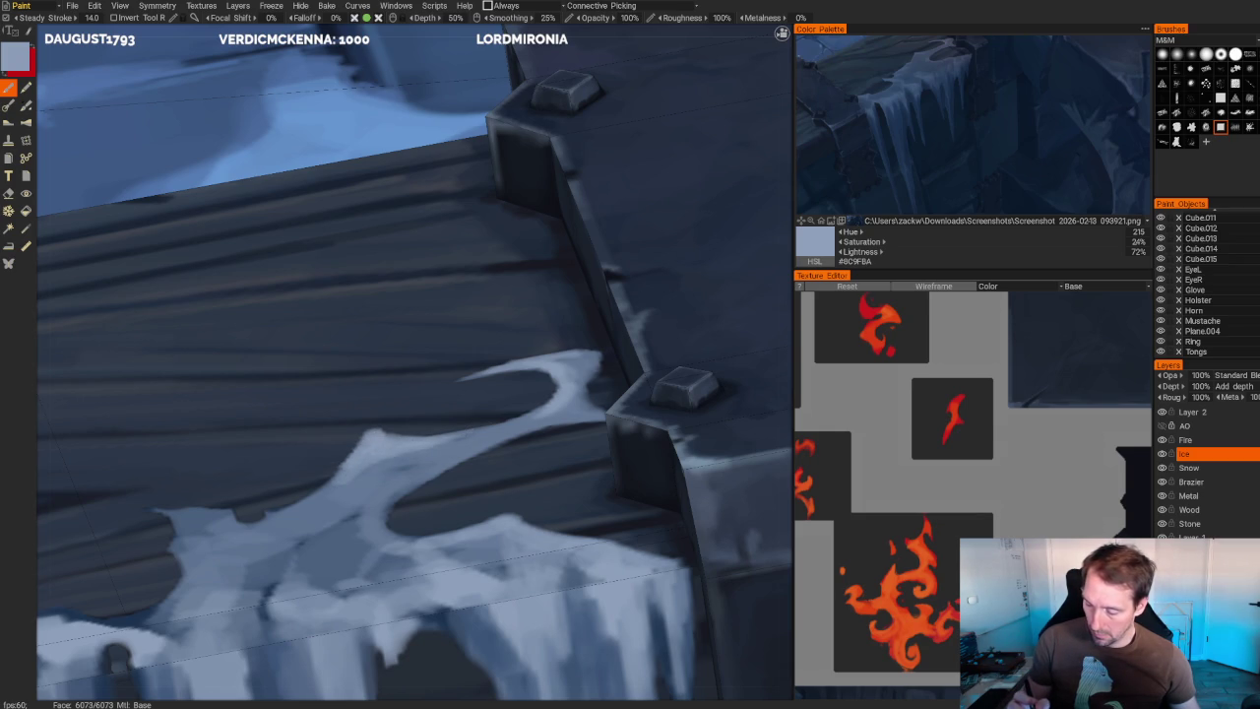
- Brighten the ice near the plank and between the icicle strands with light touch-up strokes
scroll(370, 448, down, 2)
mouse_move(370, 448)
middle_down()
mouse_move(656, 363)
mouse_move(636, 453)
mouse_move(681, 374)
mouse_move(423, 438)
middle_up()
scroll(680, 374, up, 2)
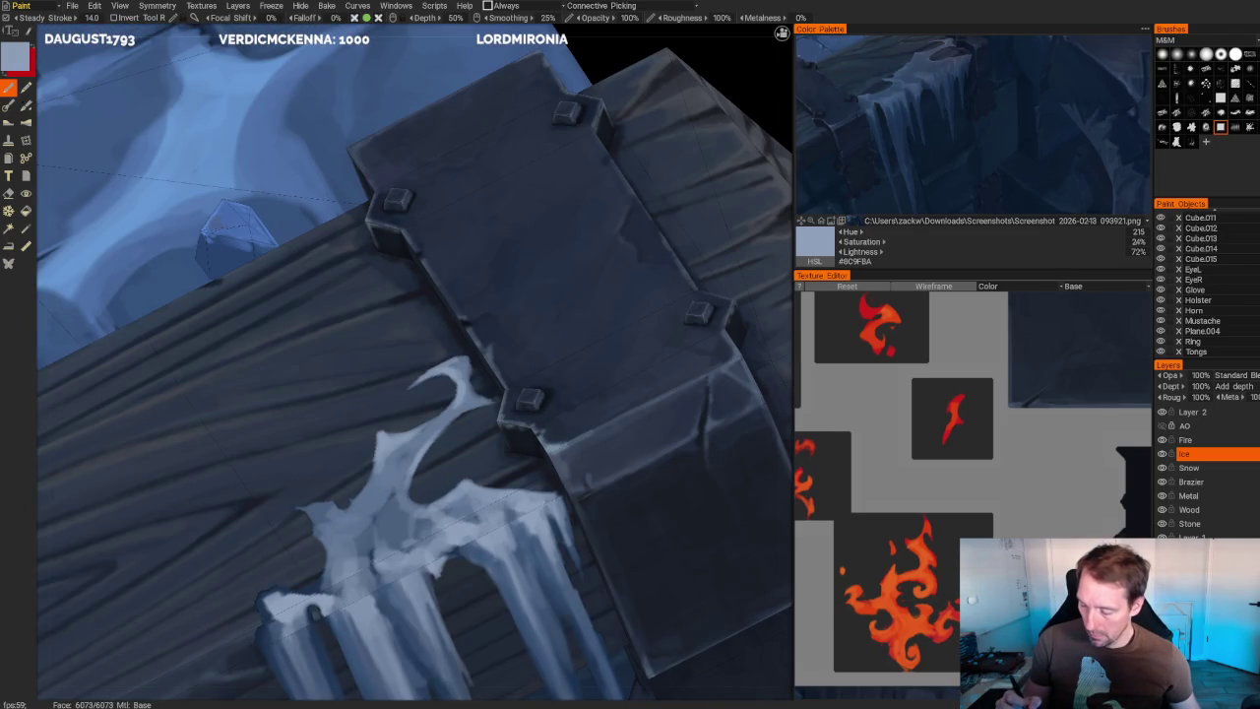
mouse_move(364, 482)
mouse_down()
mouse_move(300, 510)
mouse_move(369, 526)
mouse_move(384, 556)
mouse_up()
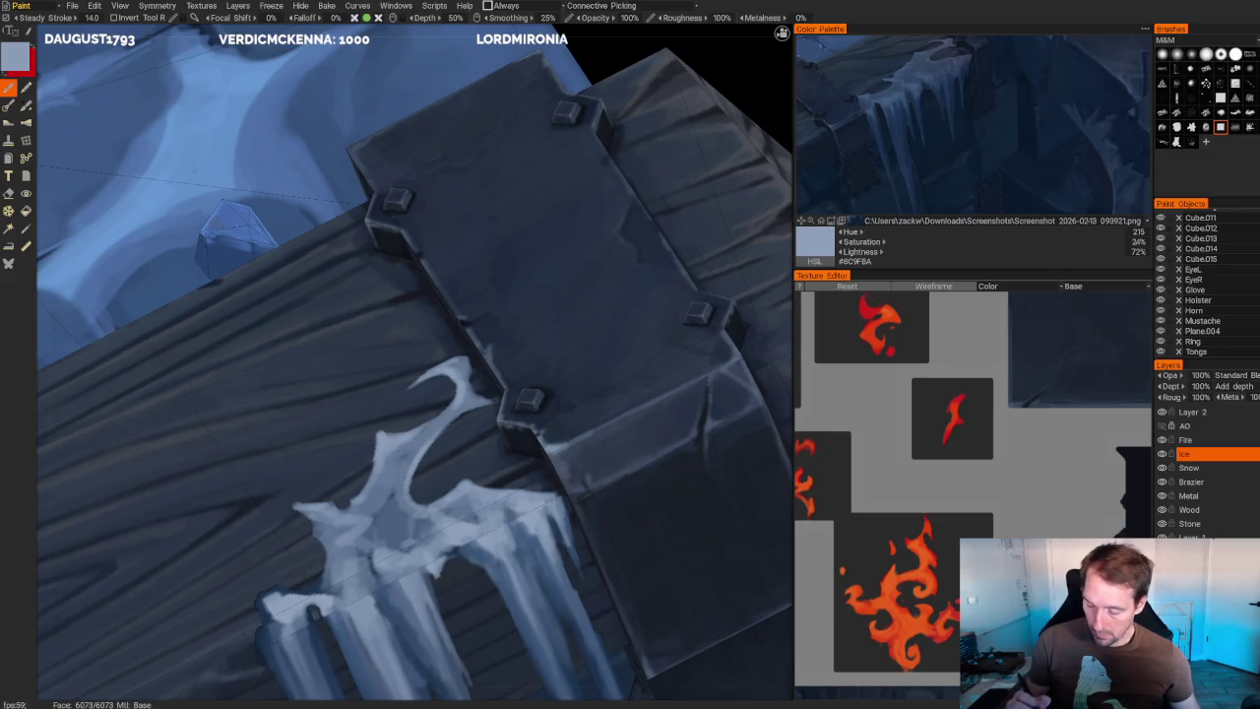
mouse_move(345, 579)
mouse_down()
mouse_move(363, 591)
mouse_move(321, 597)
mouse_move(372, 561)
mouse_up()
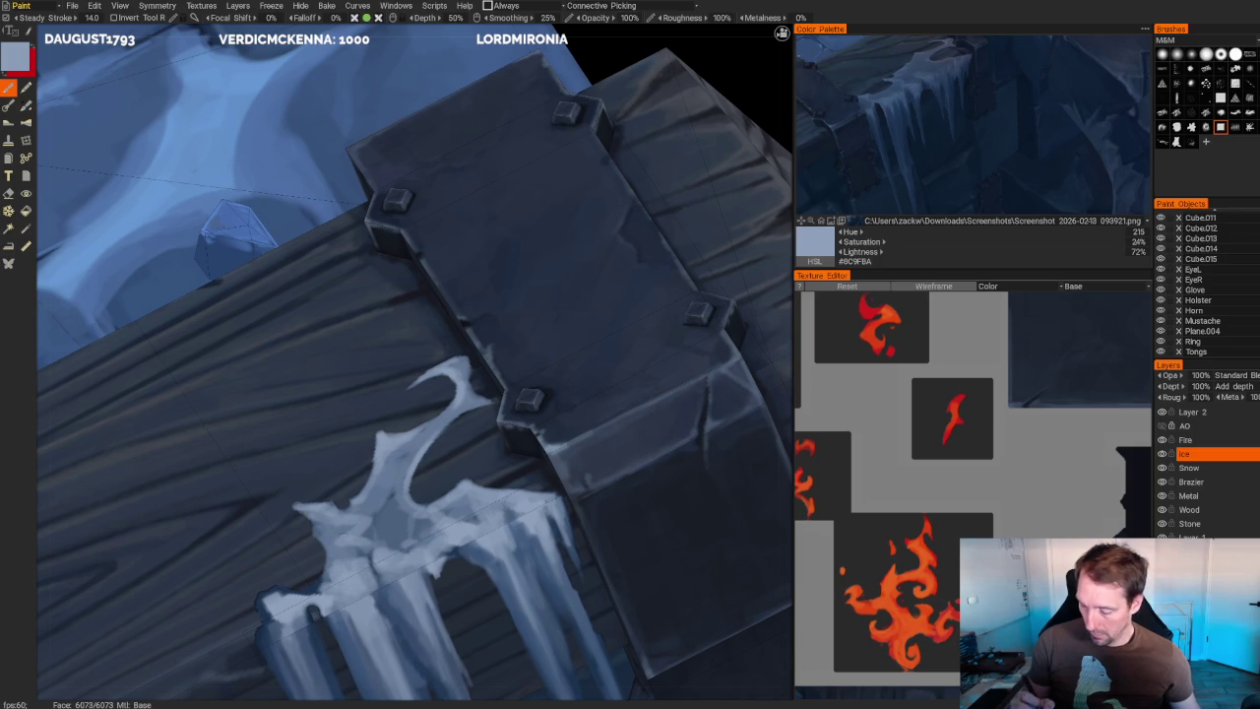
drag(331, 512, 354, 506)
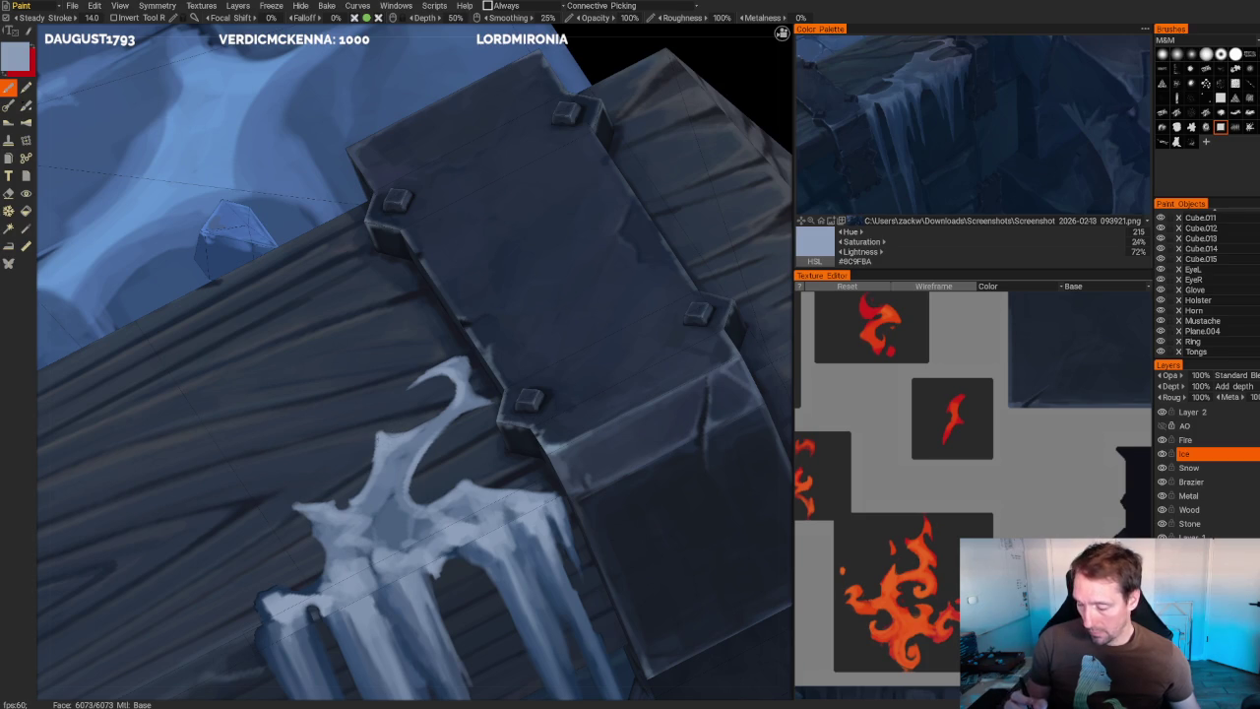
key(e)
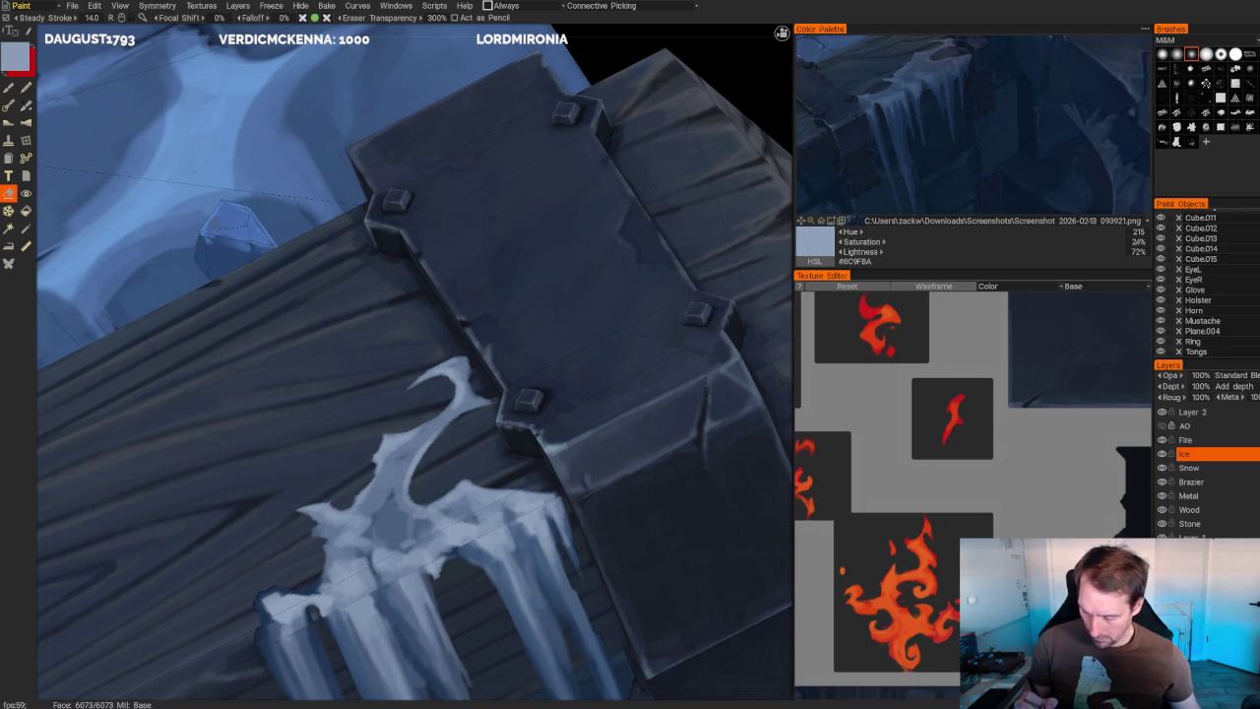
scroll(328, 568, down, 5)
mouse_move(599, 302)
mouse_down()
mouse_move(641, 374)
mouse_move(645, 455)
mouse_move(577, 375)
mouse_move(669, 417)
mouse_move(650, 416)
mouse_up()
scroll(657, 400, up, 3)
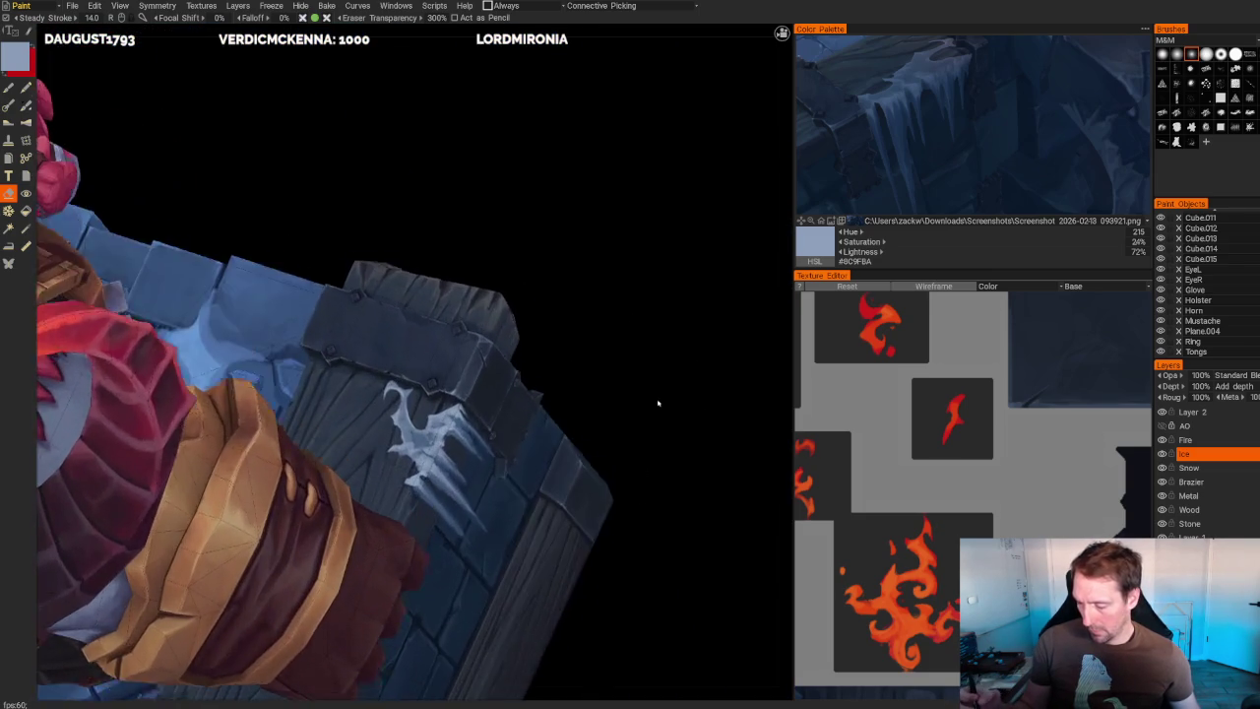
- Sample mid blue #475C78 for icicle shadows, then switch to the Eraser tool
scroll(658, 400, up, 2)
key(b)
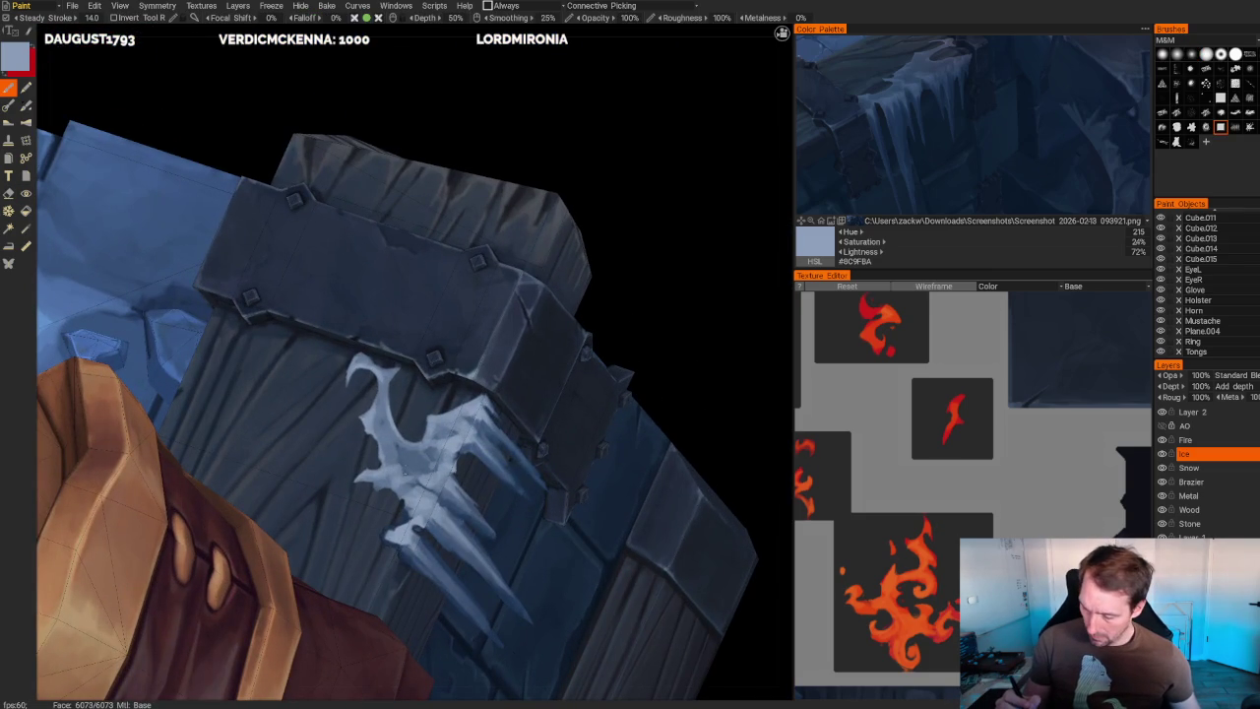
key(v)
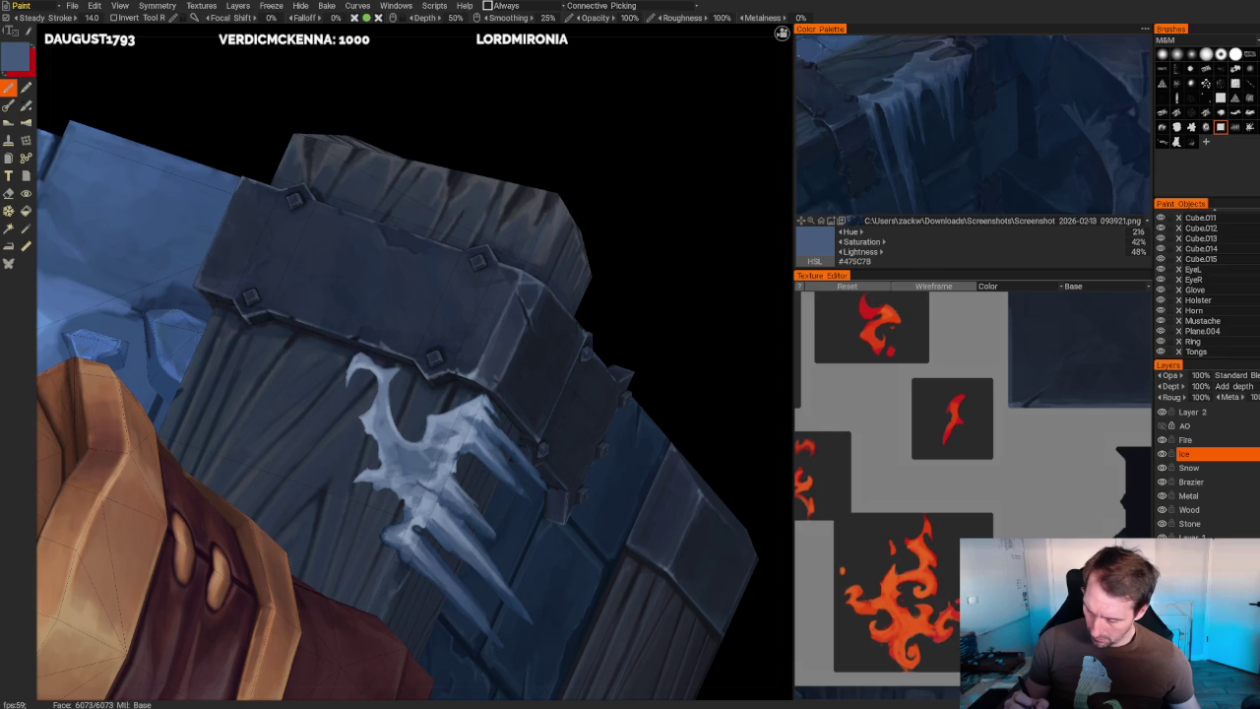
key(e)
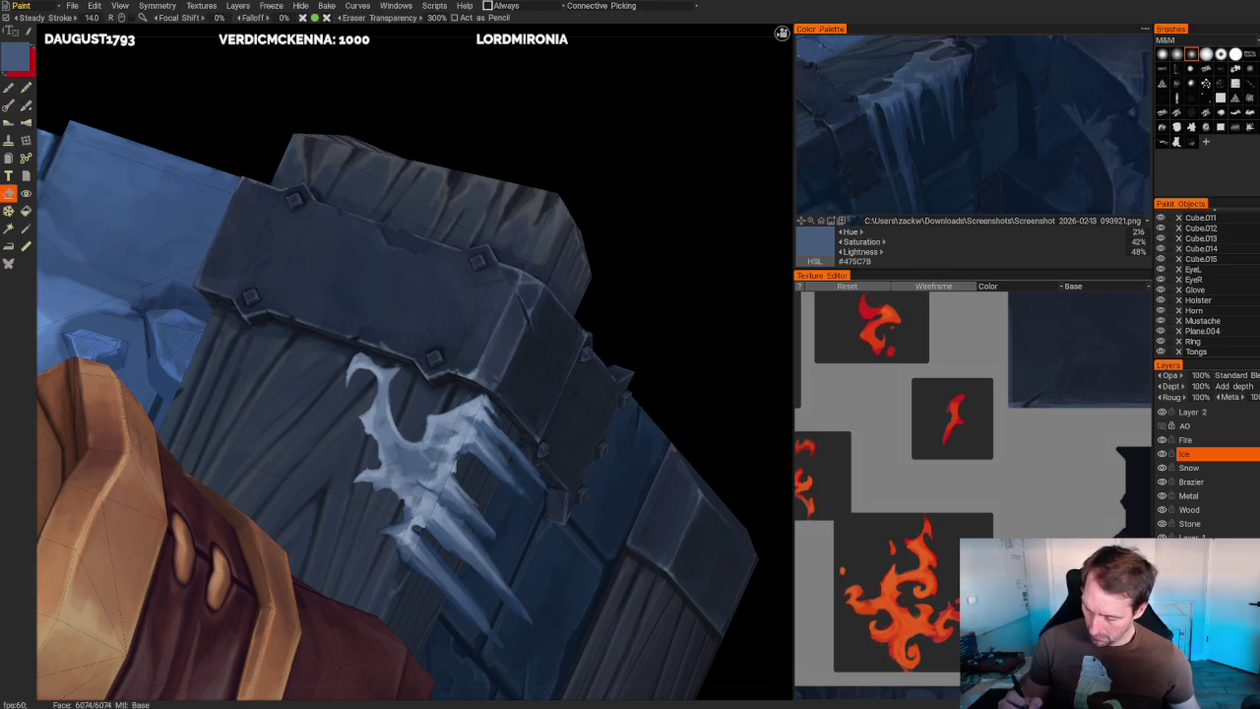
scroll(415, 271, down, 5)
mouse_move(415, 272)
middle_down()
mouse_move(574, 233)
mouse_move(537, 258)
middle_up()
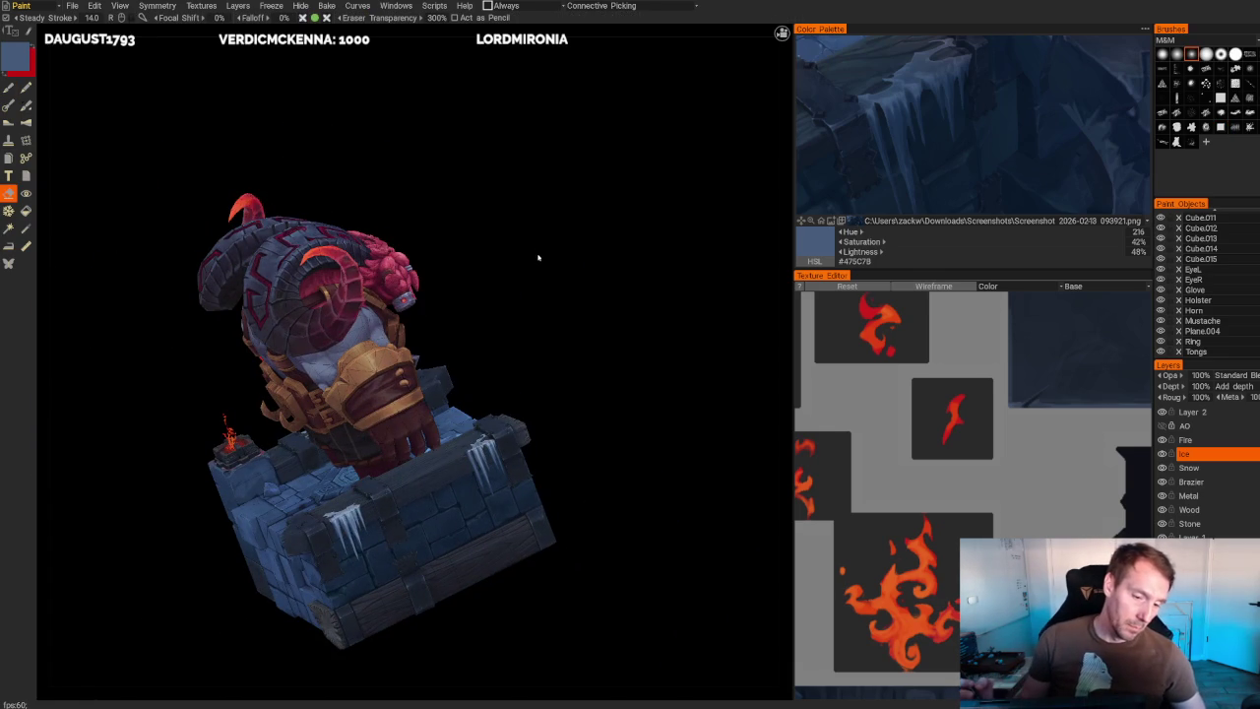
- Alternate dark blue #3B5578 and light blue #8C9FBA on the second beam icicle, ending on pale #8A9EB9
middle_drag(538, 258, 574, 350)
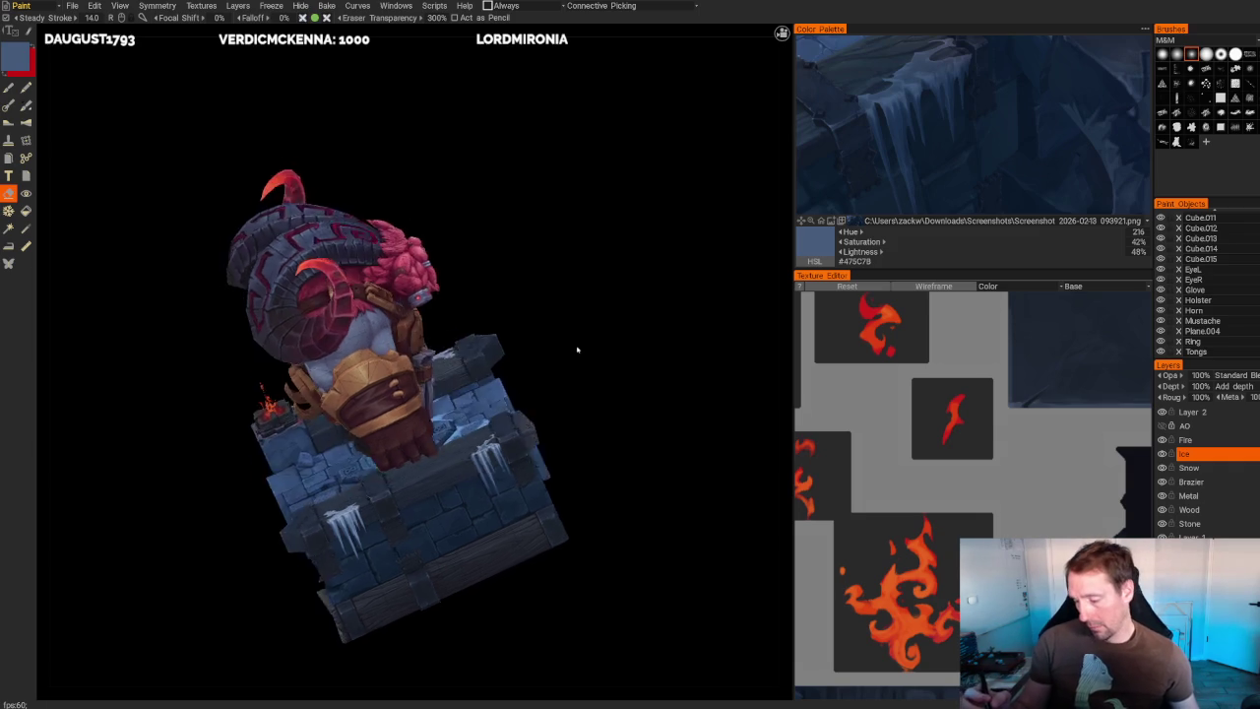
scroll(574, 350, up, 3)
scroll(574, 350, up, 2)
scroll(574, 350, up, 3)
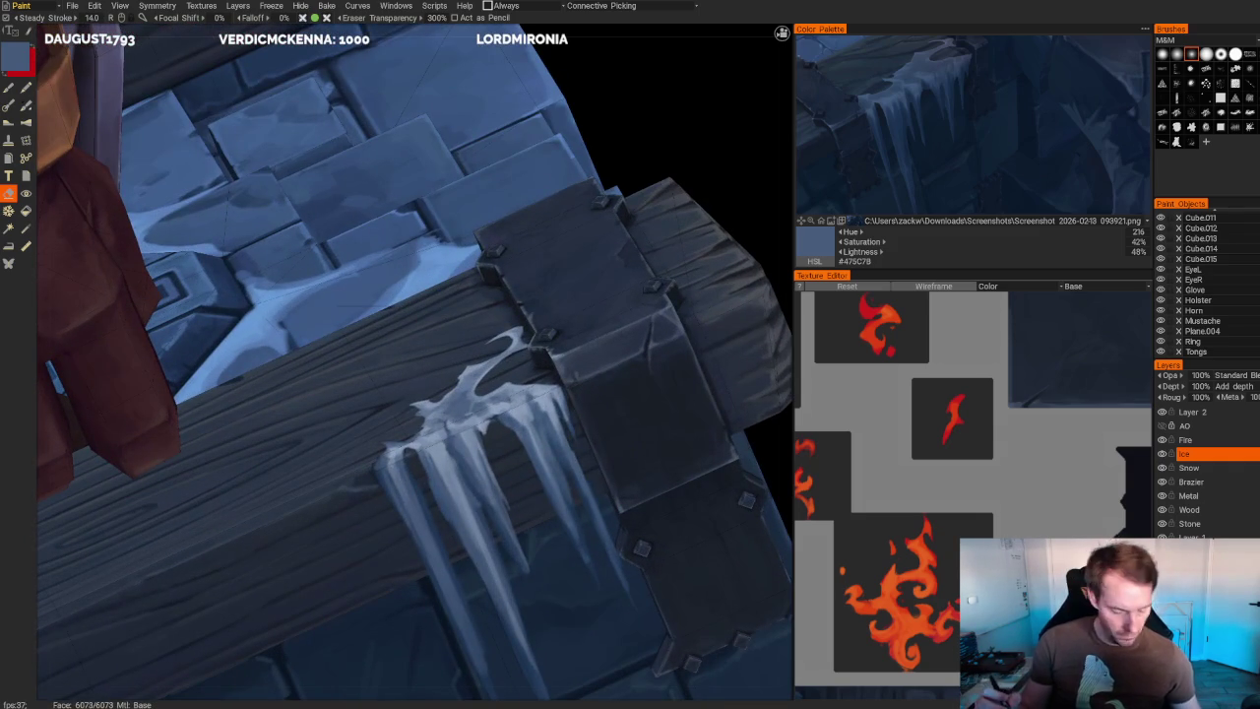
key(b)
key(v)
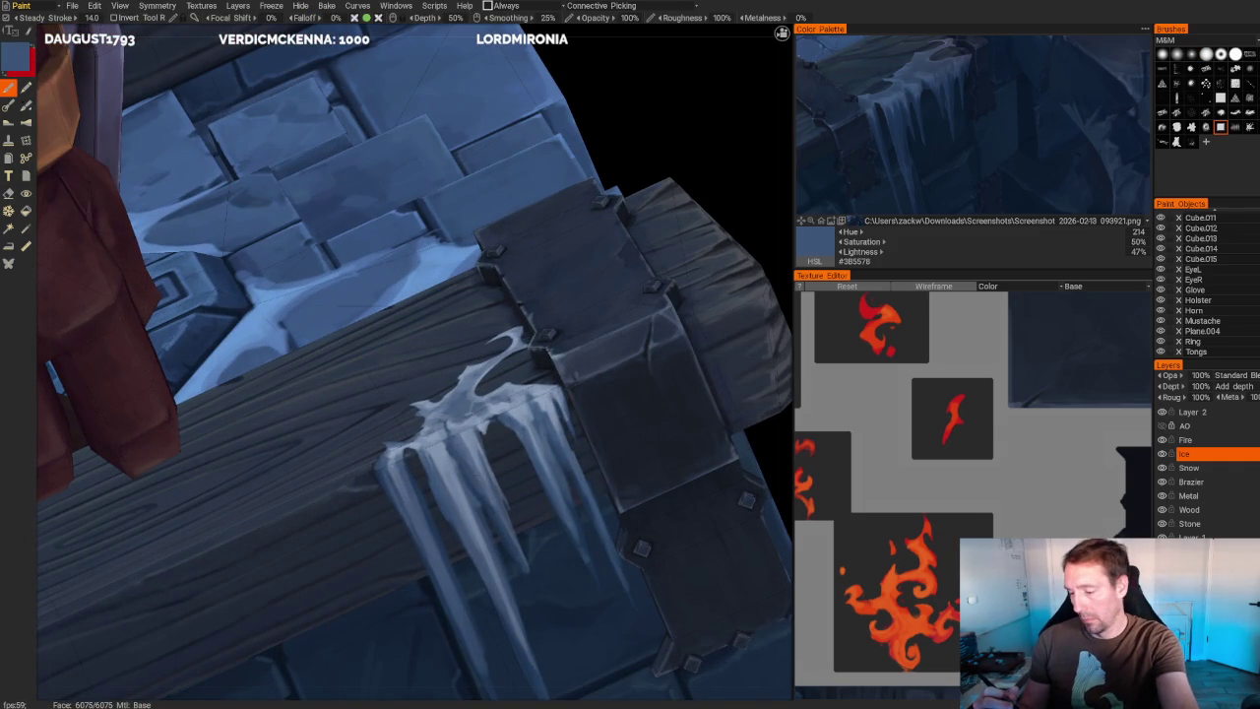
key(v)
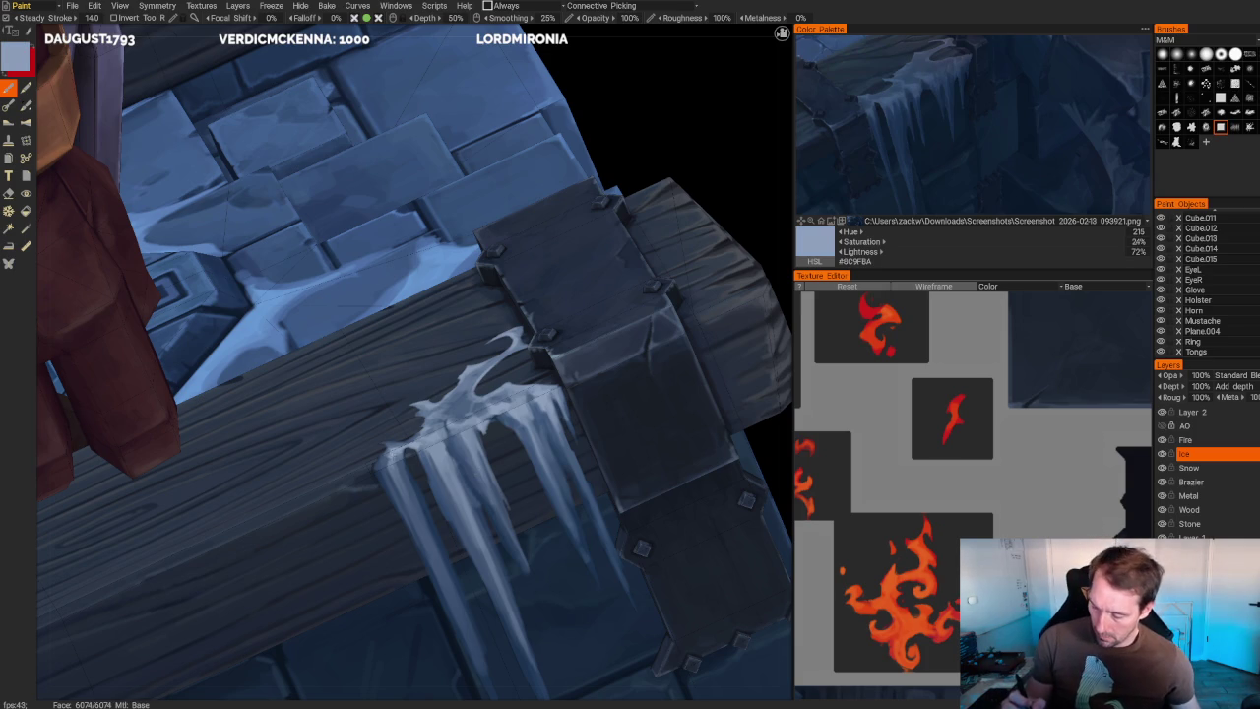
middle_drag(388, 458, 374, 392)
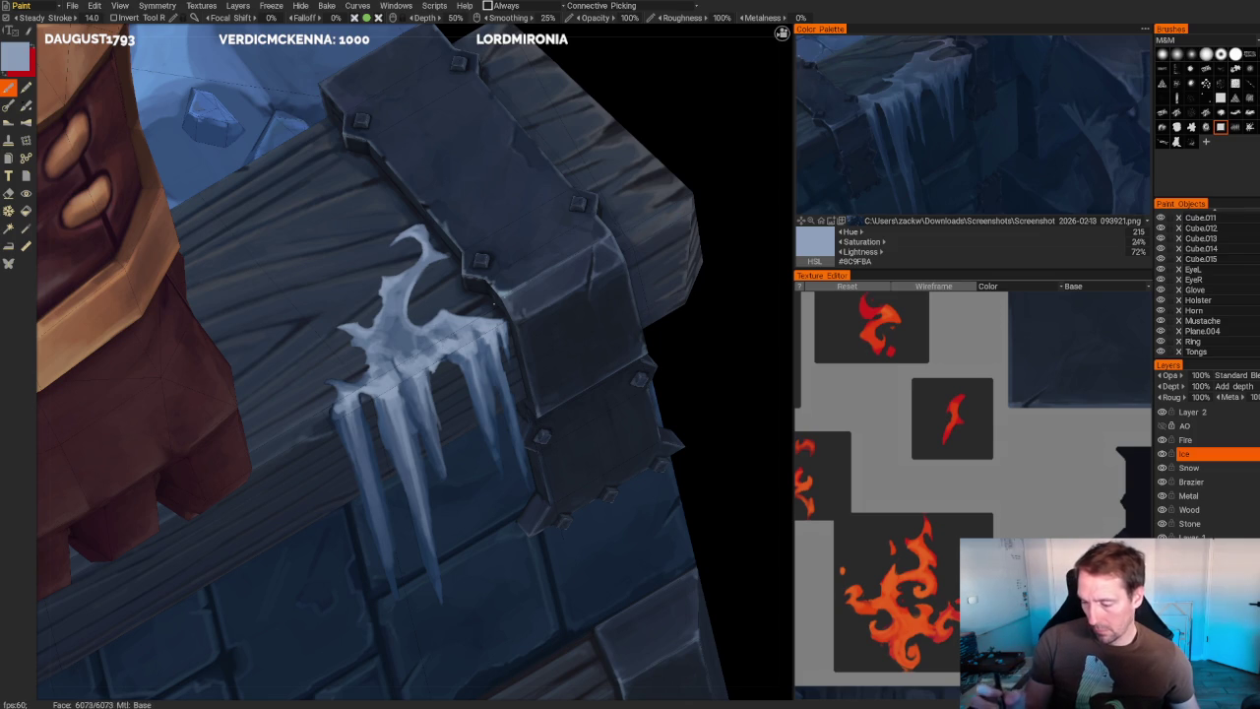
middle_drag(413, 394, 325, 374)
key(v)
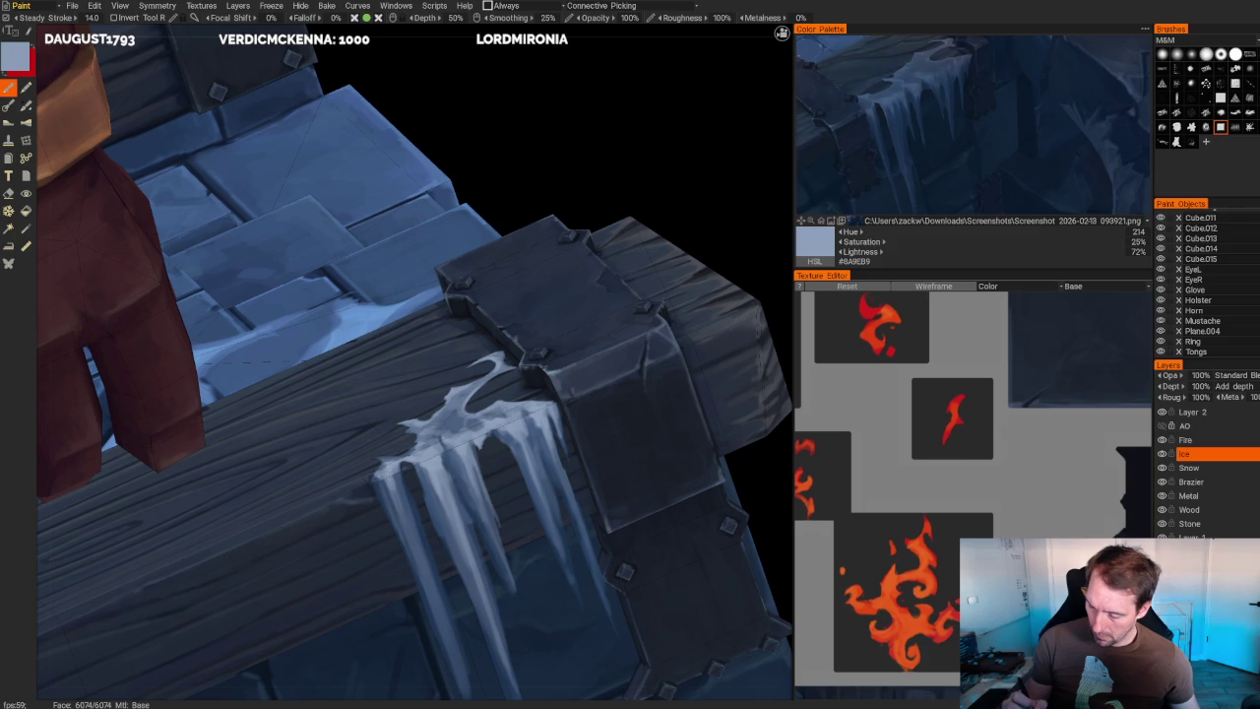
scroll(491, 278, down, 5)
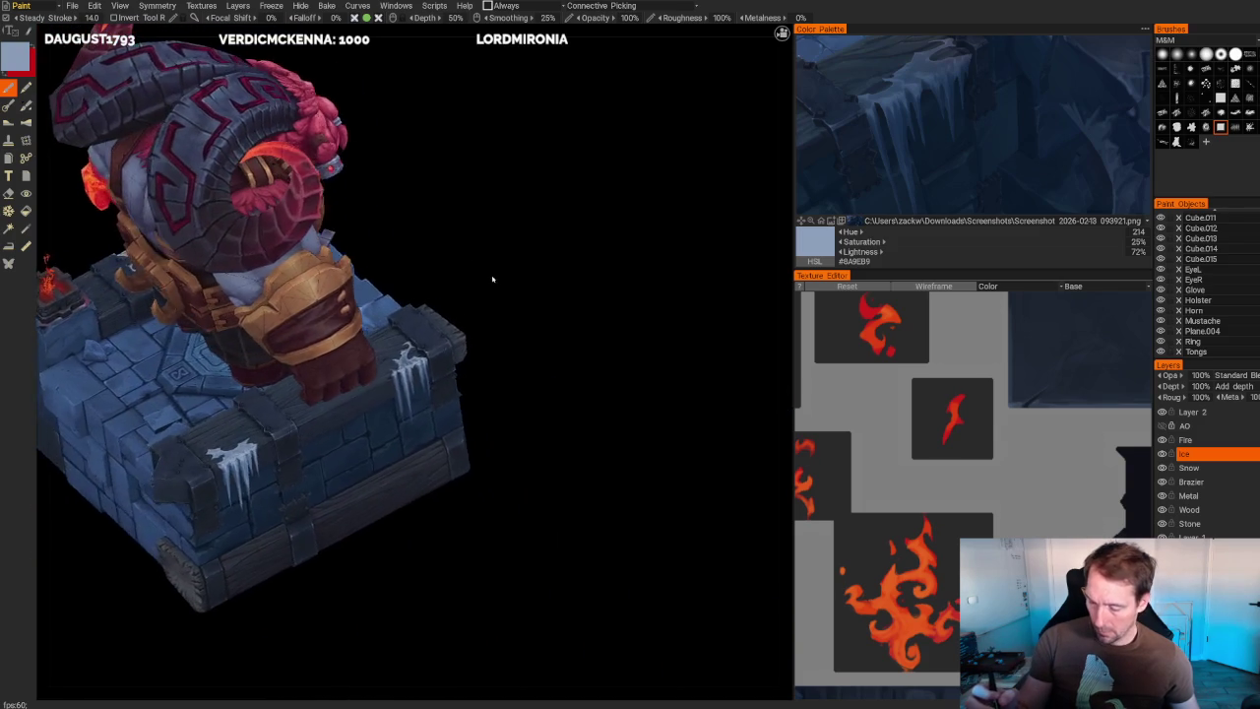
- Zoom in close on the front-beam icicle drips, then orbit out to view the whole model
scroll(492, 279, up, 5)
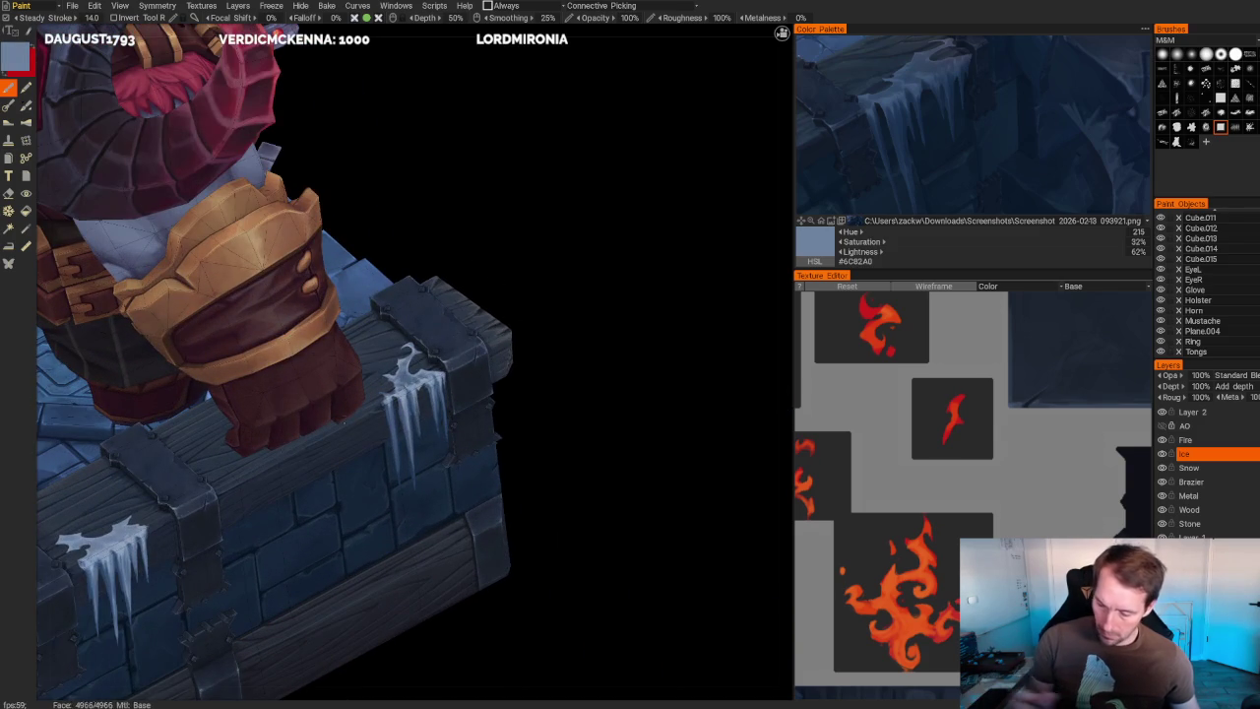
scroll(591, 430, up, 3)
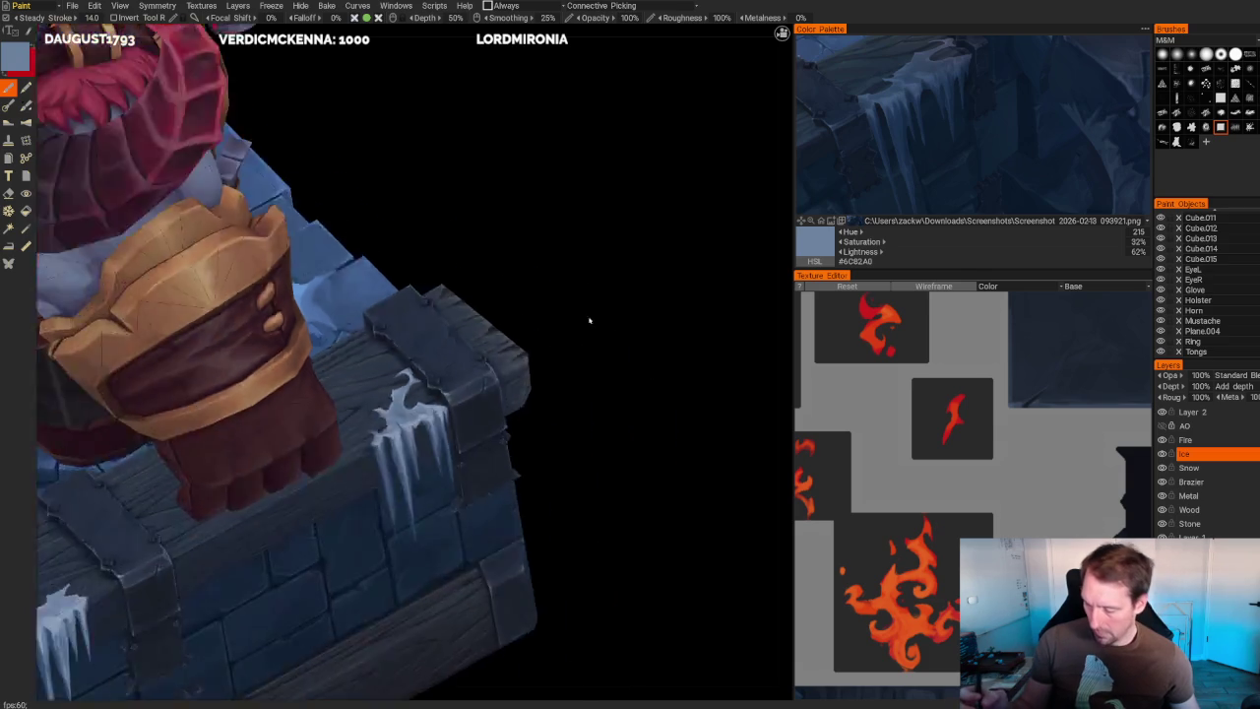
scroll(588, 317, down, 5)
scroll(529, 338, up, 2)
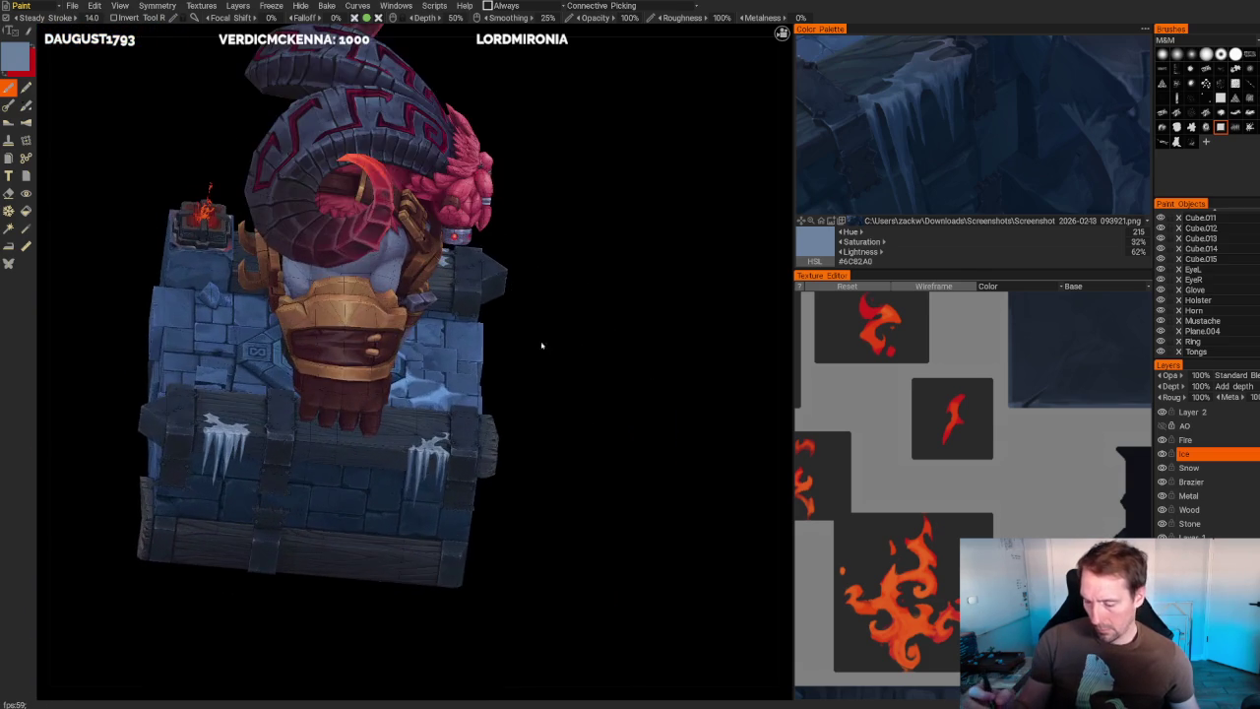
scroll(574, 396, up, 2)
scroll(606, 472, up, 3)
scroll(606, 472, up, 2)
scroll(607, 472, up, 1)
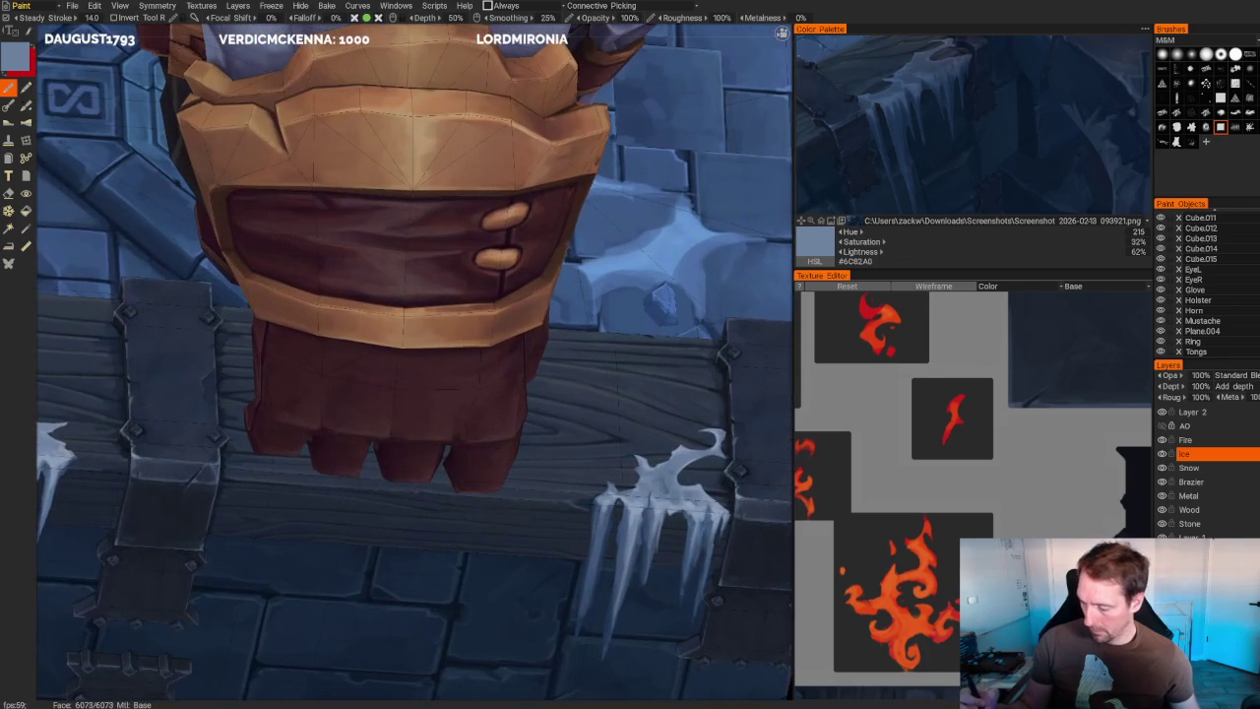
scroll(413, 366, up, 2)
scroll(413, 366, up, 2)
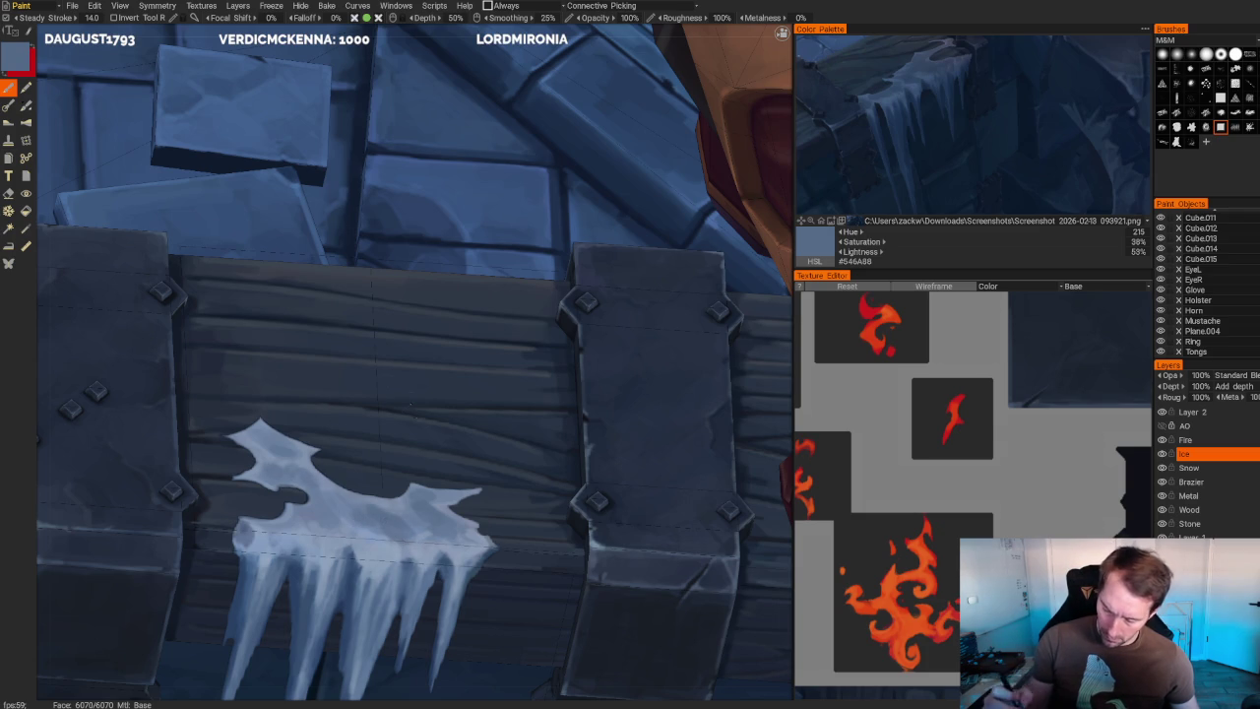
alt+drag(321, 512, 313, 506)
scroll(612, 480, down, 10)
mouse_move(611, 482)
alt+mouse_down()
mouse_move(641, 414)
mouse_move(672, 391)
alt+mouse_up()
scroll(673, 391, up, 8)
scroll(414, 394, up, 1)
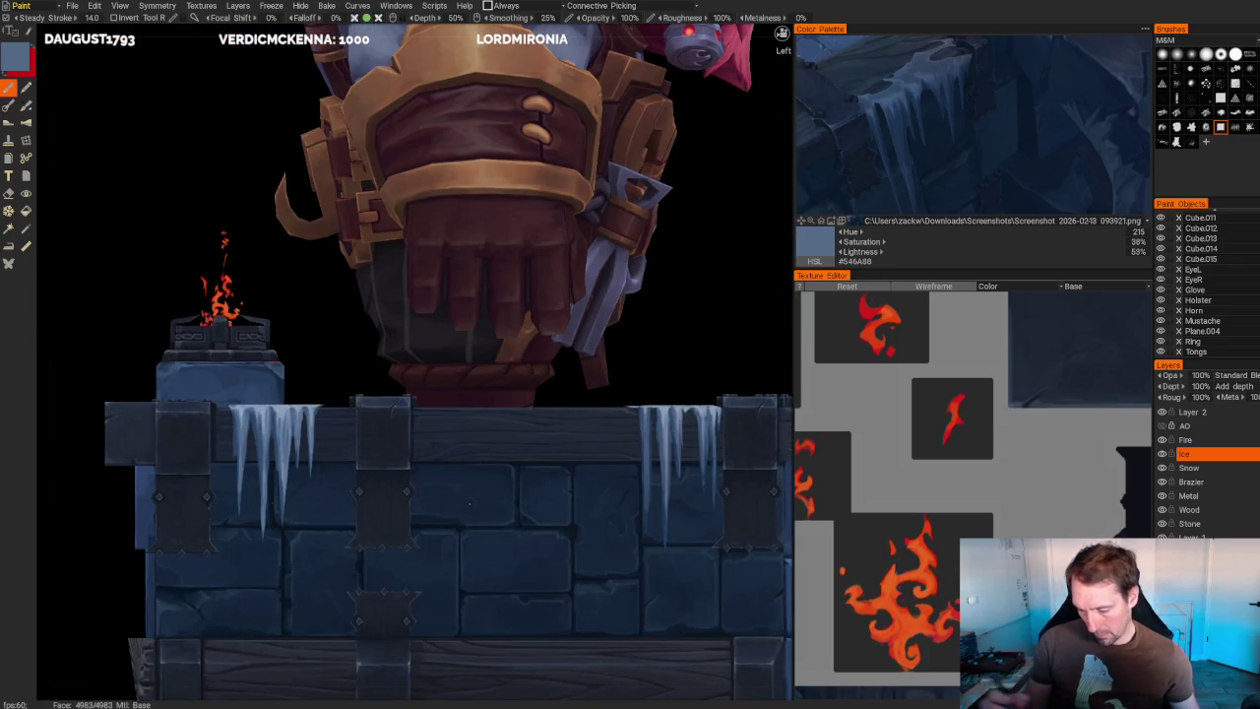
- Paint bright vertical highlight streaks down the right and left icicles over the stone wall
scroll(495, 226, up, 2)
scroll(532, 325, up, 2)
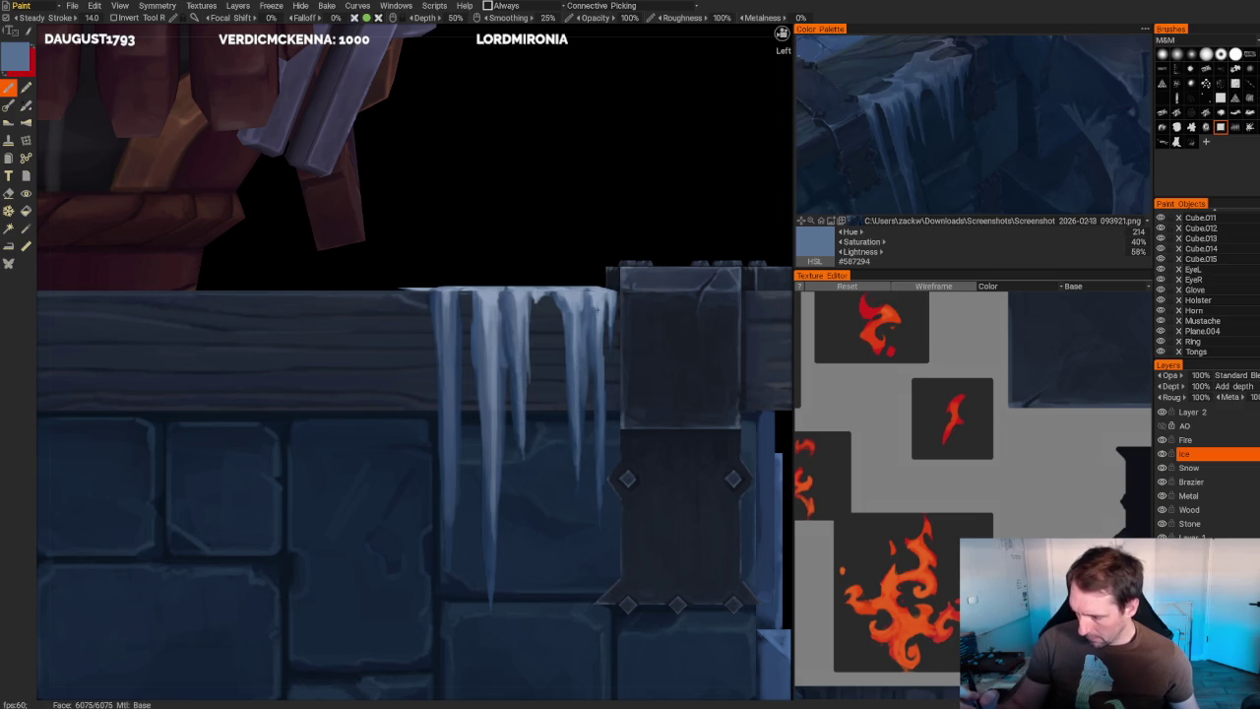
drag(599, 406, 599, 480)
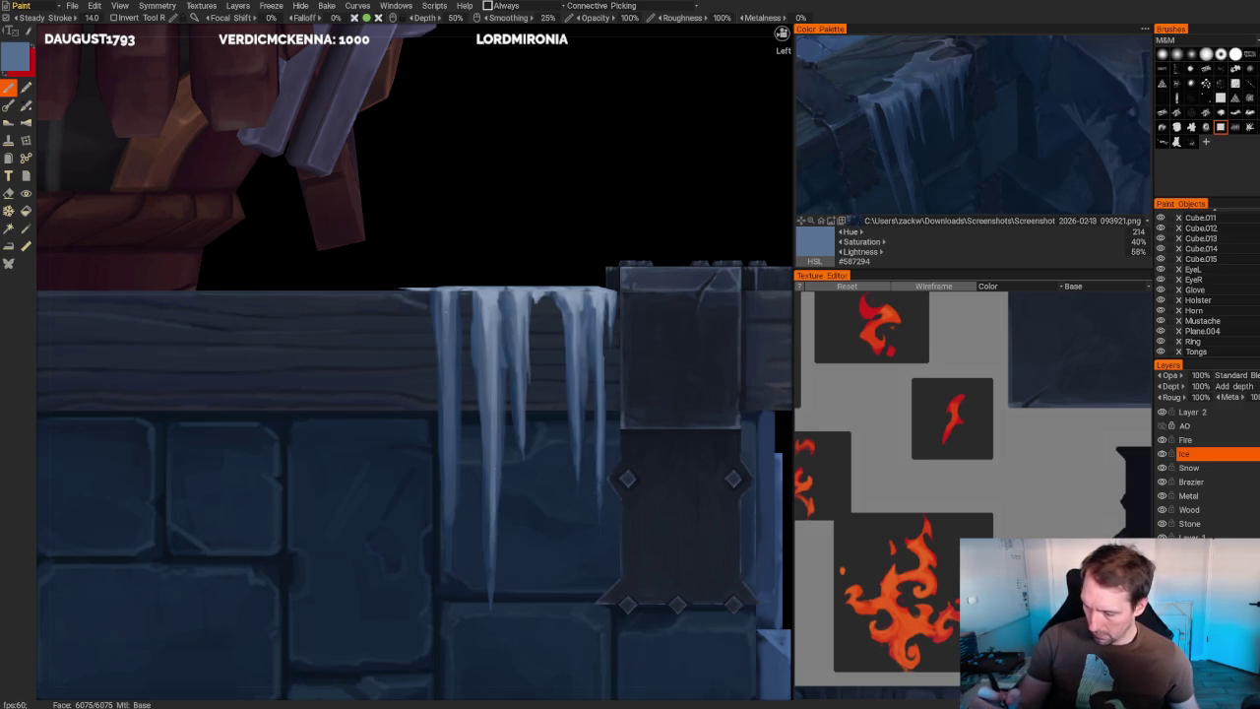
drag(451, 289, 446, 518)
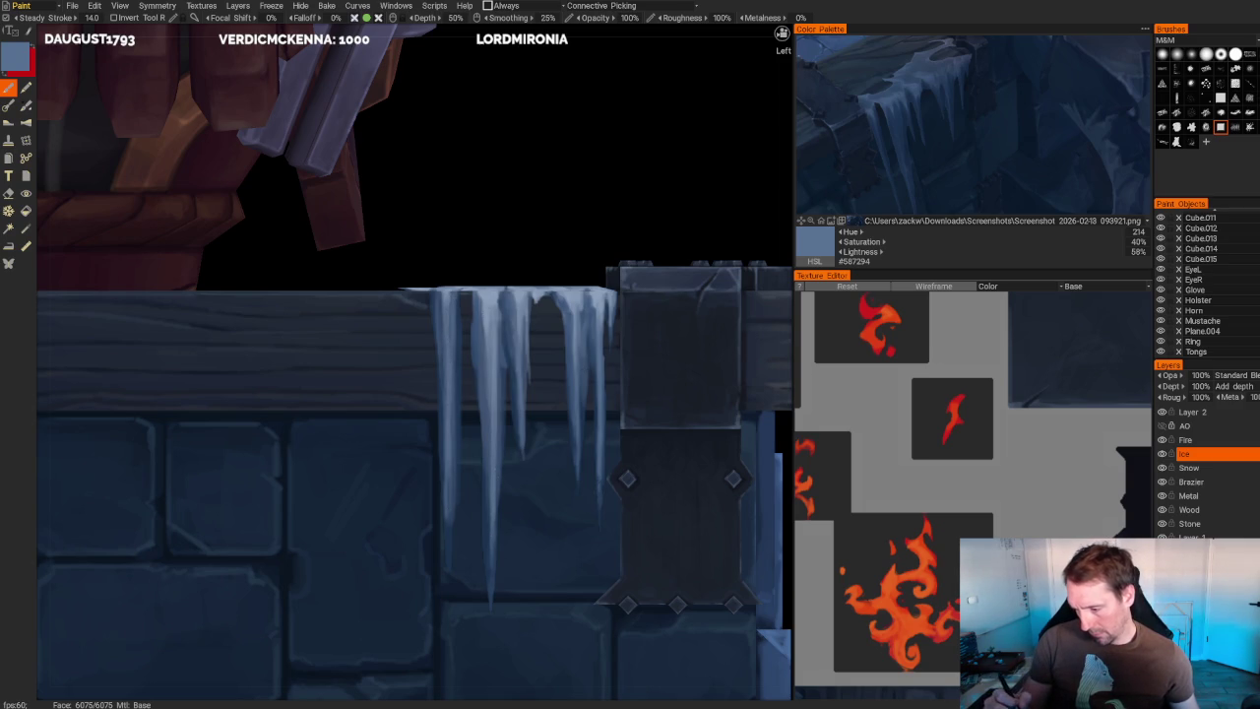
- Erase the unwanted highlight streak on the left icicle and zoom out to look down on the model
key(e)
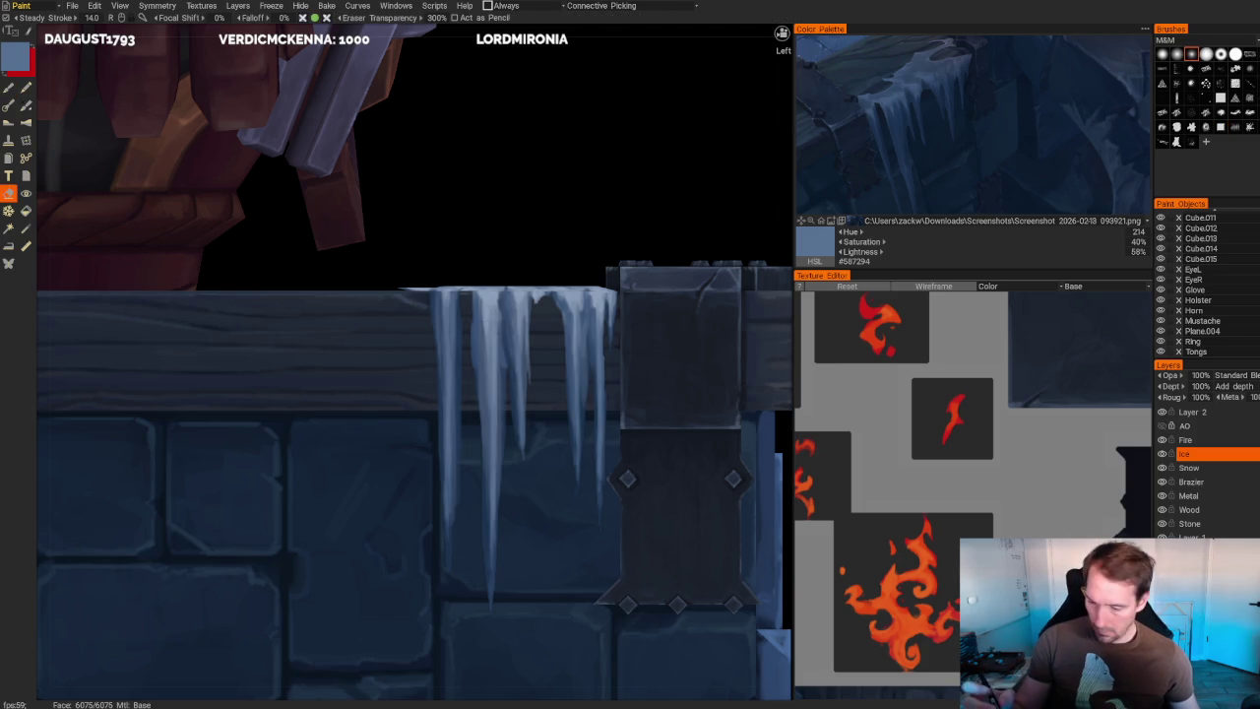
drag(463, 374, 465, 460)
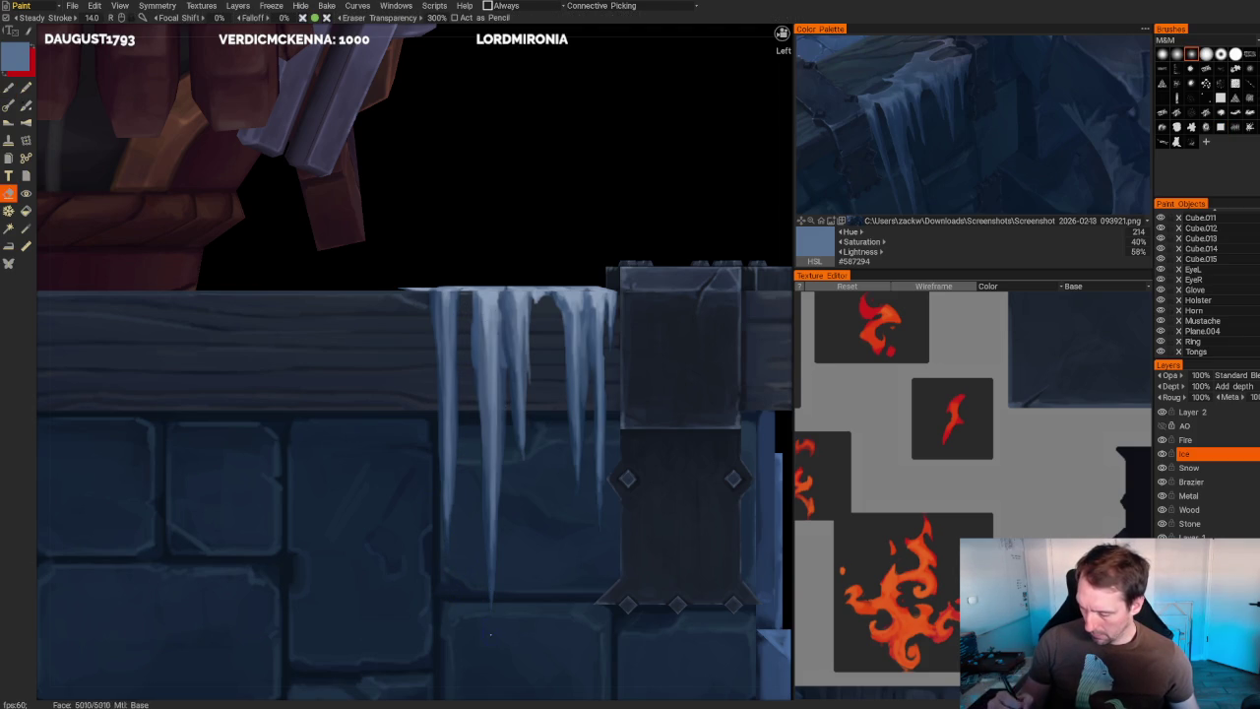
scroll(526, 268, down, 10)
scroll(531, 394, up, 10)
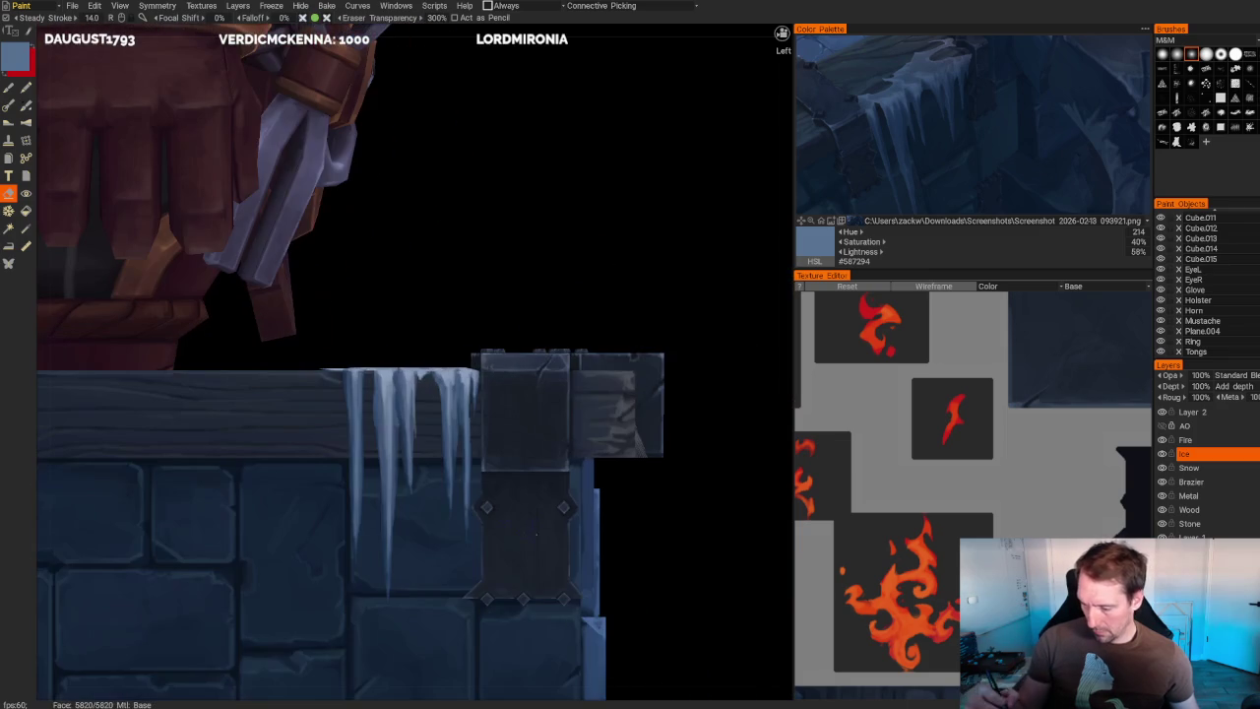
scroll(412, 359, up, 2)
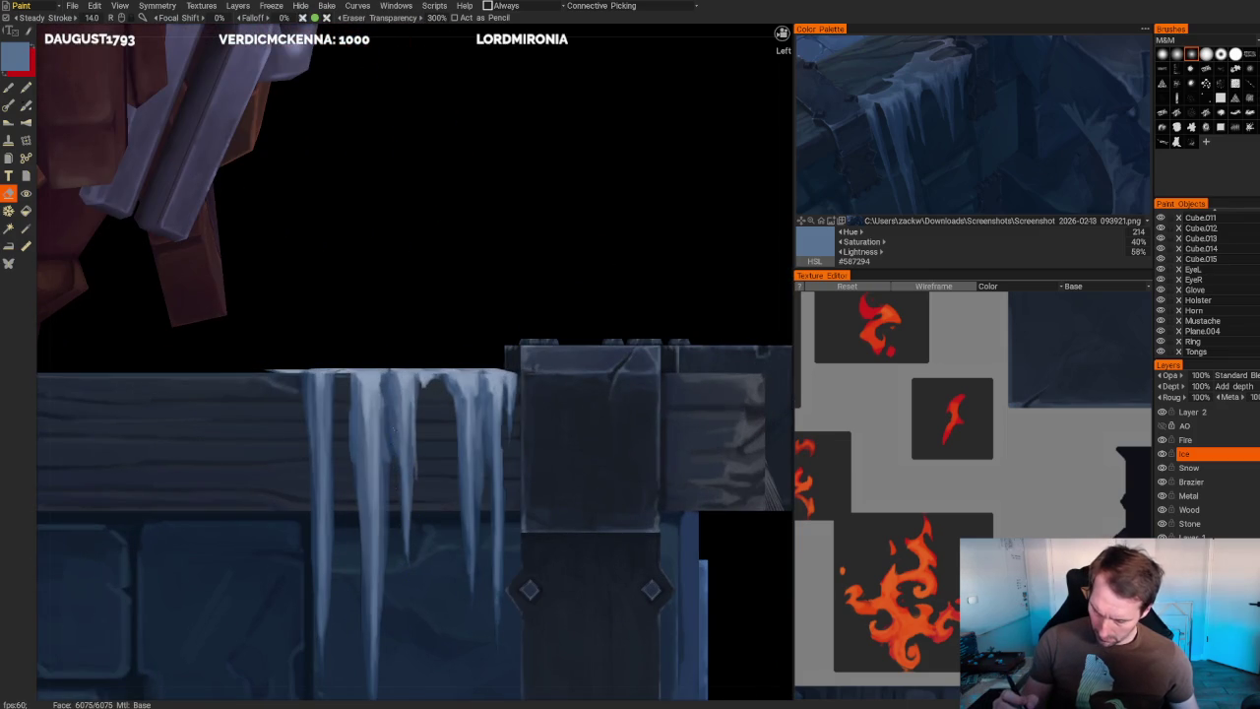
scroll(549, 261, down, 5)
scroll(548, 261, down, 5)
mouse_move(549, 262)
alt+mouse_down()
mouse_move(550, 326)
mouse_move(522, 291)
alt+mouse_up()
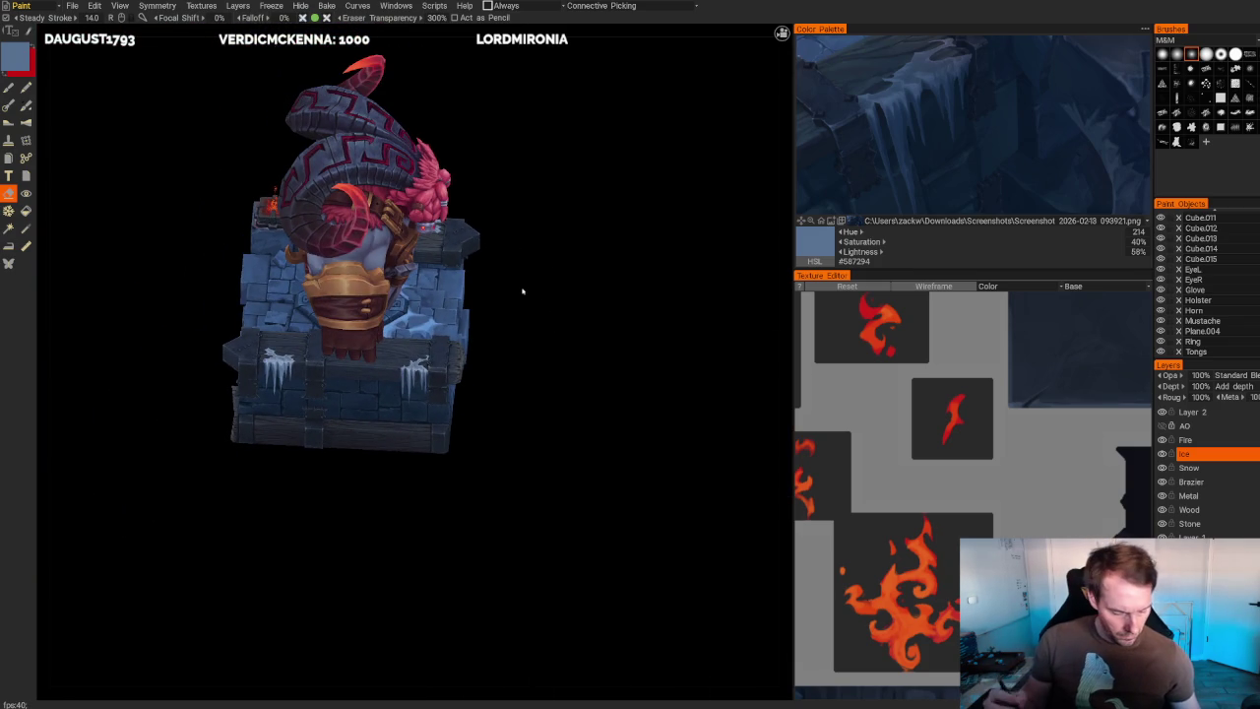
- Sample light ice blue, darker shading blue and lighter blue-grey tones from the beam icicles
scroll(523, 290, up, 3)
key(v)
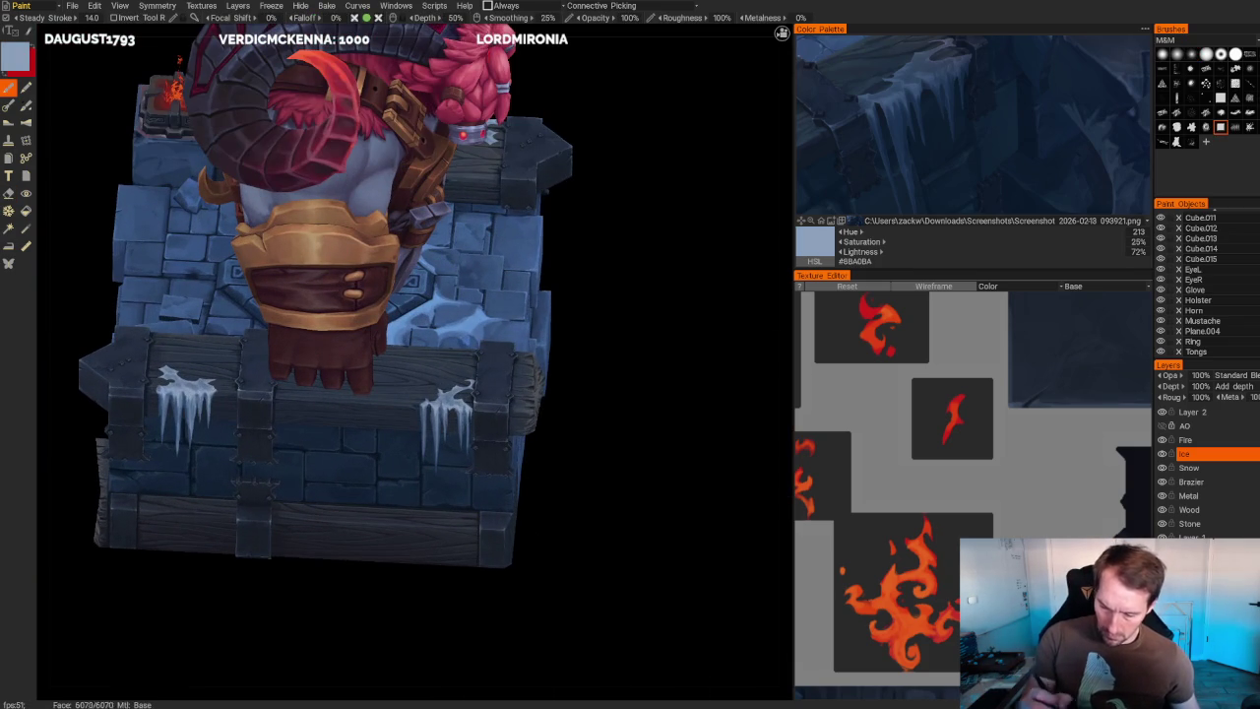
scroll(633, 394, up, 5)
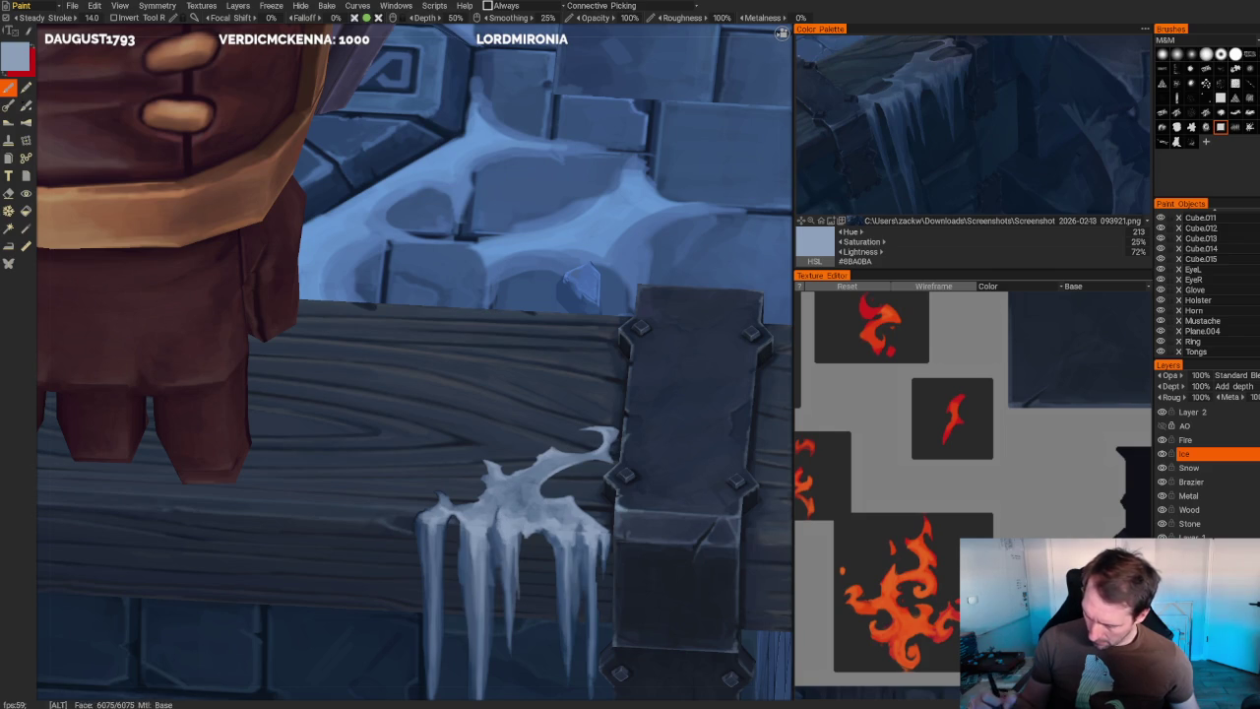
scroll(548, 273, down, 5)
scroll(597, 338, up, 5)
middle_drag(394, 345, 463, 347)
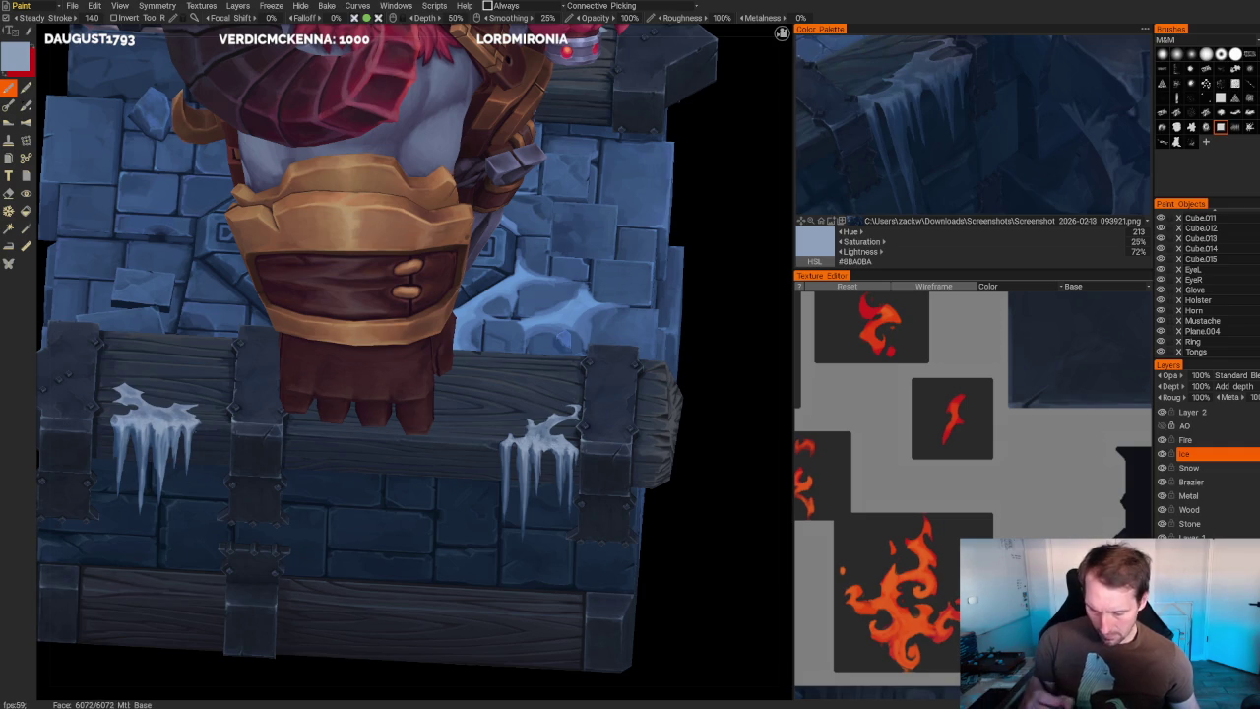
key(v)
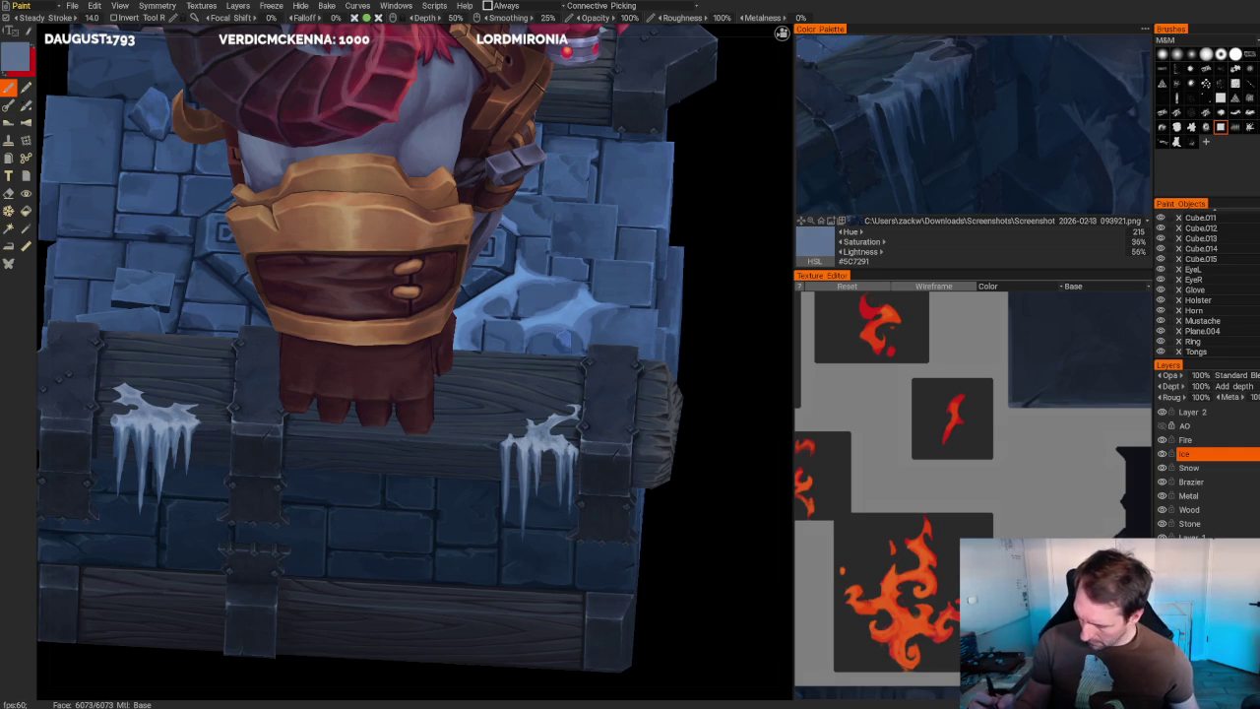
key(v)
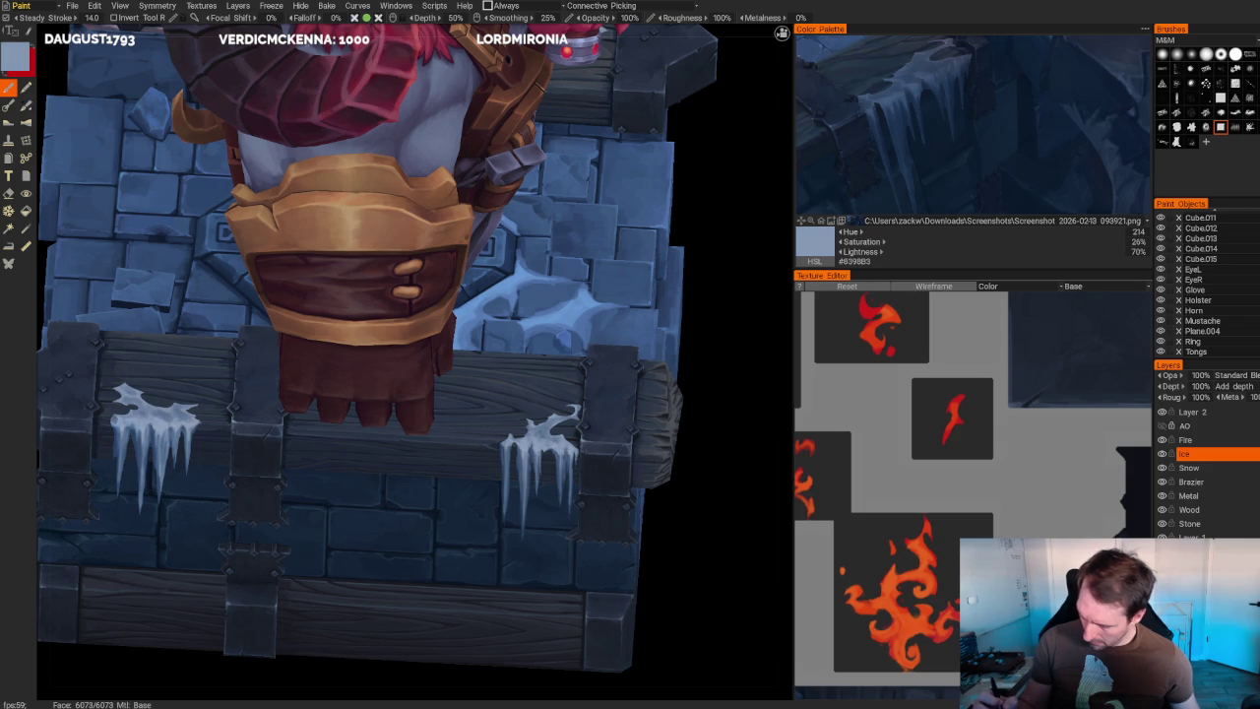
- From a three-quarter view, sample darker, more saturated, then pale blue-grey tones from the ice
alt+right_drag(700, 417, 541, 308)
alt+drag(540, 308, 533, 297)
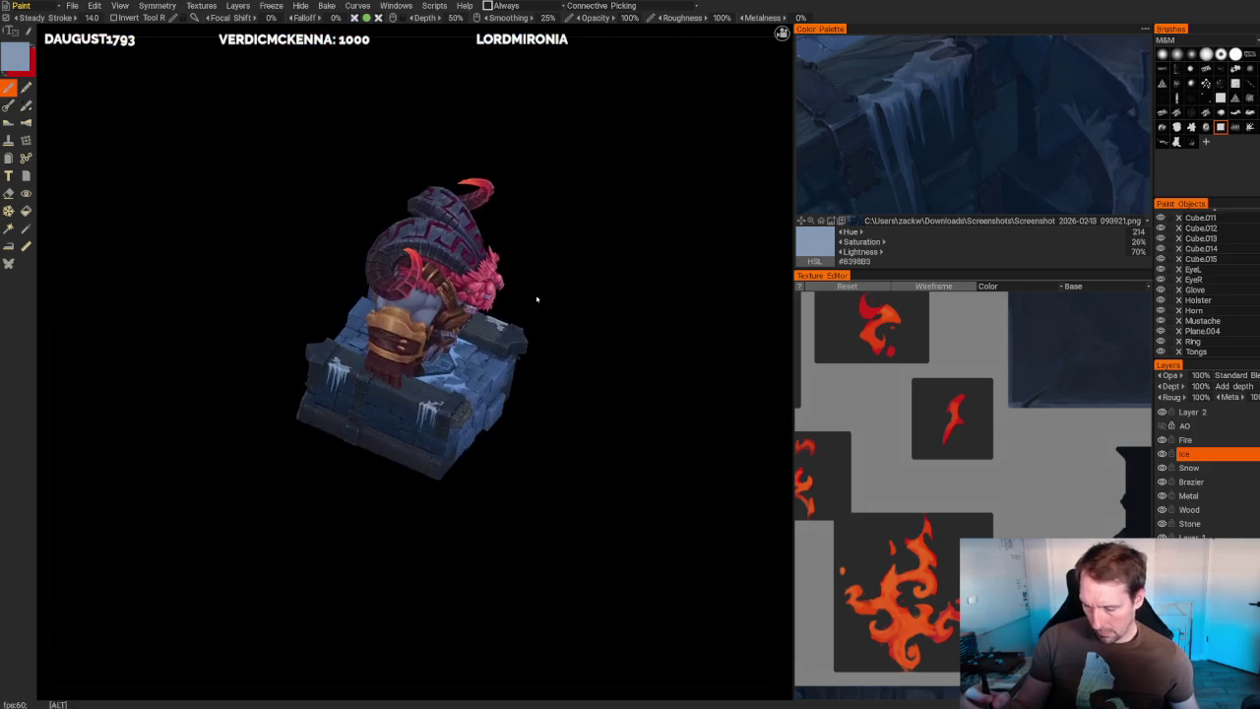
scroll(666, 509, up, 3)
scroll(715, 537, up, 2)
scroll(628, 502, up, 2)
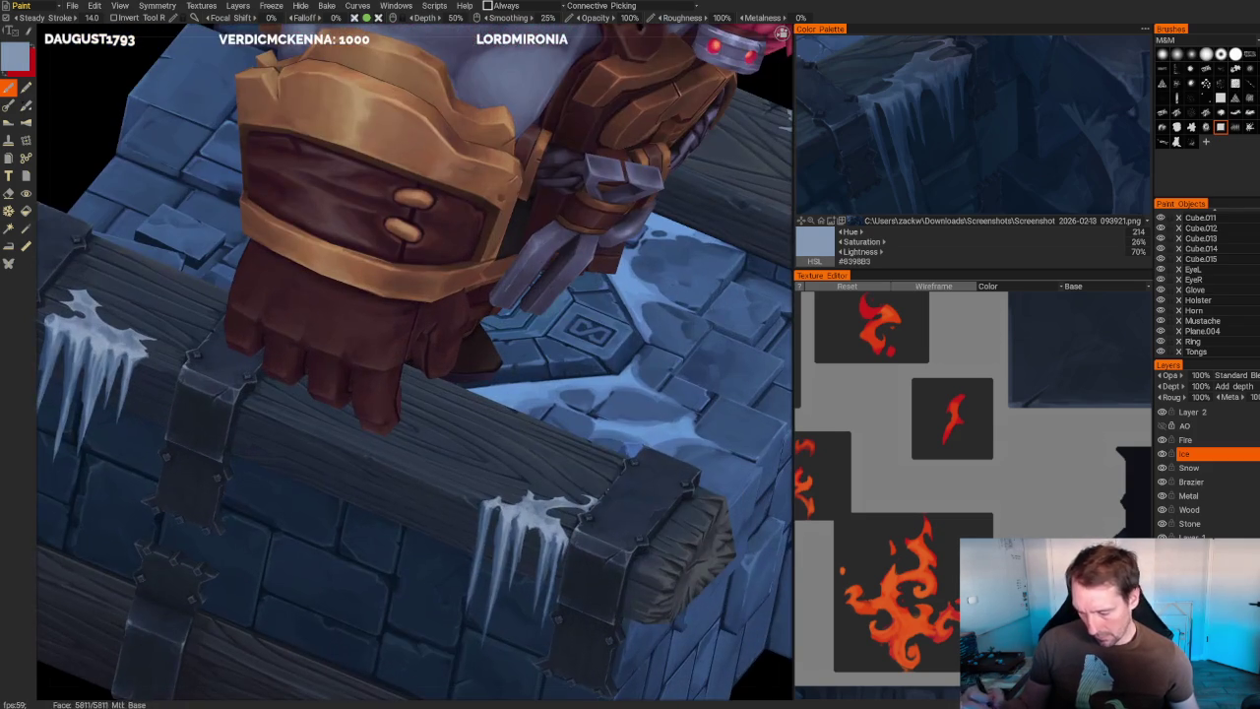
key(v)
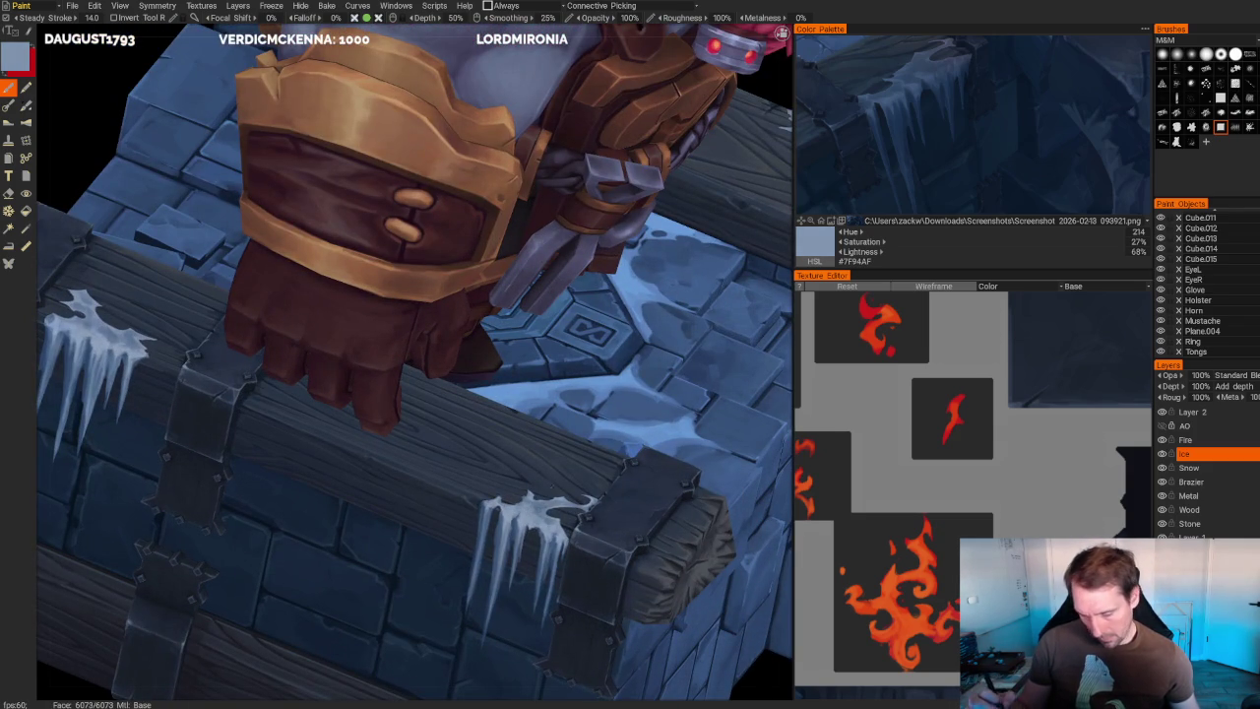
key(v)
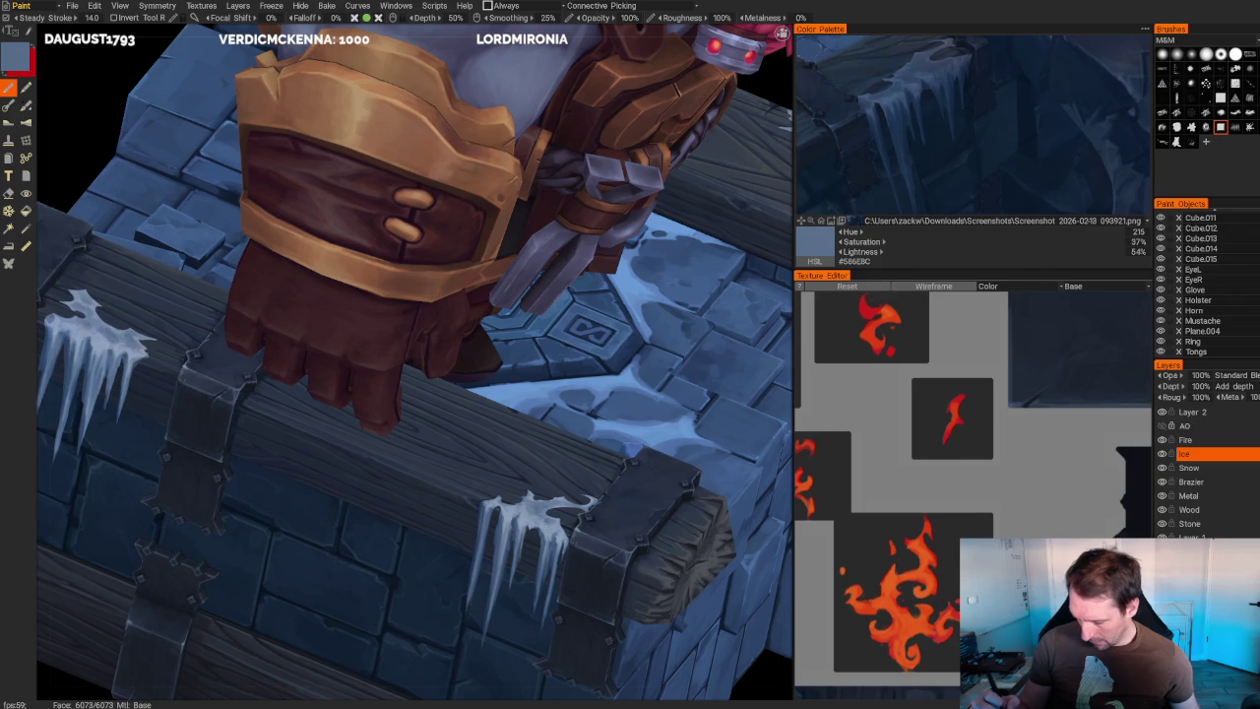
key(v)
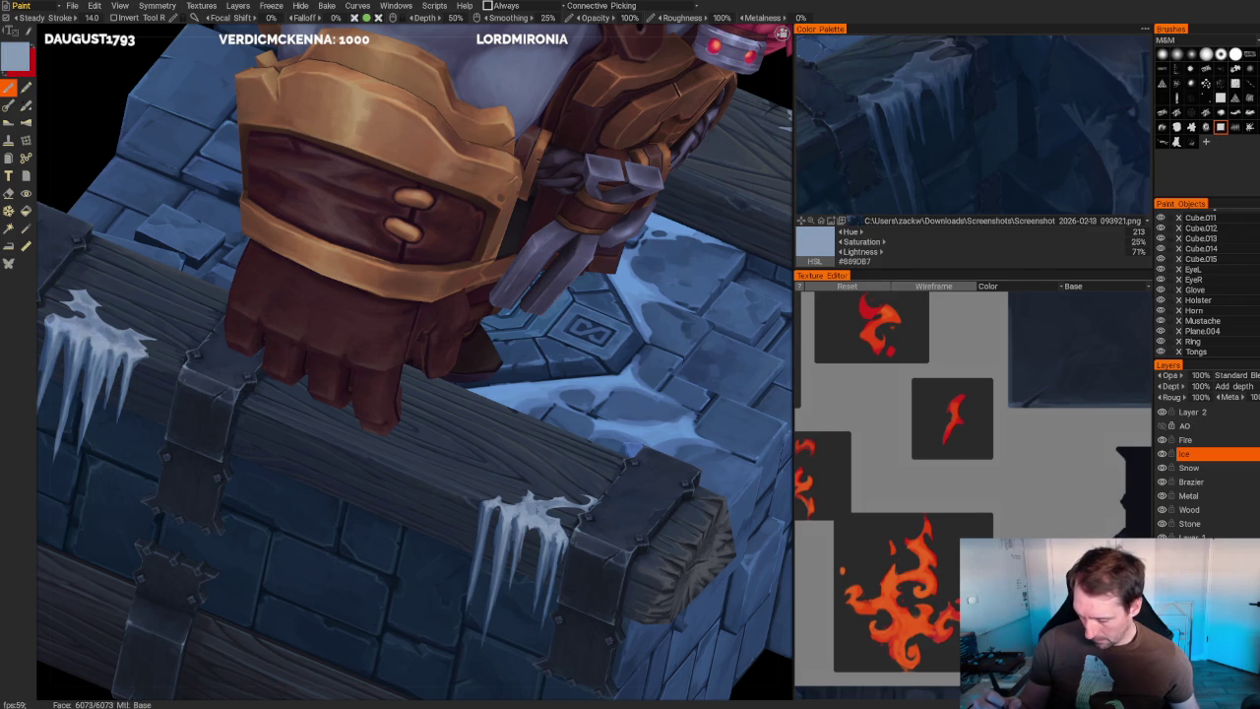
scroll(611, 387, down, 10)
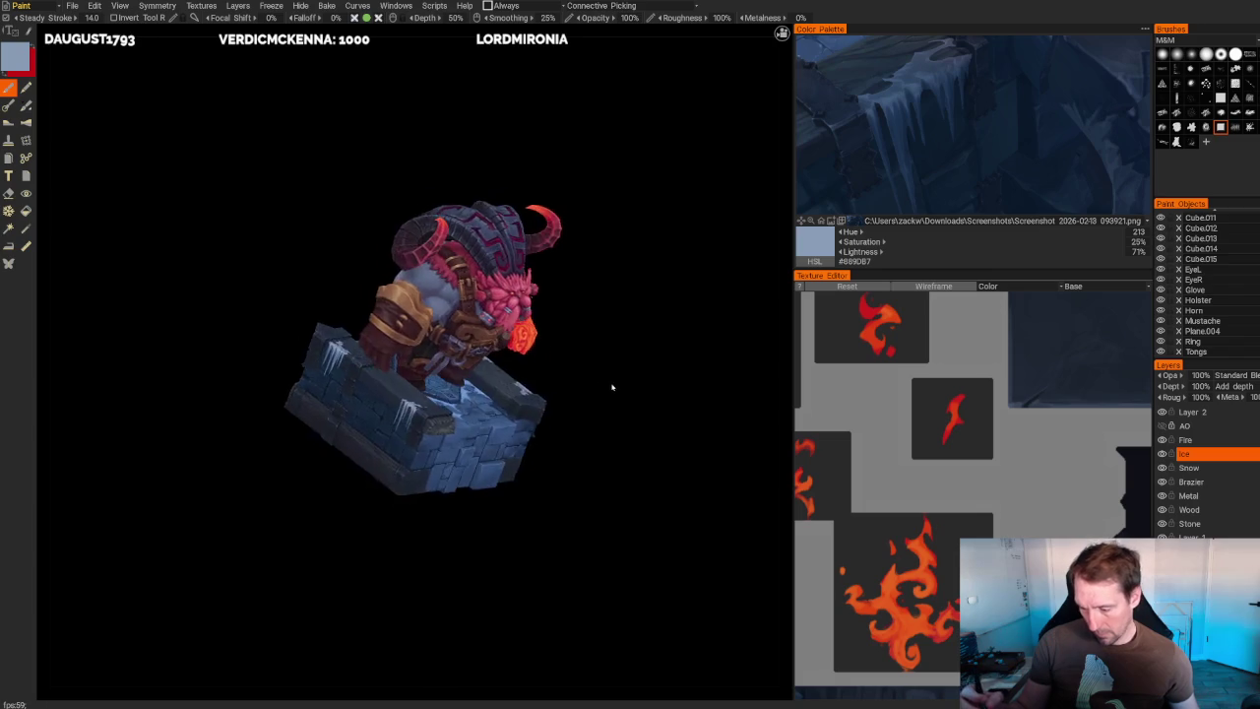
- Zoom into the front-right icicle and alternate darker and lighter blue-grey samples to refine it
scroll(611, 387, up, 7)
scroll(611, 386, up, 3)
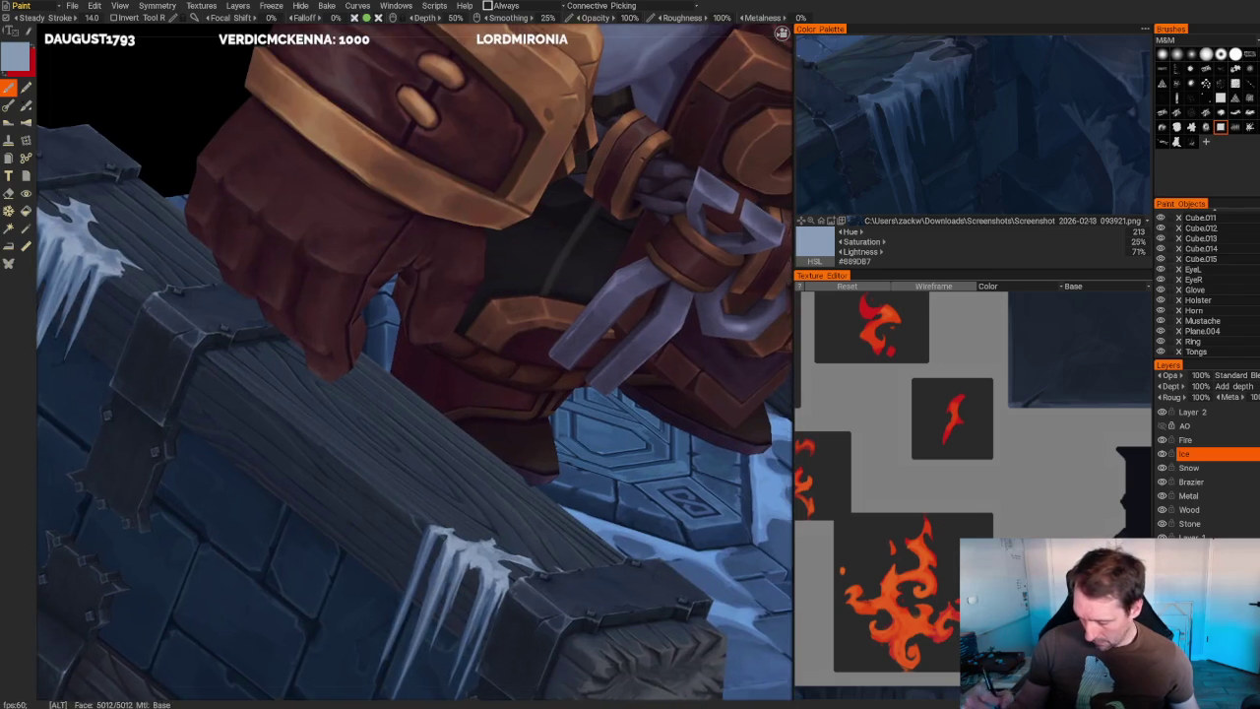
scroll(490, 549, down, 10)
scroll(492, 532, up, 3)
scroll(494, 505, up, 9)
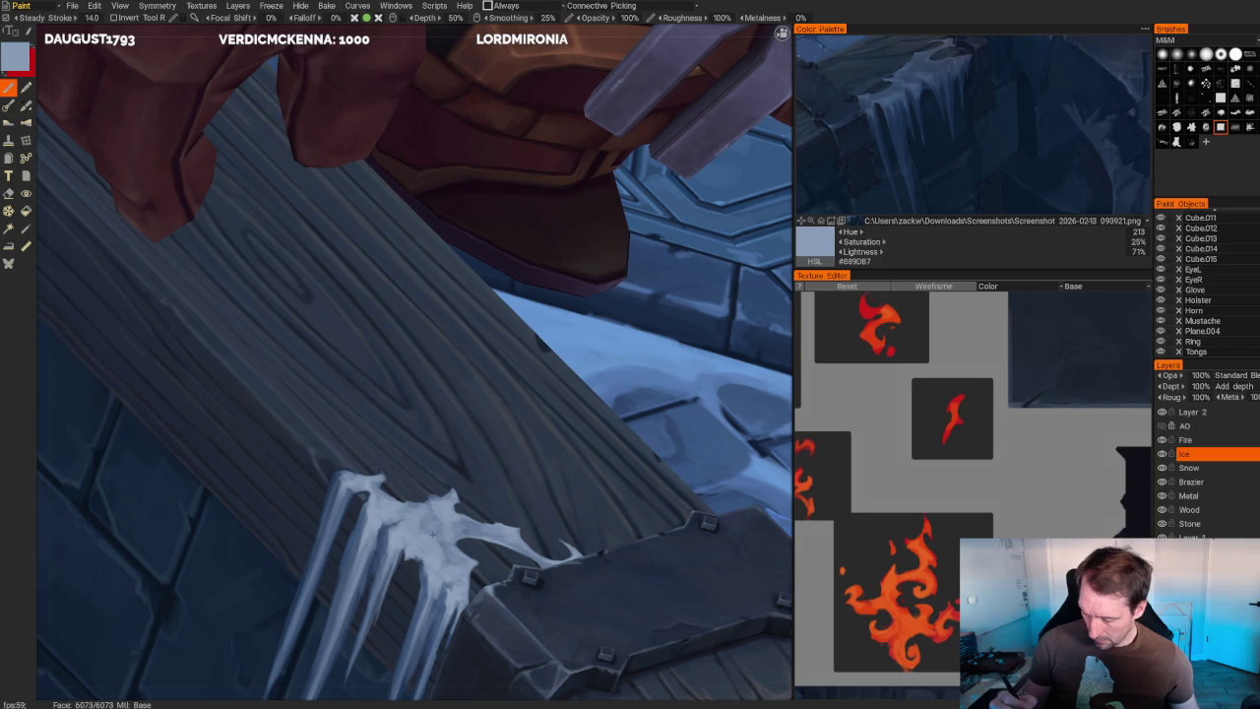
key(v)
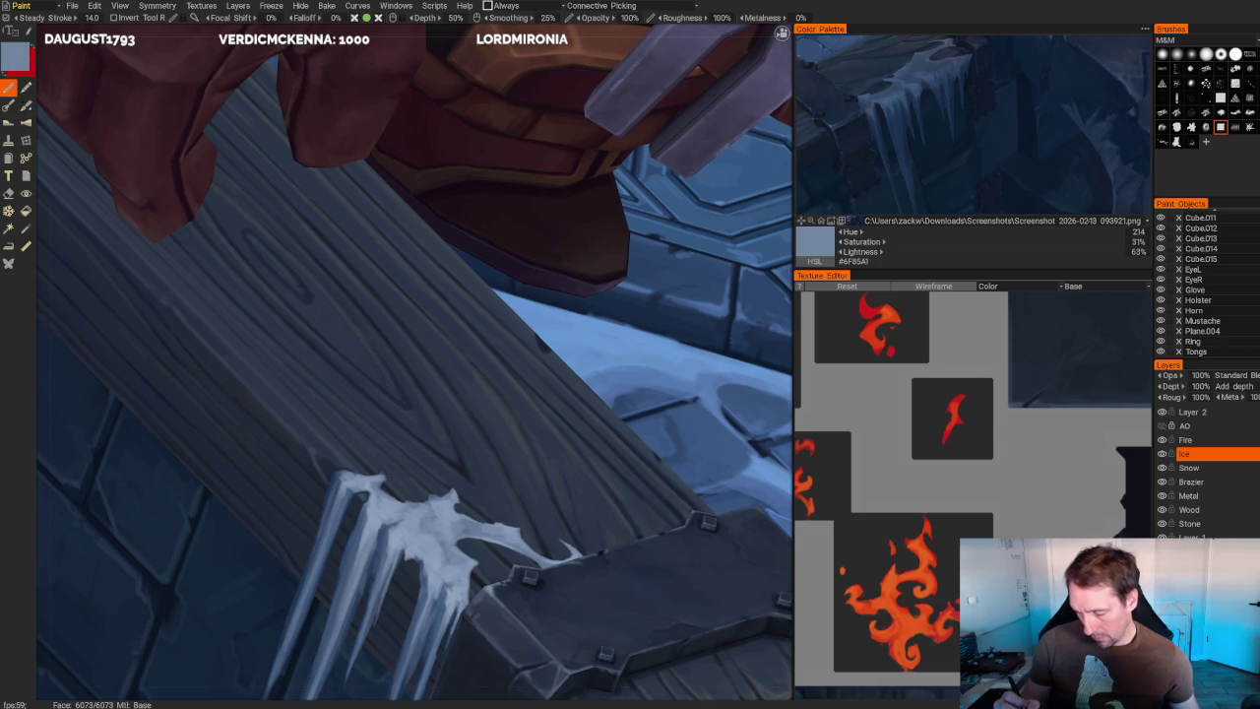
key(v)
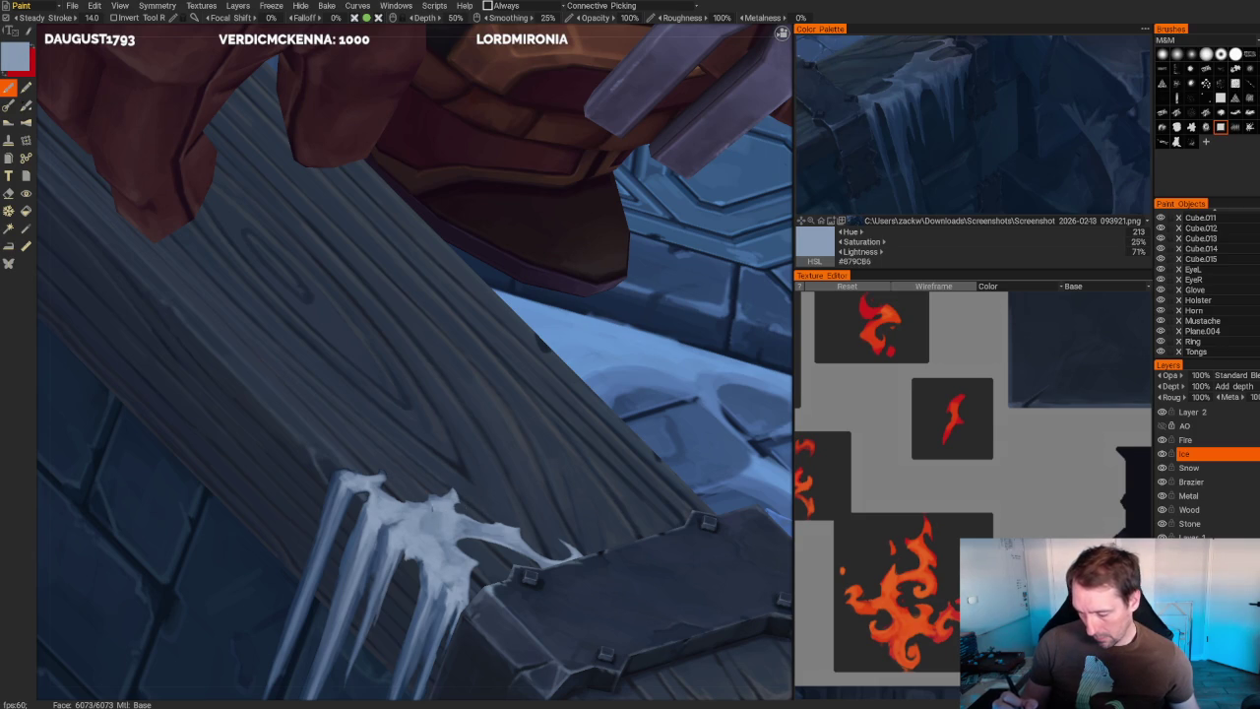
key(v)
scroll(683, 351, down, 10)
mouse_move(683, 351)
mouse_down()
mouse_move(678, 340)
mouse_move(686, 360)
mouse_up()
scroll(686, 360, up, 10)
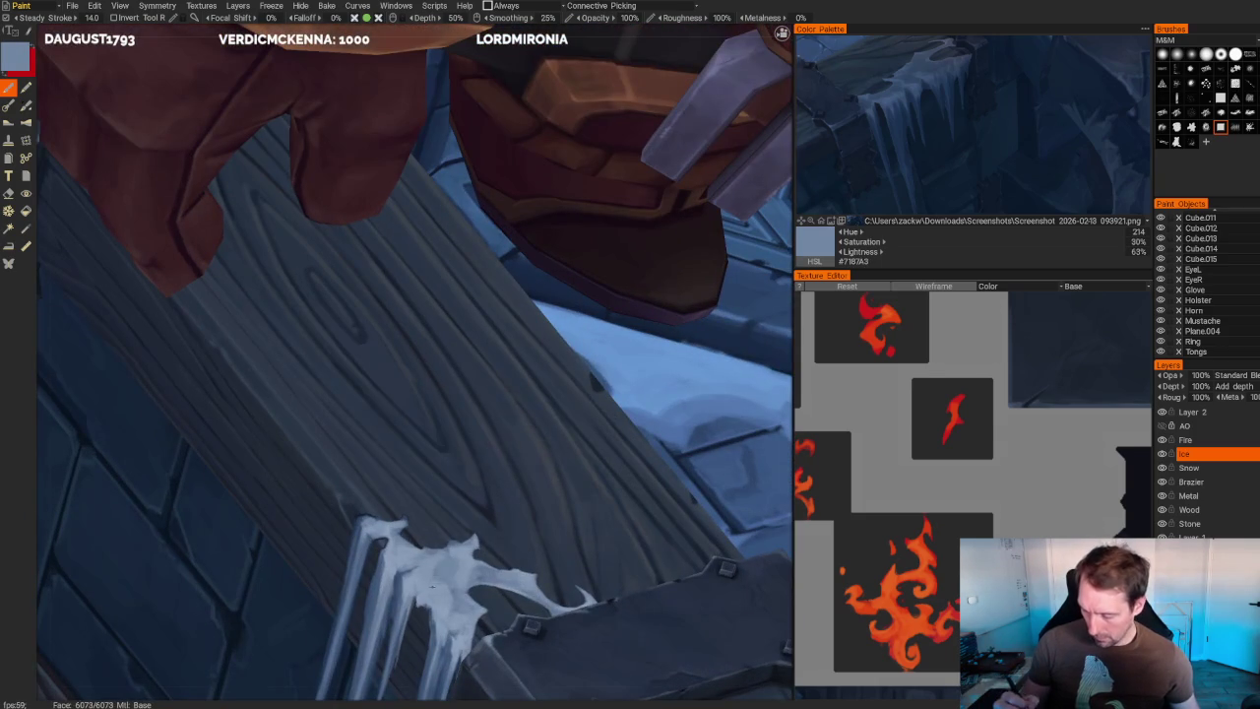
key(v)
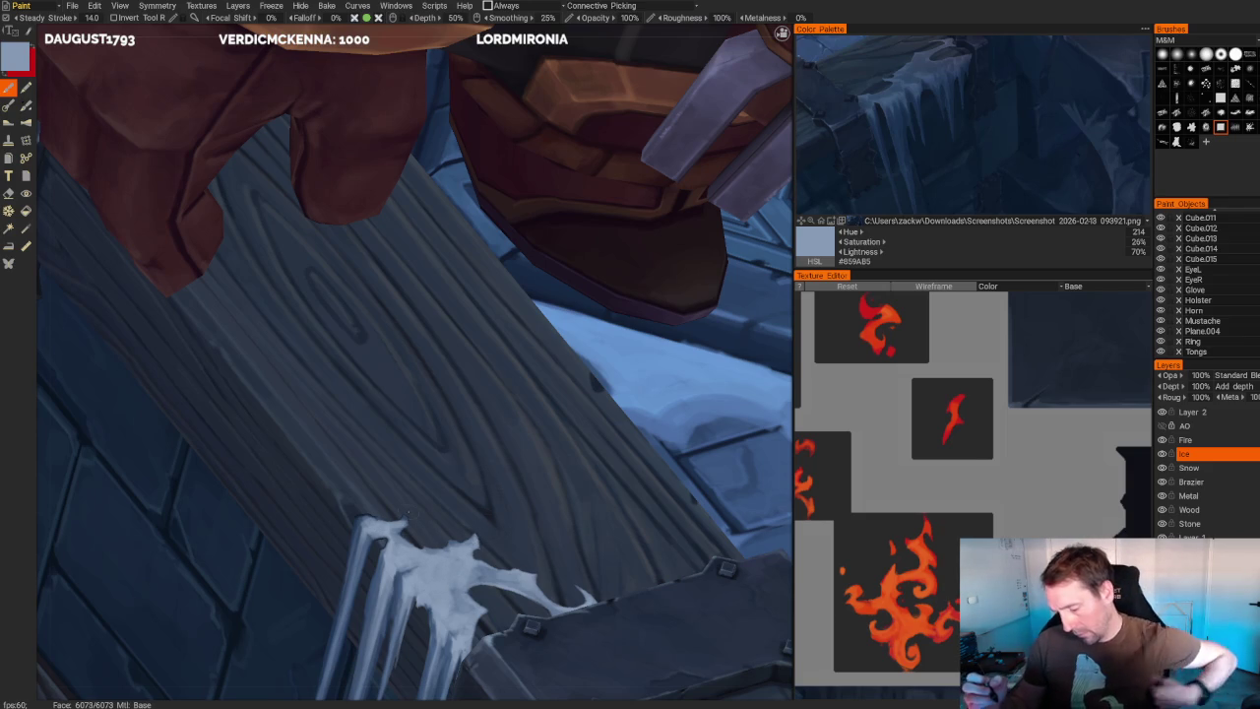
- Tilt and zoom to inspect the bracket top, then orbit to another side of the model
right_drag(414, 443, 414, 344)
scroll(325, 601, down, 5)
scroll(325, 600, up, 3)
scroll(325, 600, up, 2)
scroll(414, 364, up, 1)
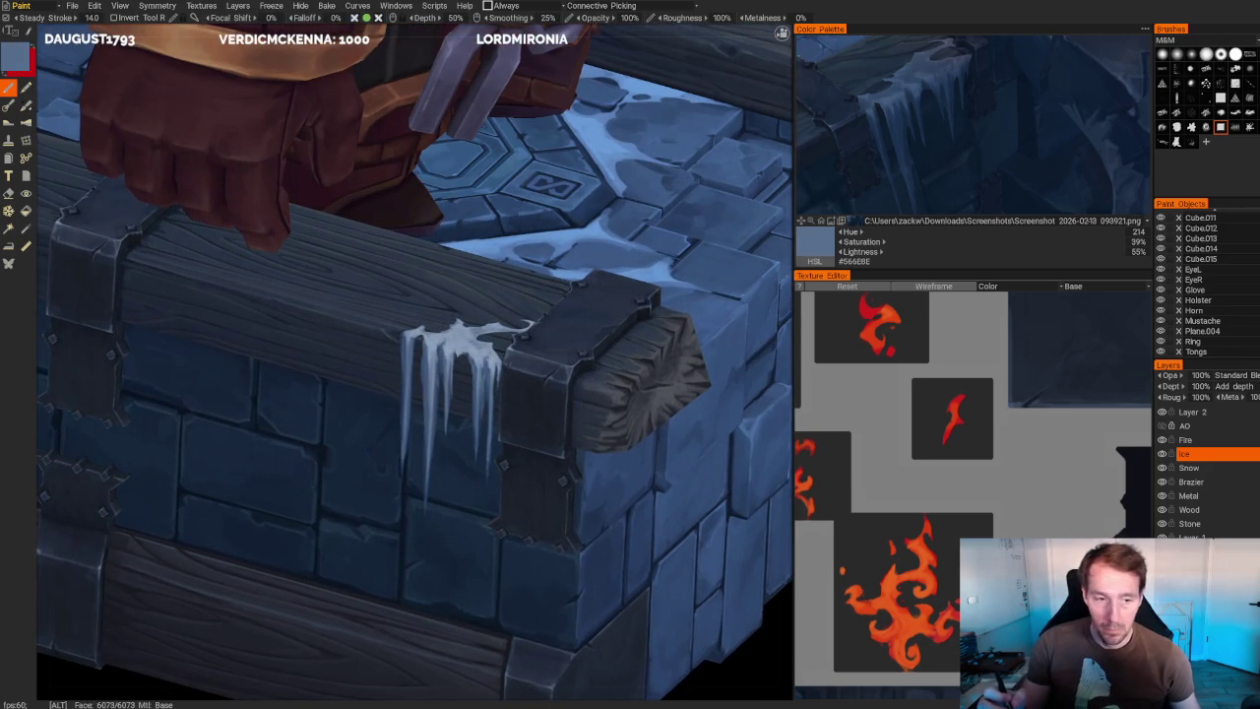
scroll(413, 364, up, 2)
scroll(414, 364, up, 1)
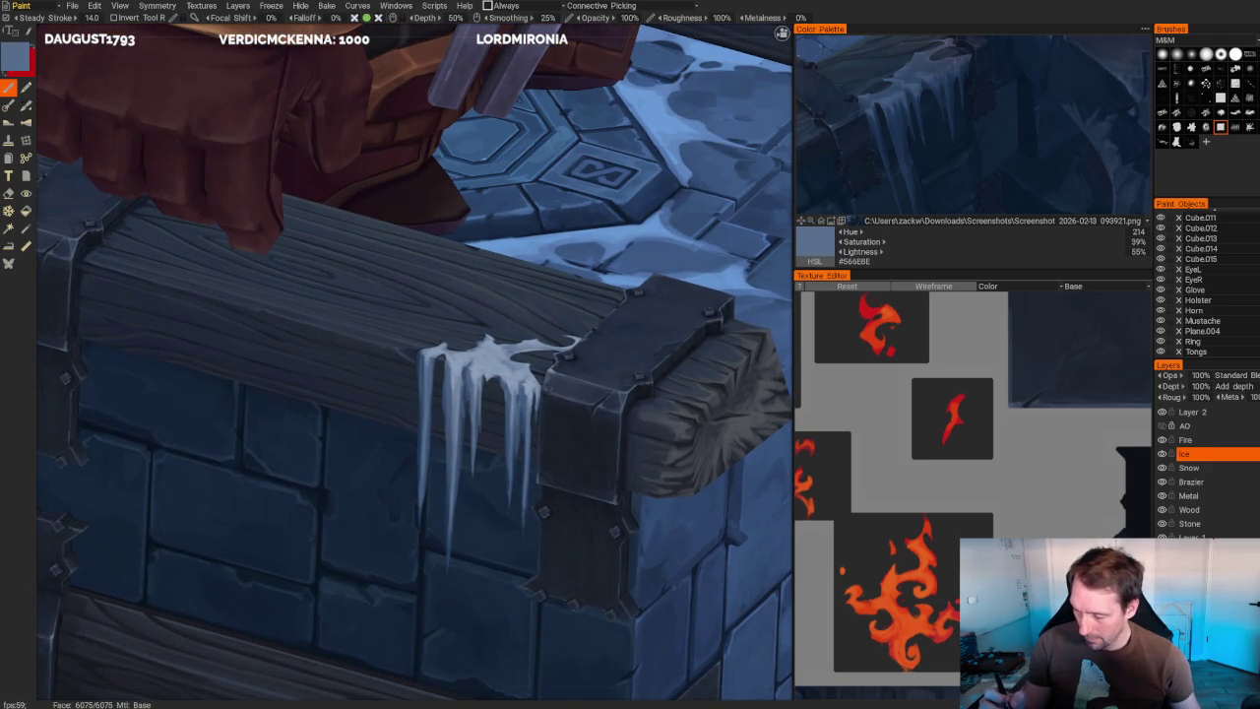
scroll(440, 482, down, 5)
drag(440, 481, 588, 200)
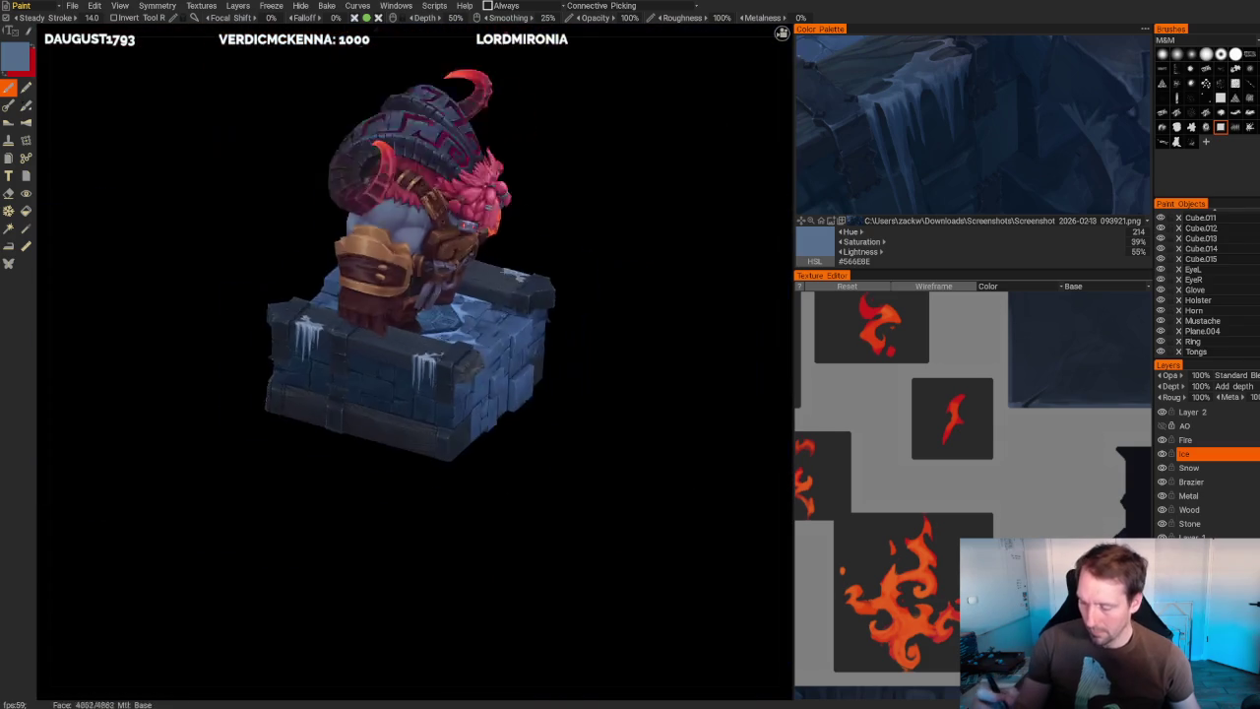
scroll(630, 354, up, 3)
scroll(630, 354, up, 3)
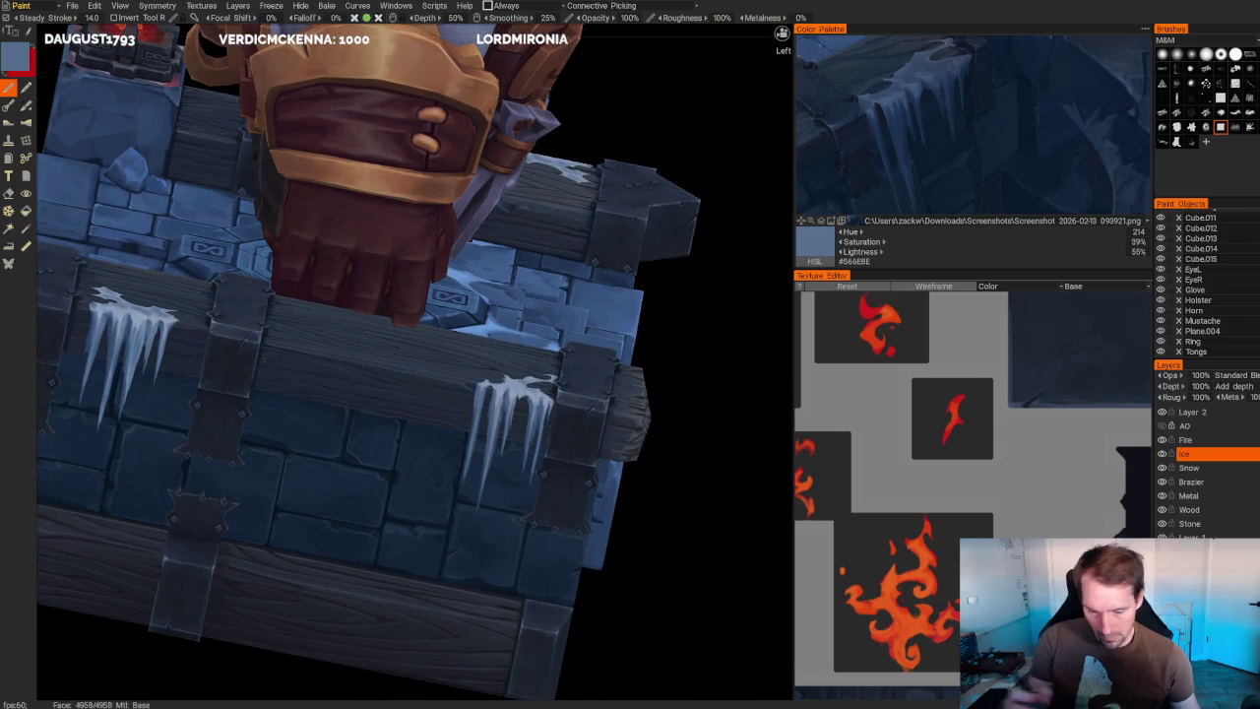
- Sample a dark stonework blue and a lighter blue-grey, then orbit around to check the whole model
key(v)
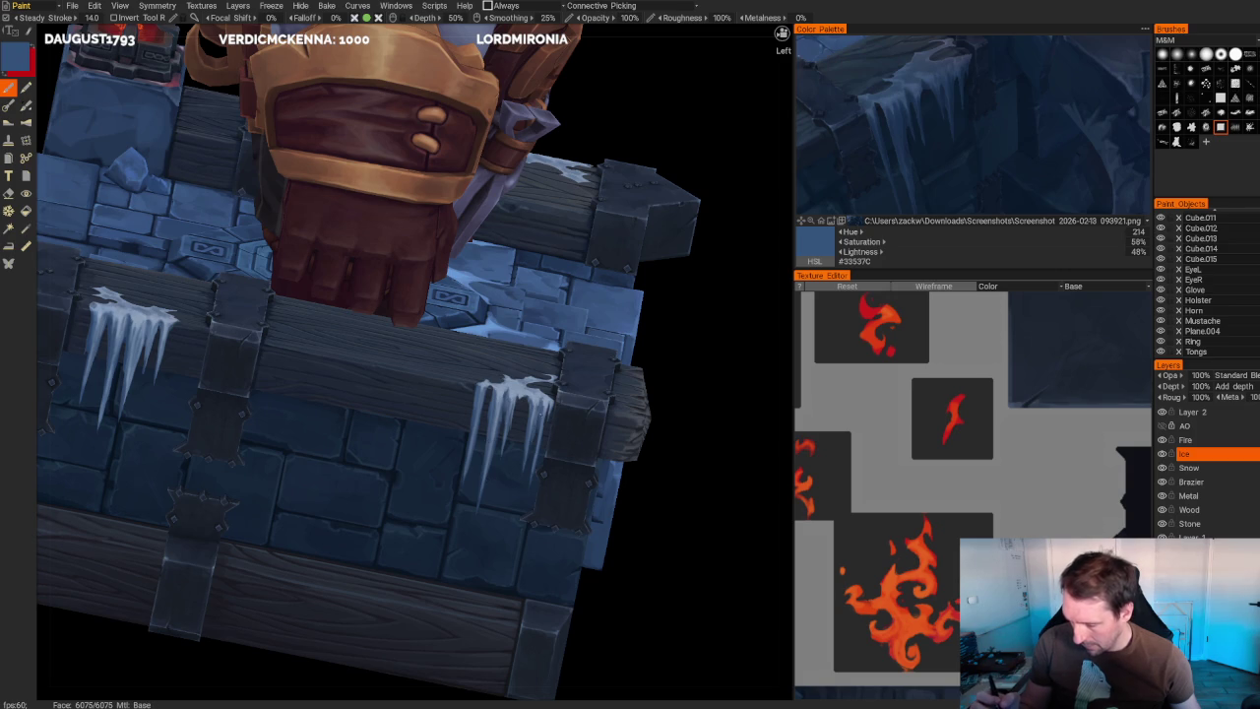
key(v)
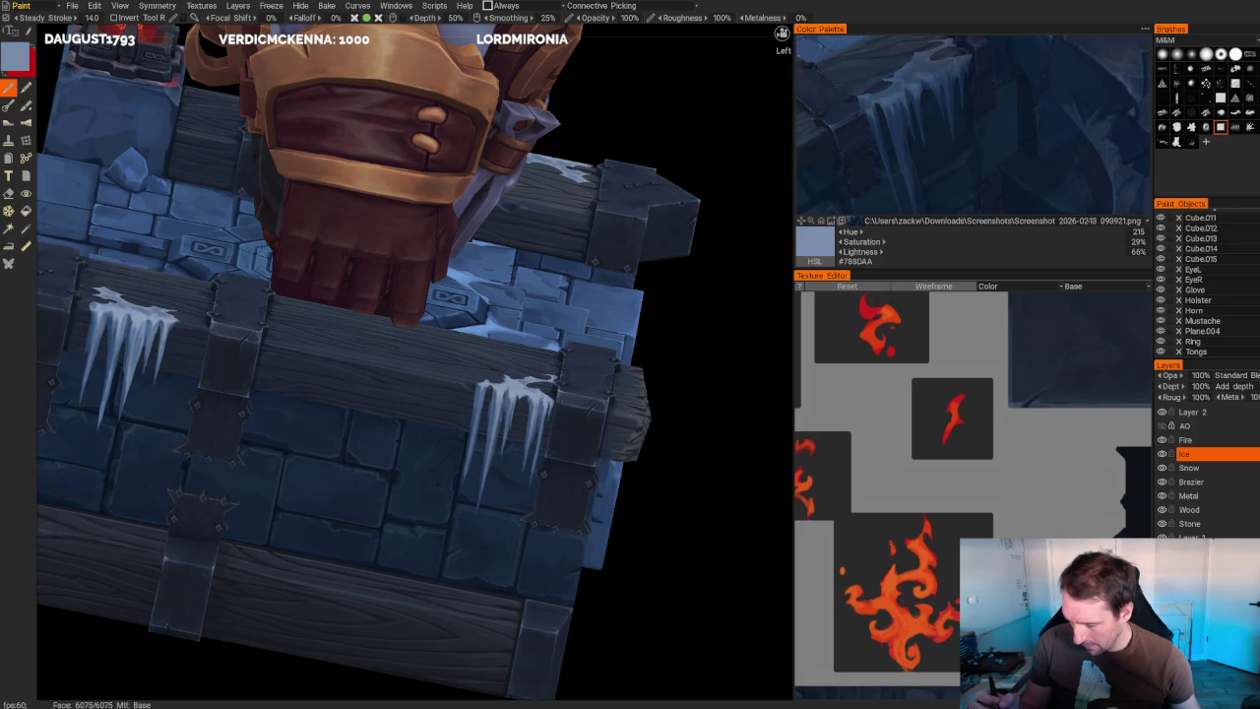
scroll(518, 310, down, 5)
middle_drag(535, 286, 512, 276)
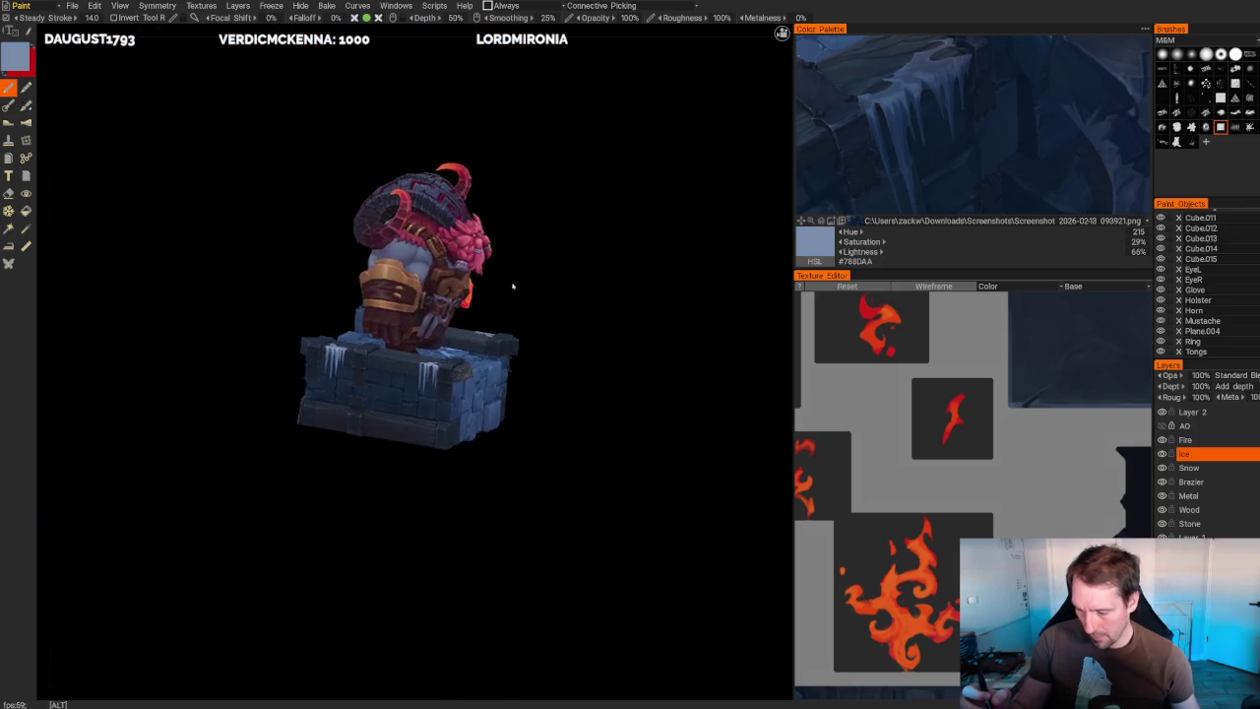
scroll(512, 275, up, 4)
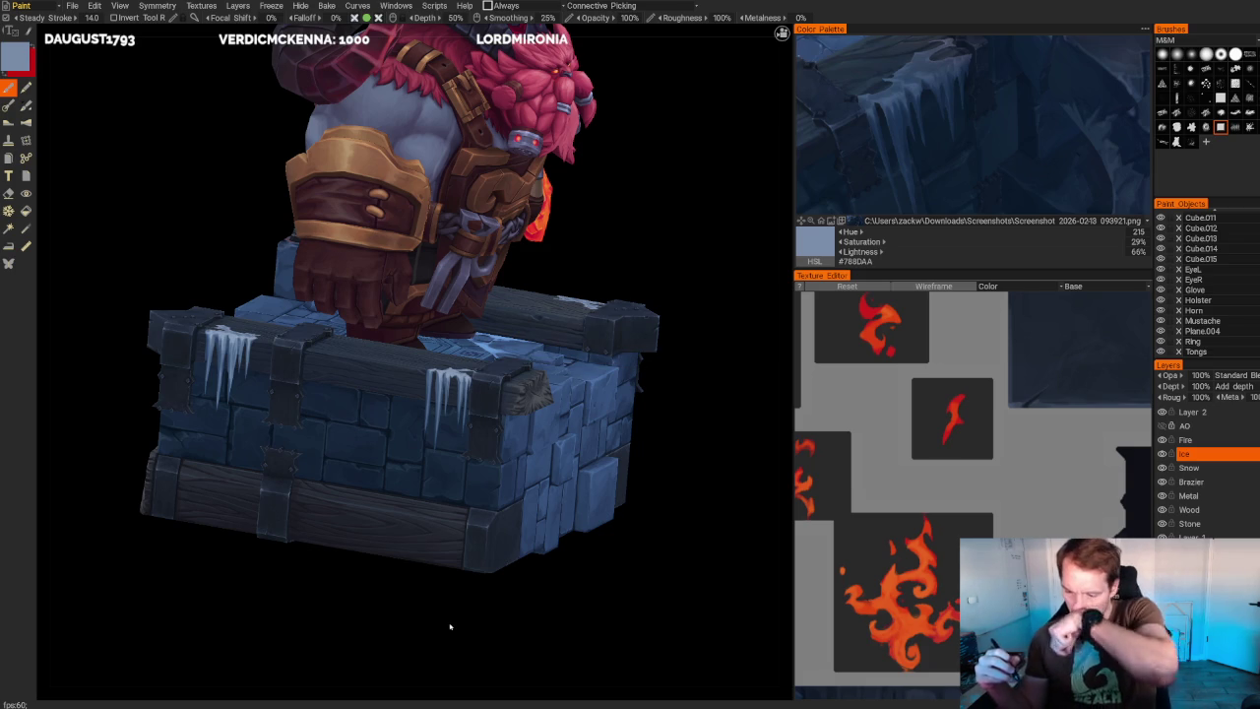
mouse_move(456, 622)
middle_down()
mouse_move(554, 616)
mouse_move(542, 515)
mouse_move(650, 426)
mouse_move(640, 464)
mouse_move(664, 588)
mouse_move(552, 284)
mouse_move(573, 266)
middle_up()
scroll(649, 425, down, 3)
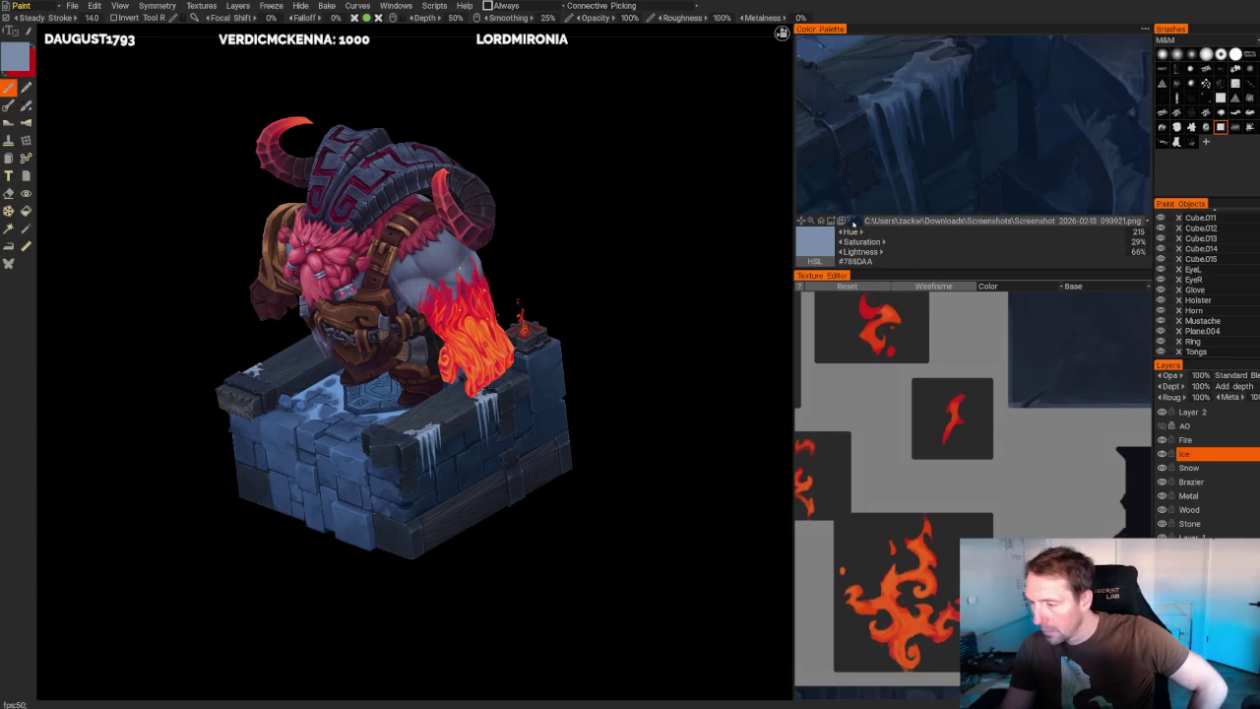
- Load the snowy stone-floor screenshot 093853 as reference and zoom into its snowy floor
click(852, 225)
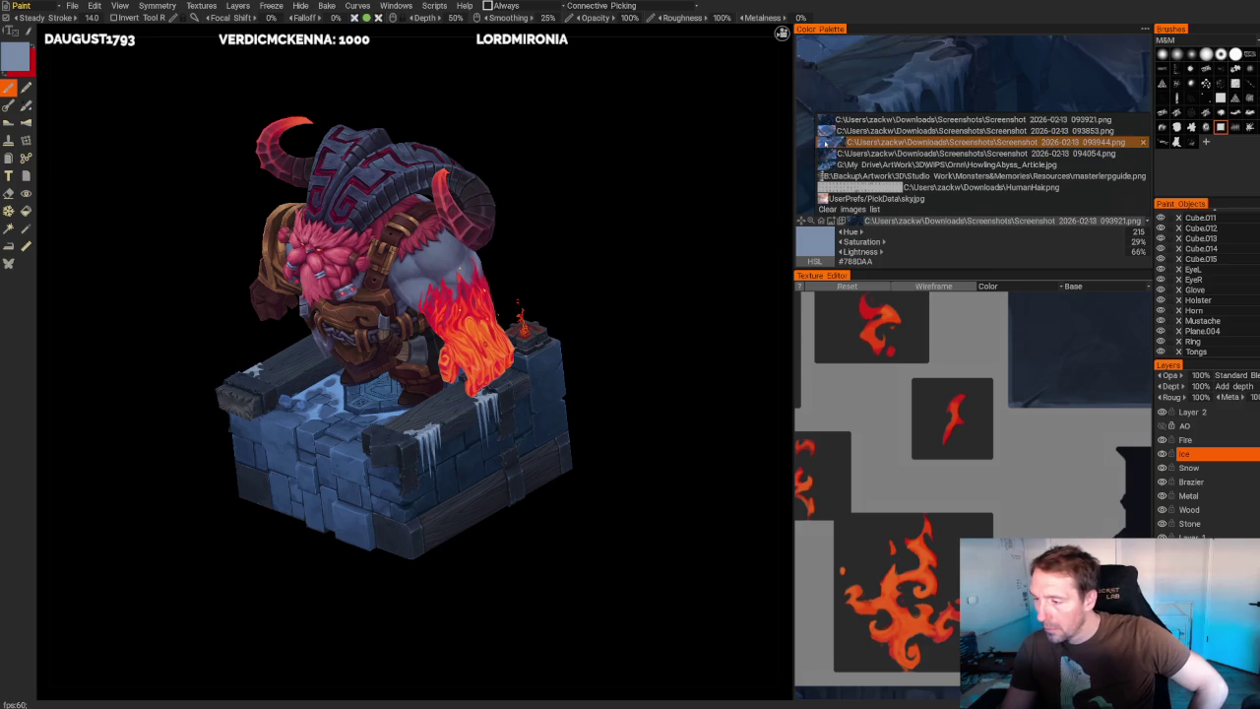
mouse_move(974, 131)
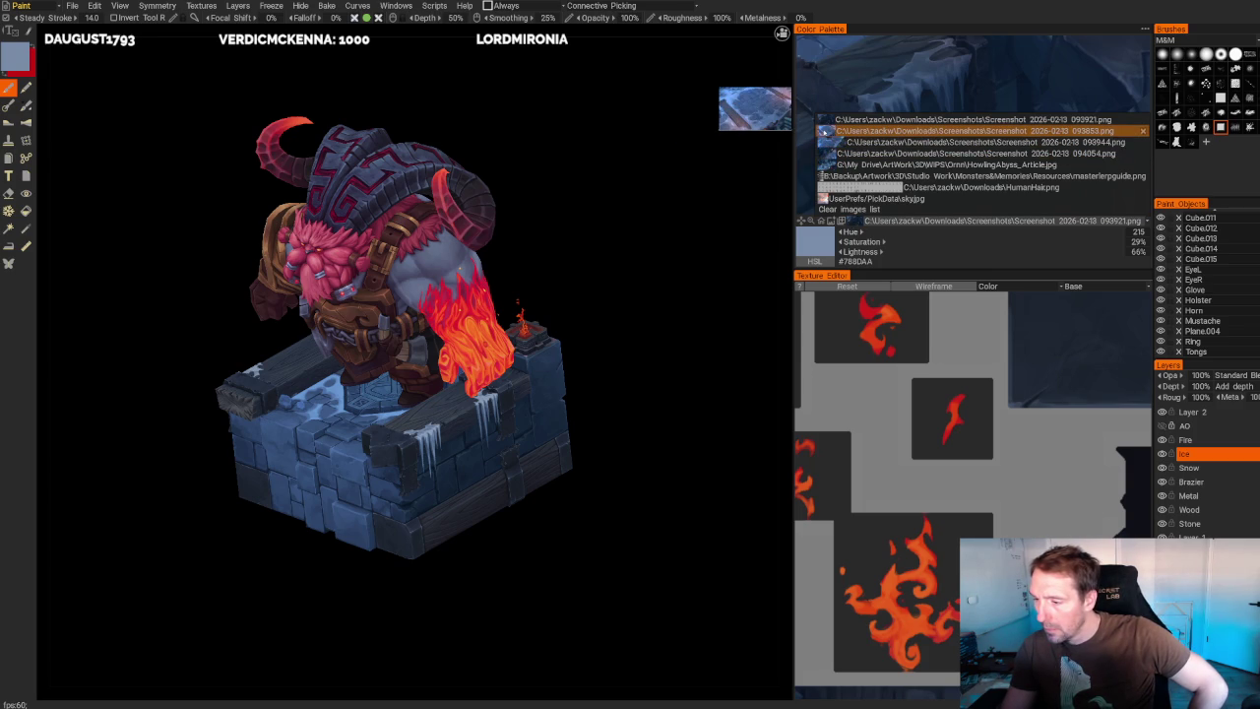
click(825, 131)
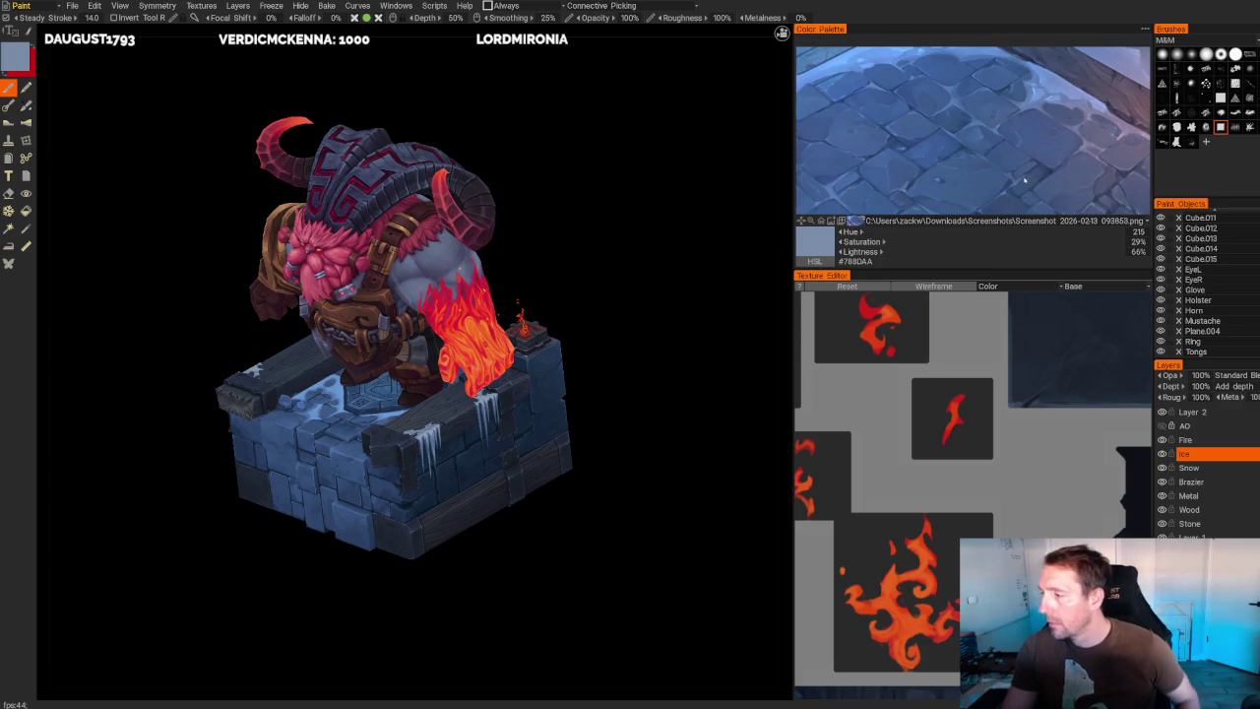
alt+middle_drag(1025, 178, 1009, 116)
- Switch painting to the Snow layer with a pale sky blue picked from the reference (H215 S43 L89)
mouse_move(785, 234)
mouse_down()
mouse_move(548, 332)
mouse_move(549, 354)
mouse_move(599, 376)
mouse_move(335, 320)
mouse_up()
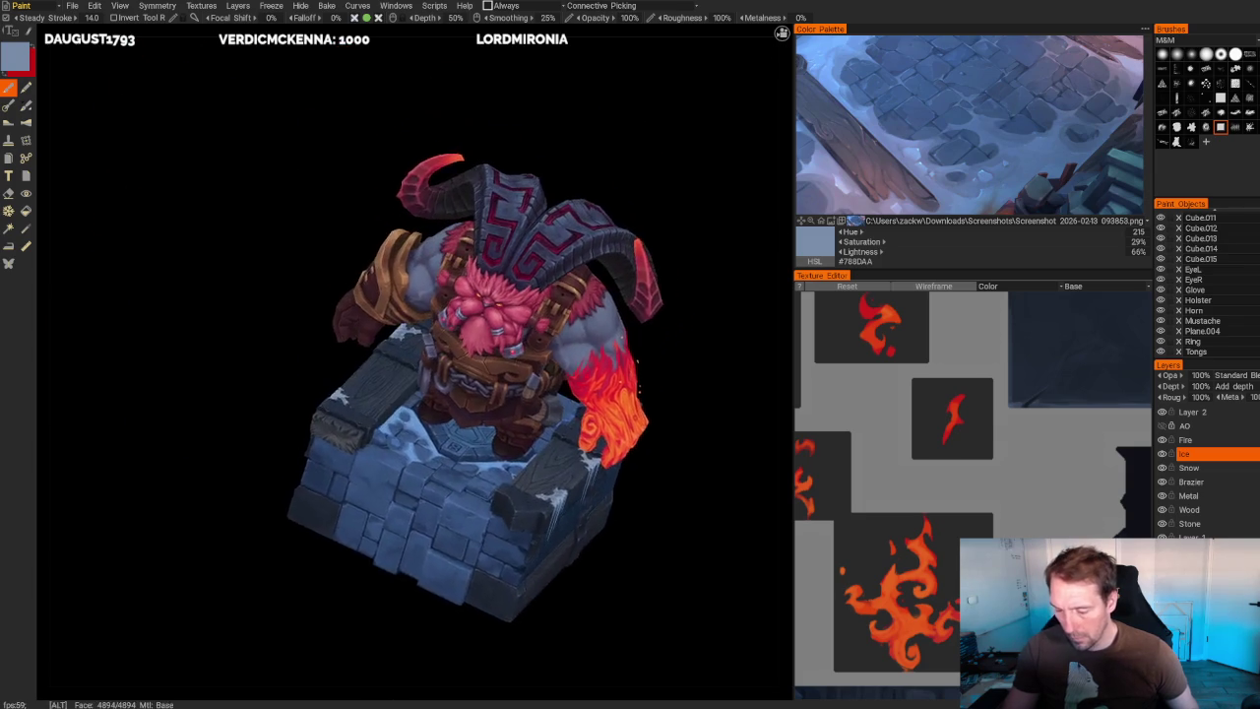
scroll(256, 305, up, 3)
scroll(241, 302, up, 2)
scroll(231, 301, up, 4)
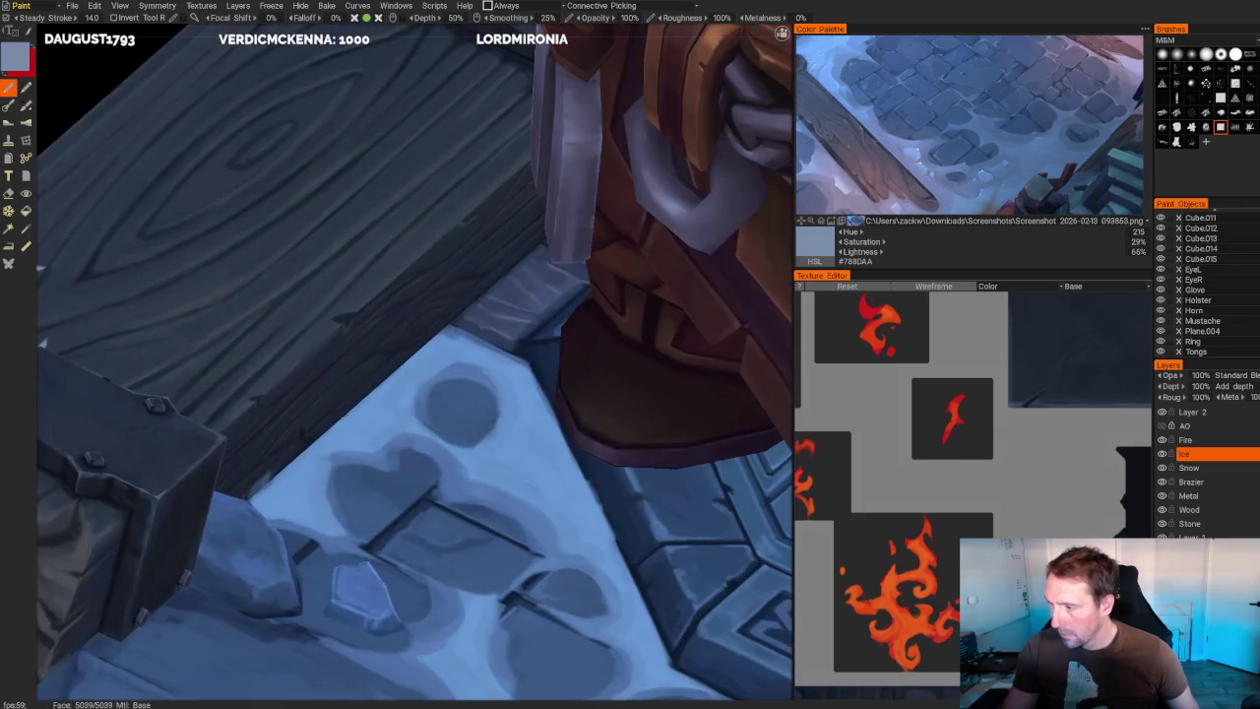
click(1189, 468)
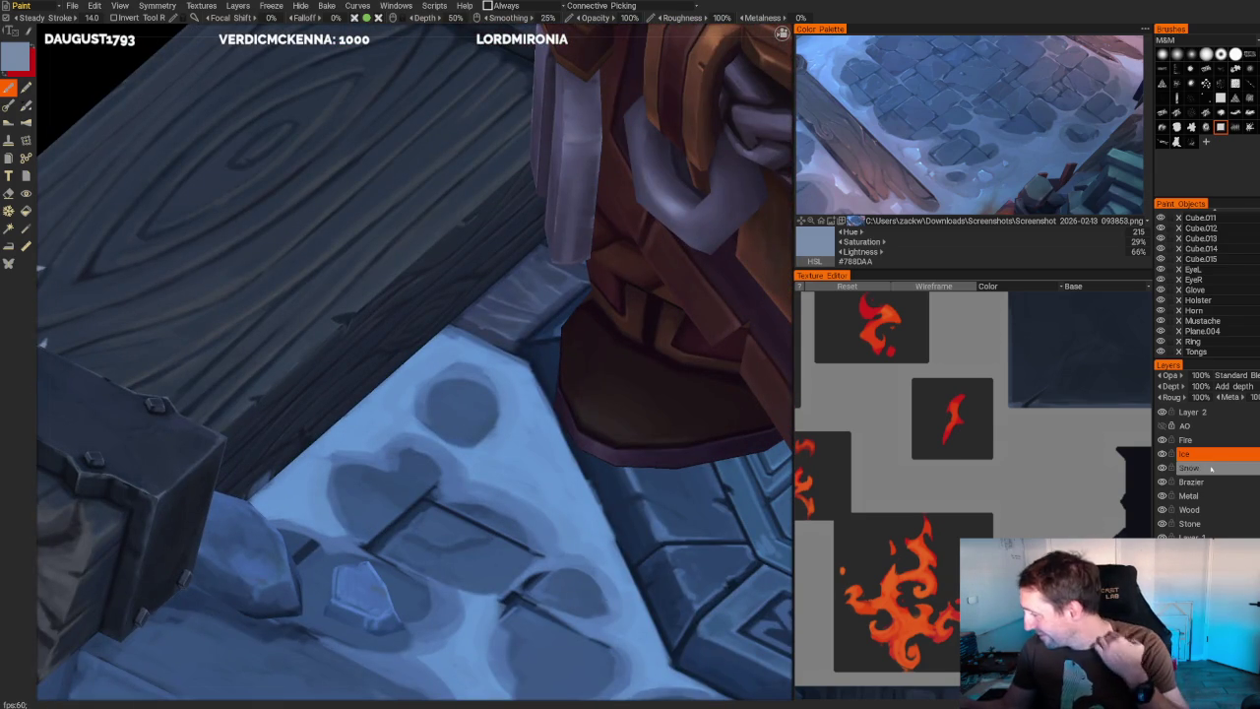
click(932, 159)
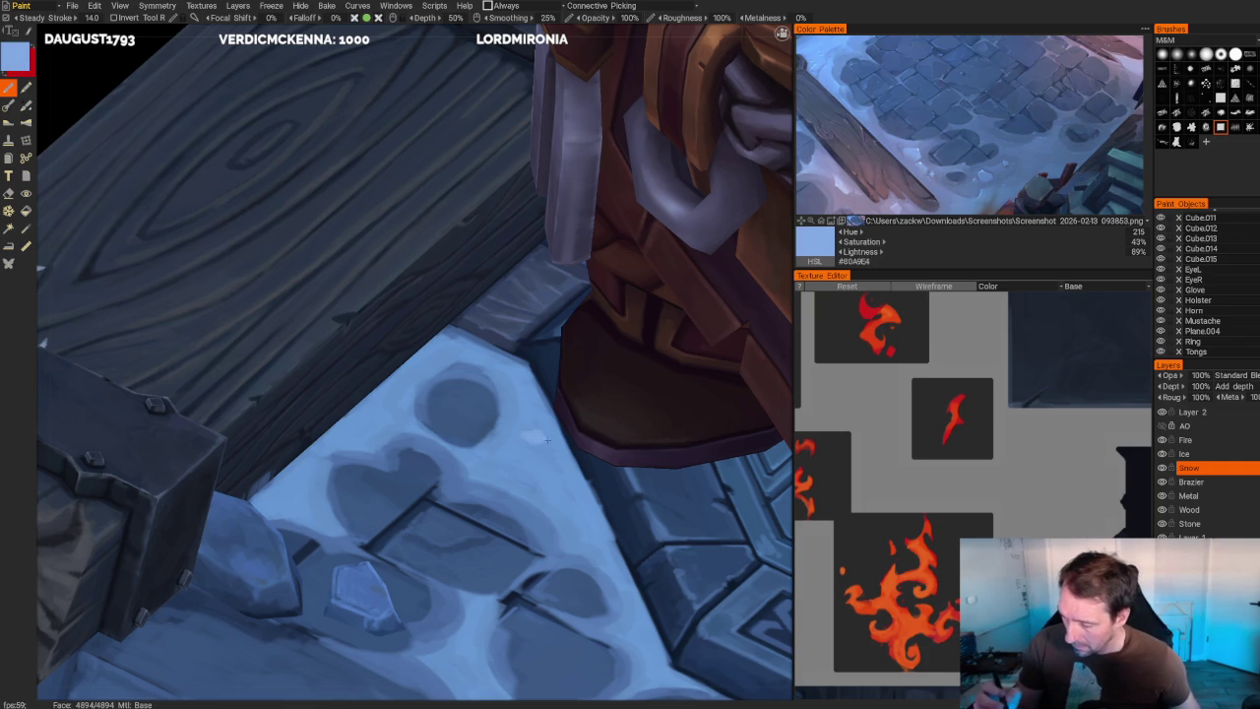
- Paint a light-blue snow highlight on the ledge, then sample lighter and darker blues
mouse_move(532, 441)
mouse_down()
mouse_move(525, 455)
mouse_move(546, 462)
mouse_move(552, 447)
mouse_up()
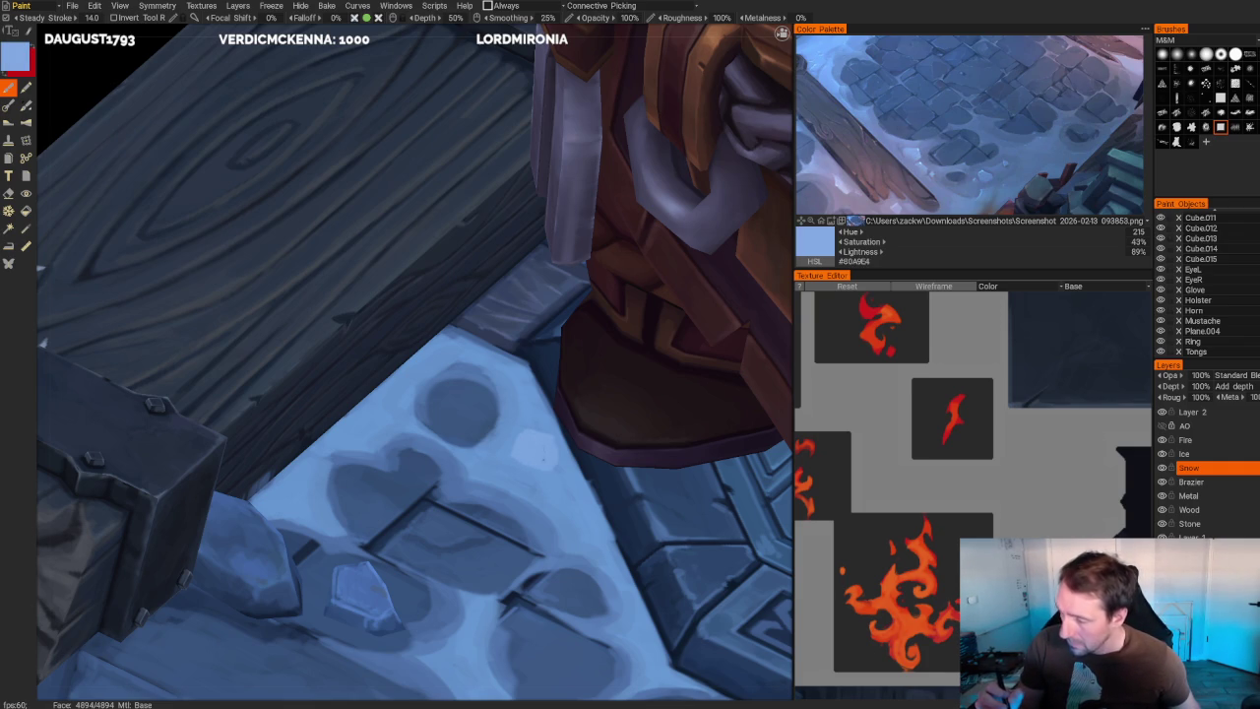
click(918, 153)
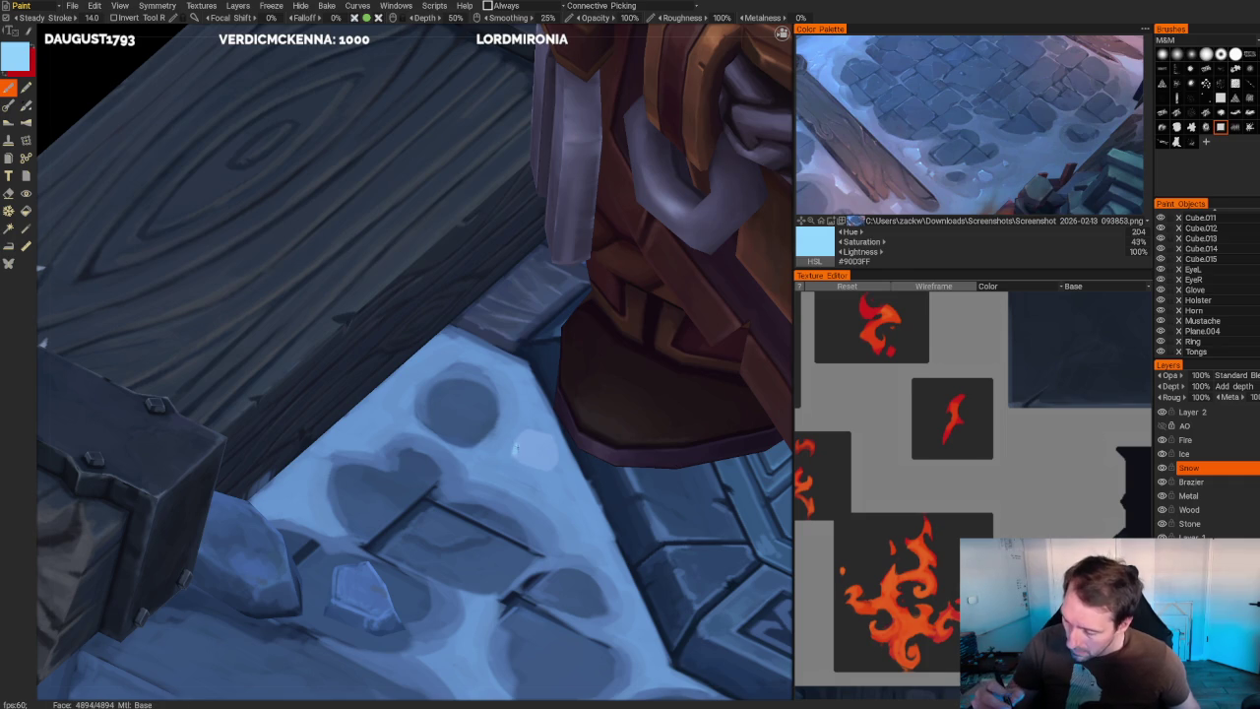
drag(422, 554, 453, 535)
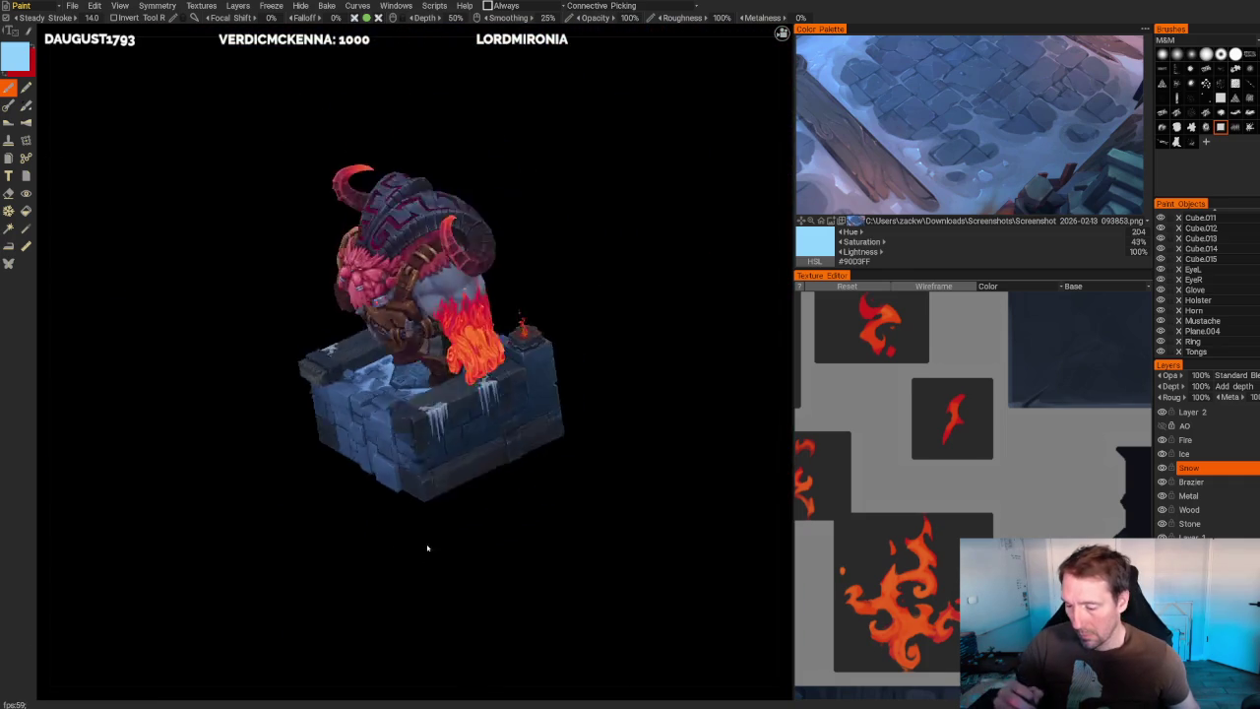
scroll(453, 582, up, 5)
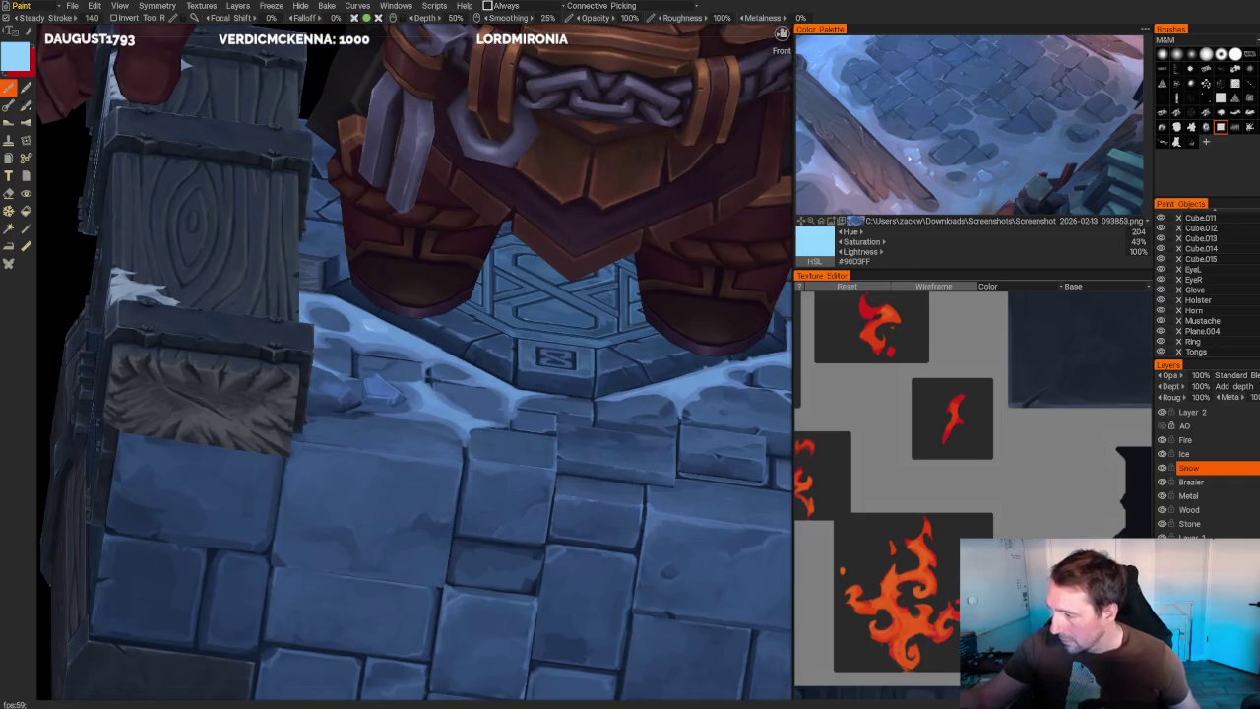
key(v)
scroll(409, 360, up, 3)
scroll(408, 360, up, 2)
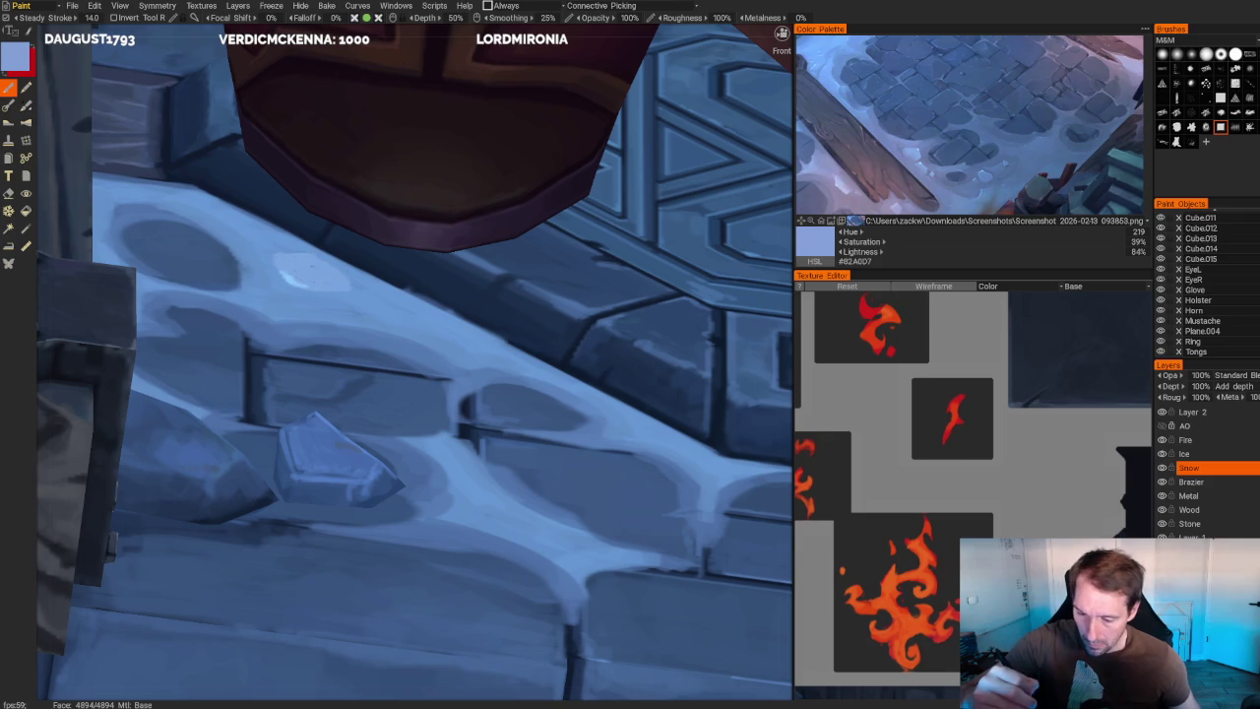
scroll(308, 259, down, 5)
- Try lighter, muted and slightly deeper blues from the reference image for the snow
drag(210, 219, 226, 239)
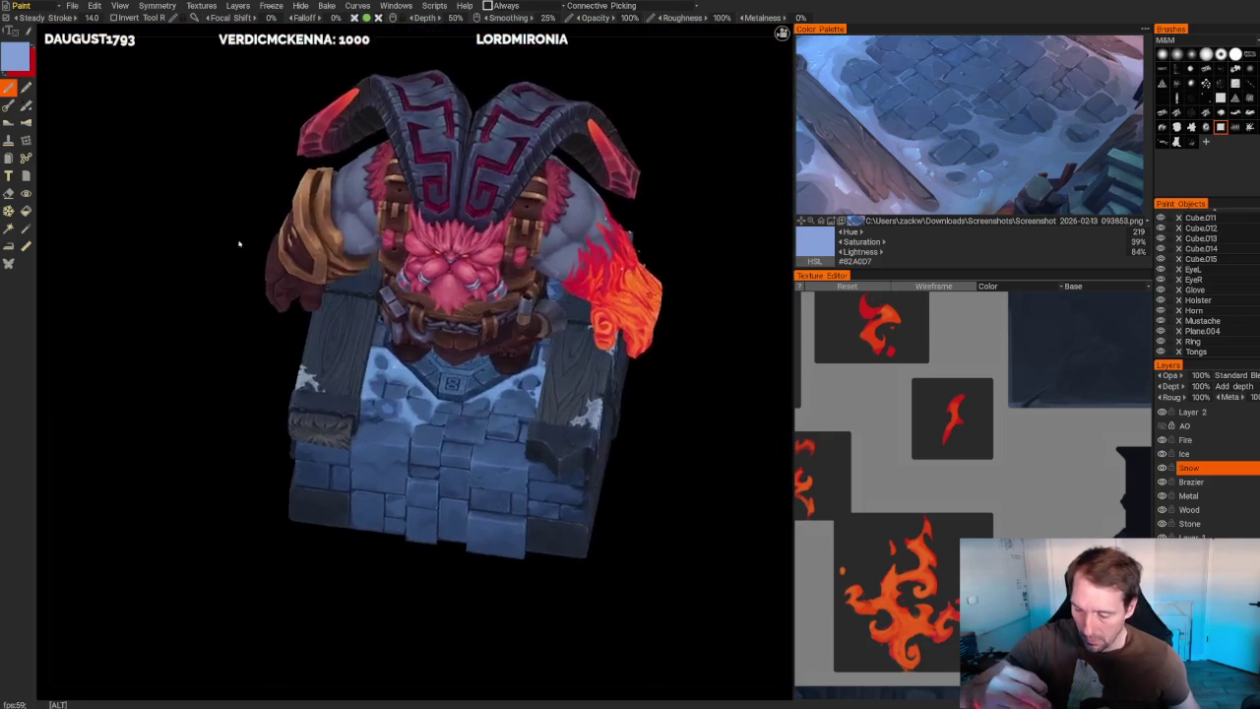
scroll(225, 239, up, 5)
click(921, 148)
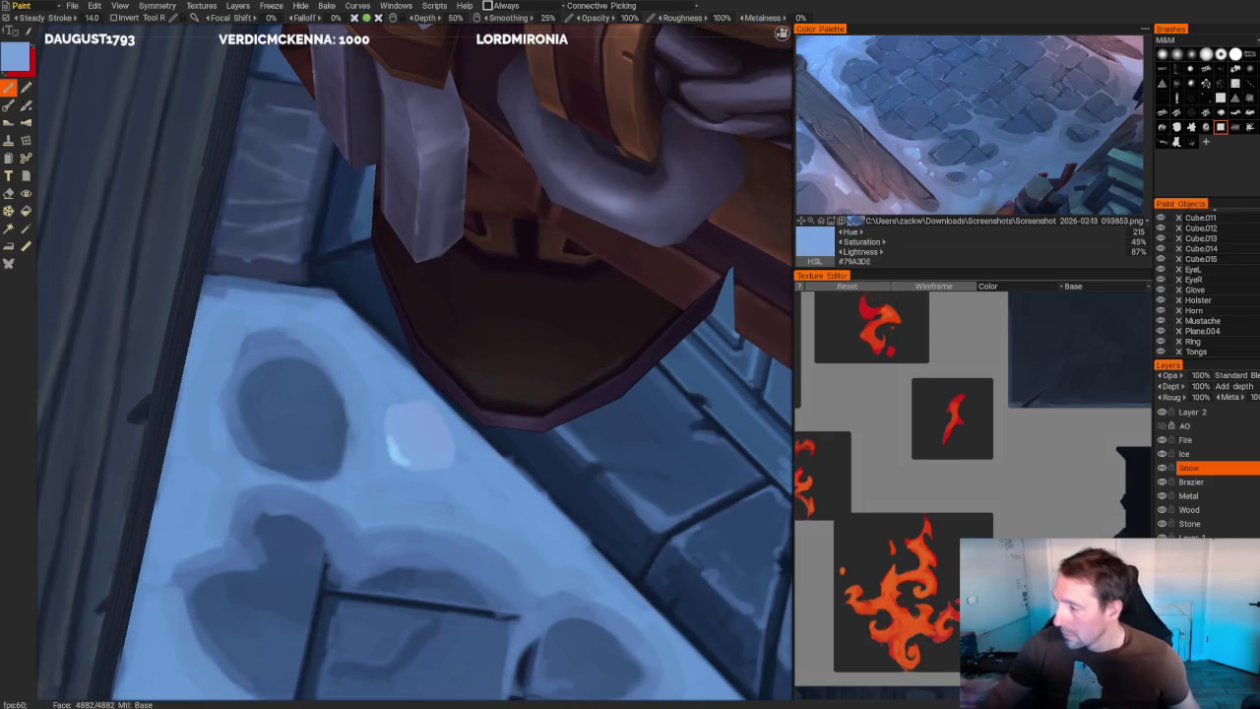
scroll(727, 313, down, 3)
scroll(726, 314, down, 3)
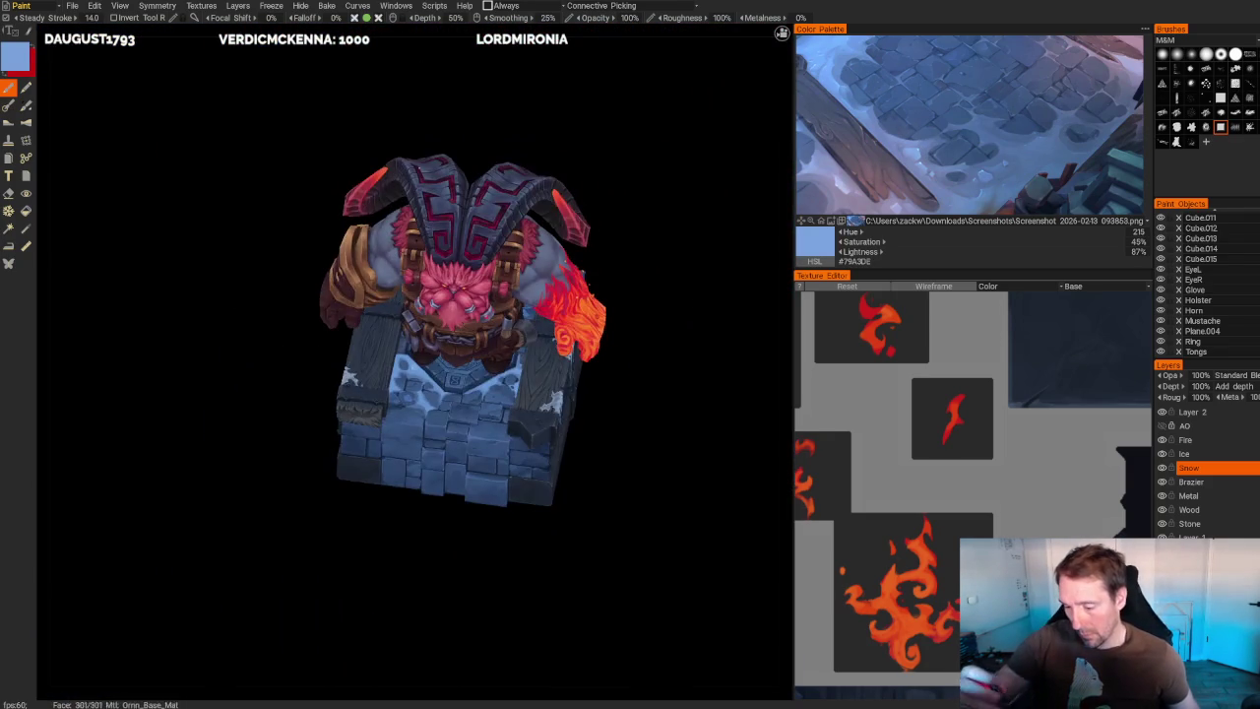
scroll(727, 313, up, 3)
scroll(733, 394, up, 3)
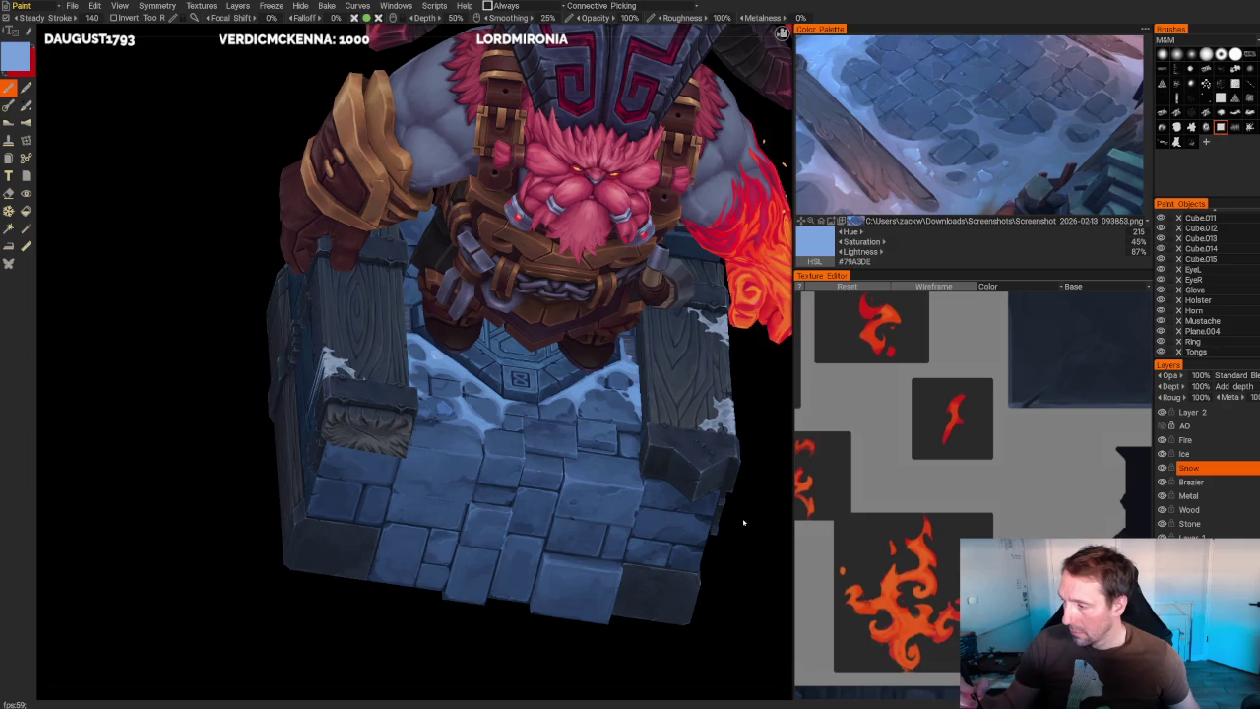
click(898, 155)
scroll(394, 369, up, 3)
scroll(394, 369, up, 3)
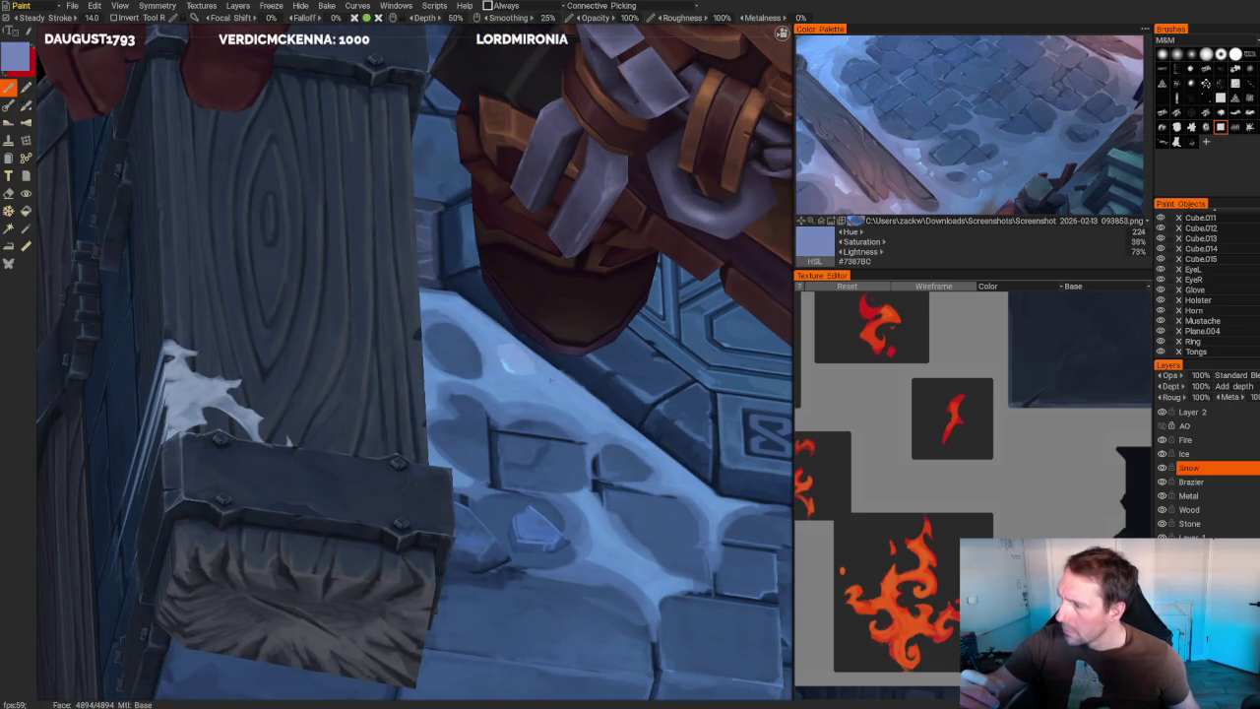
key(v)
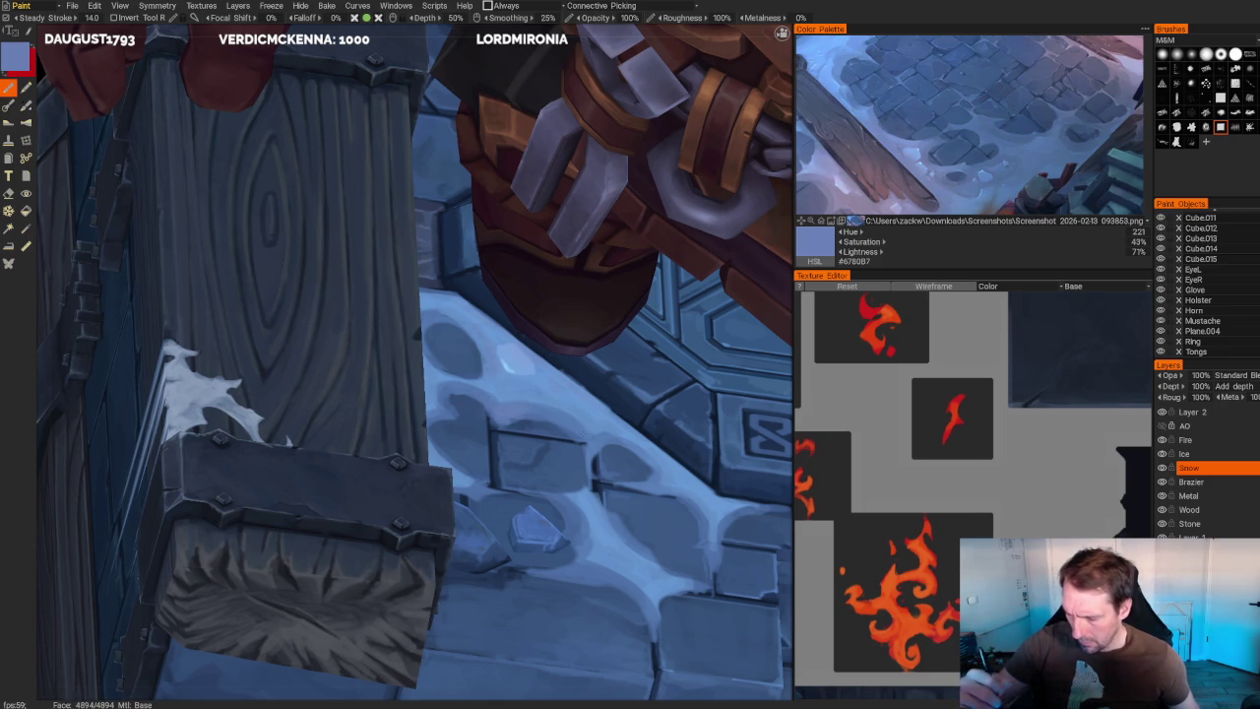
scroll(535, 216, down, 10)
- Check the pedestal front and settle on deeper mid blue #466493 for snow shading
drag(535, 217, 653, 275)
scroll(705, 451, up, 5)
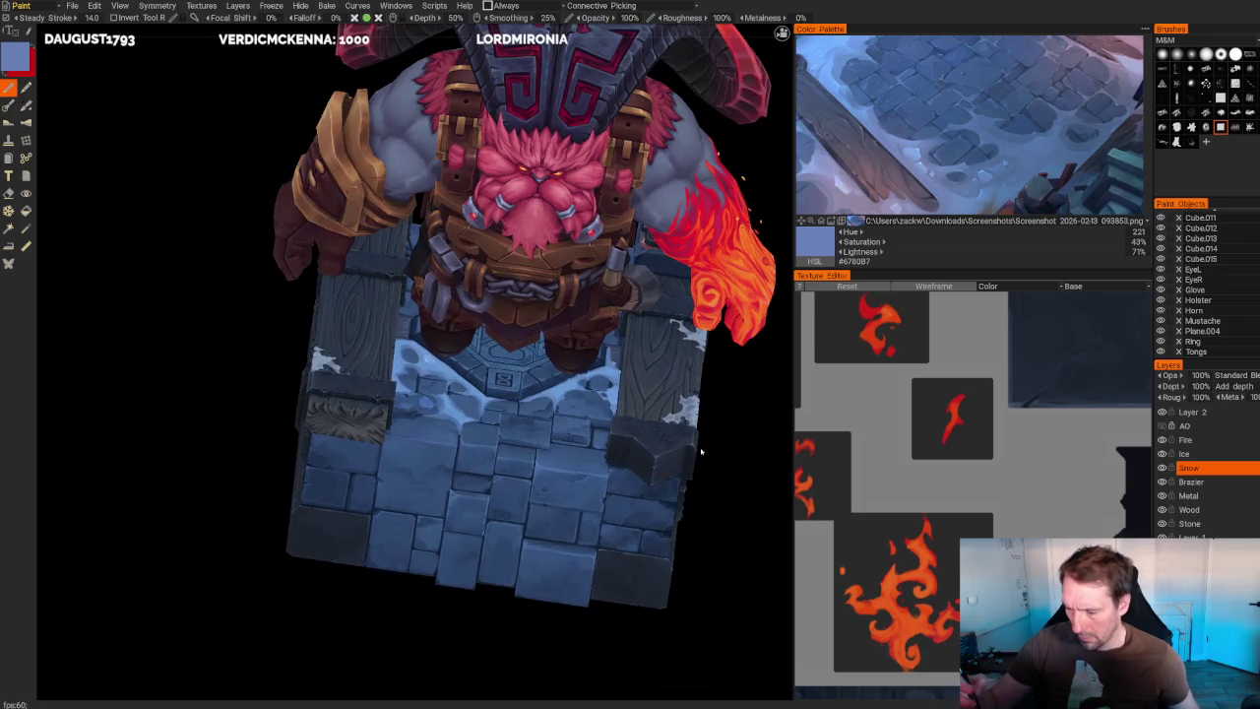
drag(732, 485, 745, 493)
scroll(745, 492, up, 3)
scroll(745, 492, up, 3)
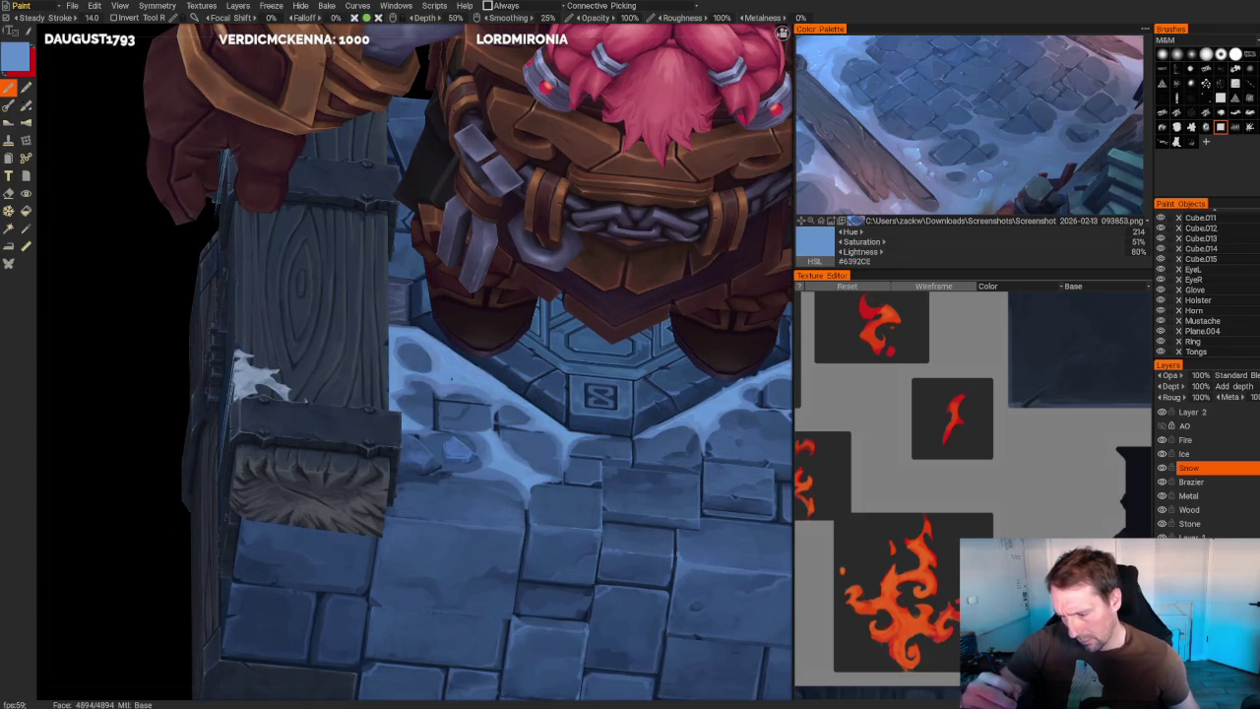
key(v)
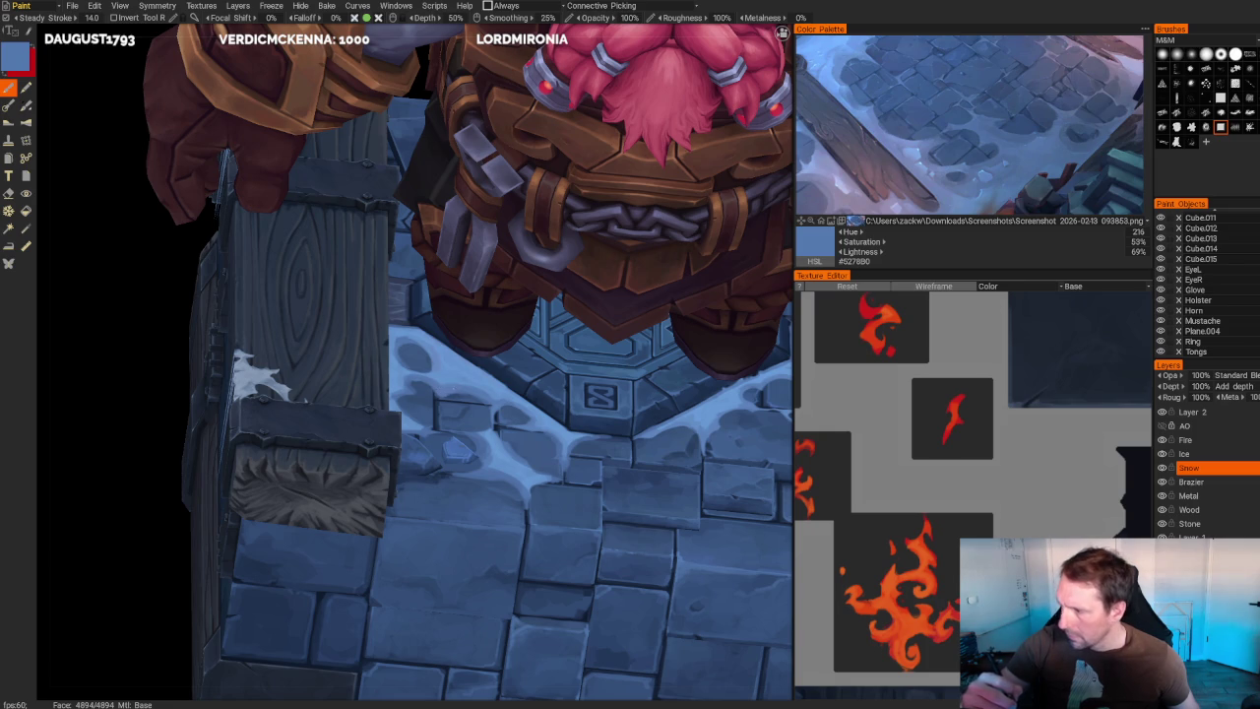
scroll(463, 365, up, 2)
click(1023, 141)
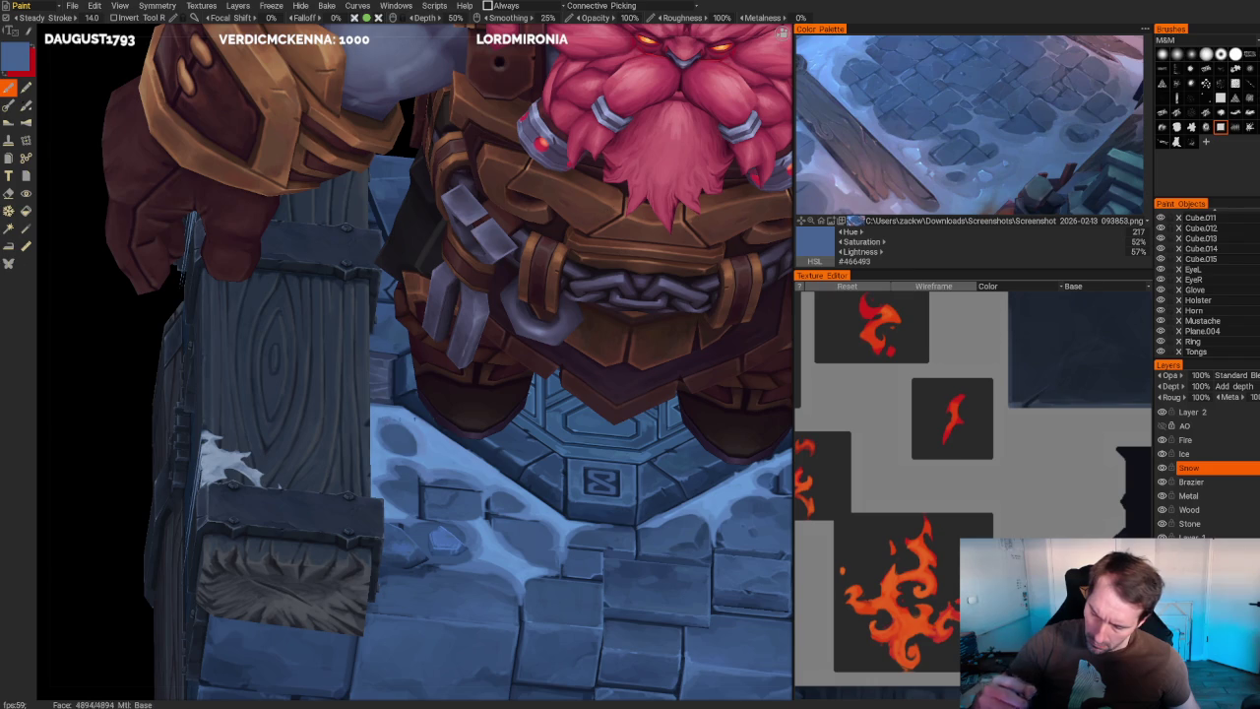
scroll(681, 366, down, 5)
scroll(680, 365, down, 5)
drag(680, 365, 682, 341)
scroll(682, 341, up, 5)
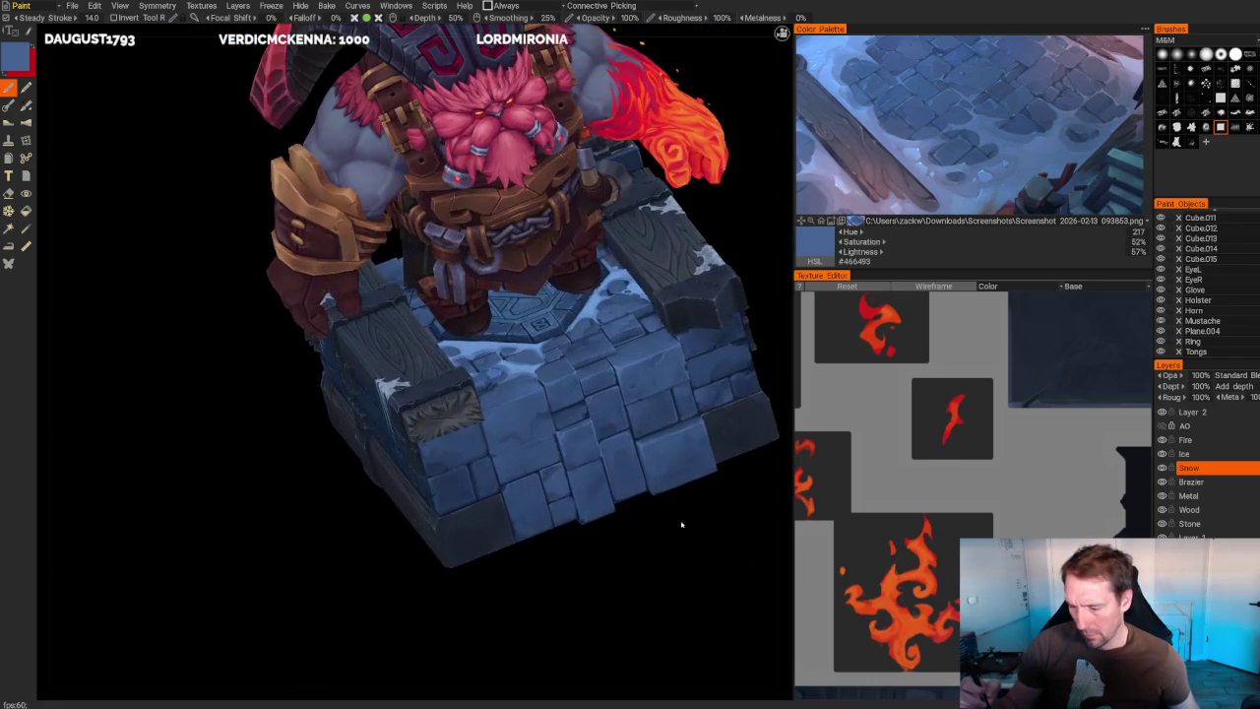
- Pick a light sky blue (#7FA2D8) from the reference and frame the snowy floor for highlights
scroll(679, 527, up, 5)
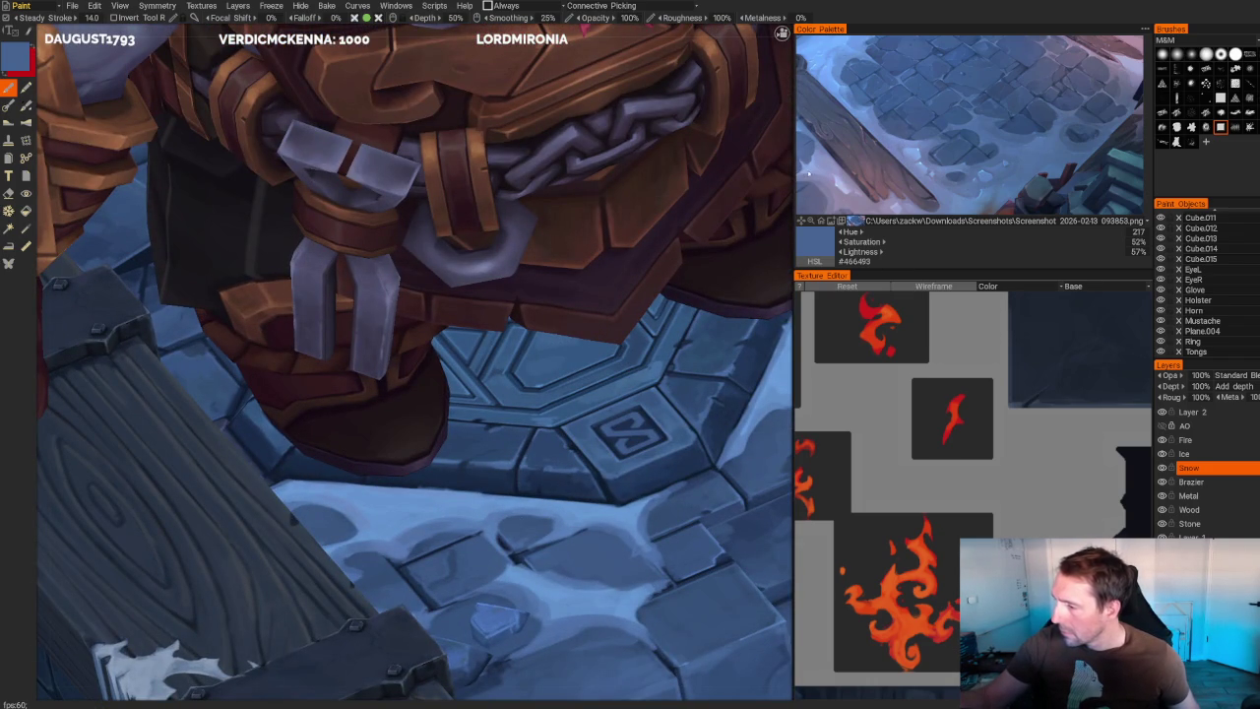
click(807, 174)
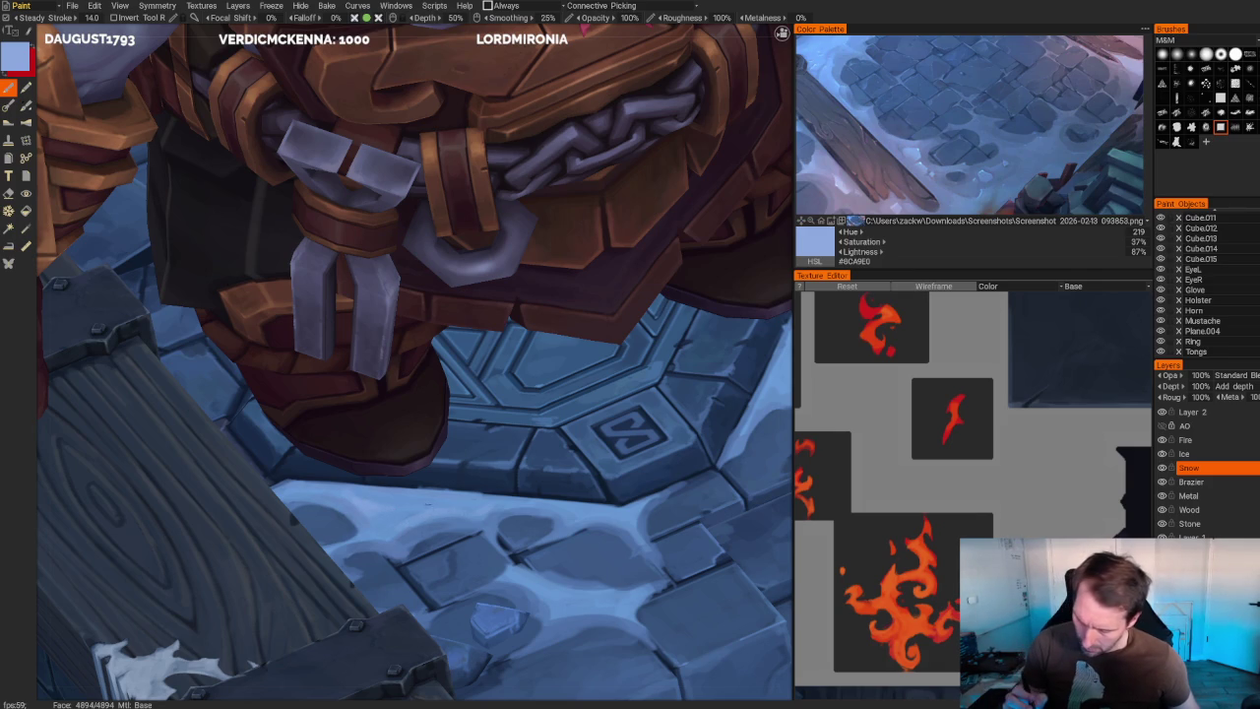
key(Home)
mouse_move(502, 215)
mouse_down()
mouse_move(619, 267)
mouse_move(675, 276)
mouse_up()
scroll(675, 276, up, 2)
scroll(751, 236, up, 3)
scroll(394, 433, up, 3)
scroll(443, 424, up, 1)
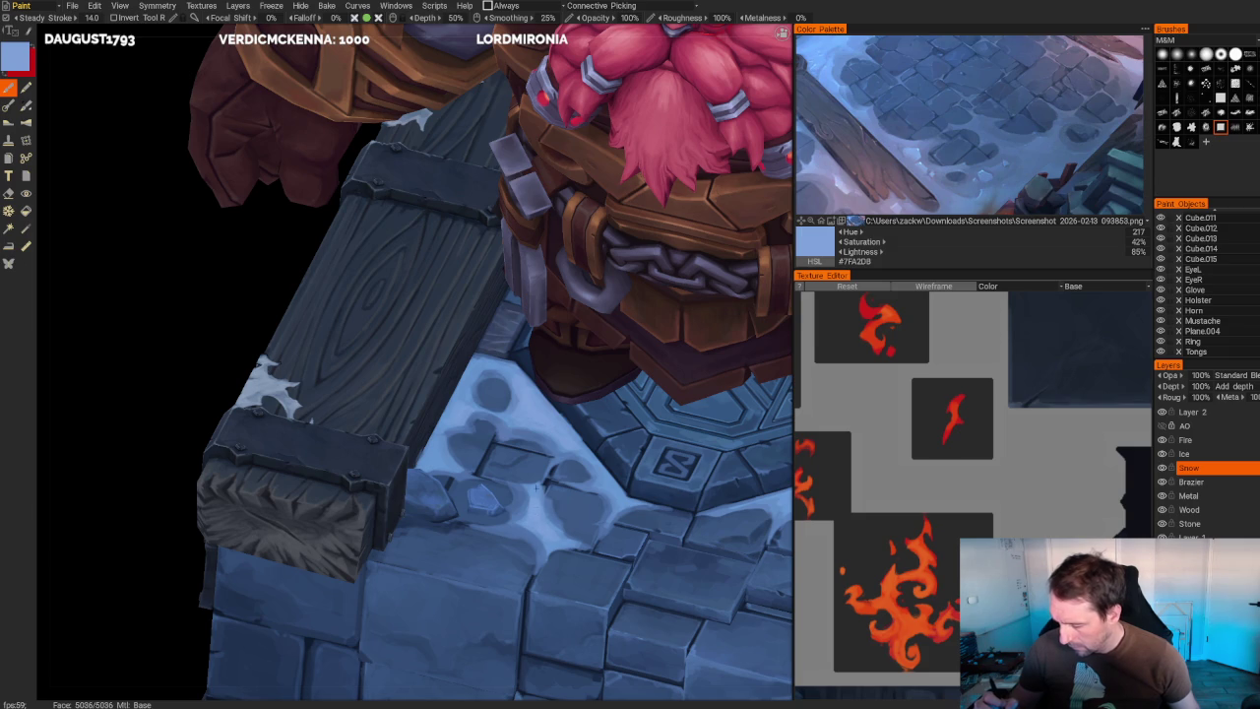
scroll(473, 492, down, 3)
scroll(473, 492, down, 5)
mouse_move(472, 492)
mouse_down()
mouse_move(542, 531)
mouse_move(514, 599)
mouse_up()
scroll(461, 400, up, 5)
scroll(460, 400, up, 5)
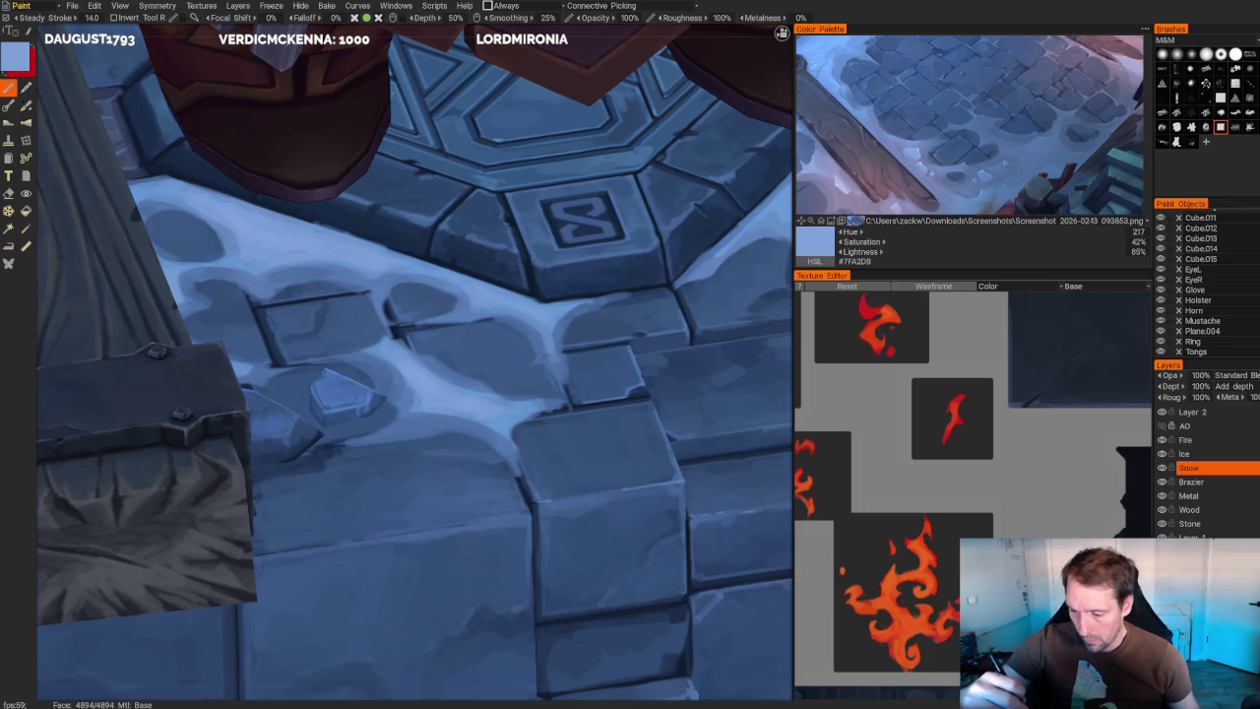
scroll(312, 252, down, 2)
scroll(311, 252, down, 3)
scroll(311, 252, down, 5)
drag(594, 125, 598, 147)
scroll(598, 147, up, 5)
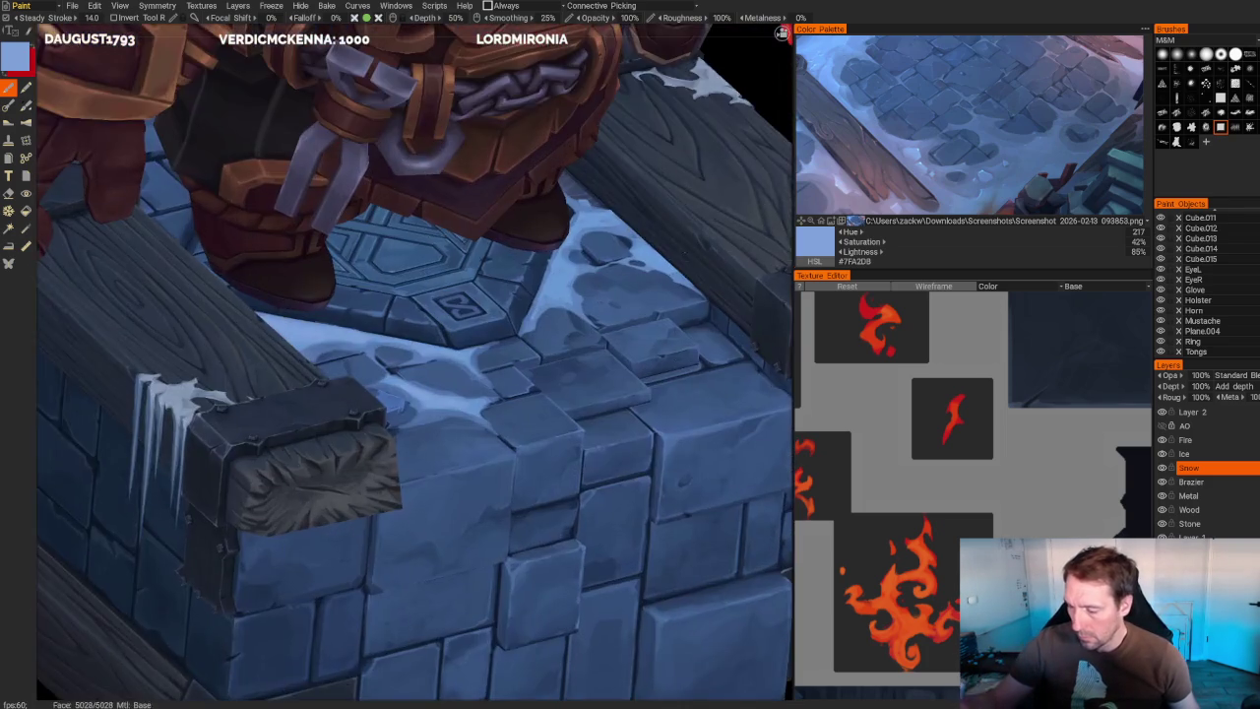
scroll(521, 337, up, 3)
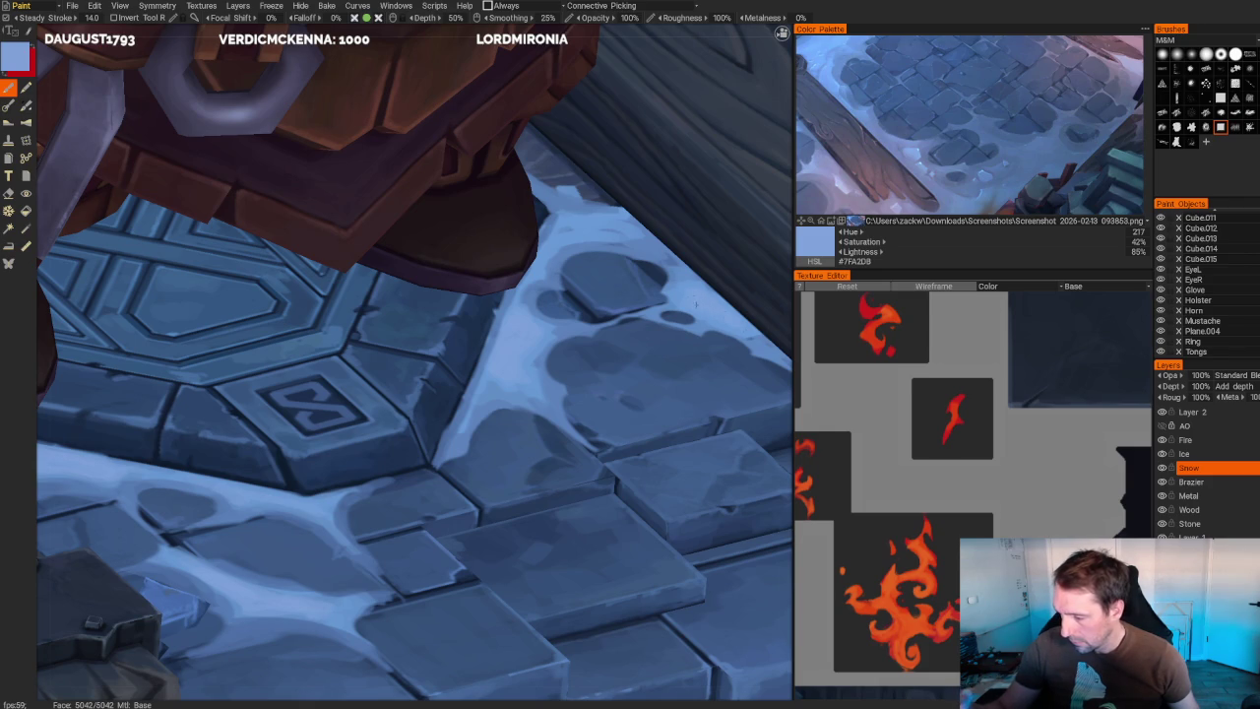
scroll(692, 293, down, 5)
scroll(591, 222, down, 5)
mouse_move(591, 222)
mouse_down()
mouse_move(526, 186)
mouse_move(531, 242)
mouse_move(555, 236)
mouse_move(594, 293)
mouse_up()
scroll(594, 293, up, 5)
scroll(664, 216, up, 2)
mouse_move(664, 215)
mouse_down()
mouse_move(700, 183)
mouse_move(709, 192)
mouse_up()
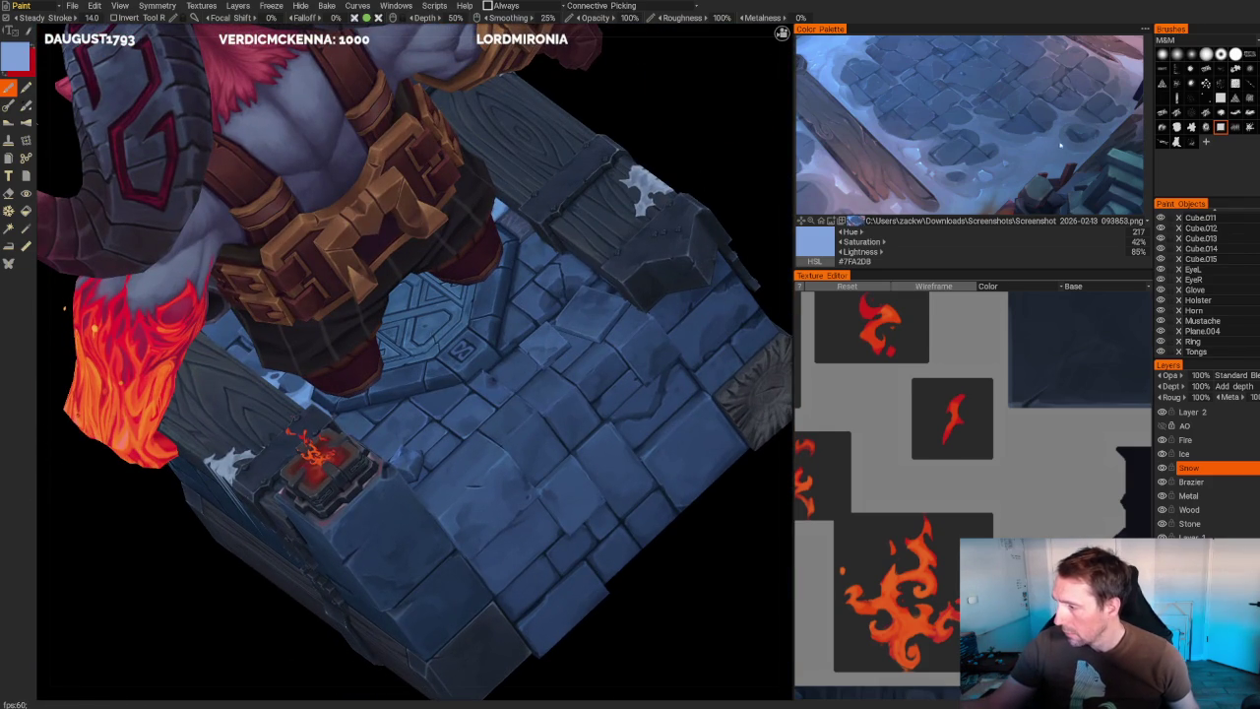
click(1020, 143)
- Paint two blue strokes down the floor tiles, undoing the second one
scroll(413, 364, up, 1)
scroll(414, 365, up, 3)
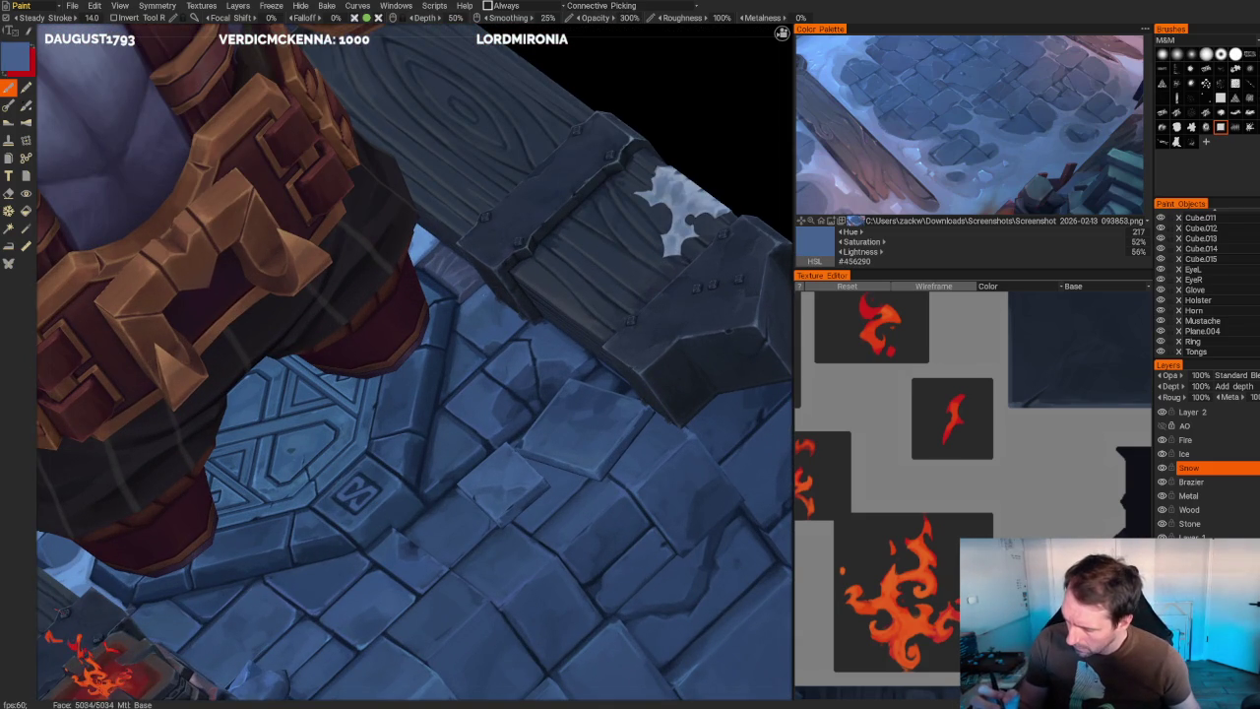
mouse_move(459, 320)
mouse_down()
mouse_move(536, 335)
mouse_move(457, 368)
mouse_up()
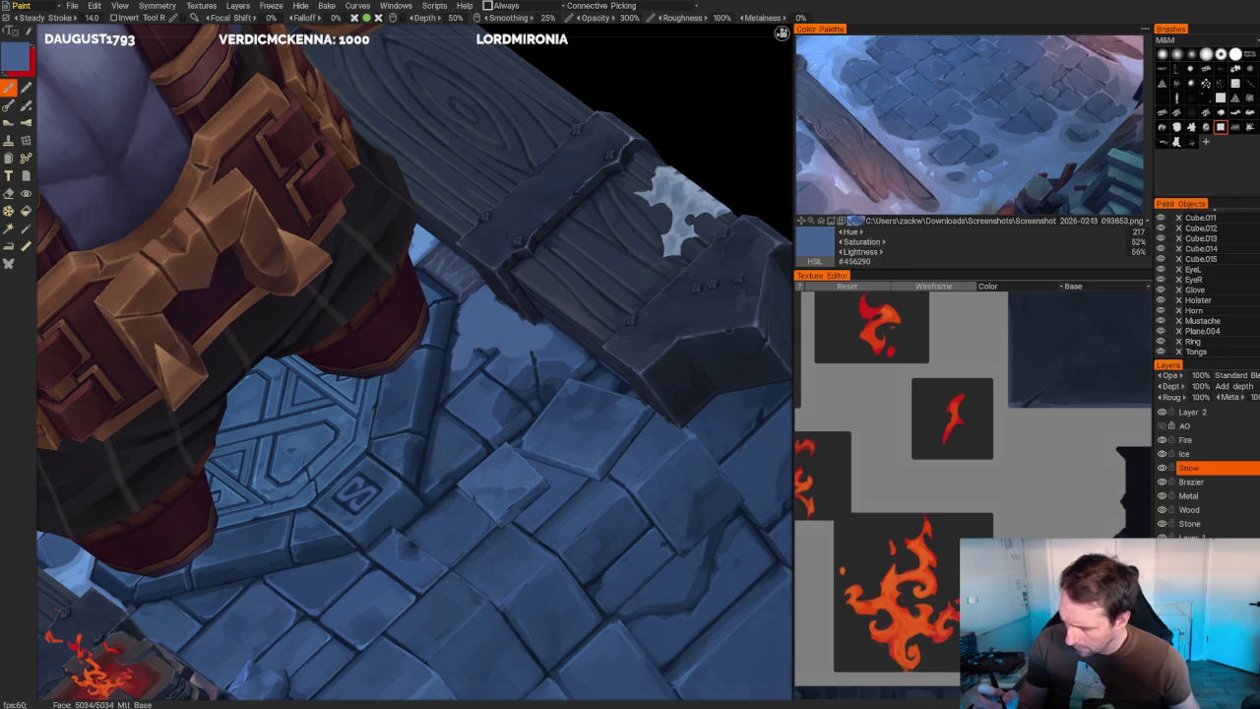
mouse_move(455, 362)
mouse_down()
mouse_move(421, 500)
mouse_move(445, 394)
mouse_up()
key(ctrl+z)
- Repaint the floor tiles with short blue strokes and small dabs on nearby patches
mouse_move(437, 461)
mouse_down()
mouse_move(443, 380)
mouse_move(432, 478)
mouse_up()
mouse_move(464, 366)
mouse_down()
mouse_move(463, 386)
mouse_move(493, 360)
mouse_up()
mouse_move(555, 331)
mouse_down()
mouse_move(582, 358)
mouse_move(563, 351)
mouse_up()
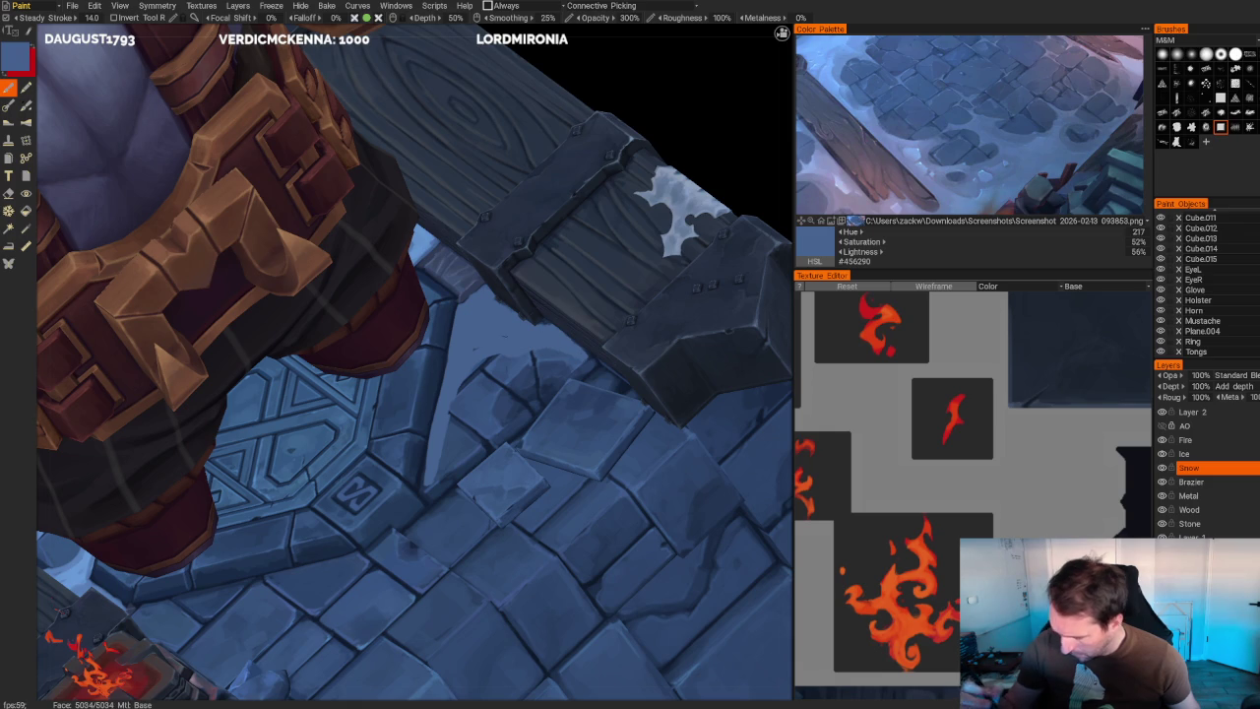
drag(480, 356, 500, 384)
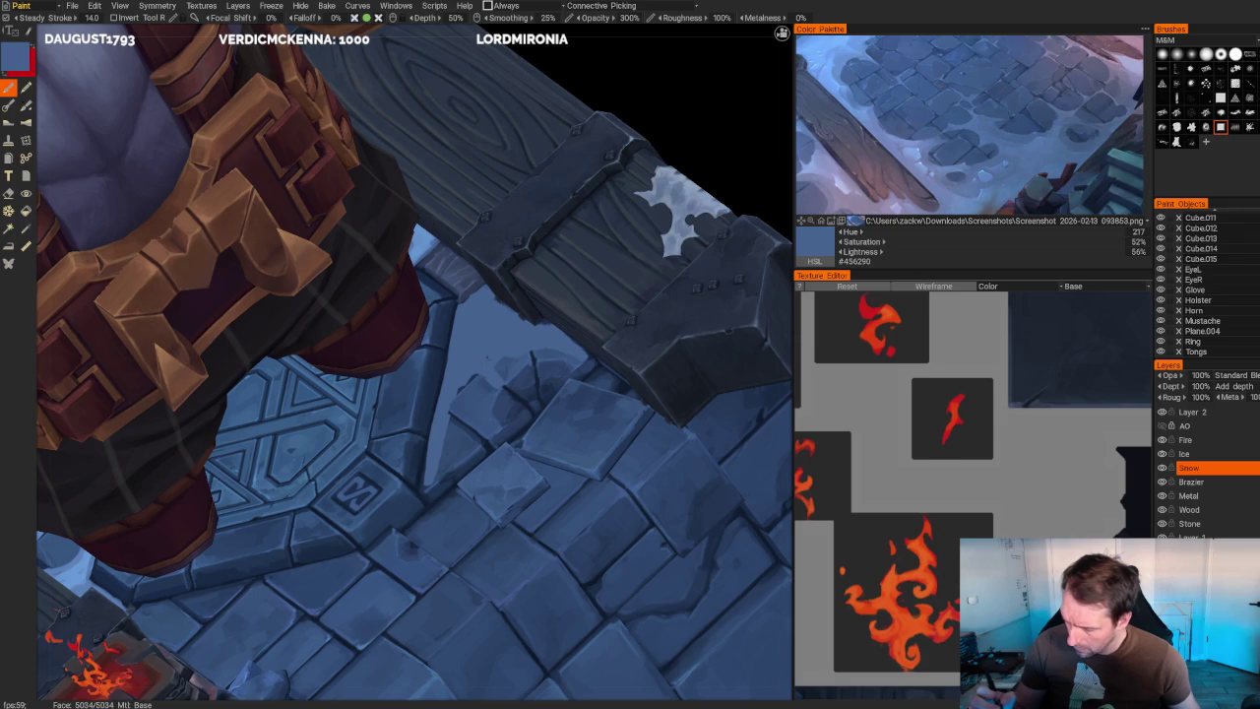
key(e)
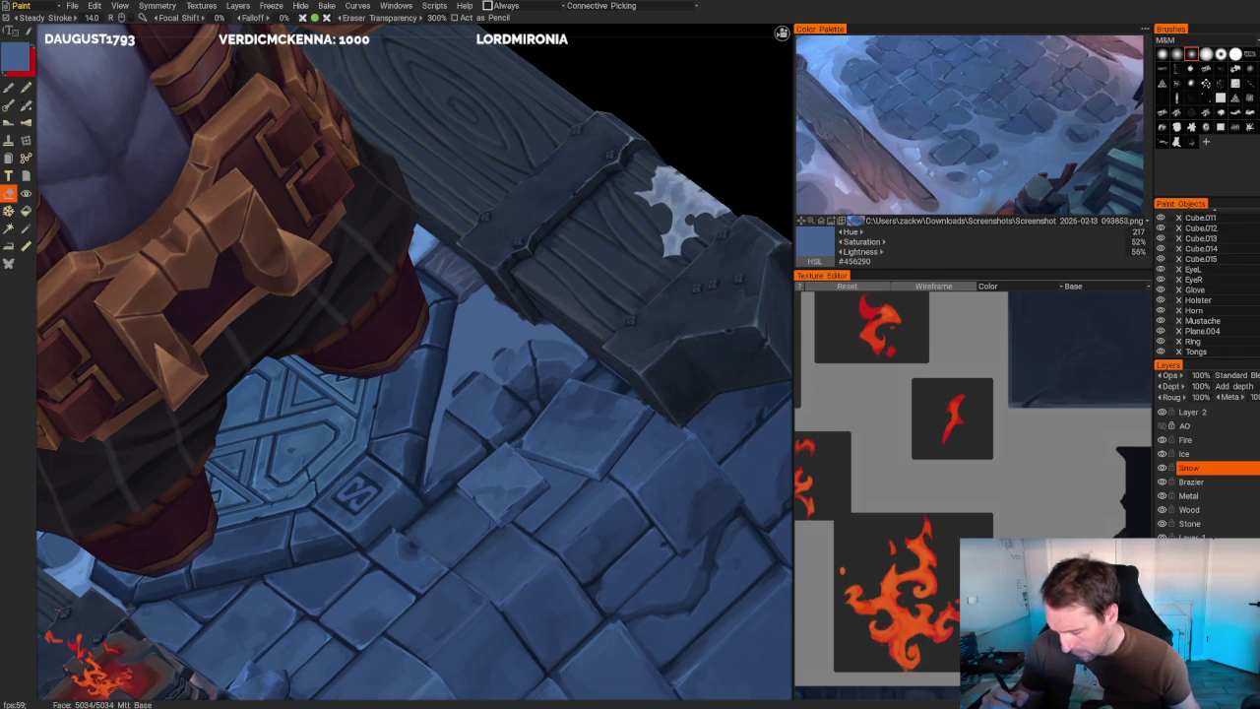
- Return to the brush and paint a lighter reference blue onto the stone tile
scroll(413, 364, up, 3)
key(b)
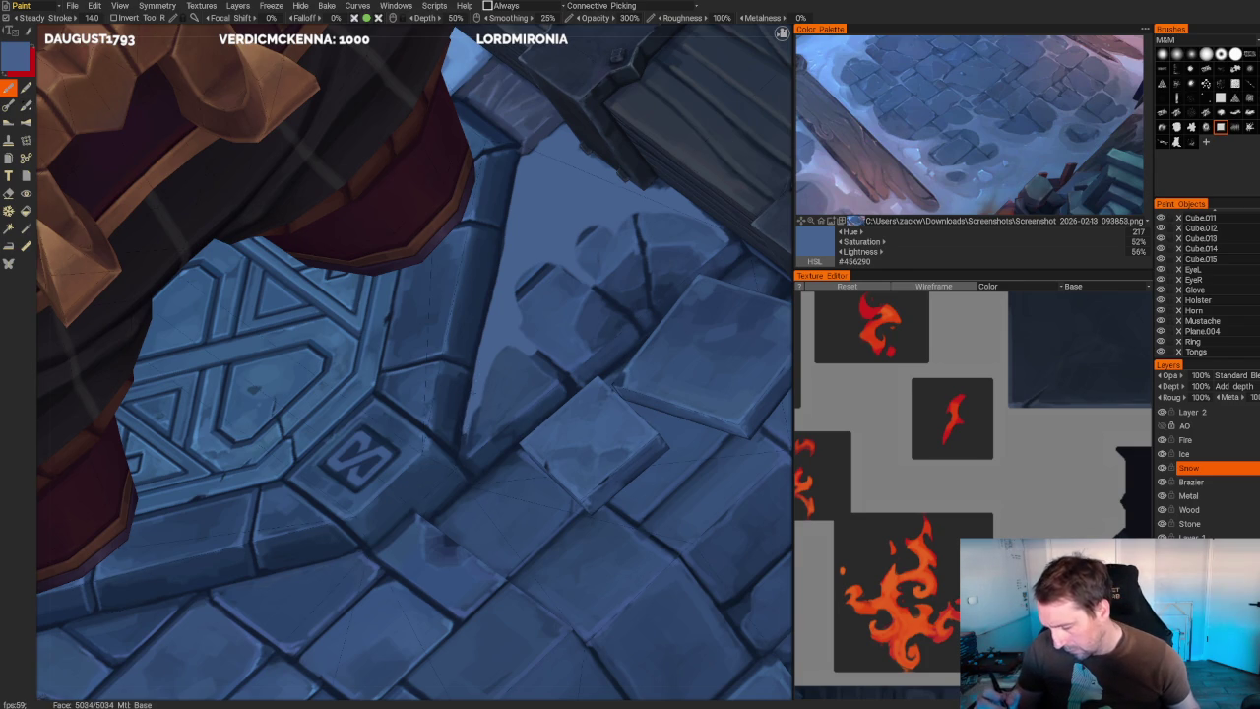
key(e)
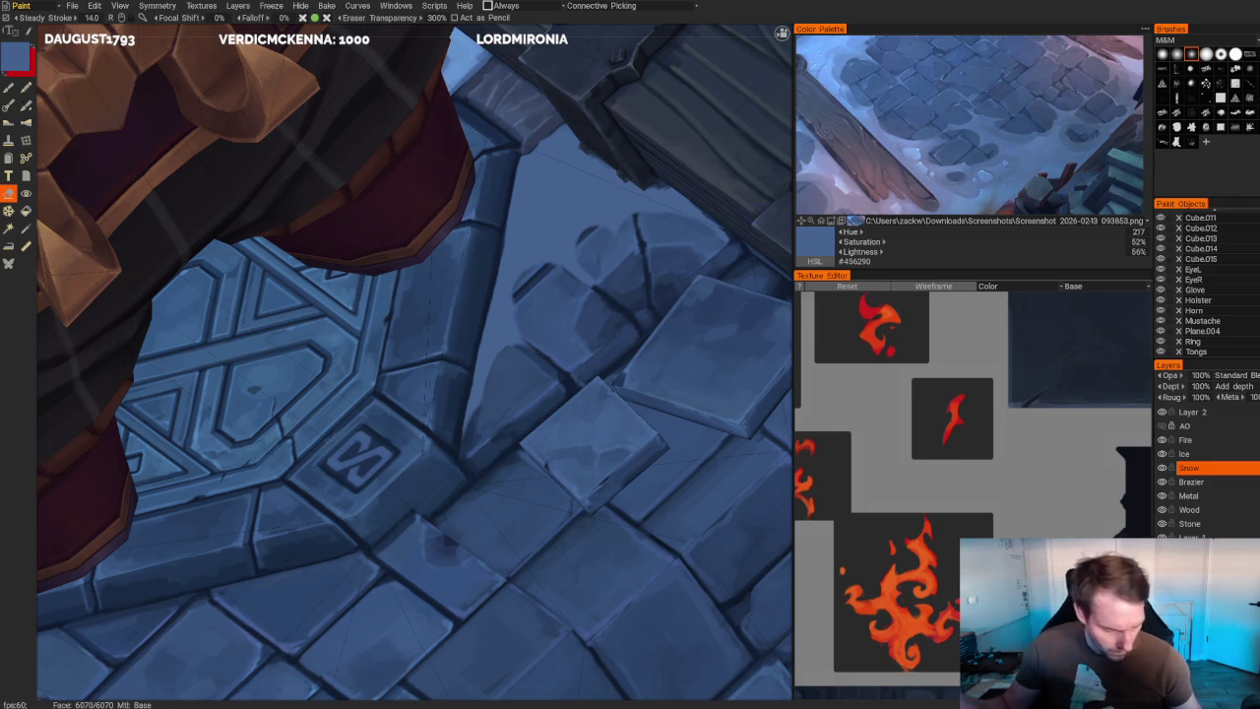
key(b)
click(987, 204)
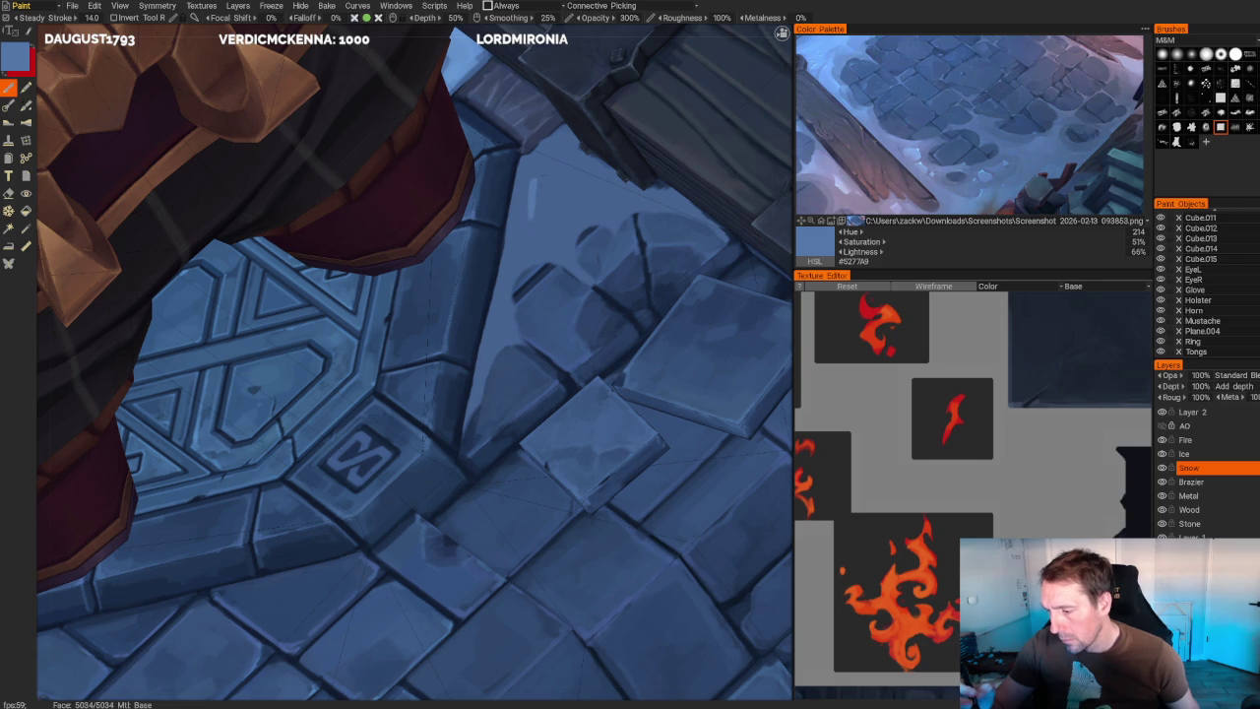
drag(539, 170, 524, 224)
mouse_move(569, 169)
mouse_down()
mouse_move(598, 207)
mouse_move(546, 228)
mouse_move(569, 248)
mouse_up()
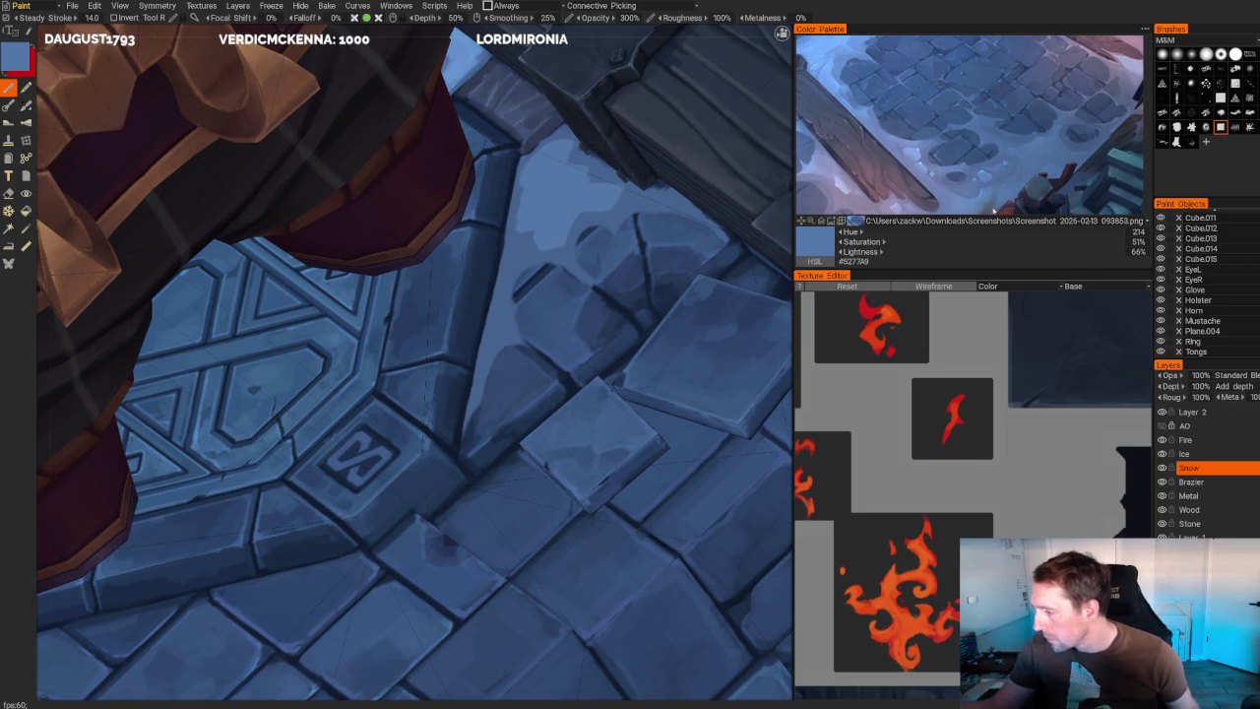
- Try grey-blue and mid blues, then dab light-blue highlights across the upper stone
click(994, 210)
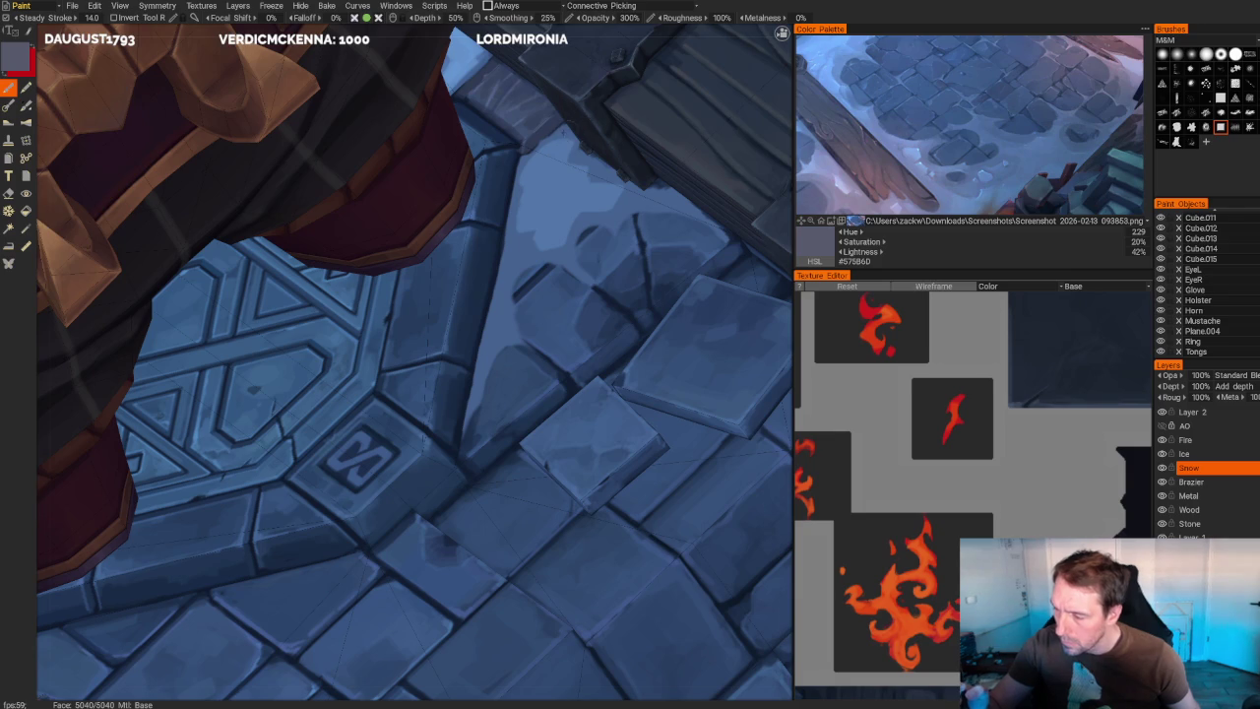
click(1003, 204)
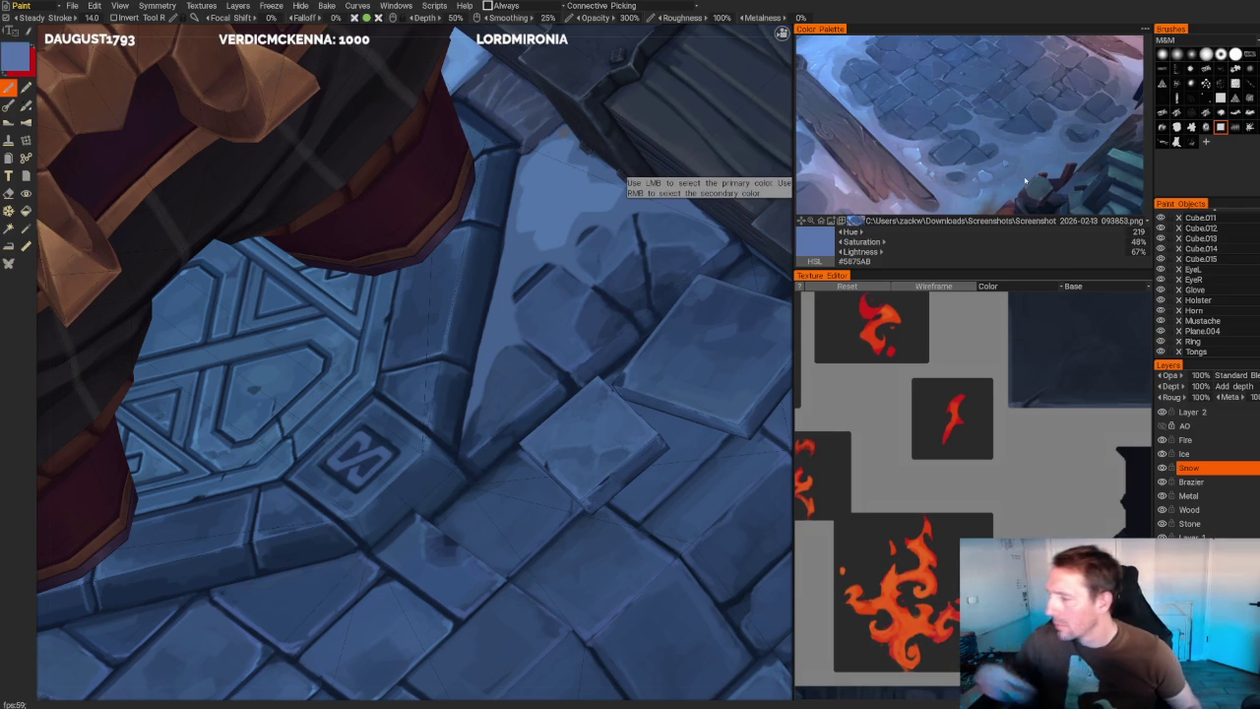
scroll(930, 118, down, 5)
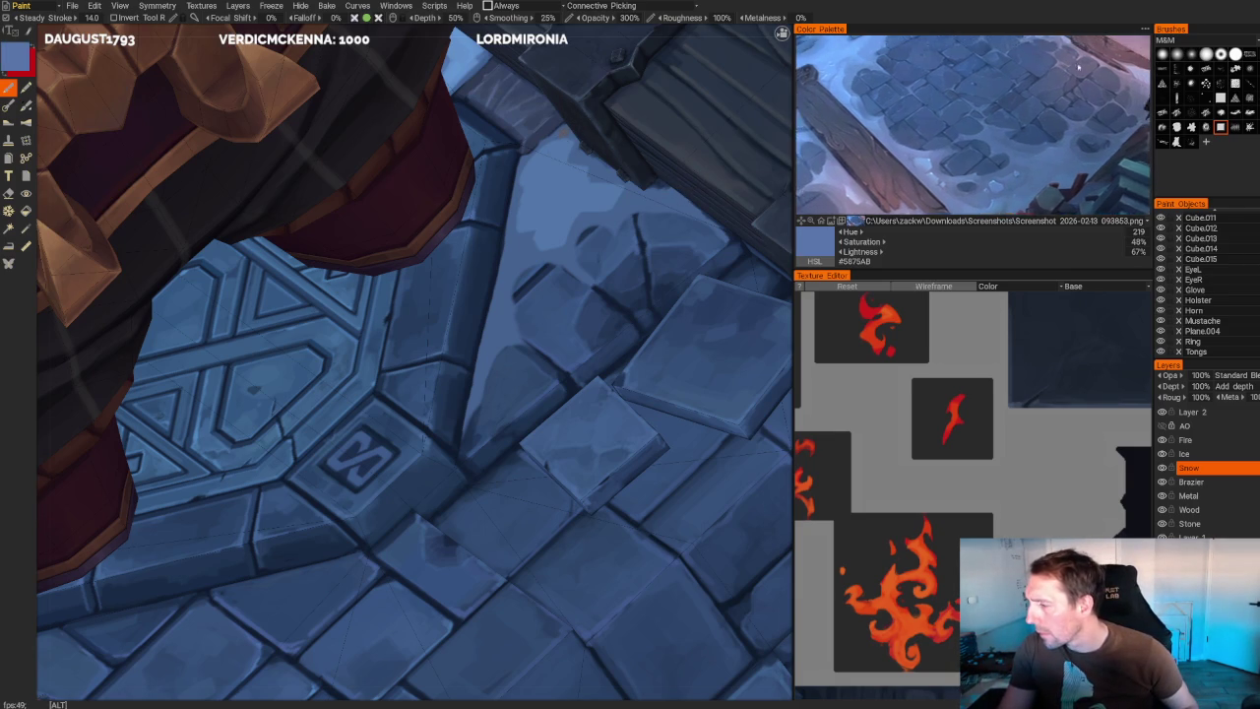
scroll(929, 118, up, 2)
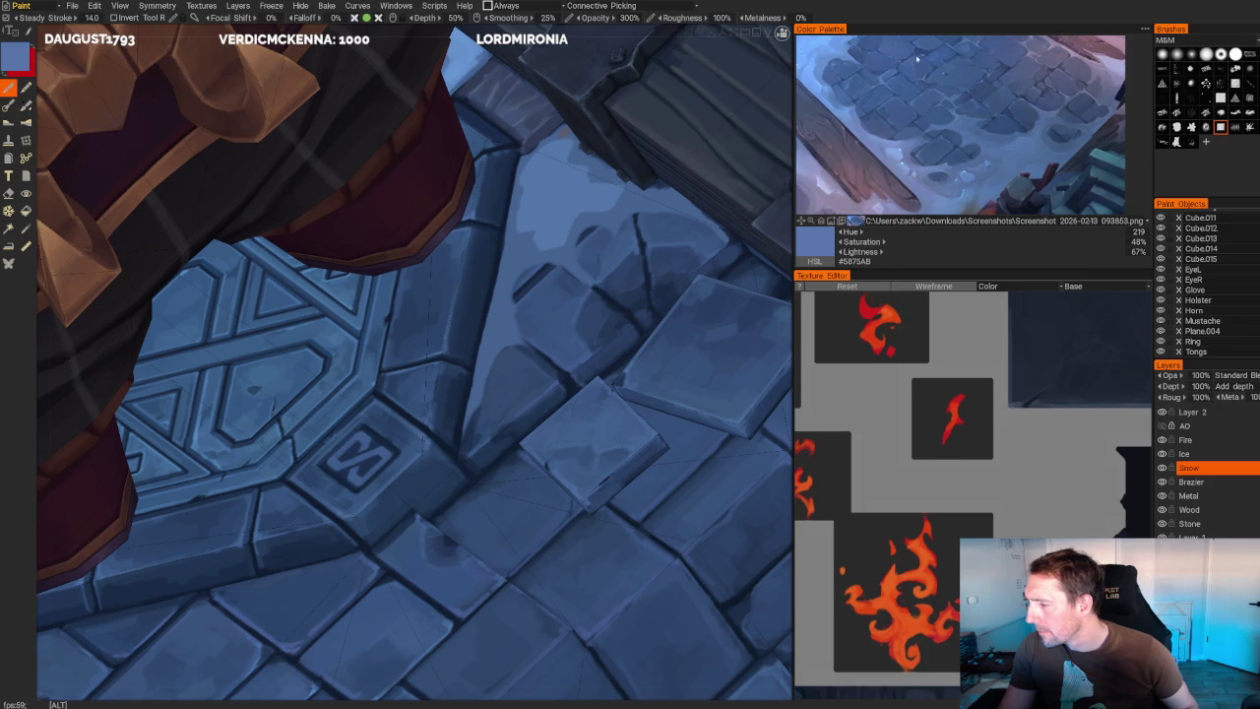
click(1080, 143)
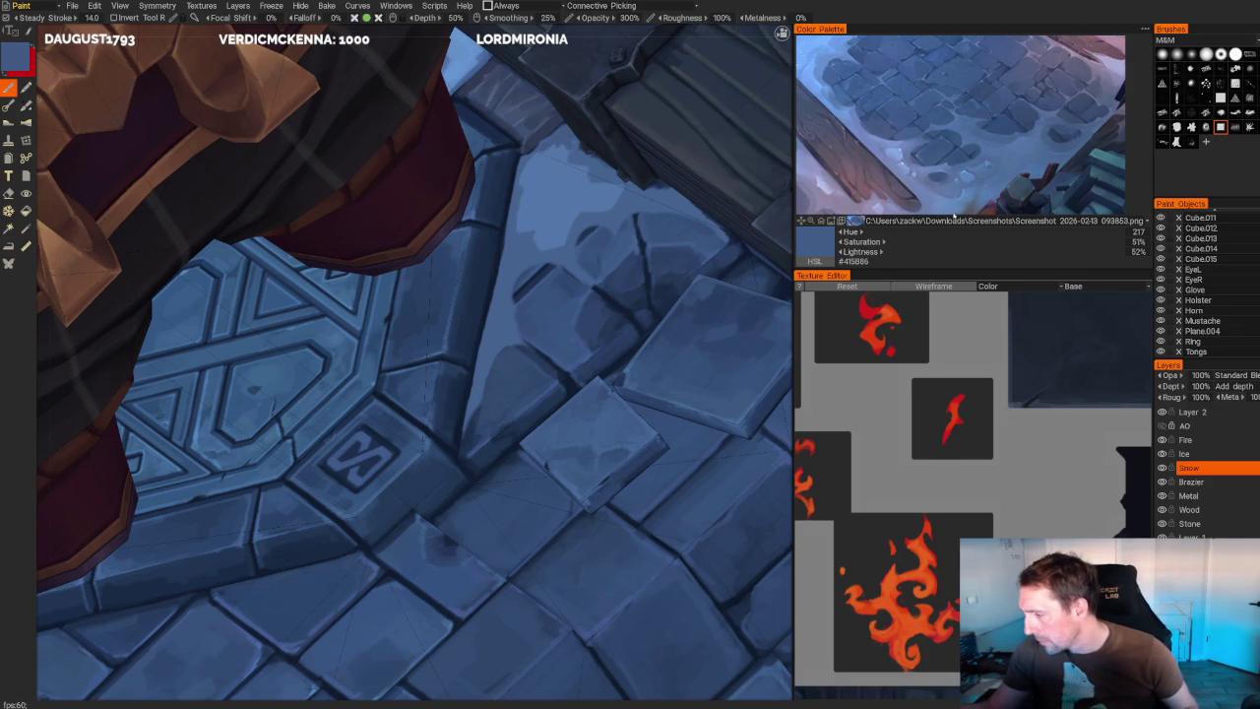
key(v)
click(542, 188)
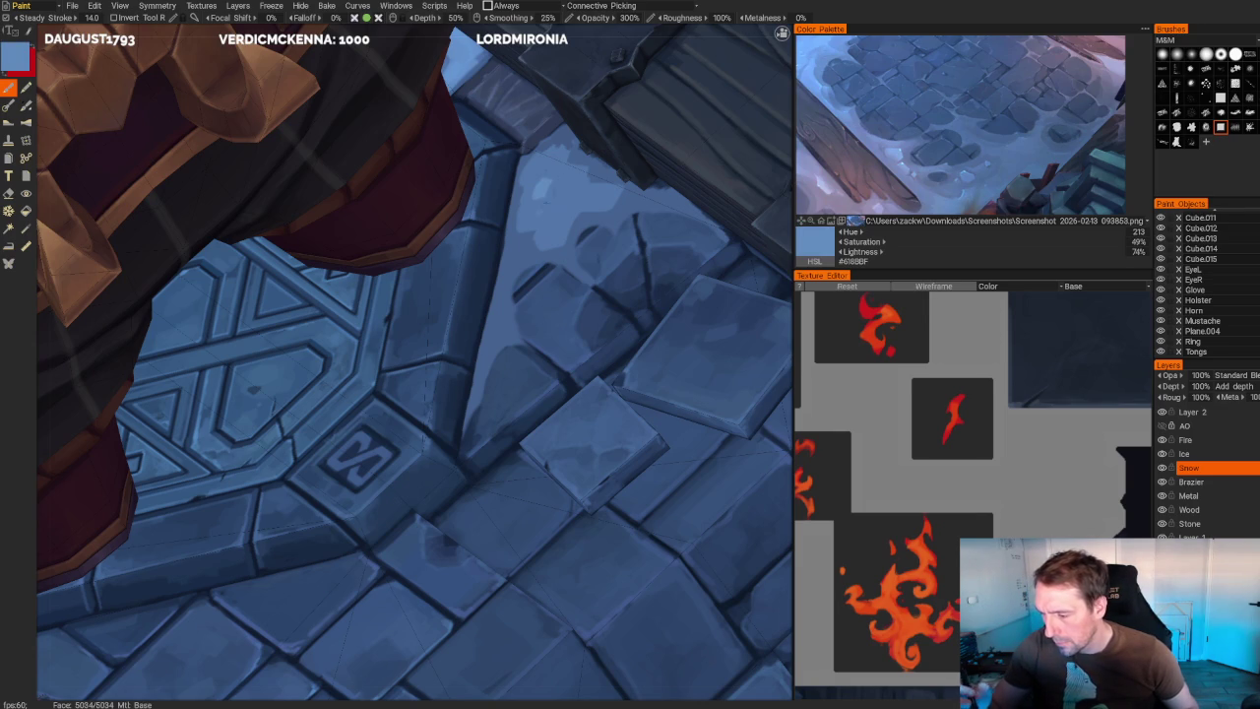
mouse_move(544, 177)
mouse_down()
mouse_move(581, 165)
mouse_move(534, 212)
mouse_move(543, 222)
mouse_move(527, 216)
mouse_up()
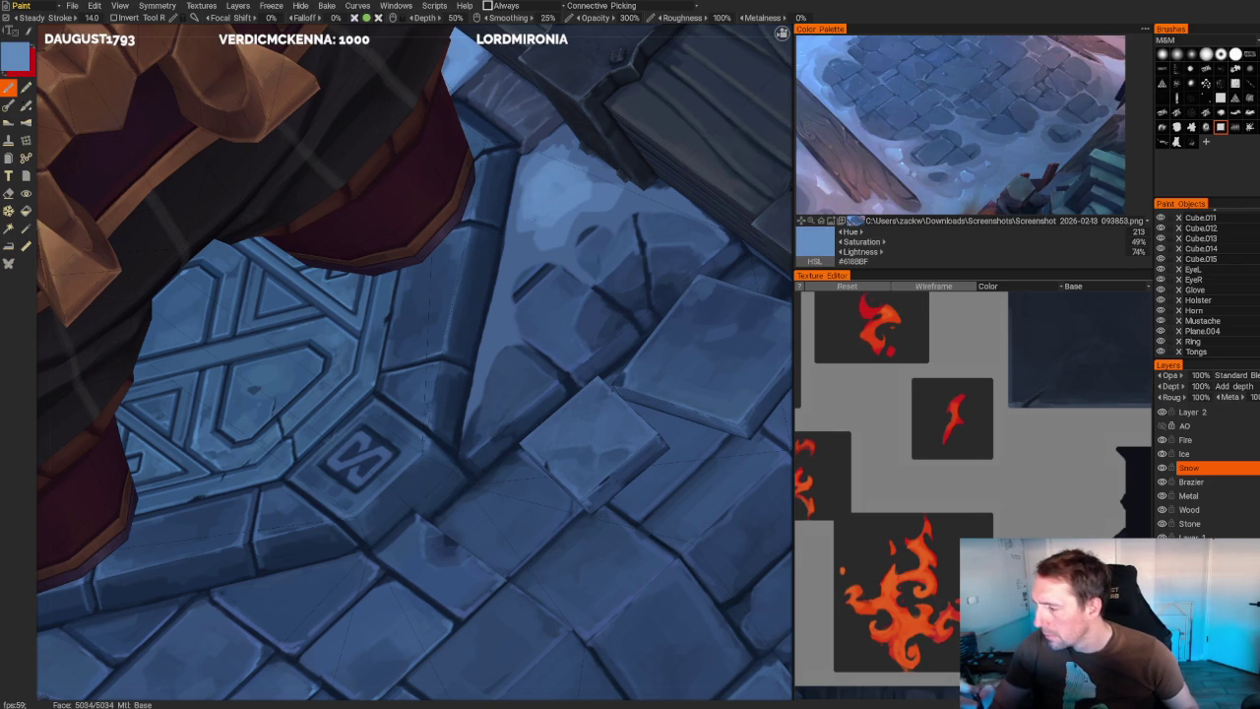
- Sample greyer and more saturated stone blues, ending on mid blue #456290
key(v)
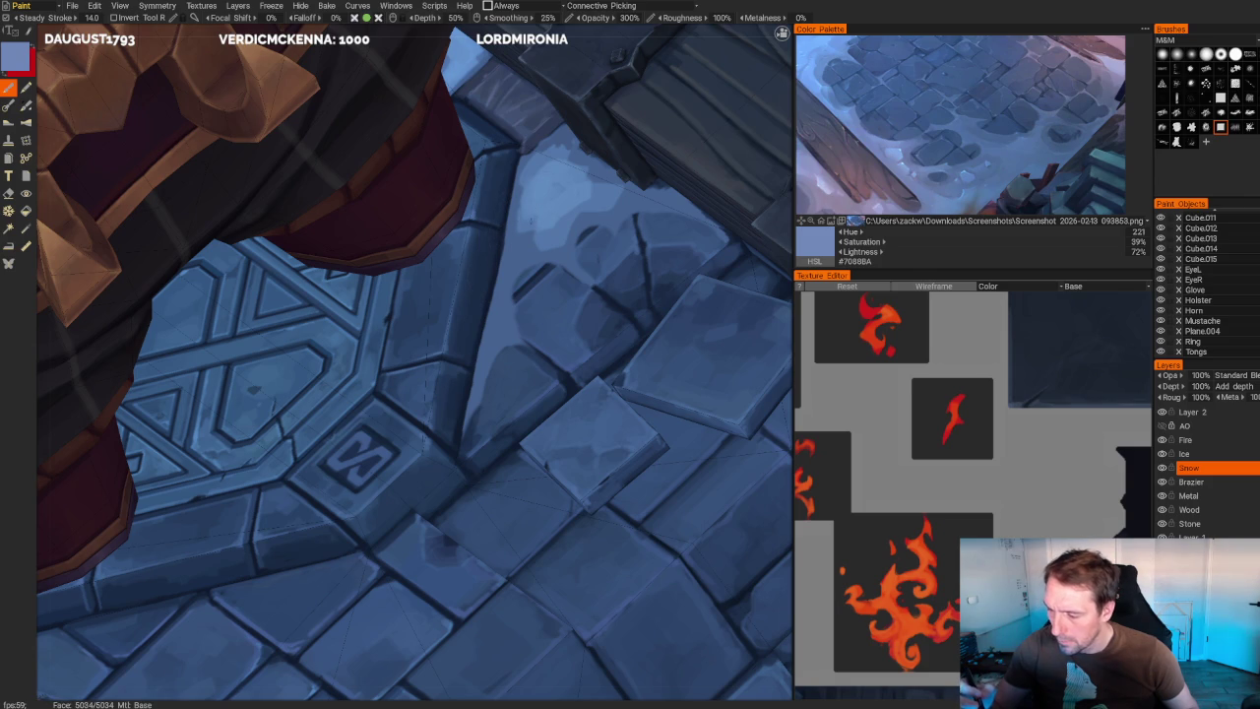
key(v)
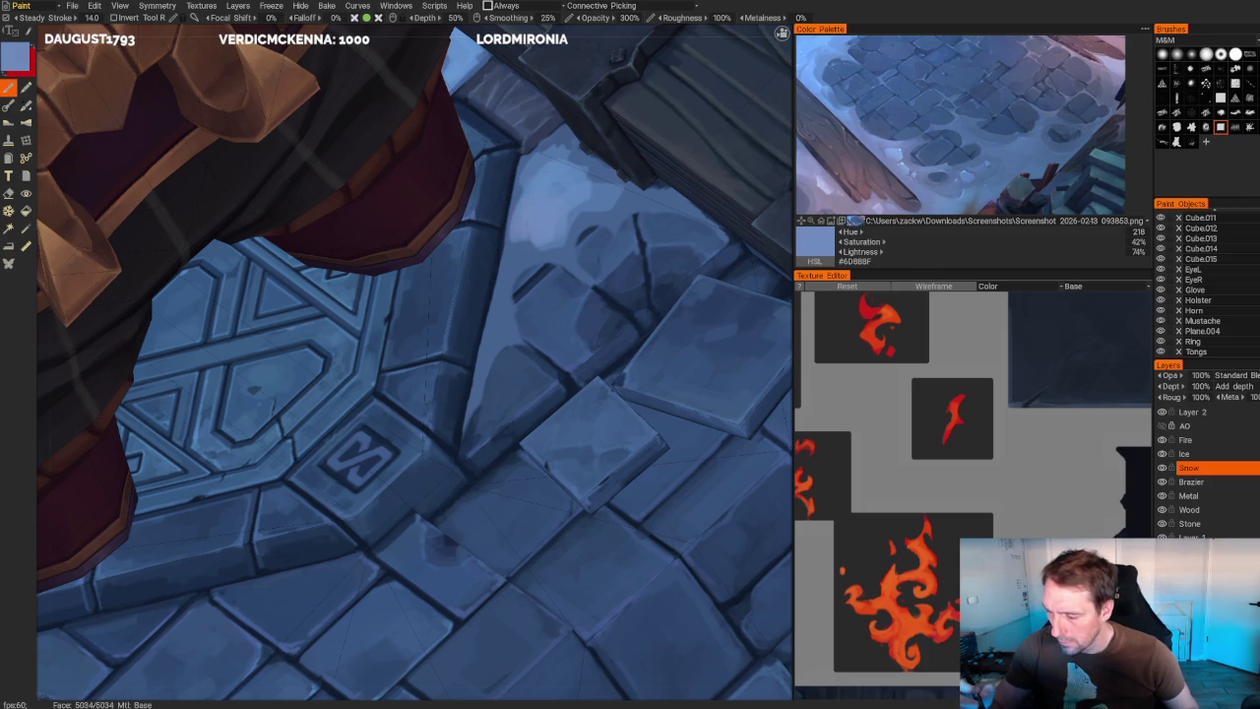
key(v)
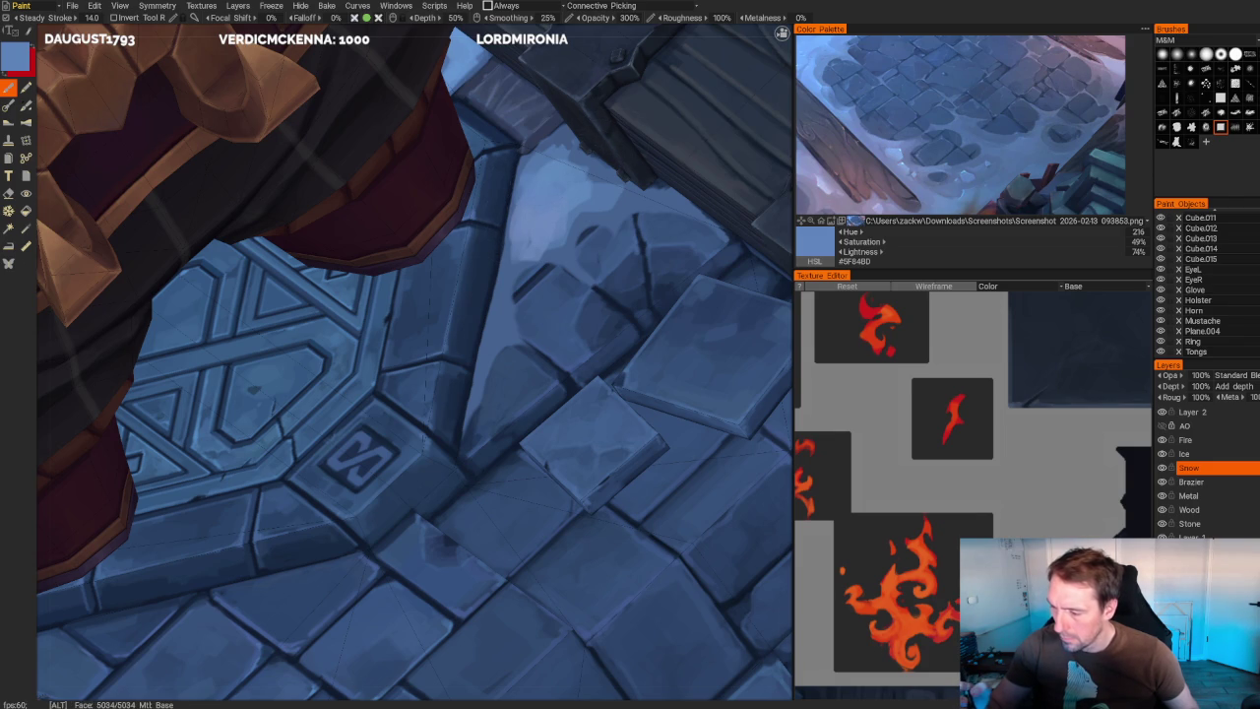
middle_drag(566, 183, 509, 233)
- Sample a range of dark shadow, grey and light blues from the floor stone
key(v)
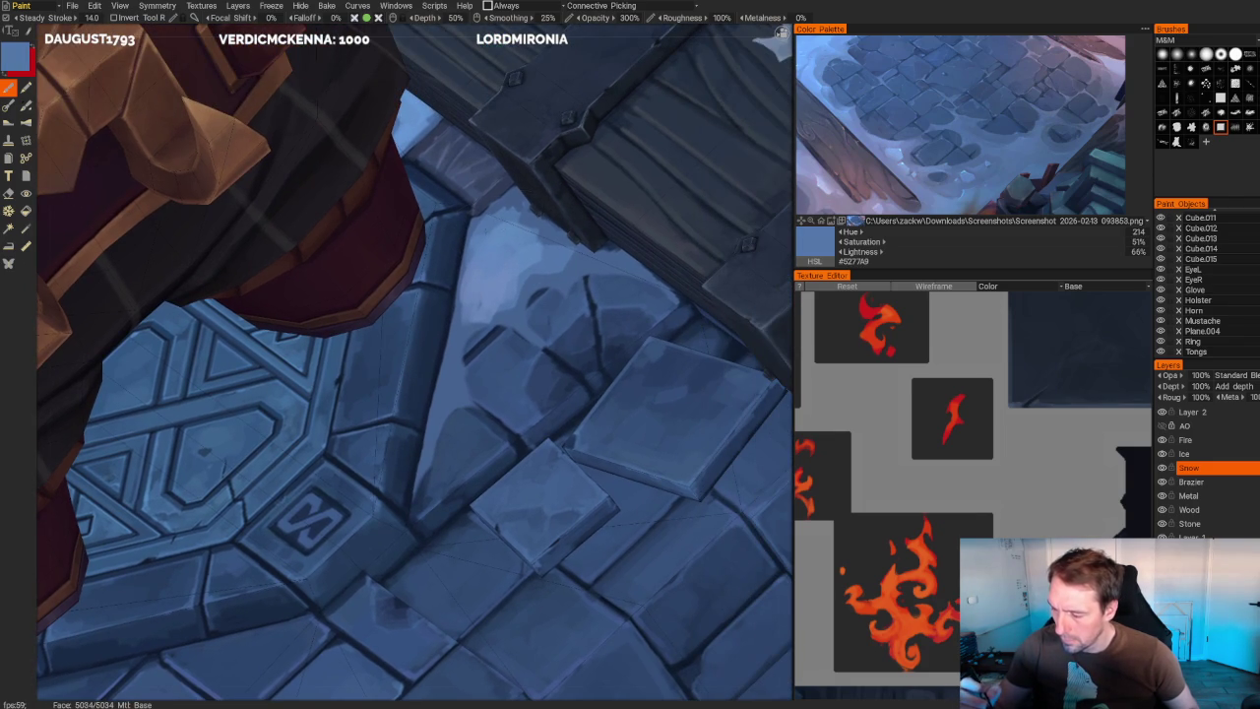
key(v)
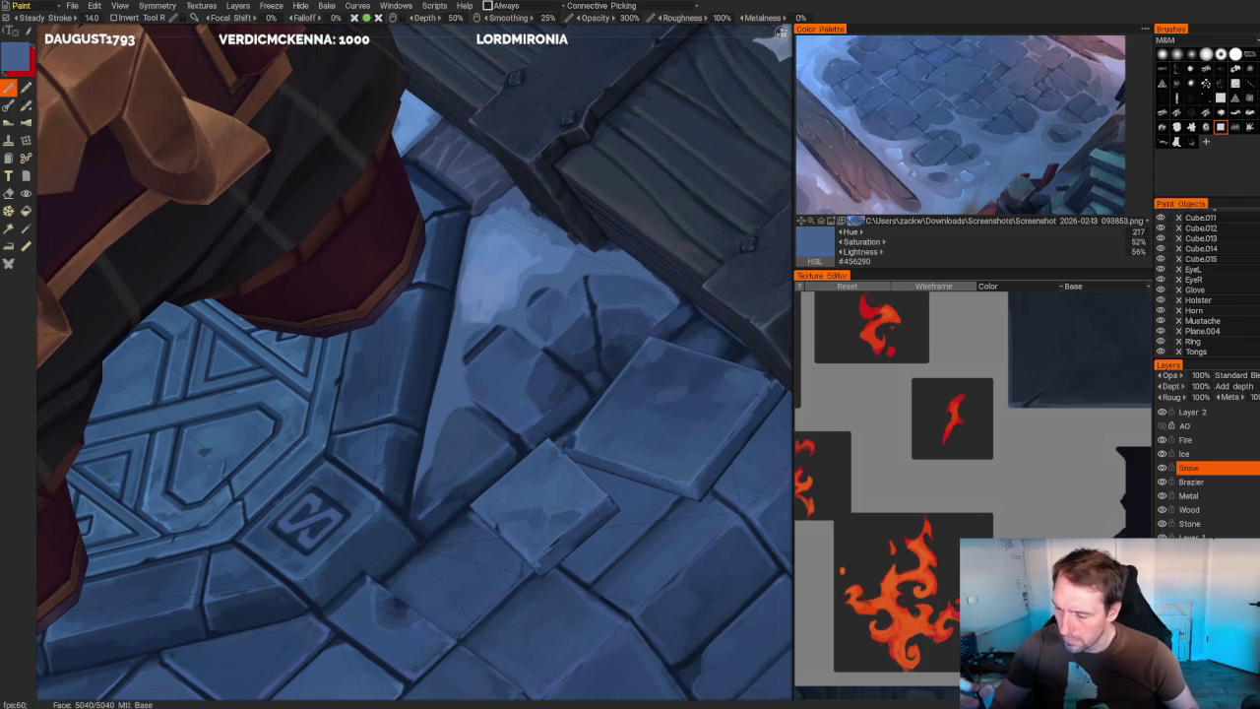
scroll(498, 168, down, 10)
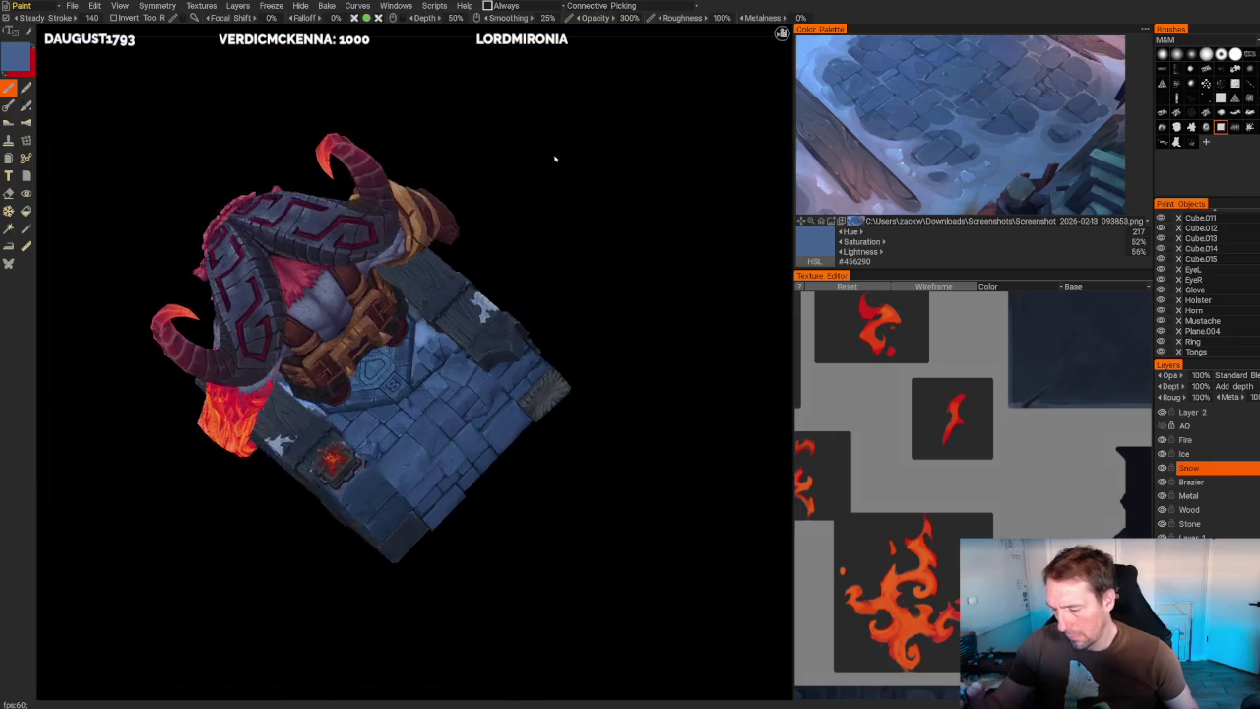
scroll(562, 161, up, 10)
key(v)
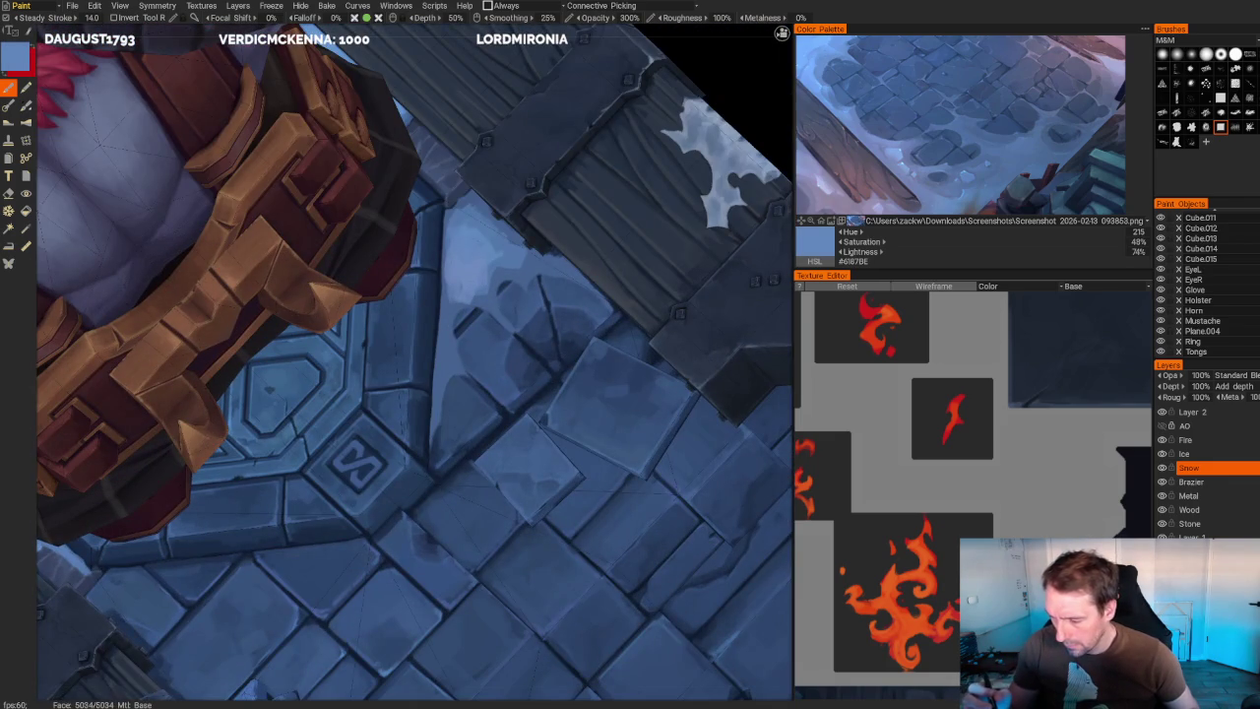
key(v)
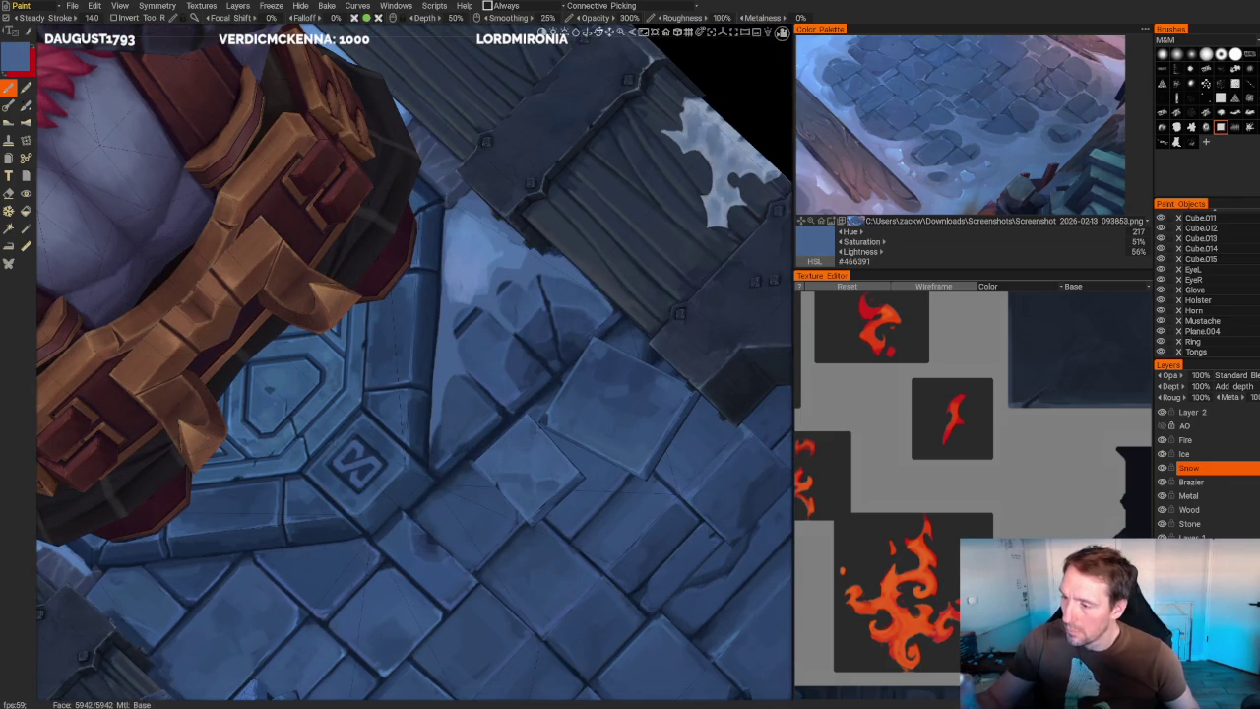
key(v)
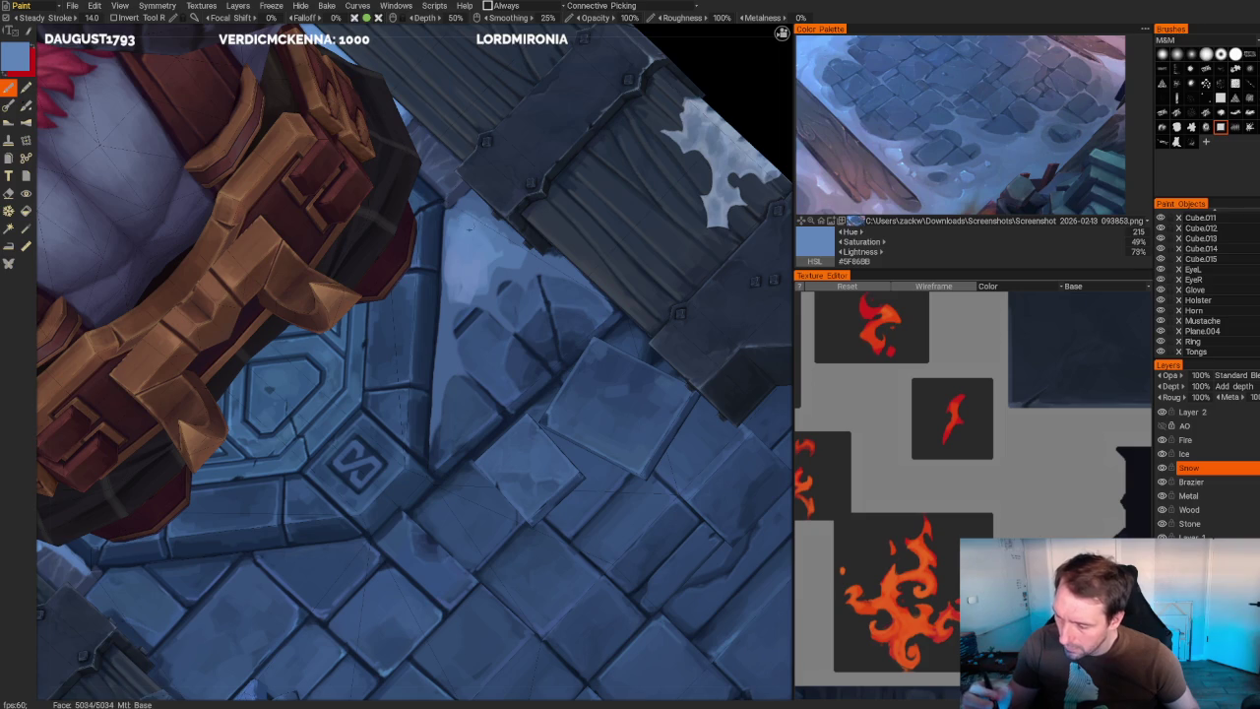
key(v)
key(v)
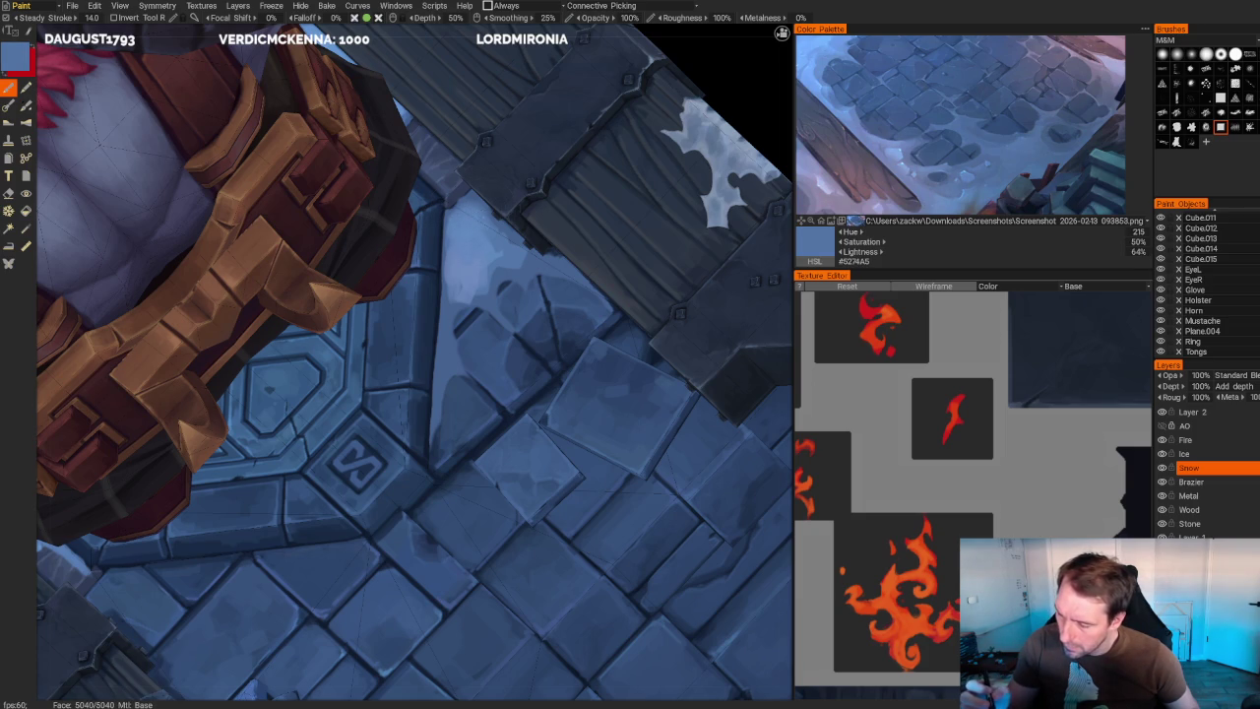
key(v)
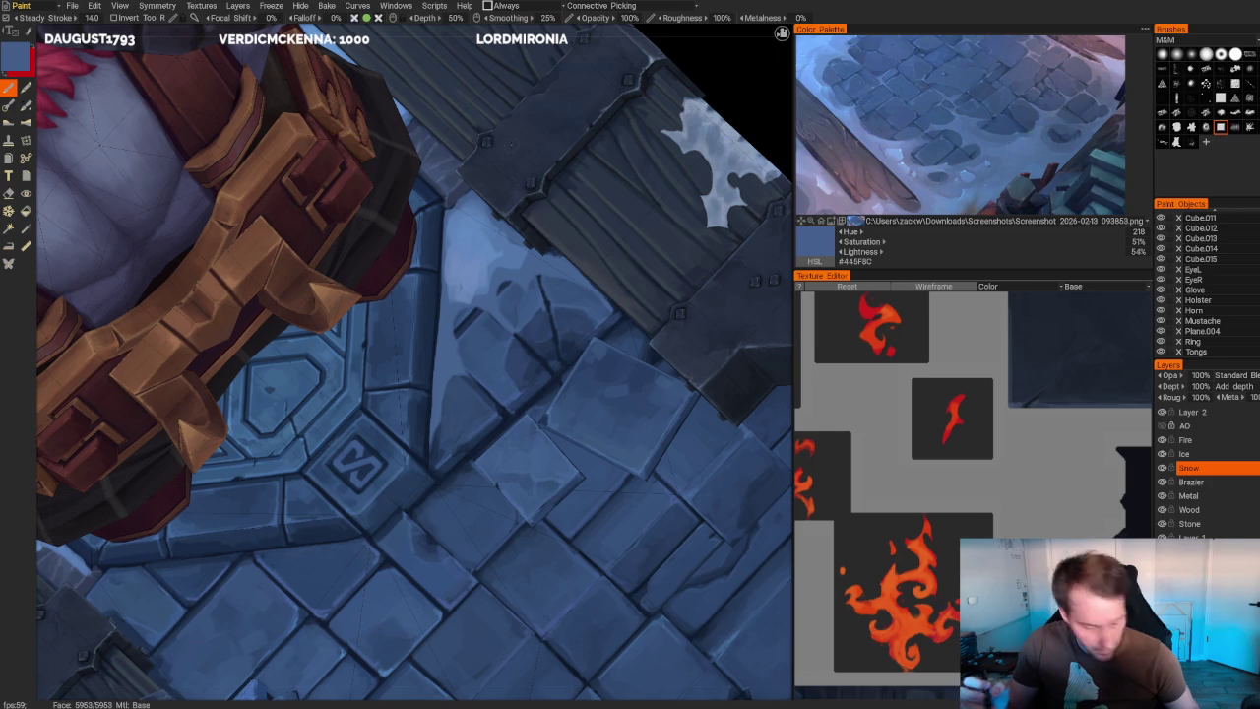
- Toggle the eraser, then settle on a lighter blue (hue 218, 42% saturation, 74% lightness)
key(e)
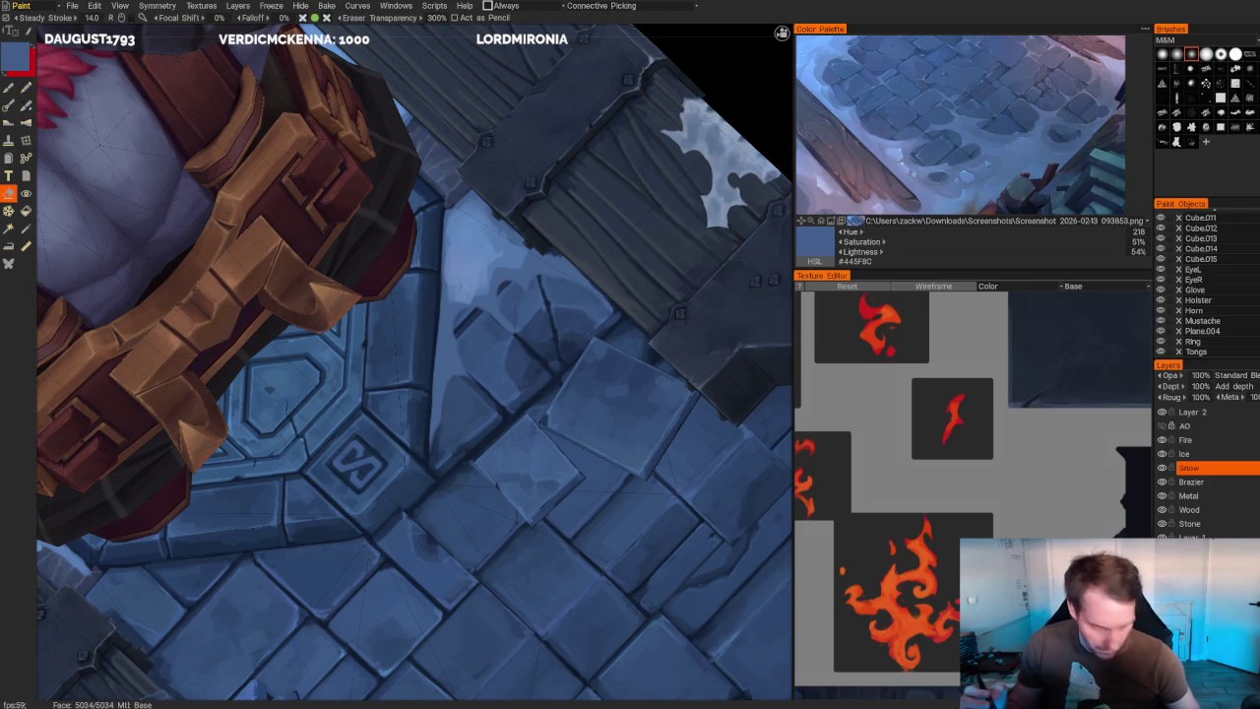
key(b)
key(v)
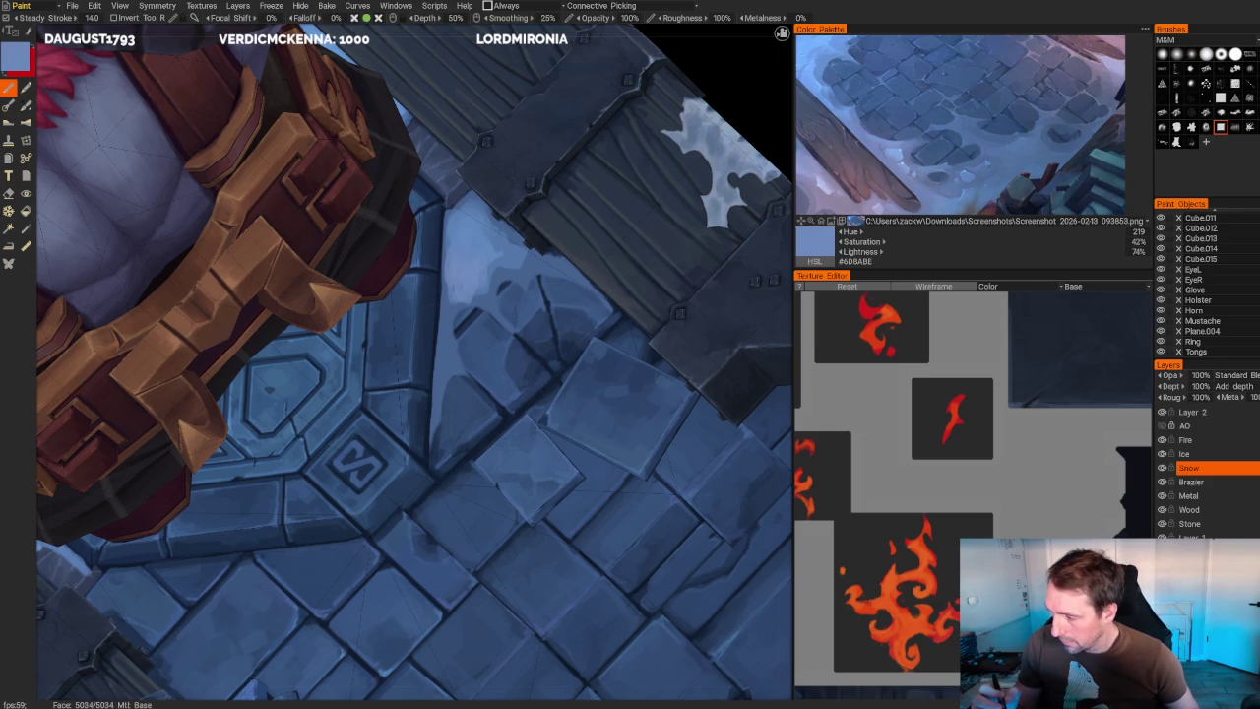
key(v)
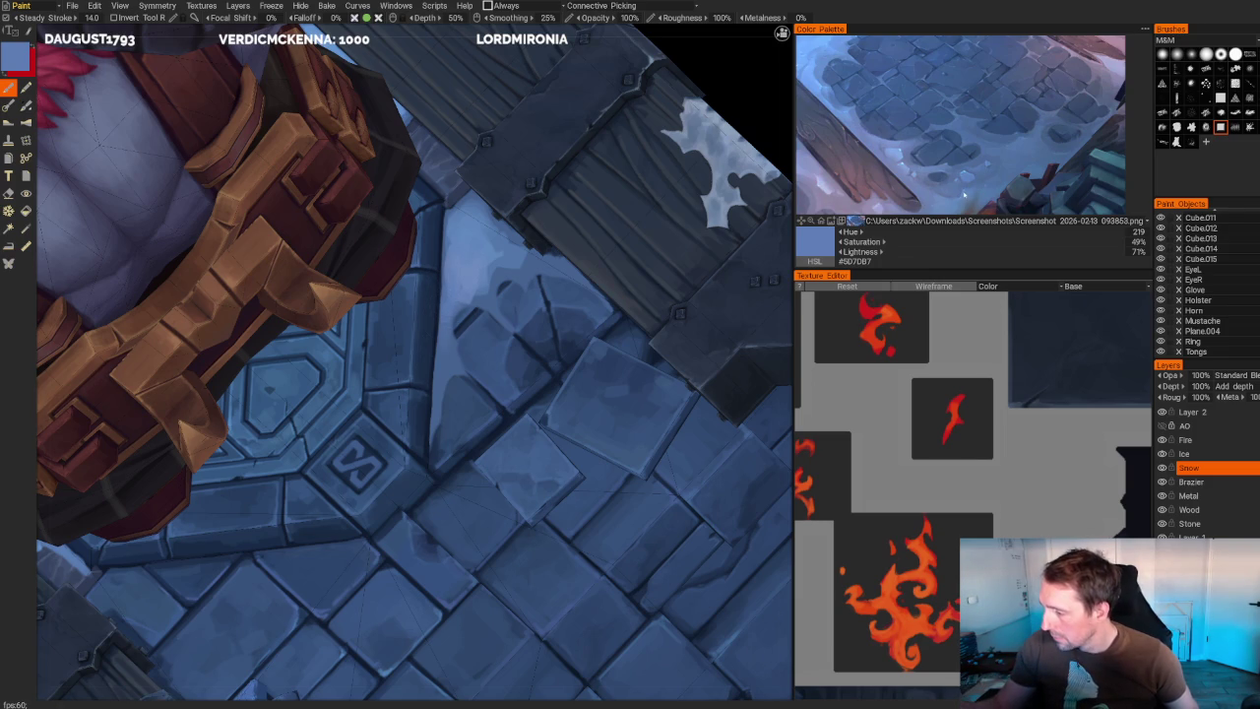
click(964, 194)
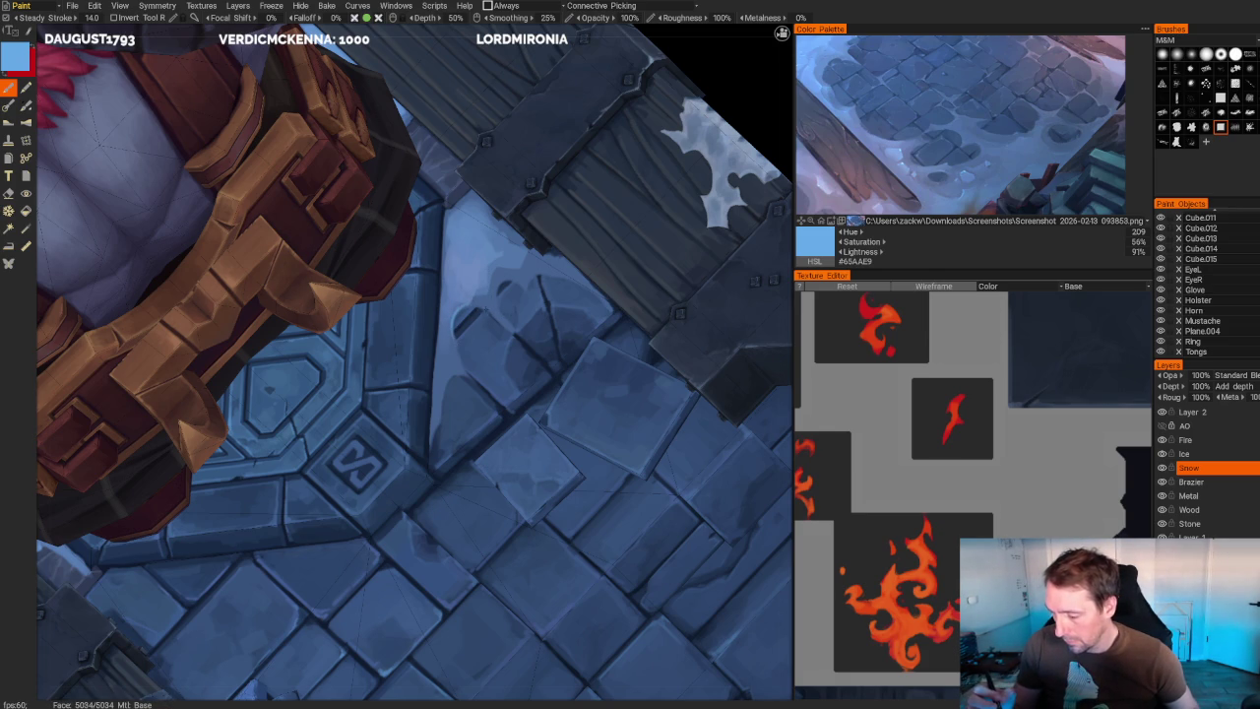
key(v)
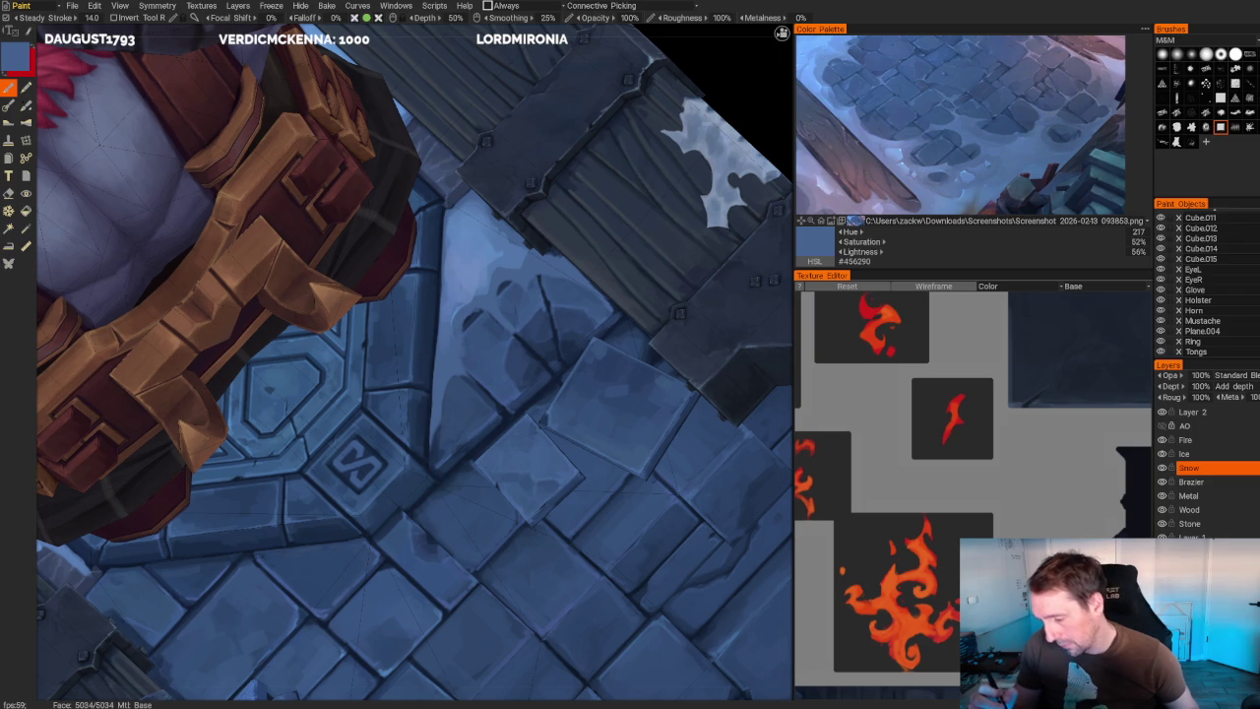
key(v)
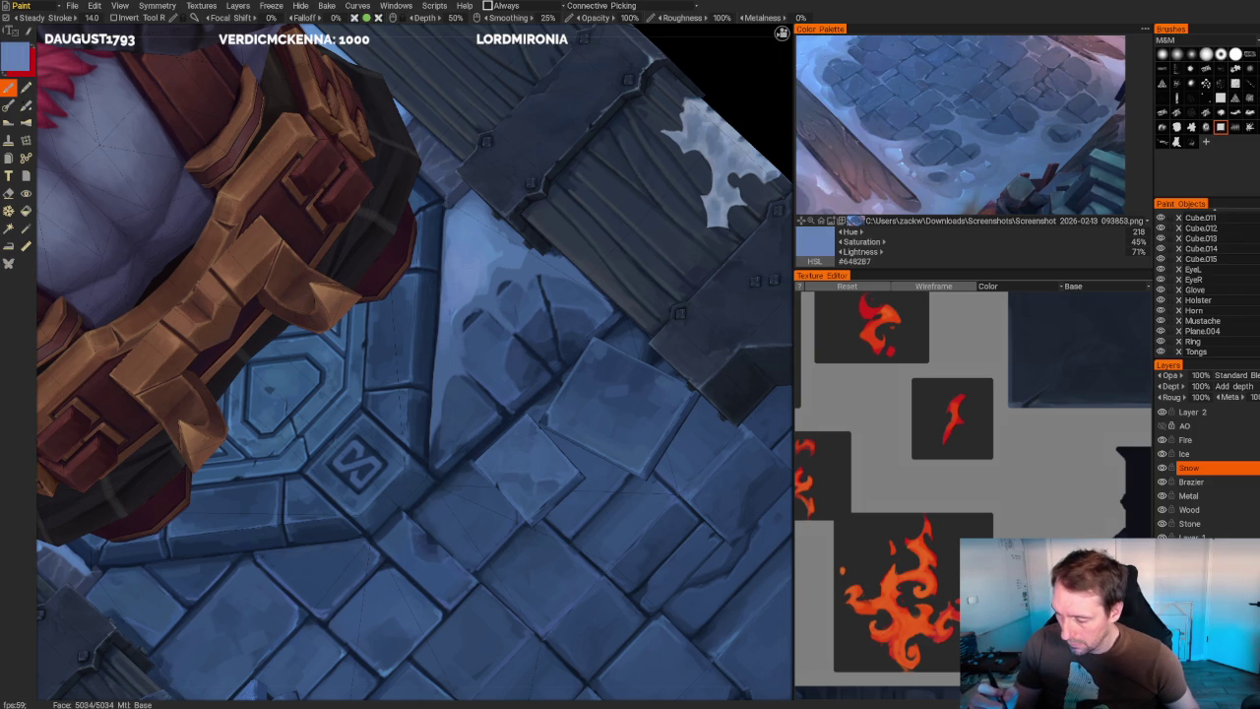
key(v)
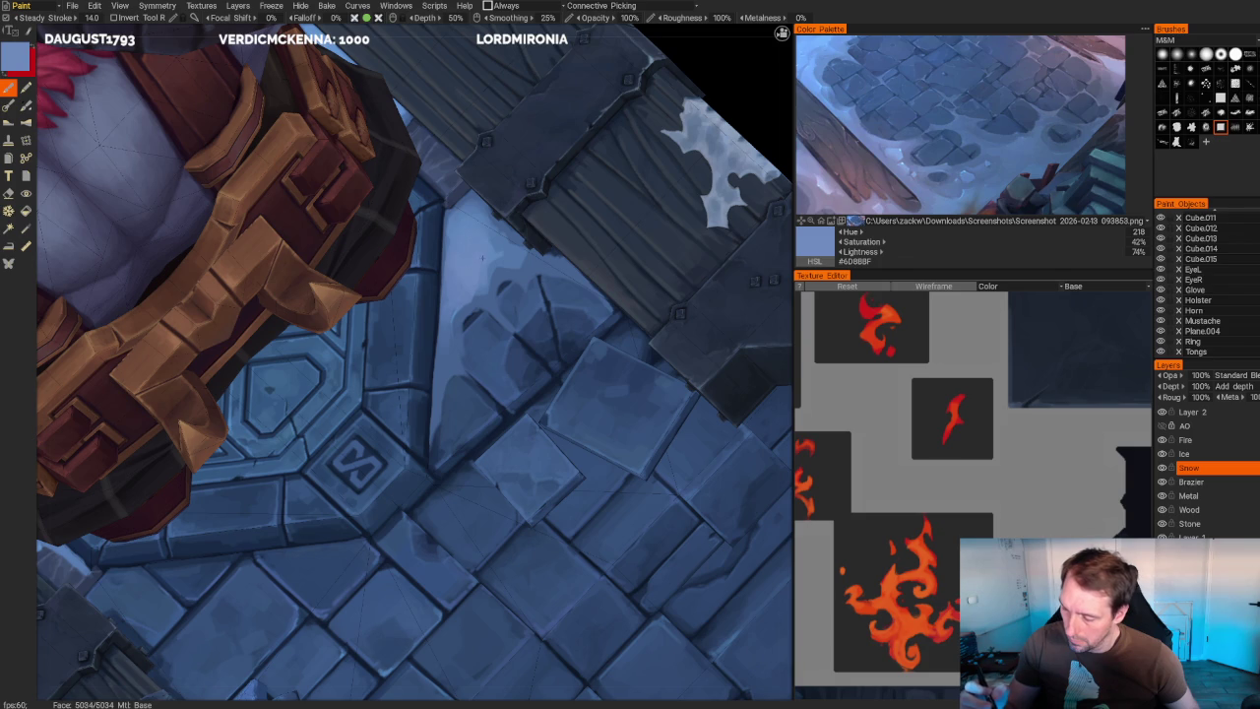
scroll(481, 263, down, 10)
- From a front view of the diorama, sample darker and mid blues from the stone
mouse_move(548, 155)
mouse_down()
mouse_move(515, 149)
mouse_move(570, 216)
mouse_up()
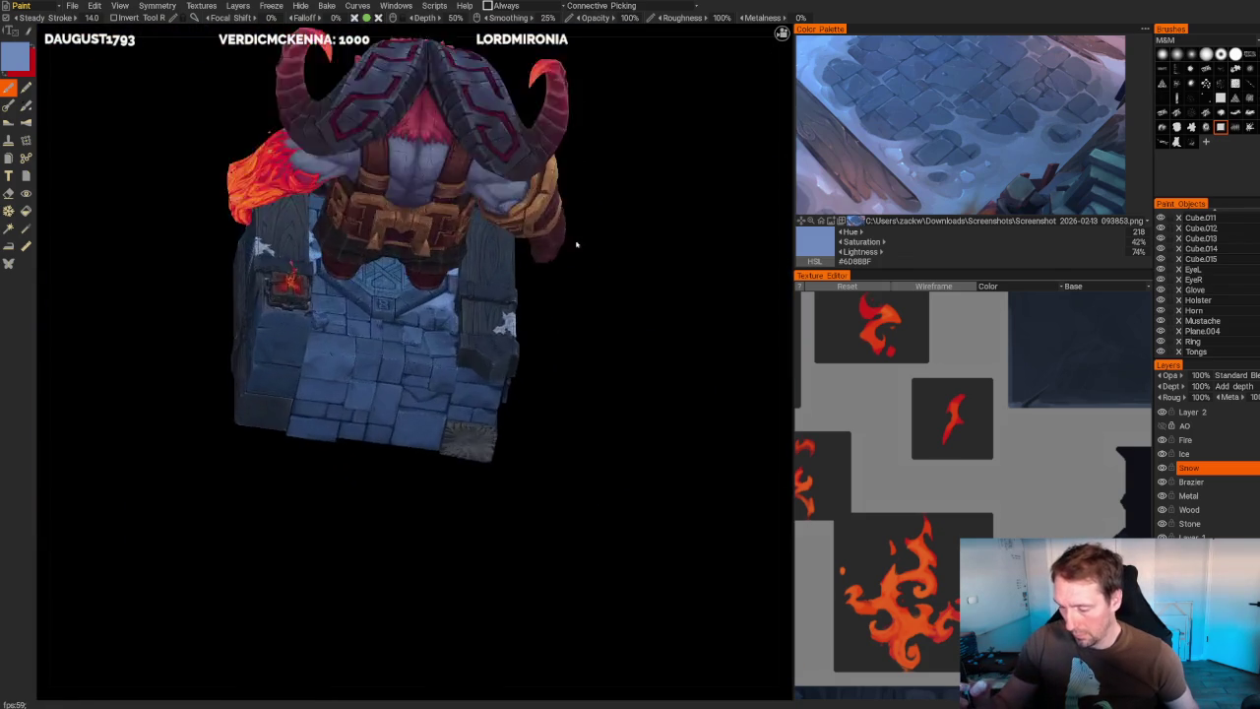
scroll(570, 217, up, 5)
scroll(570, 216, up, 5)
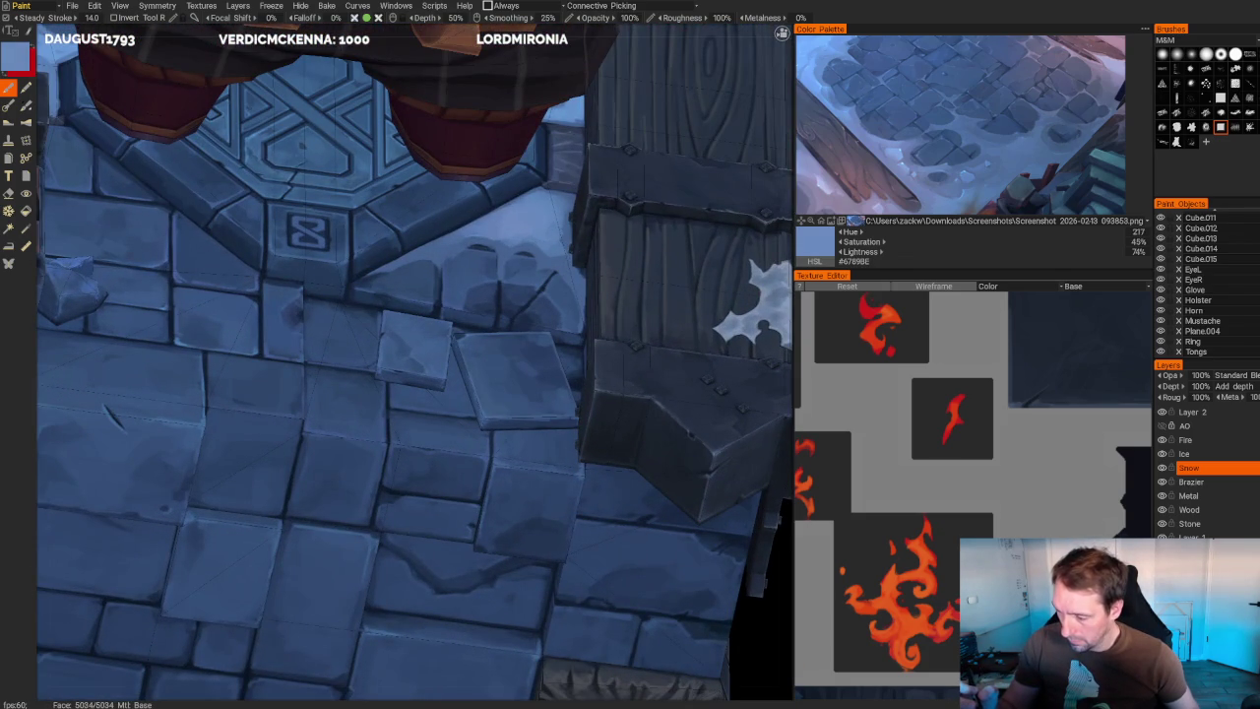
key(v)
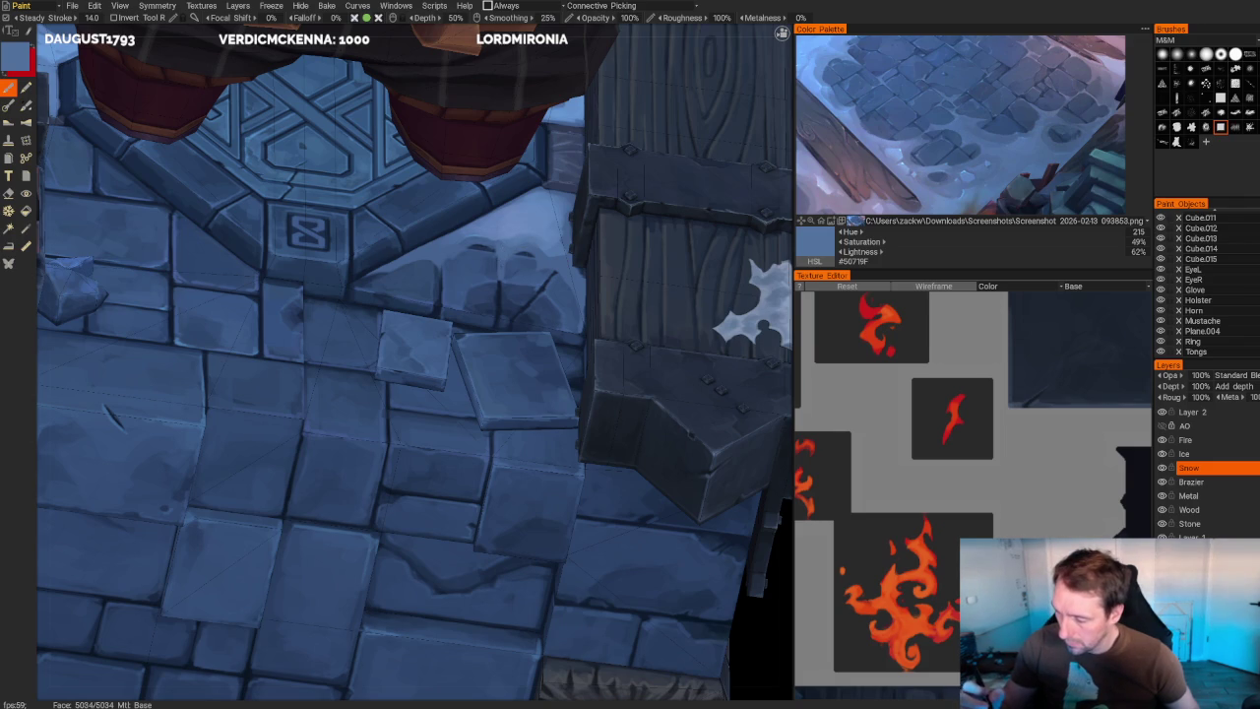
key(v)
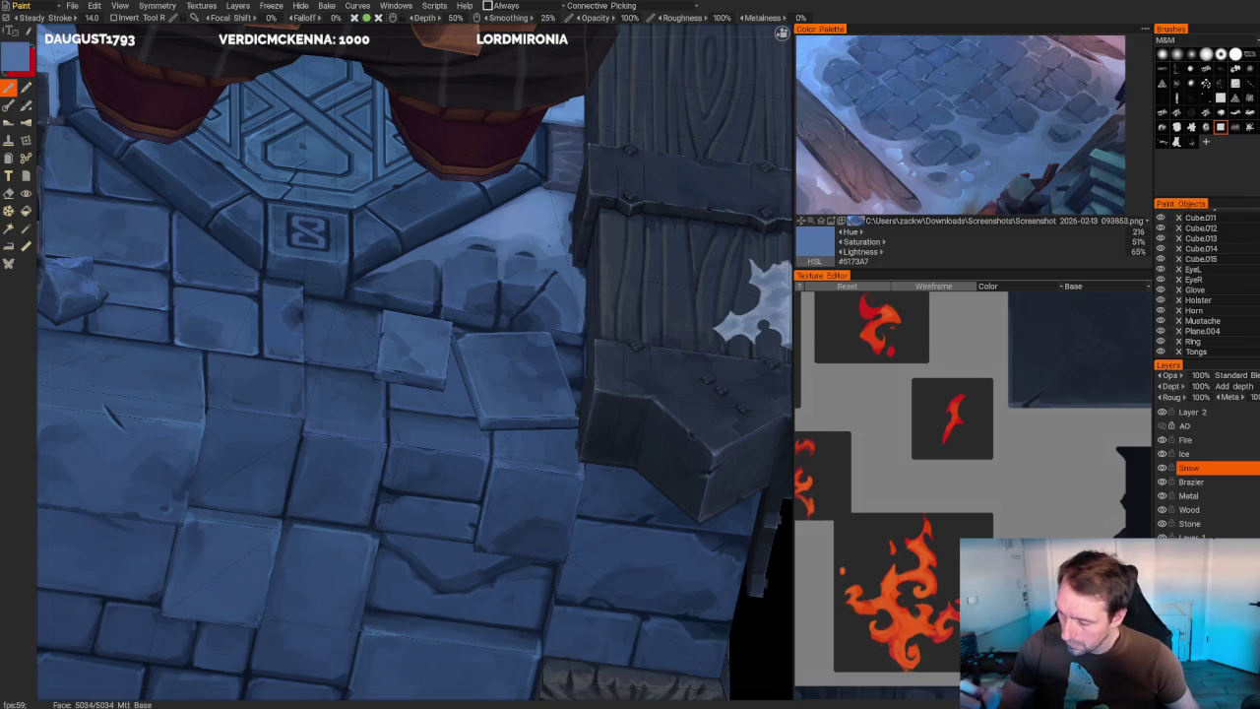
- Sample stone blues by the pillar, settling on mid blue (hue 216, 50% saturation, 57% lightness)
scroll(627, 233, down, 5)
drag(591, 246, 627, 233)
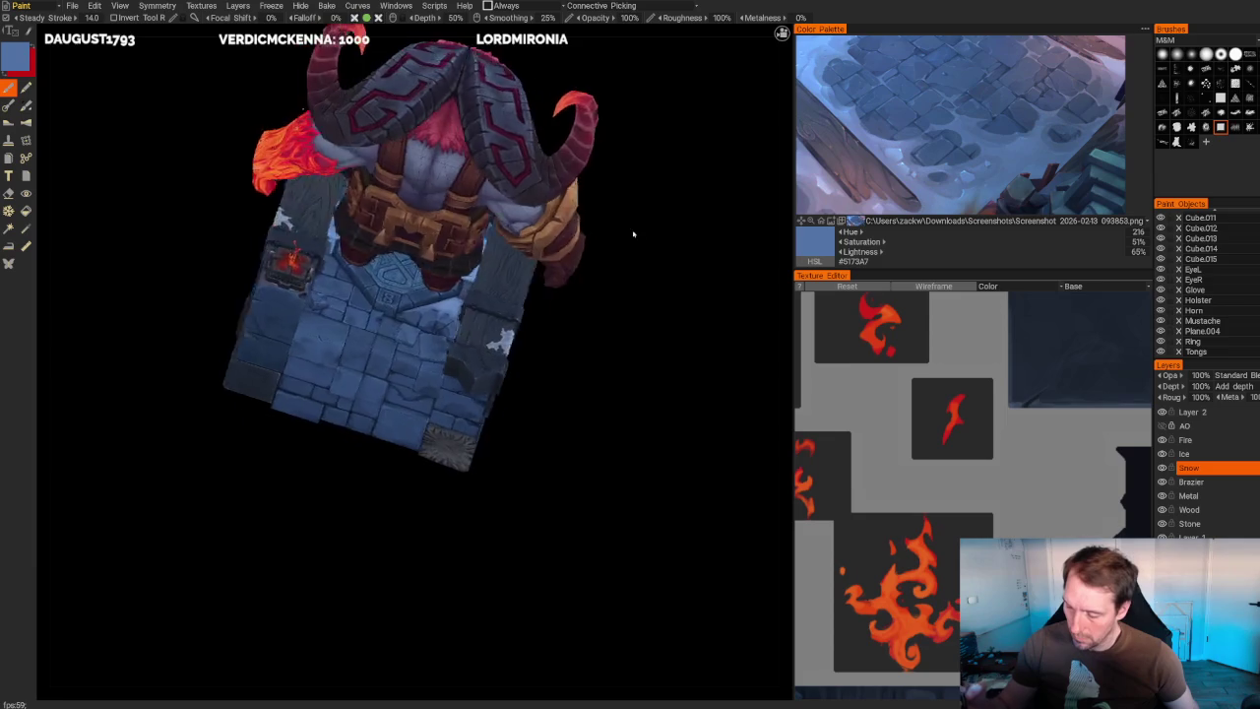
scroll(658, 455, up, 5)
scroll(659, 455, up, 3)
key(v)
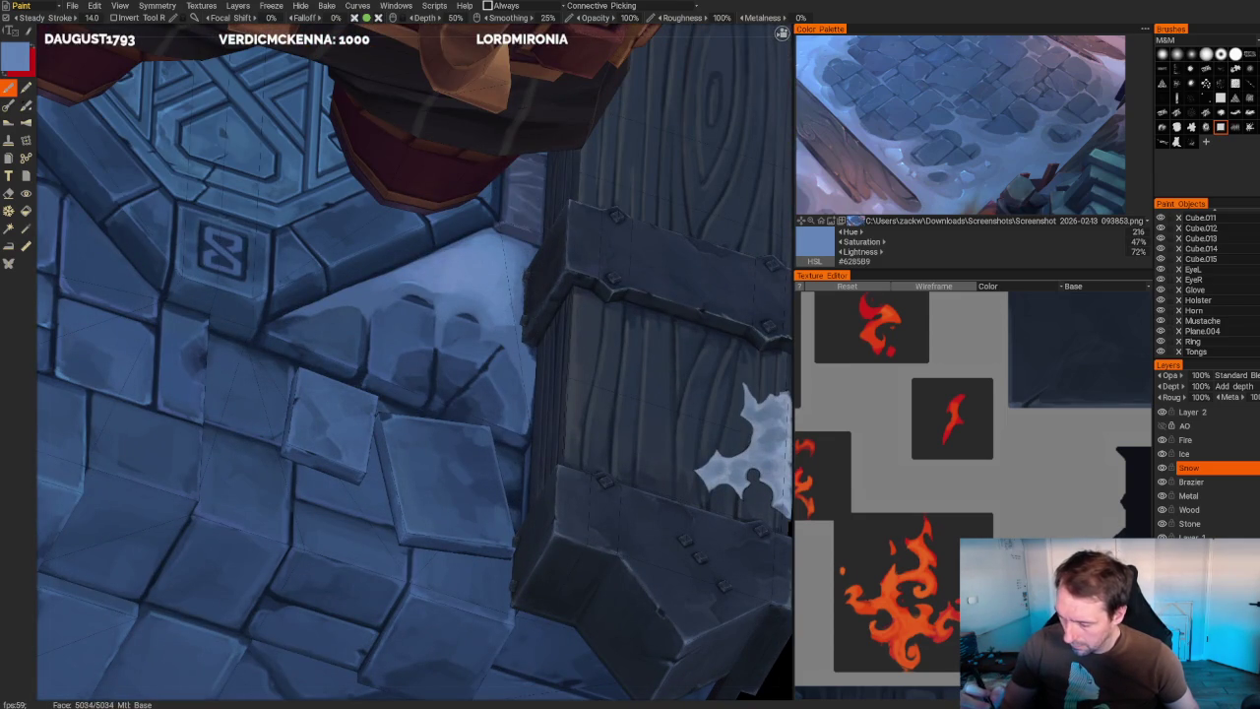
key(v)
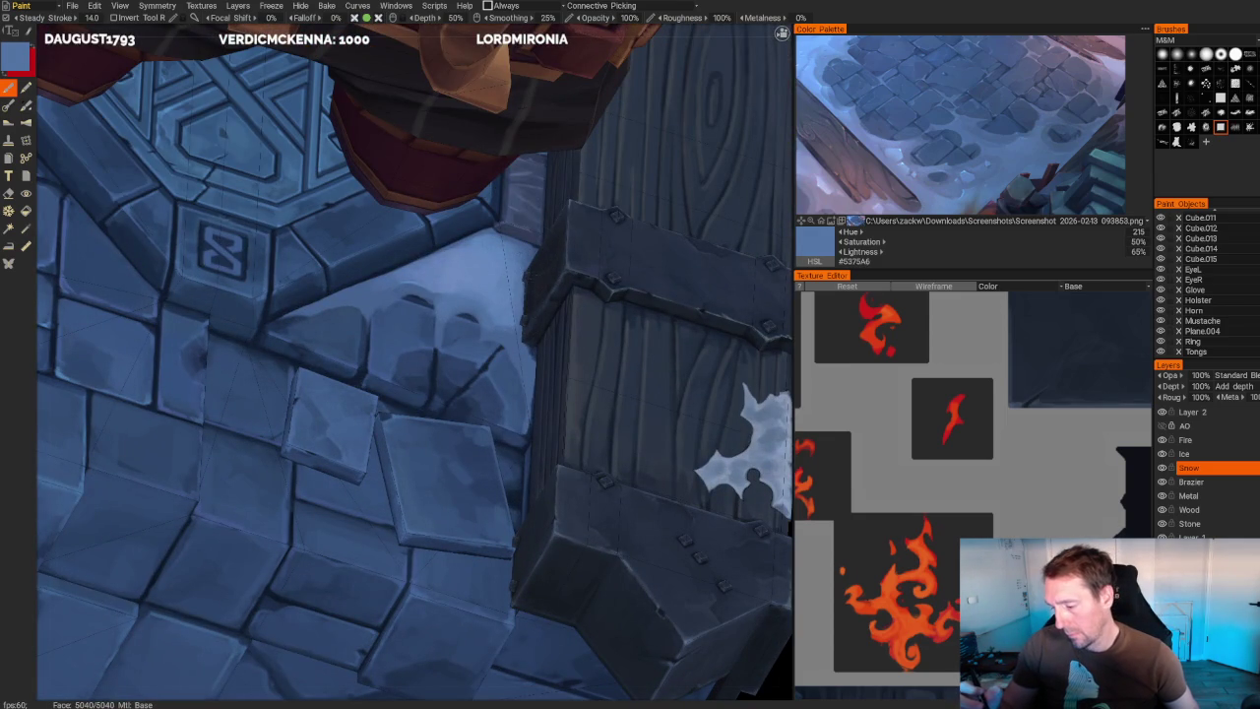
key(v)
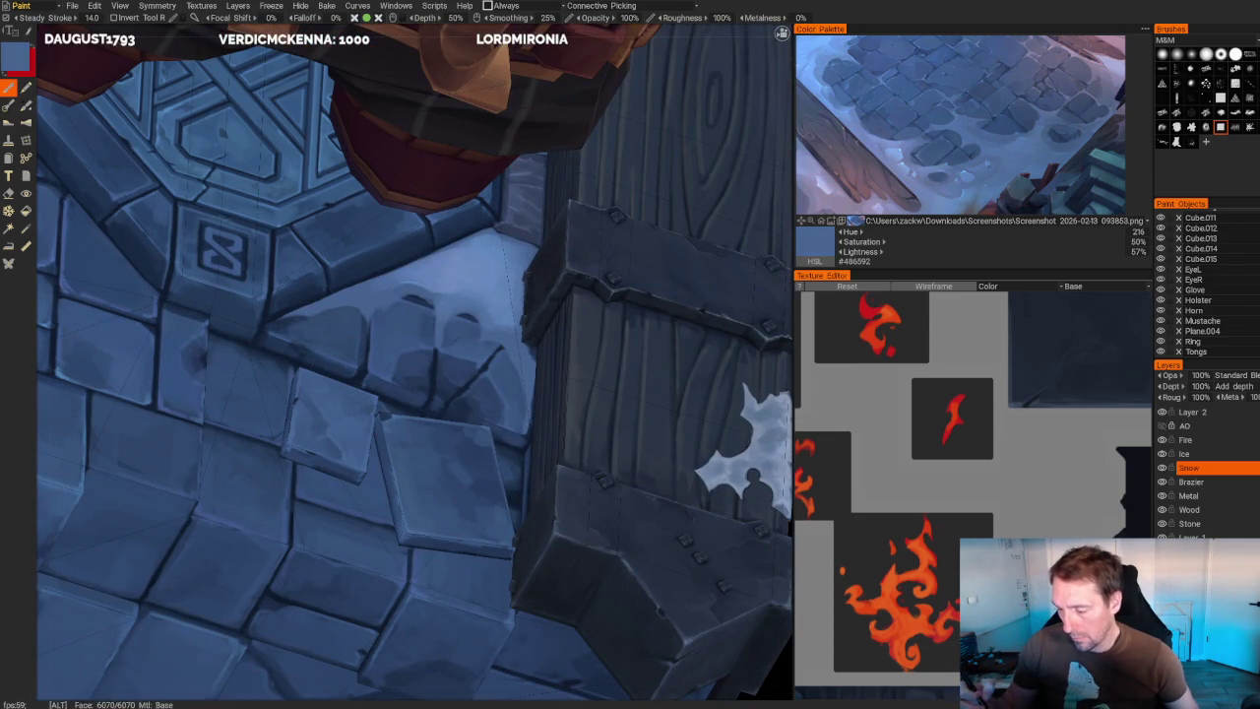
scroll(594, 323, down, 5)
middle_drag(595, 323, 658, 380)
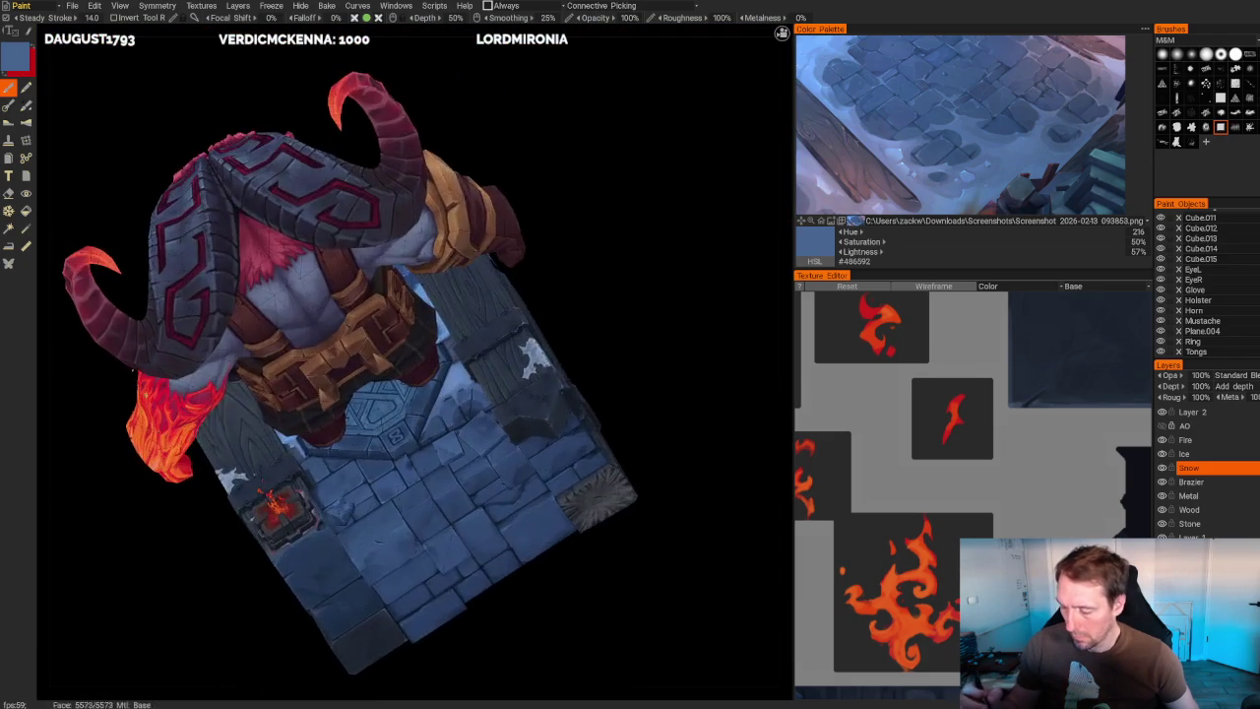
- Zoom onto the floor by the beam and sample lighter blue #5D80B4 from a stone tile
scroll(675, 346, up, 5)
scroll(675, 346, up, 2)
scroll(681, 351, up, 2)
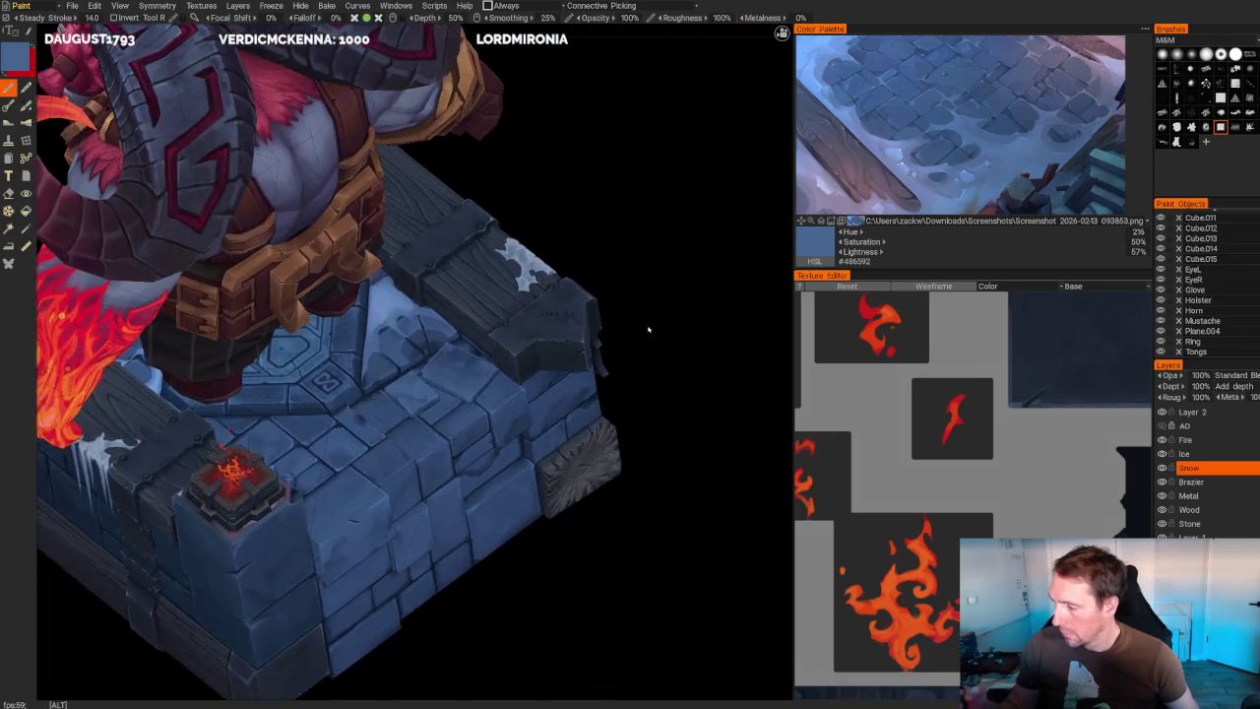
scroll(660, 329, up, 2)
scroll(660, 329, up, 1)
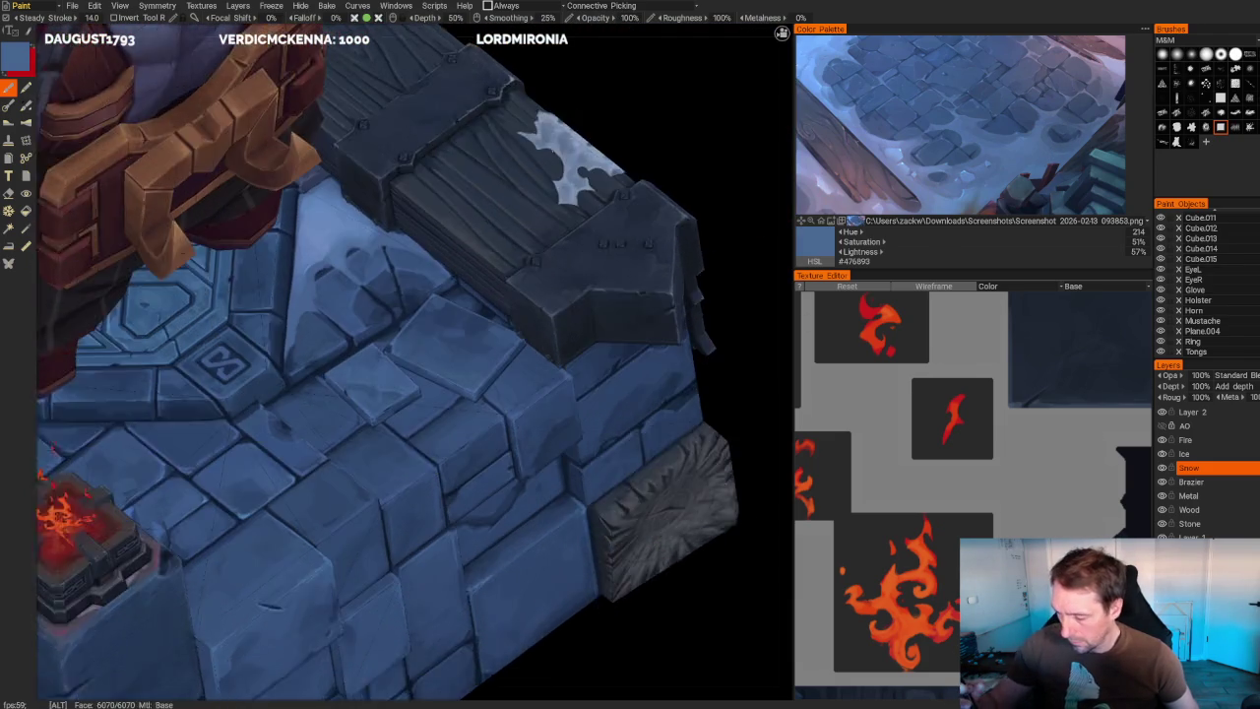
scroll(661, 329, up, 1)
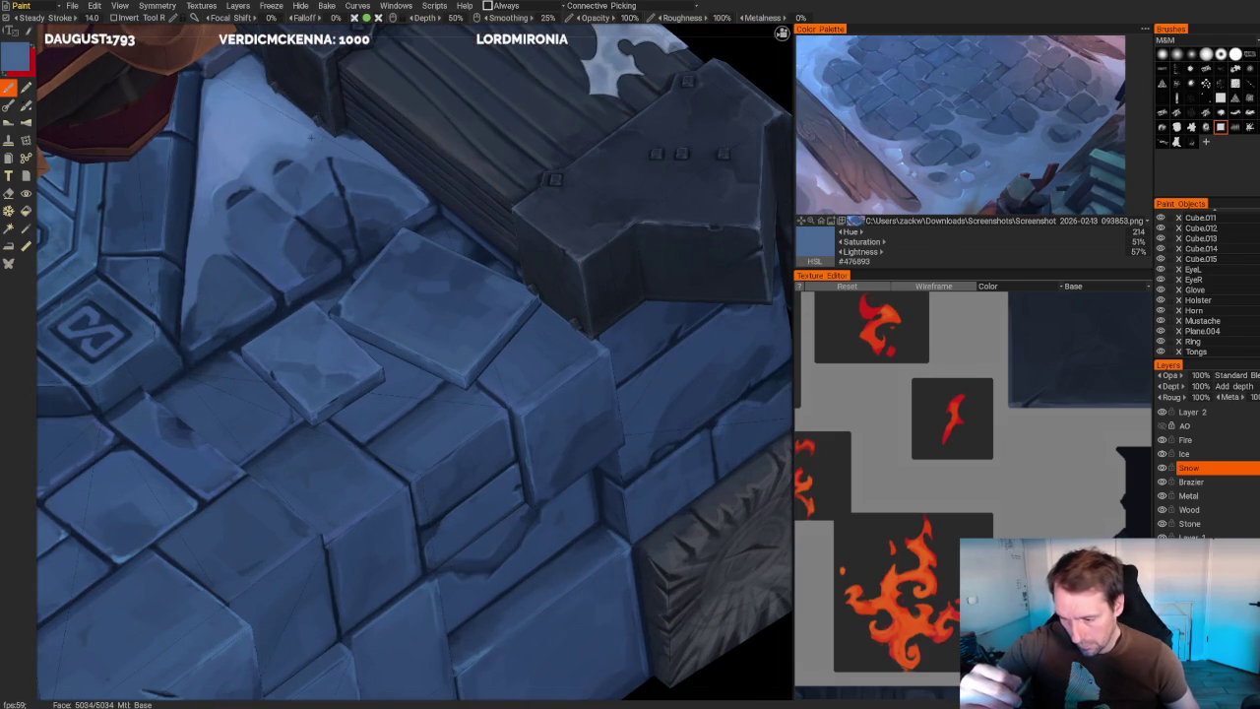
key(v)
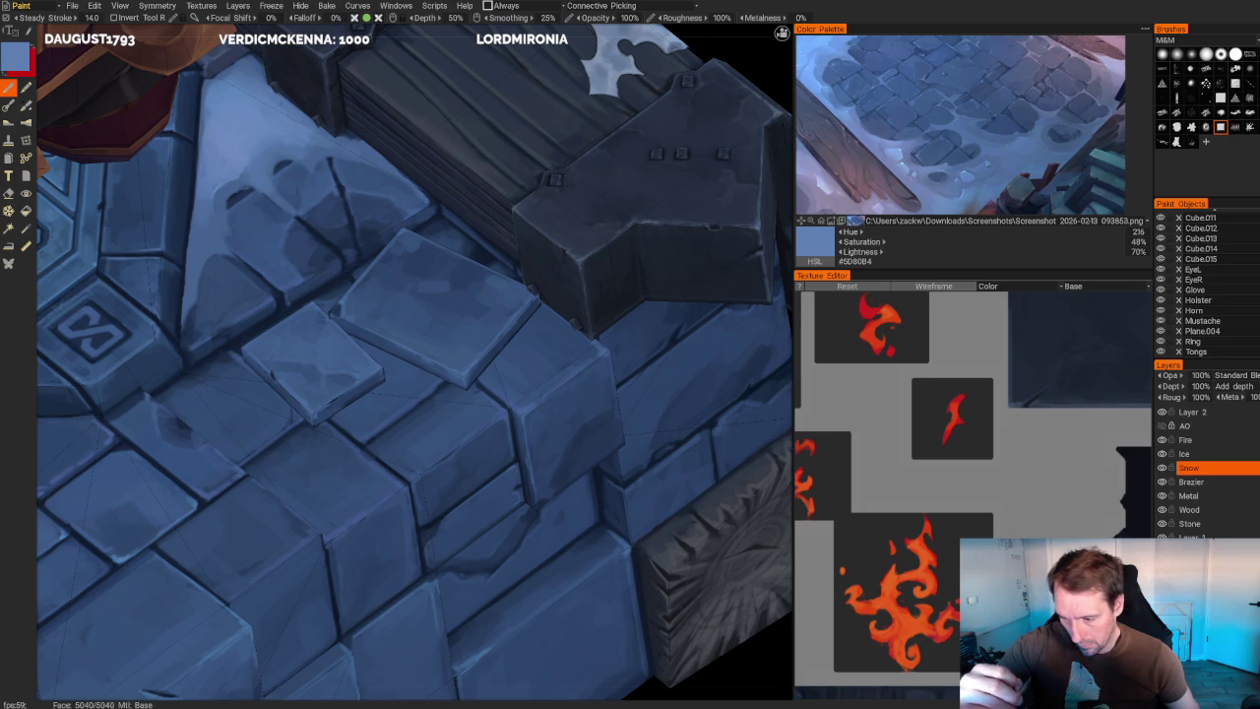
scroll(598, 164, down, 5)
scroll(598, 164, down, 3)
scroll(571, 149, up, 1)
scroll(641, 295, up, 2)
scroll(640, 296, up, 1)
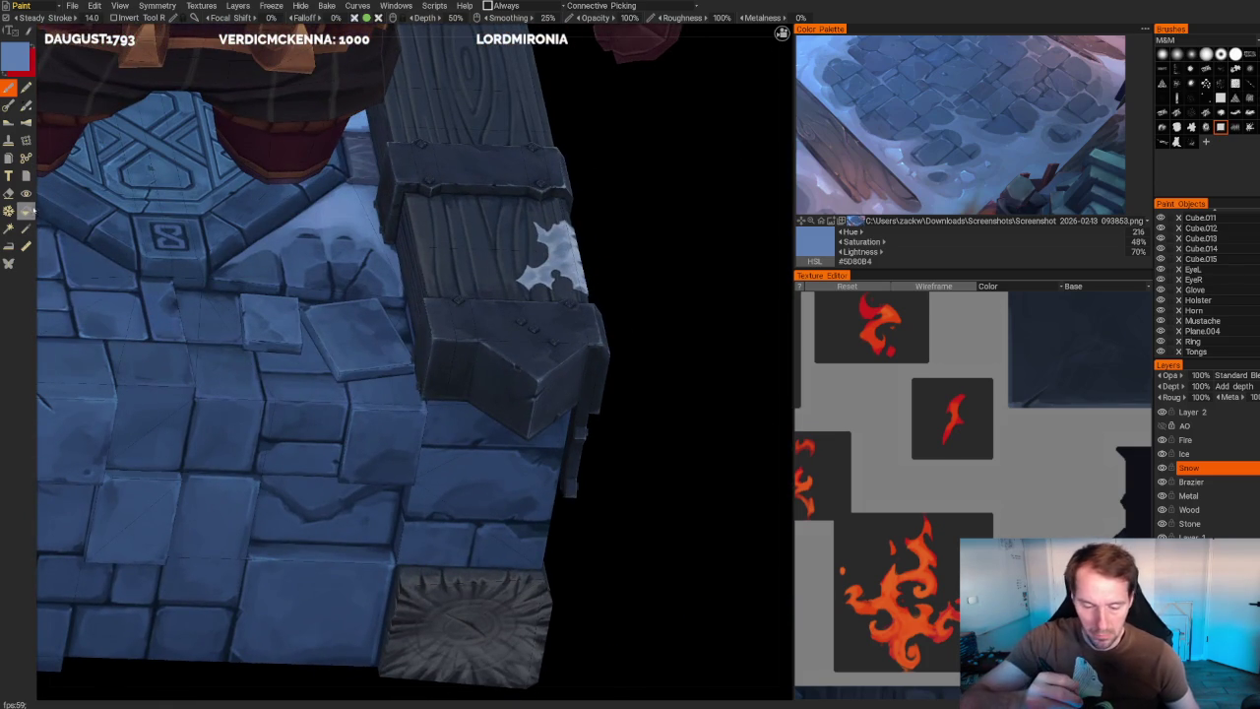
click(26, 193)
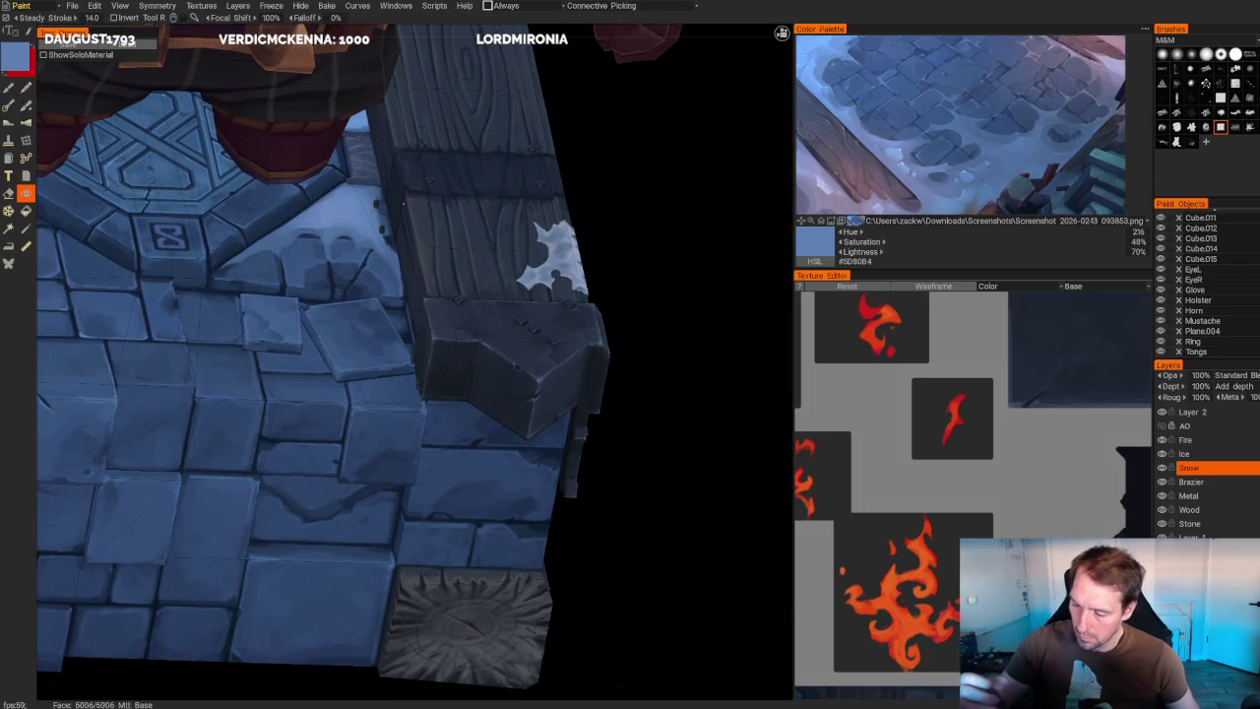
- Return to the brush and sample several grey-blue and lighter blue shades
mouse_move(640, 257)
mouse_down()
mouse_move(650, 247)
mouse_move(630, 259)
mouse_up()
key(b)
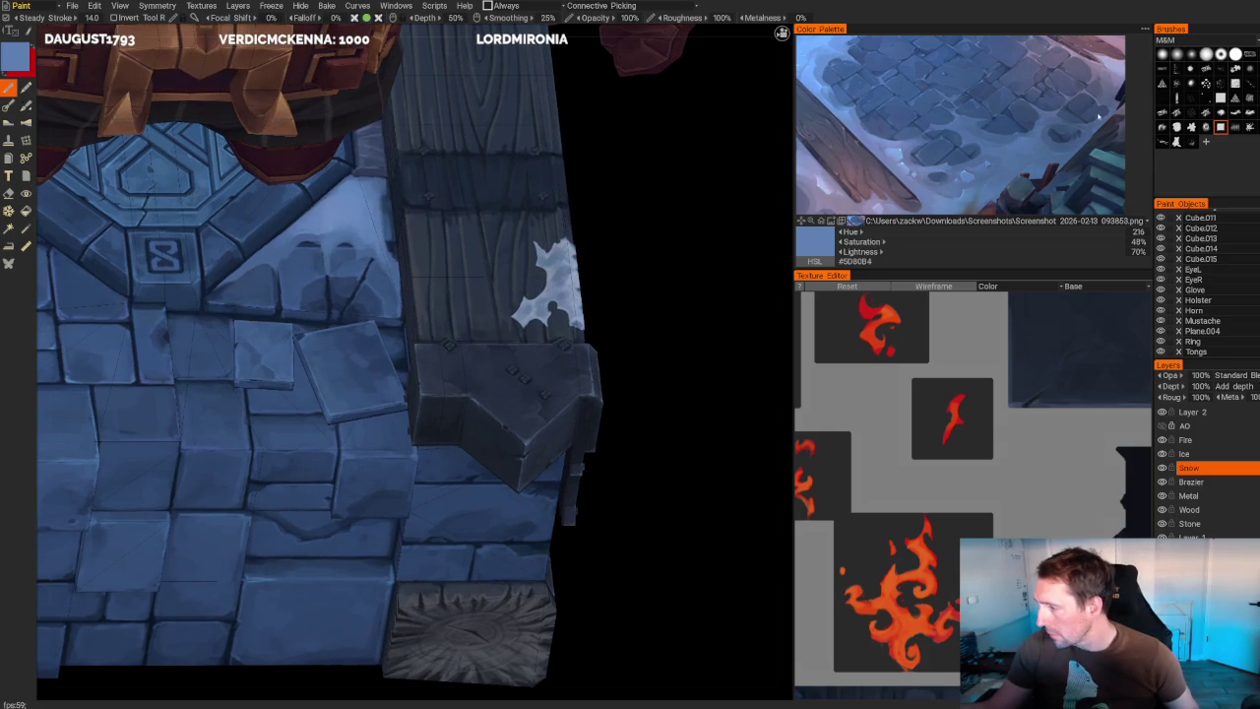
click(977, 212)
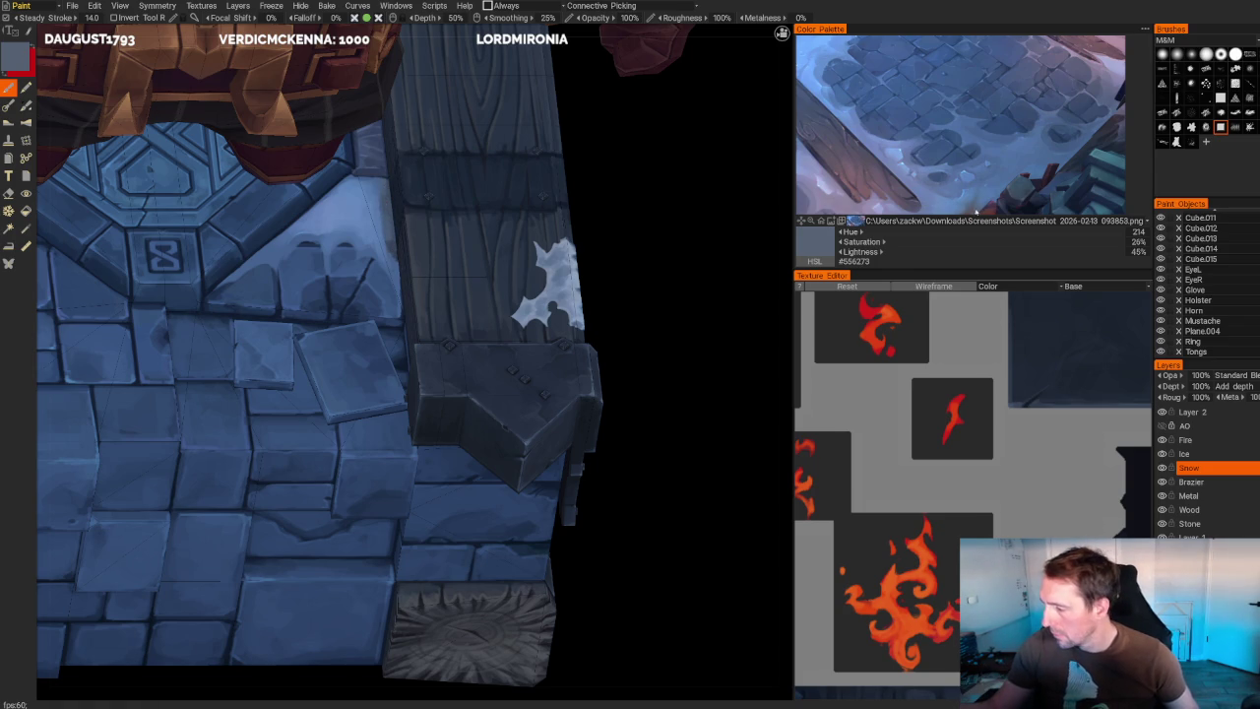
key(v)
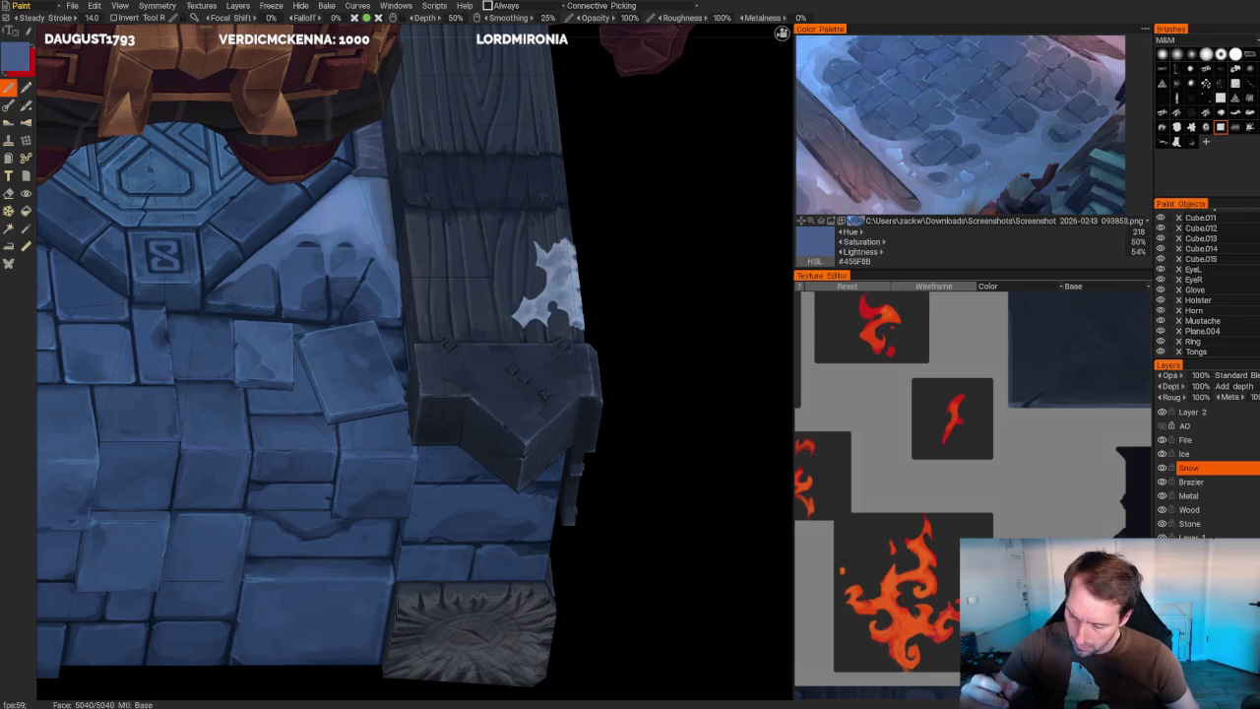
key(v)
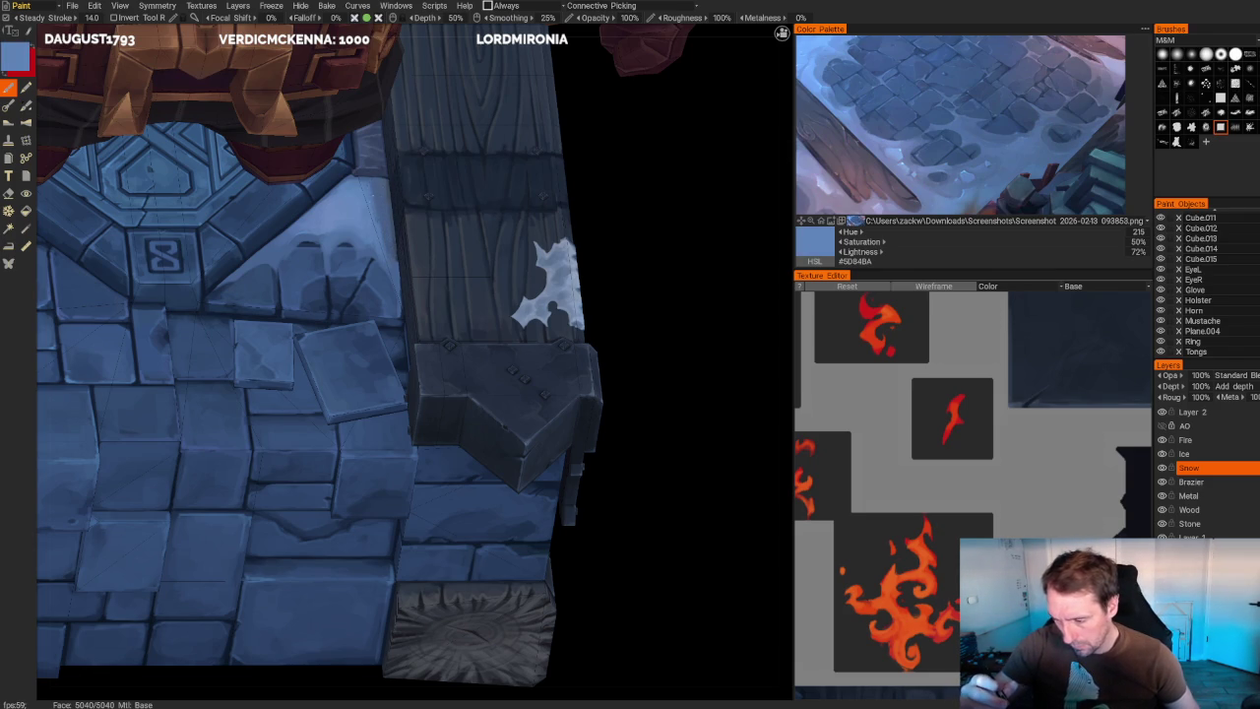
key(v)
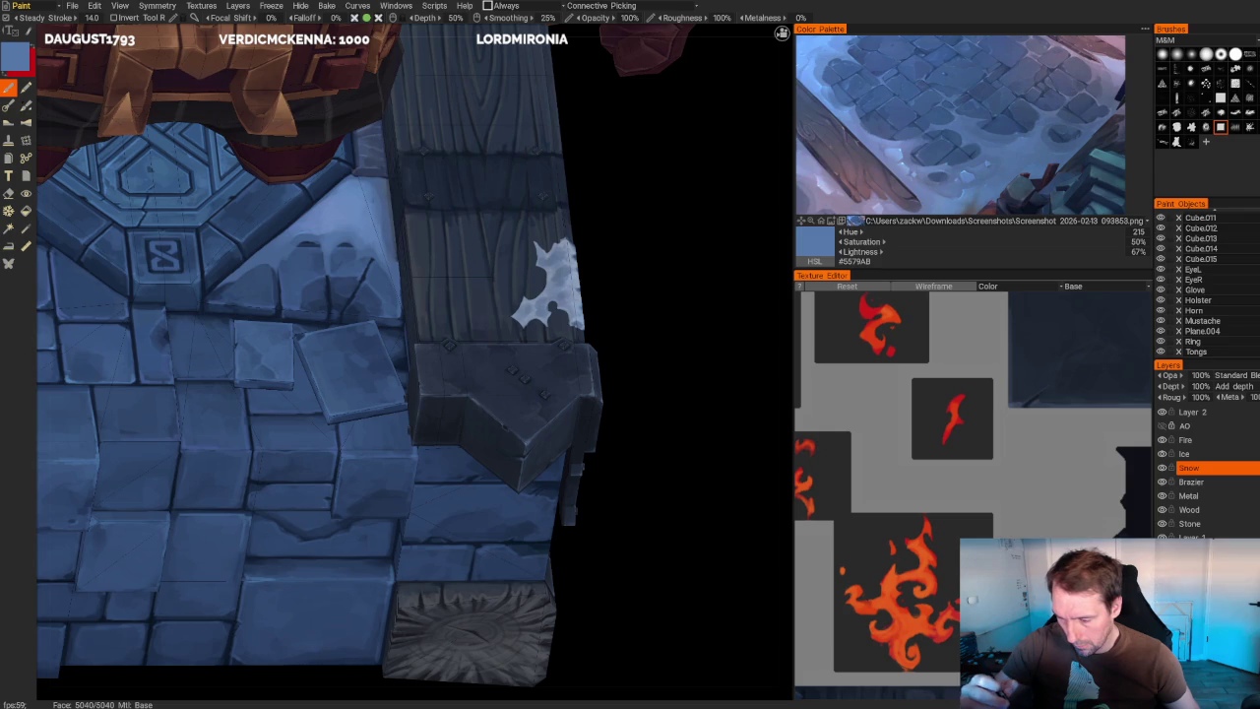
key(v)
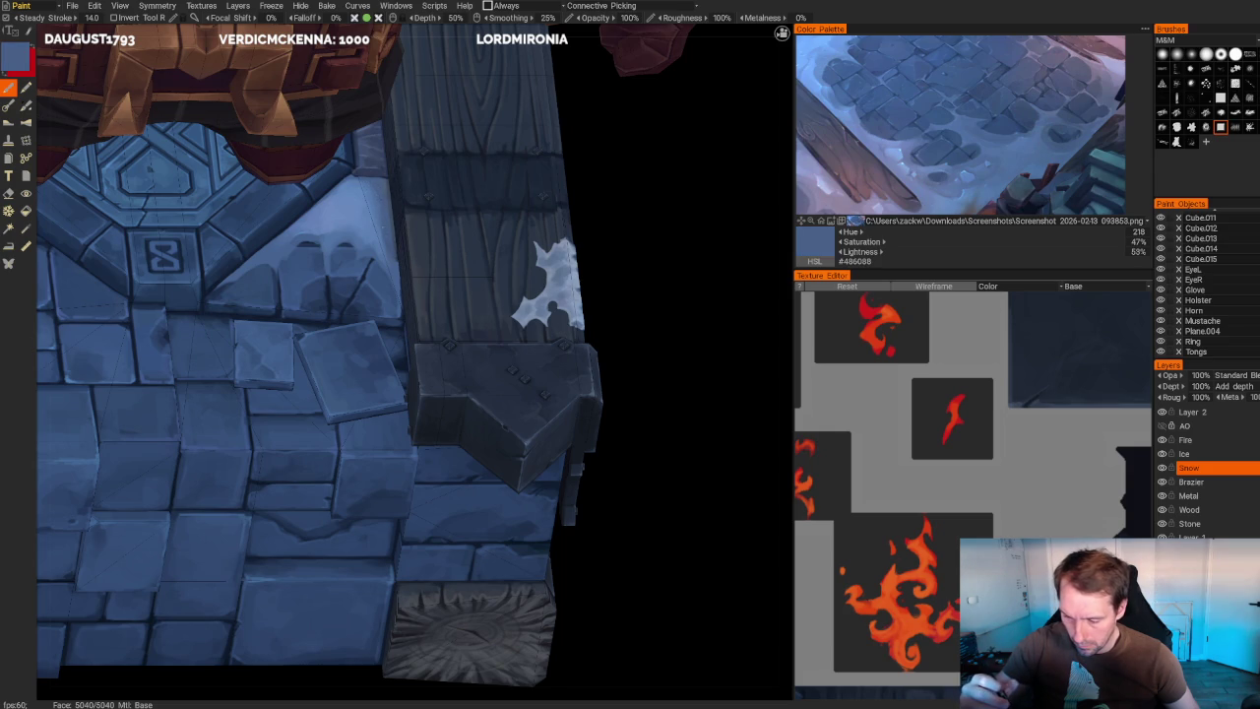
key(v)
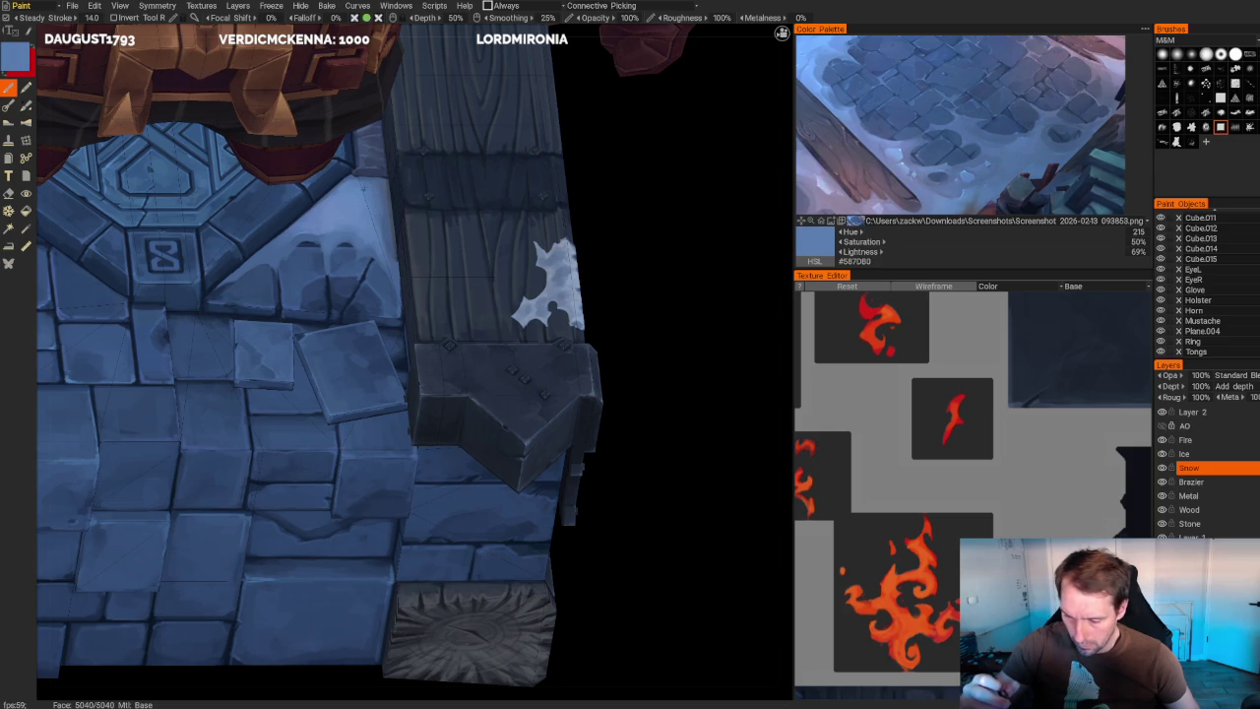
- Sample shades from the stone-and-wood base, settling on deeper mid blue #43608D
scroll(562, 282, down, 10)
mouse_move(529, 180)
alt+mouse_down()
mouse_move(535, 151)
mouse_move(549, 166)
alt+mouse_up()
alt+right_drag(549, 166, 599, 324)
mouse_move(599, 324)
alt+mouse_down()
mouse_move(661, 276)
mouse_move(627, 279)
mouse_move(643, 312)
alt+mouse_up()
mouse_move(644, 312)
alt+right_down()
mouse_move(610, 272)
mouse_move(554, 262)
alt+right_up()
mouse_move(555, 262)
alt+mouse_down()
mouse_move(520, 318)
mouse_move(544, 277)
alt+mouse_up()
mouse_move(544, 276)
alt+right_down()
mouse_move(600, 495)
mouse_move(627, 365)
alt+right_up()
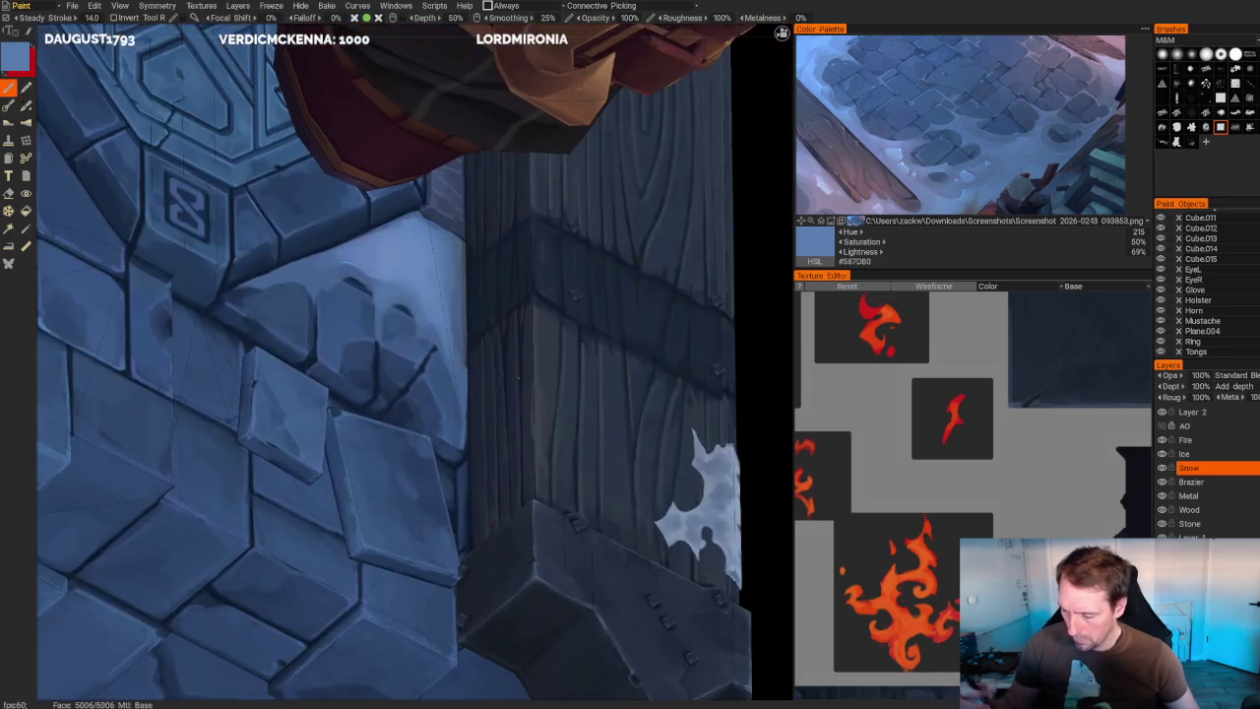
key(v)
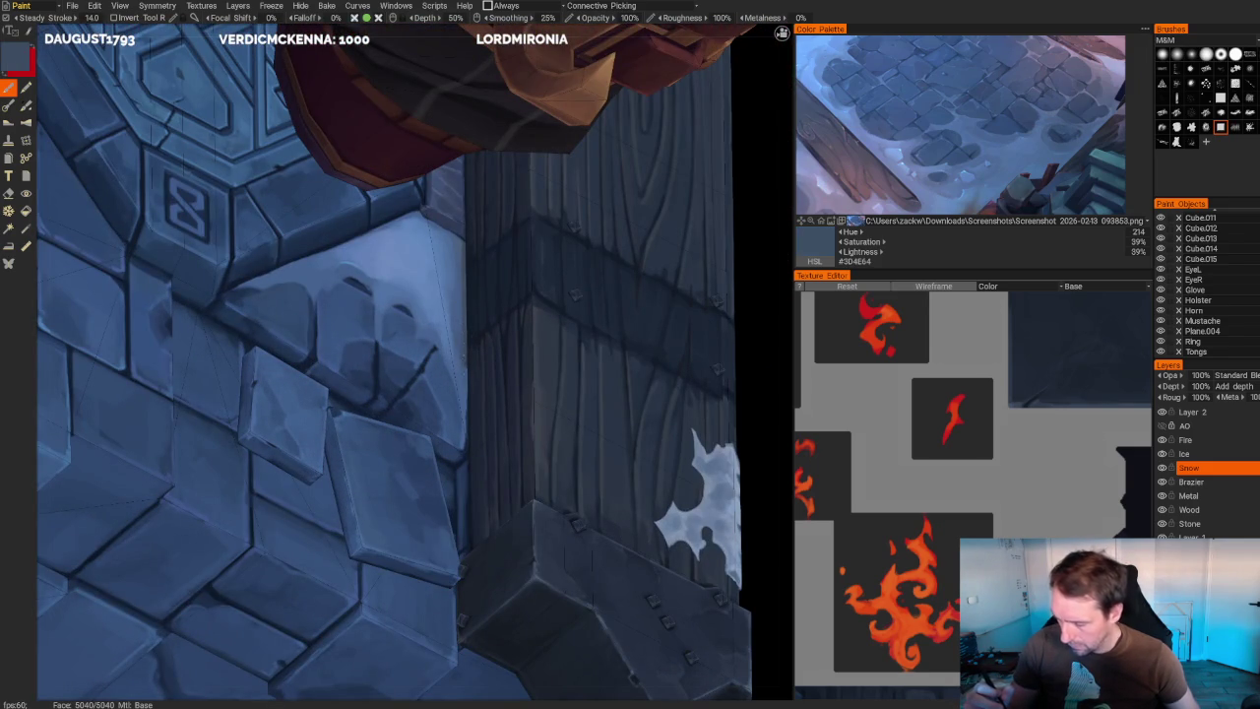
key(v)
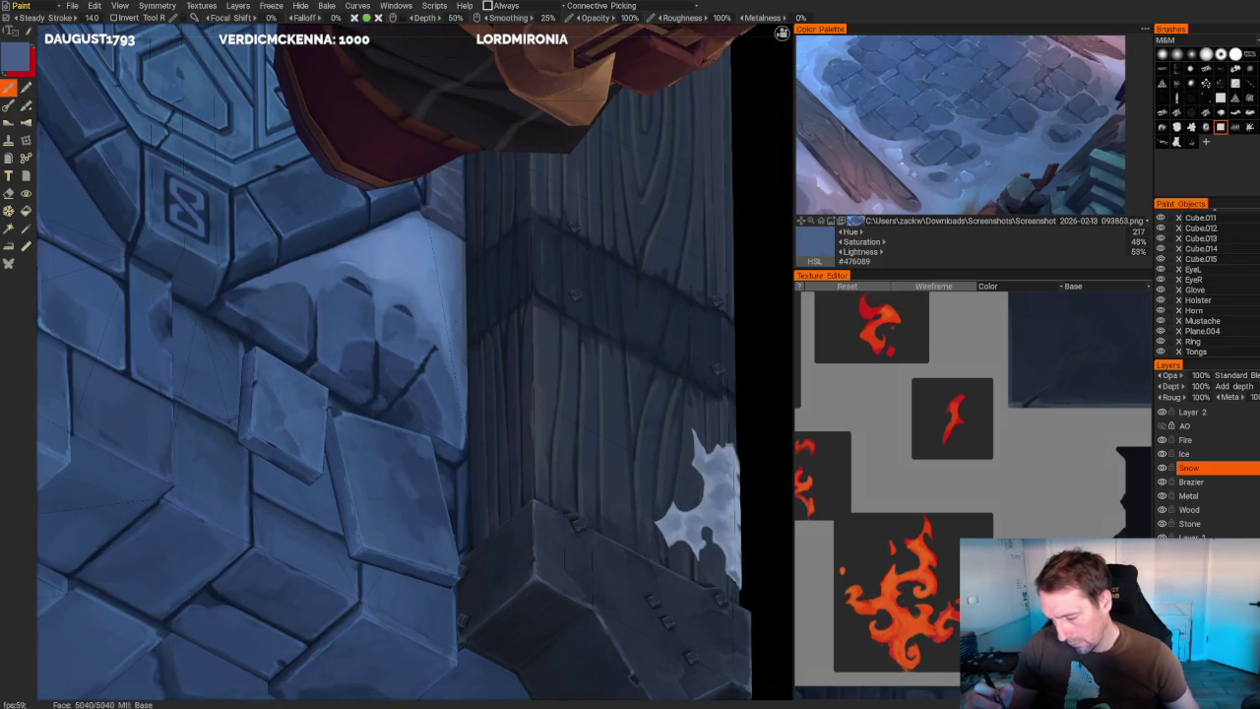
key(v)
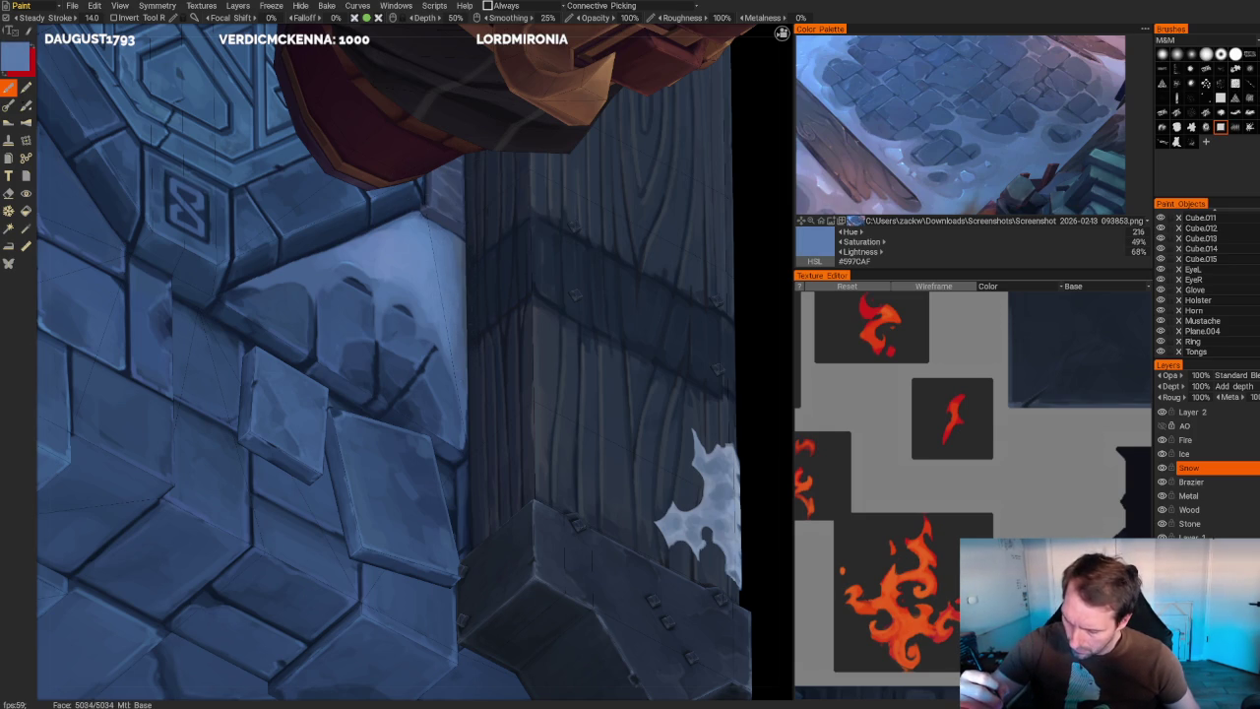
key(v)
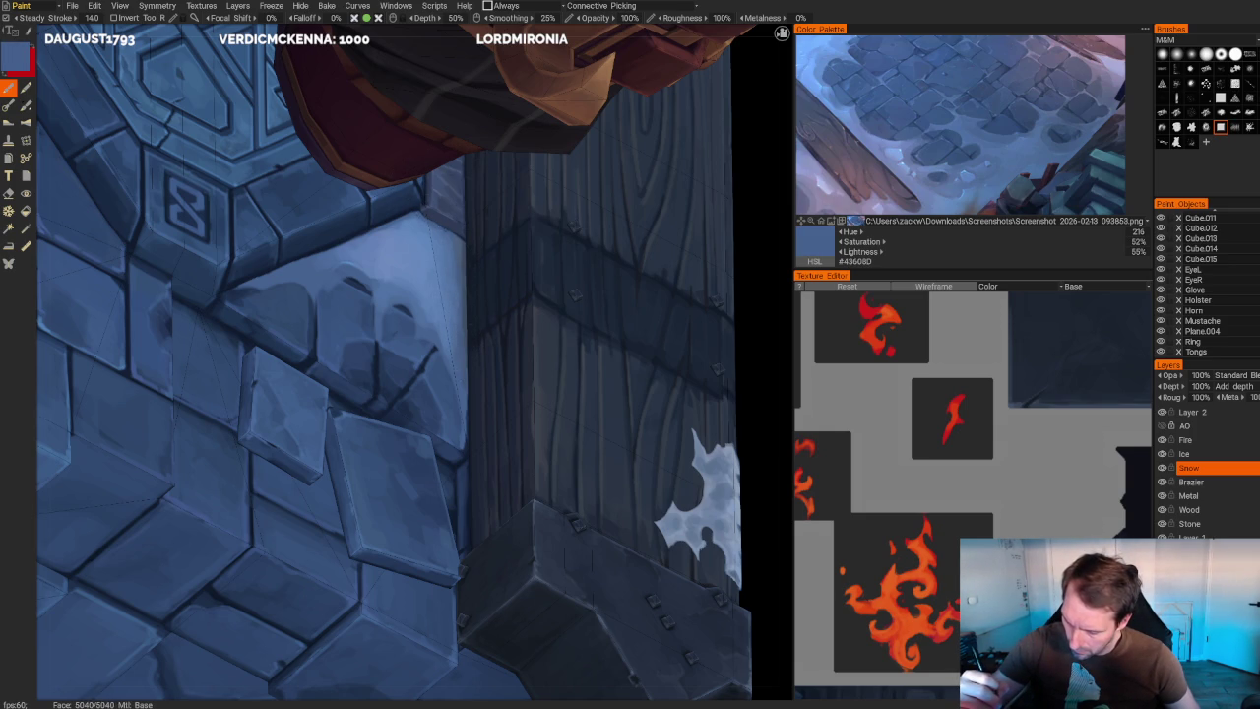
scroll(632, 388, down, 10)
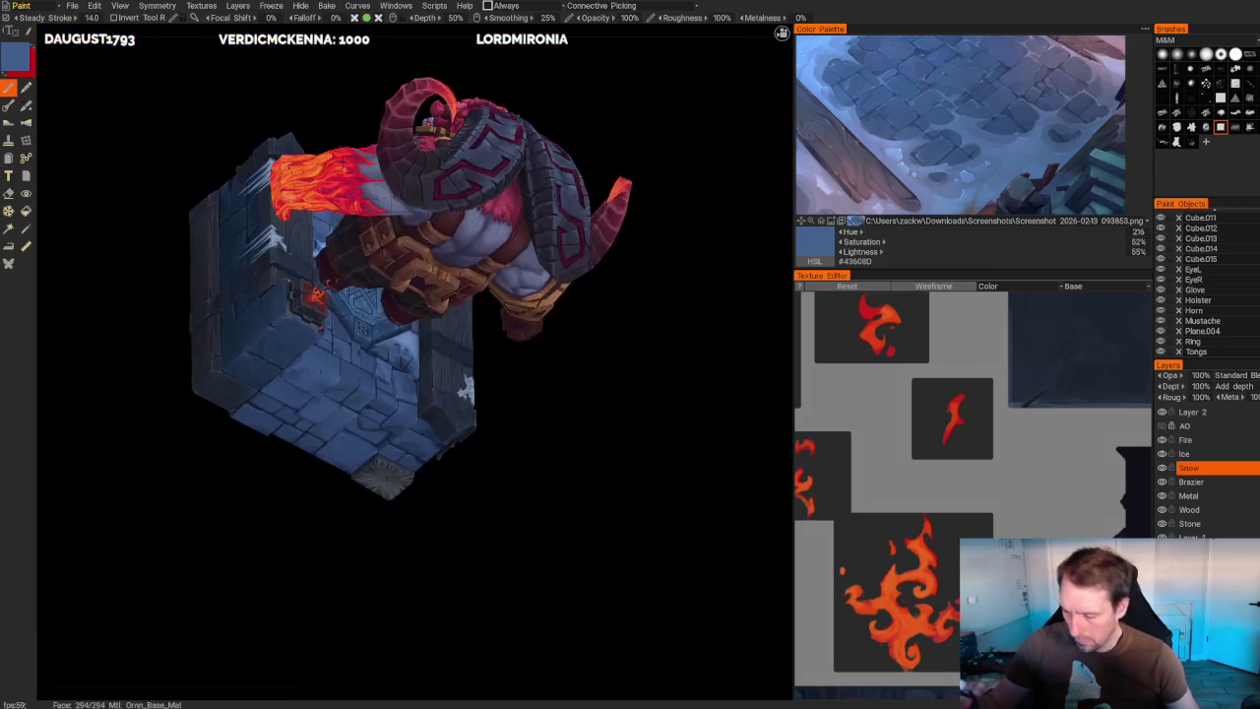
- Sample a lighter blue and paint a highlight onto a stone floor tile
scroll(632, 388, down, 1)
drag(632, 388, 608, 312)
scroll(608, 312, up, 5)
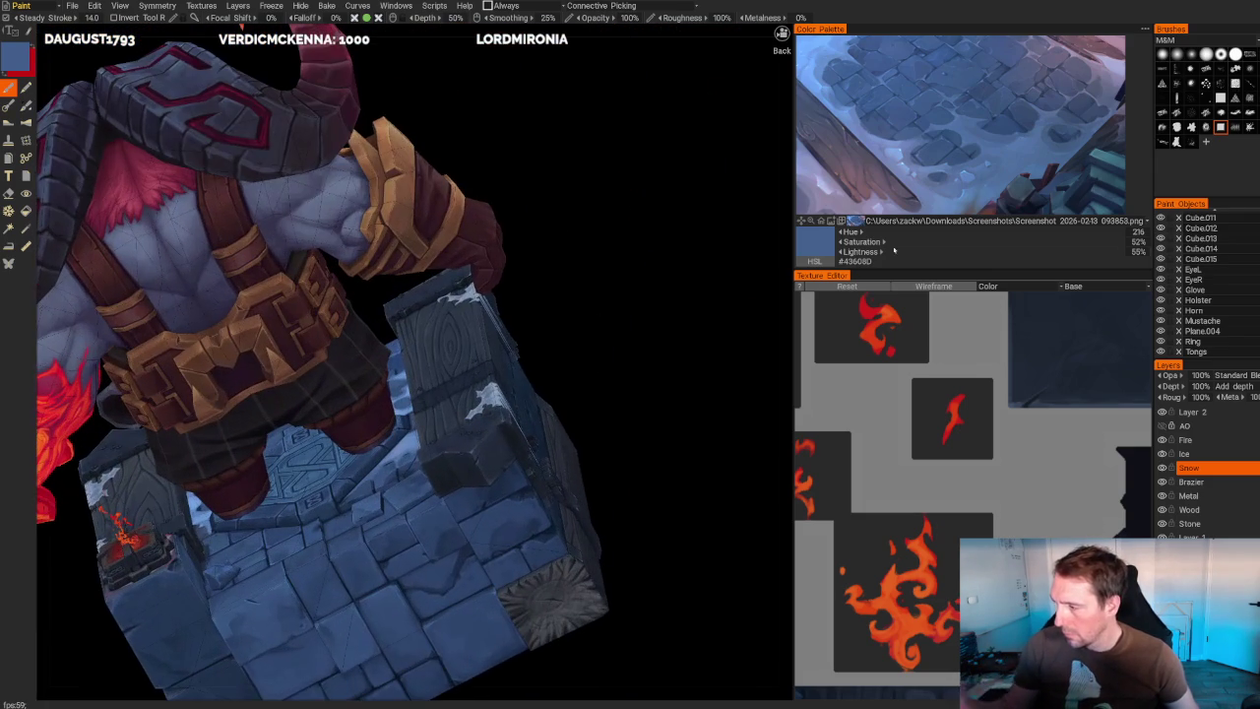
scroll(467, 282, up, 2)
scroll(467, 282, up, 2)
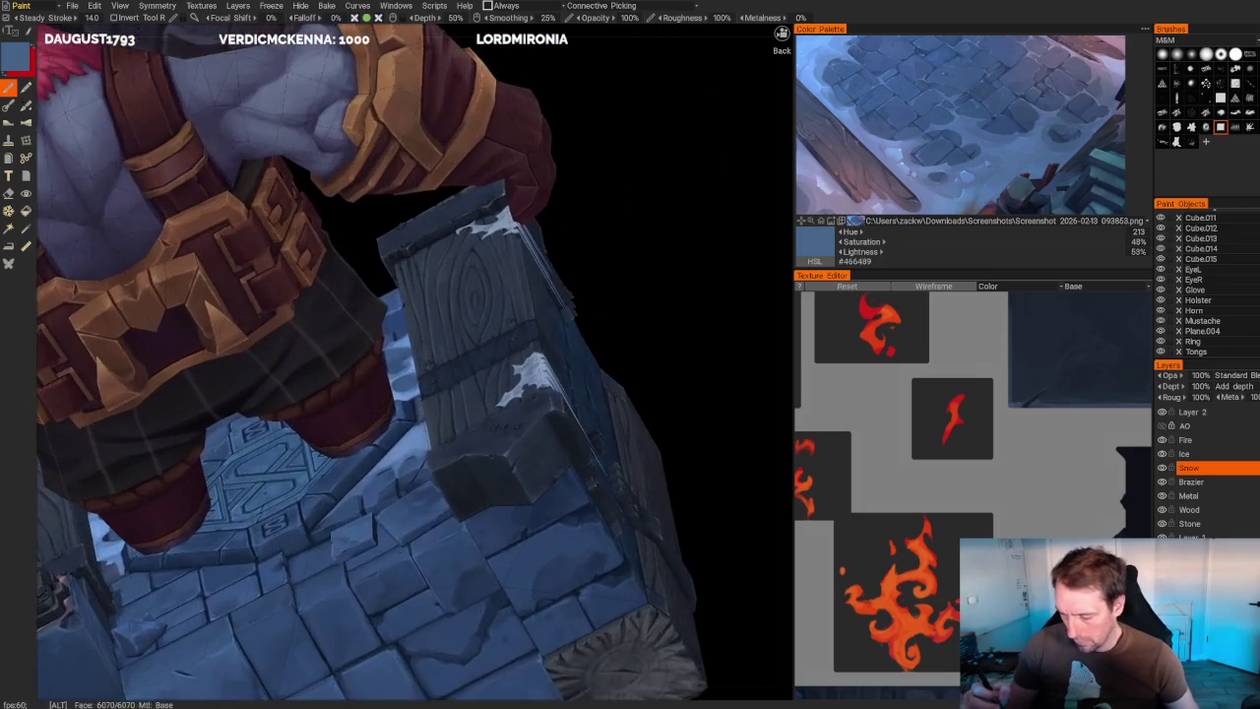
scroll(467, 282, up, 3)
scroll(467, 282, up, 1)
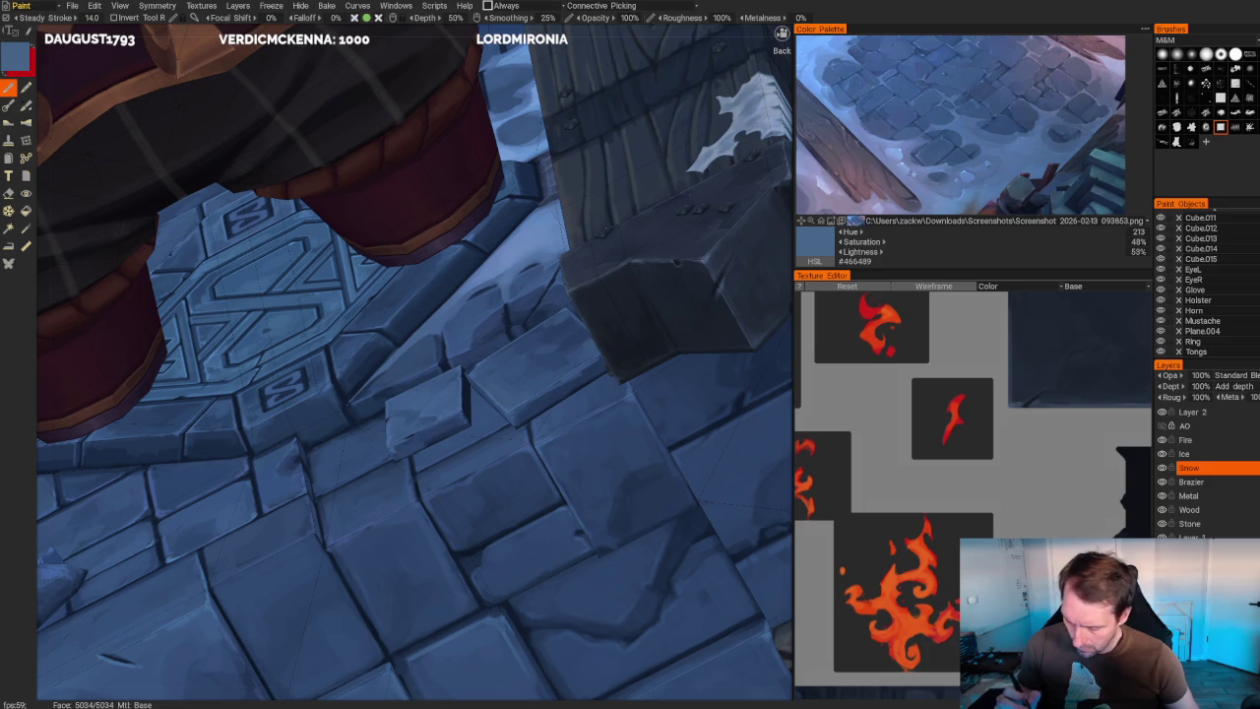
scroll(414, 365, down, 3)
scroll(413, 364, down, 3)
scroll(413, 364, up, 4)
scroll(414, 365, up, 2)
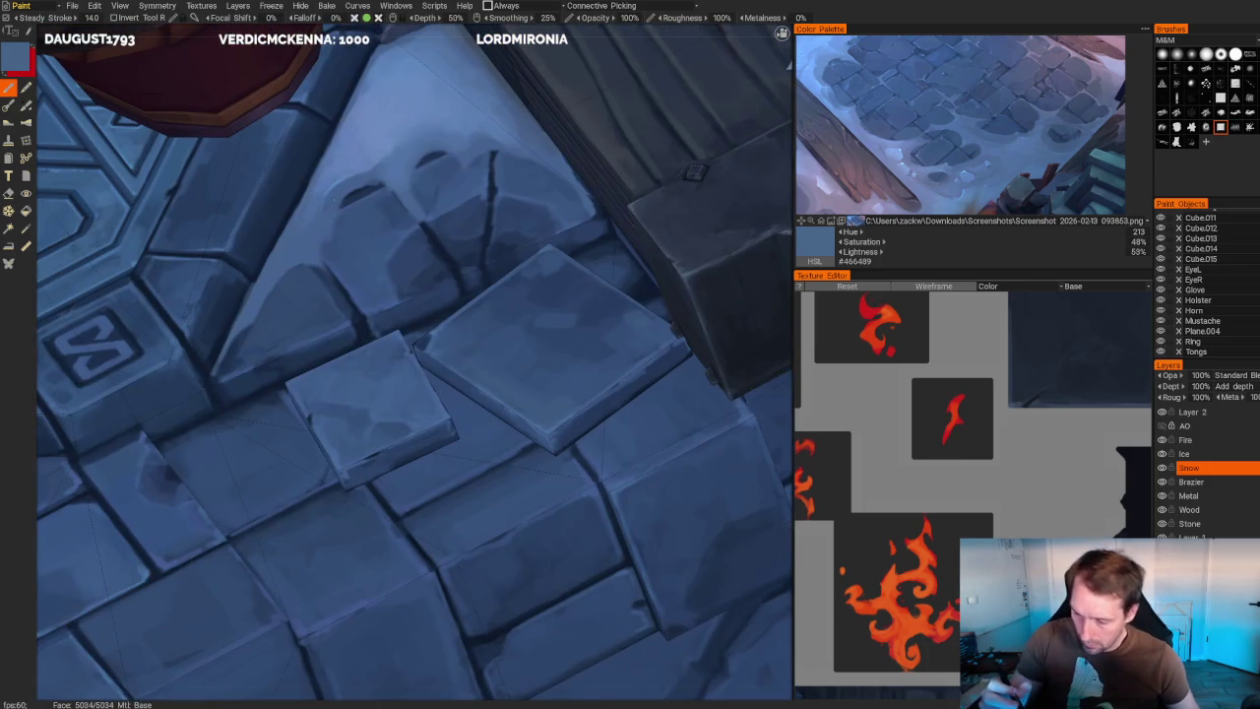
key(v)
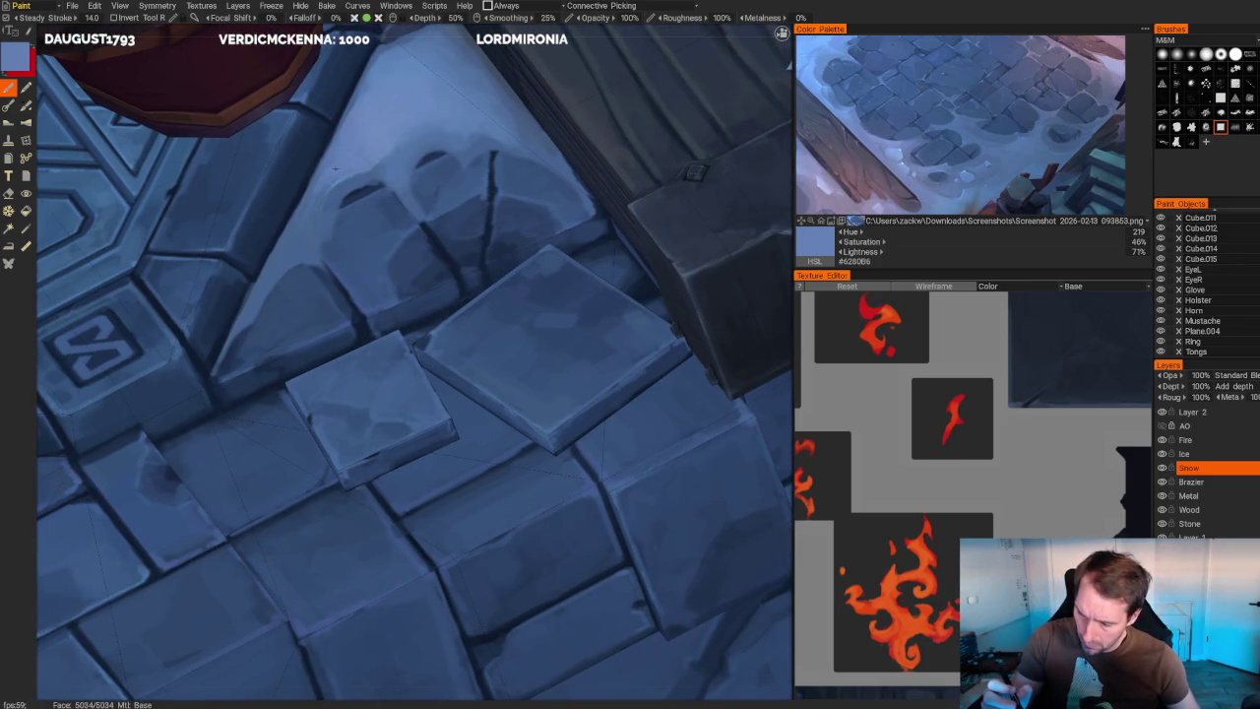
drag(303, 201, 308, 246)
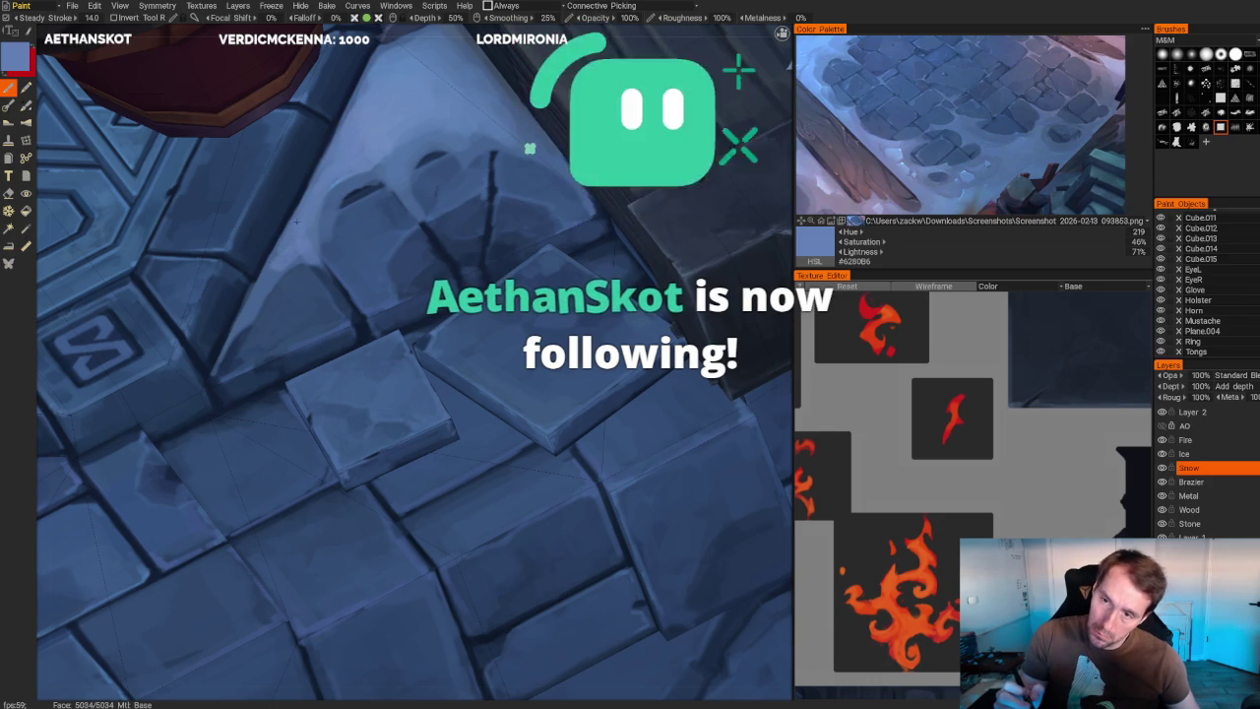
- Erase part of the paint on the stone block
scroll(351, 224, down, 2)
scroll(351, 224, down, 3)
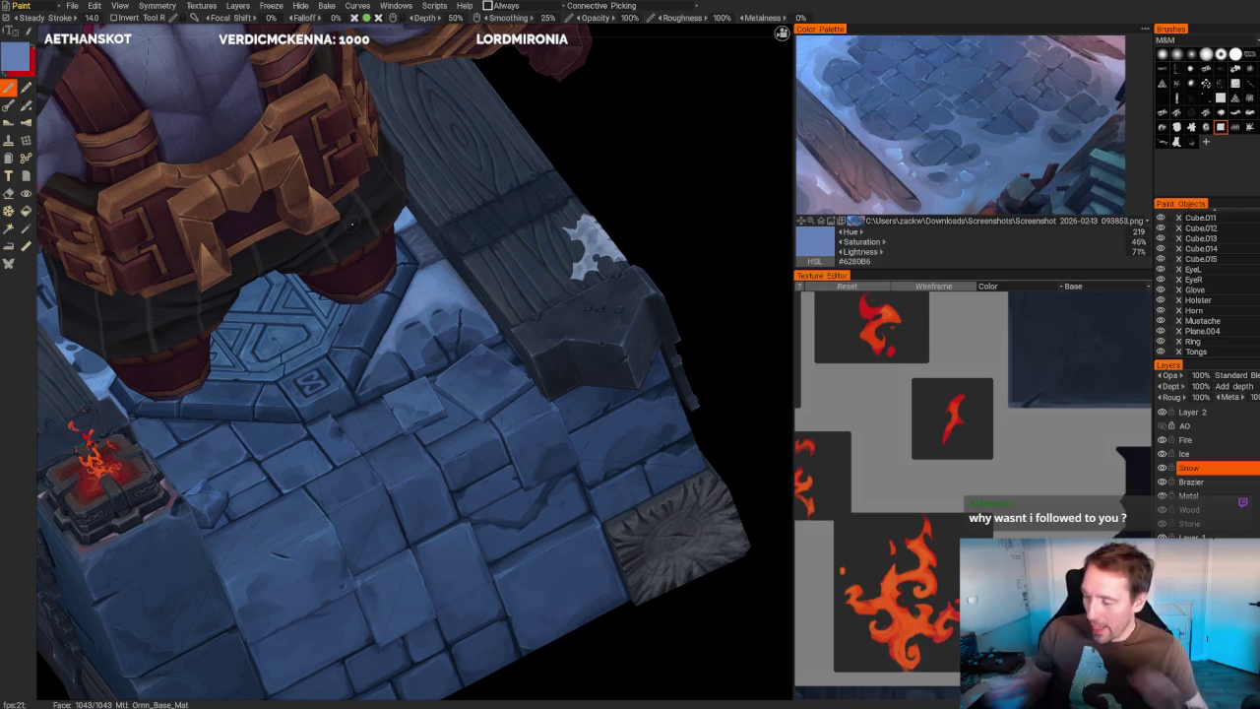
scroll(653, 226, up, 5)
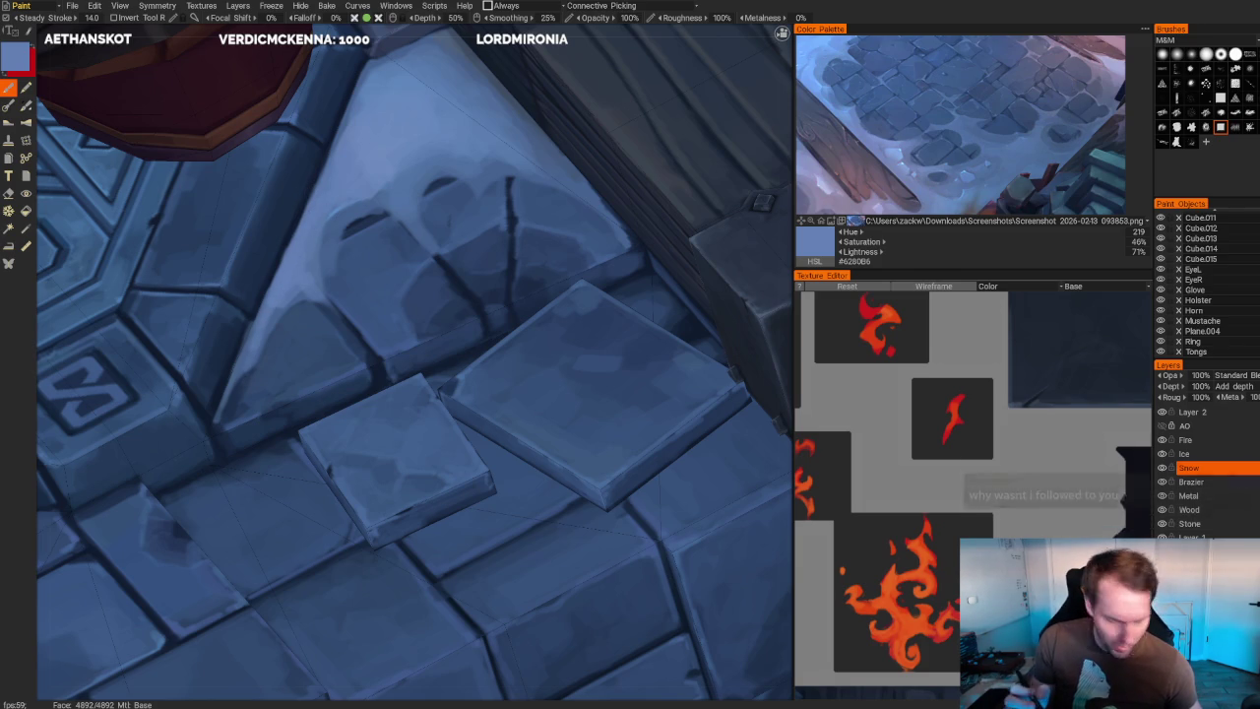
key(e)
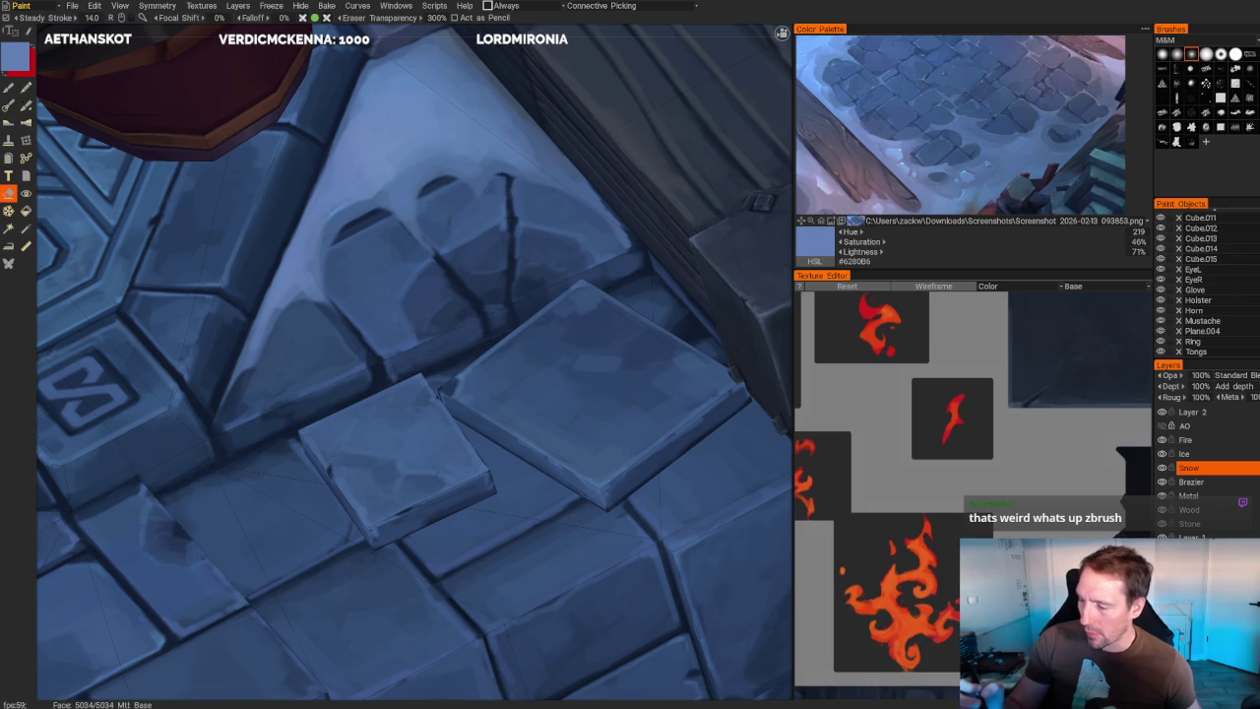
scroll(585, 168, down, 3)
scroll(584, 168, down, 5)
scroll(585, 168, up, 6)
scroll(584, 169, up, 2)
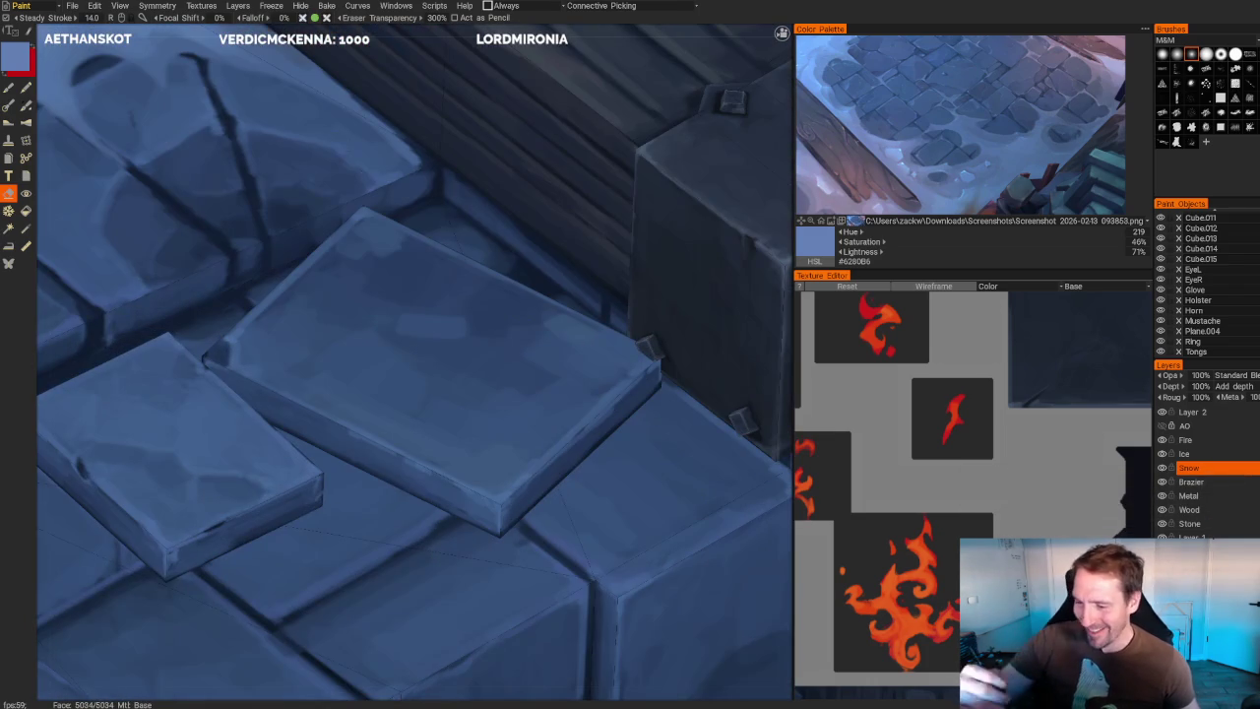
scroll(490, 104, down, 5)
- Return to the brush and sample darker blue-greys down to slate blue #3E4D64
middle_drag(491, 104, 565, 191)
scroll(565, 191, up, 5)
scroll(565, 191, up, 3)
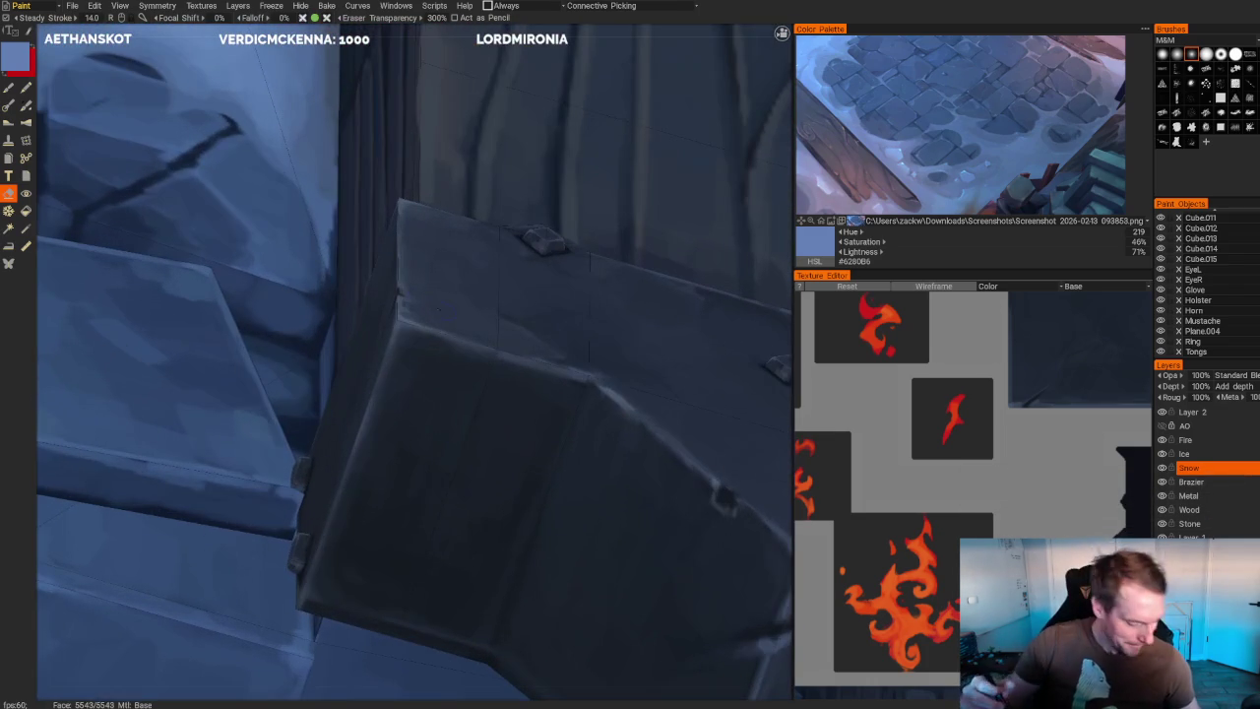
key(b)
key(v)
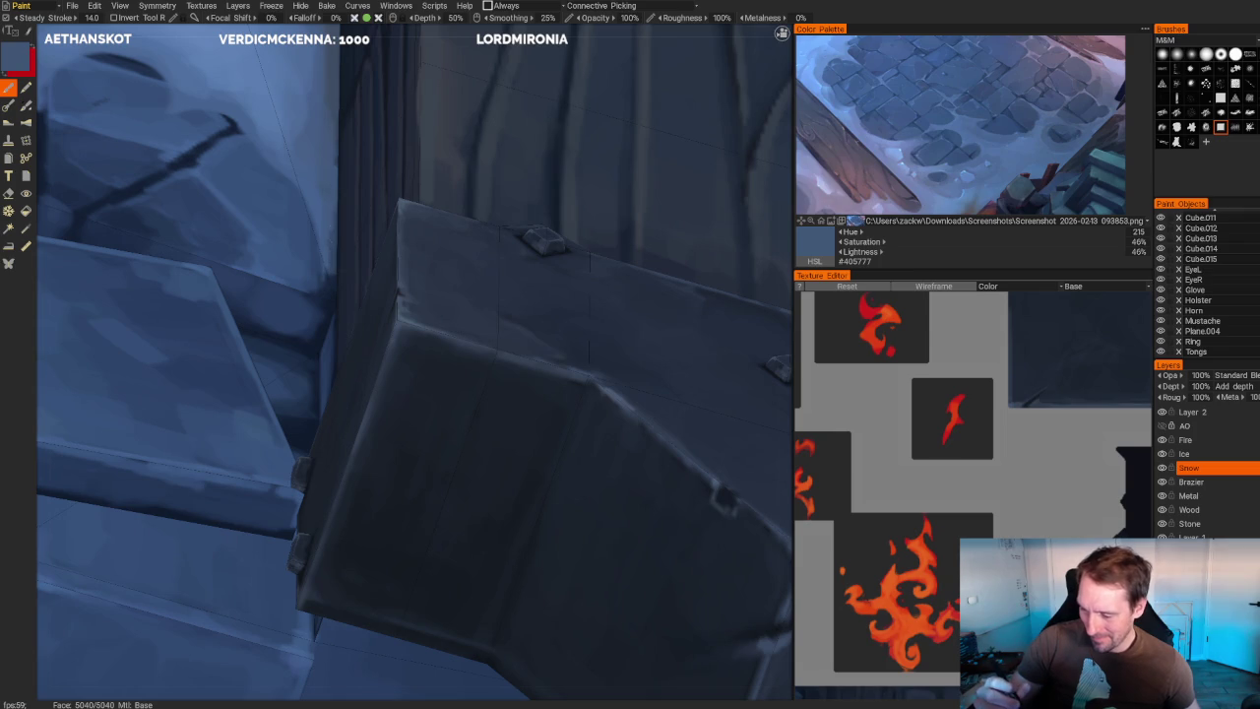
key(v)
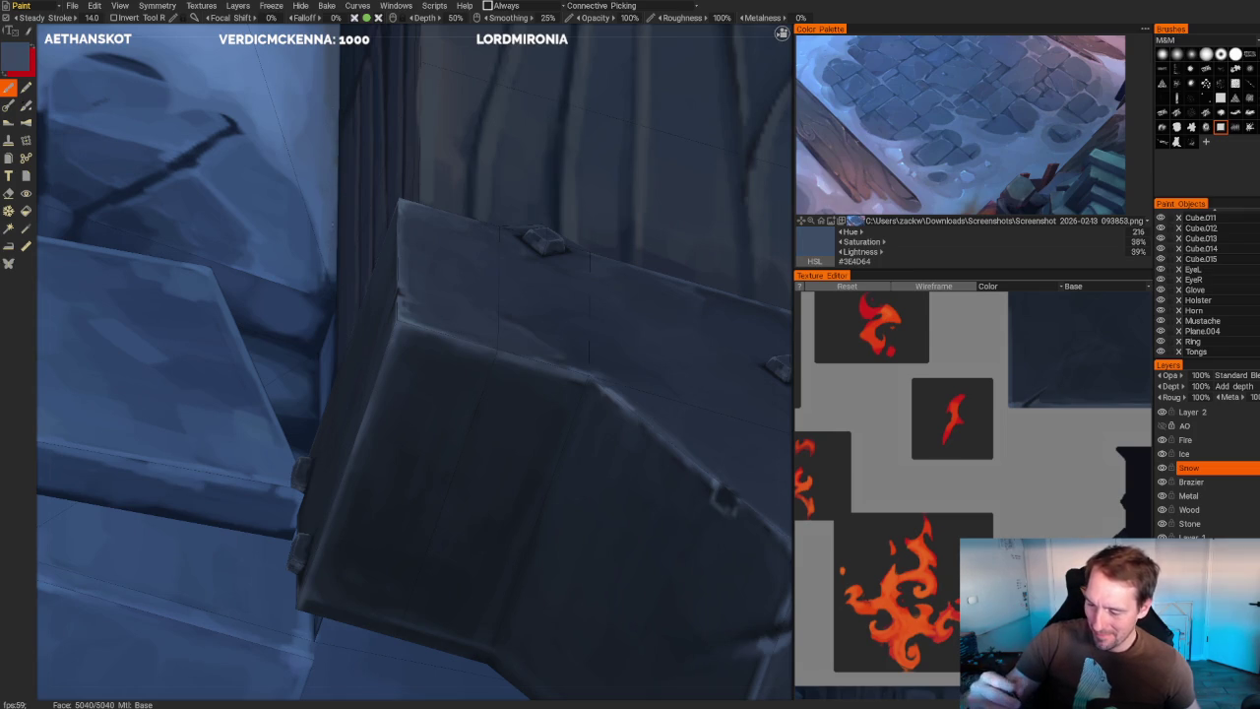
scroll(576, 310, down, 5)
mouse_move(552, 295)
mouse_down()
mouse_move(577, 309)
mouse_move(557, 262)
mouse_up()
scroll(624, 374, up, 2)
scroll(632, 380, down, 5)
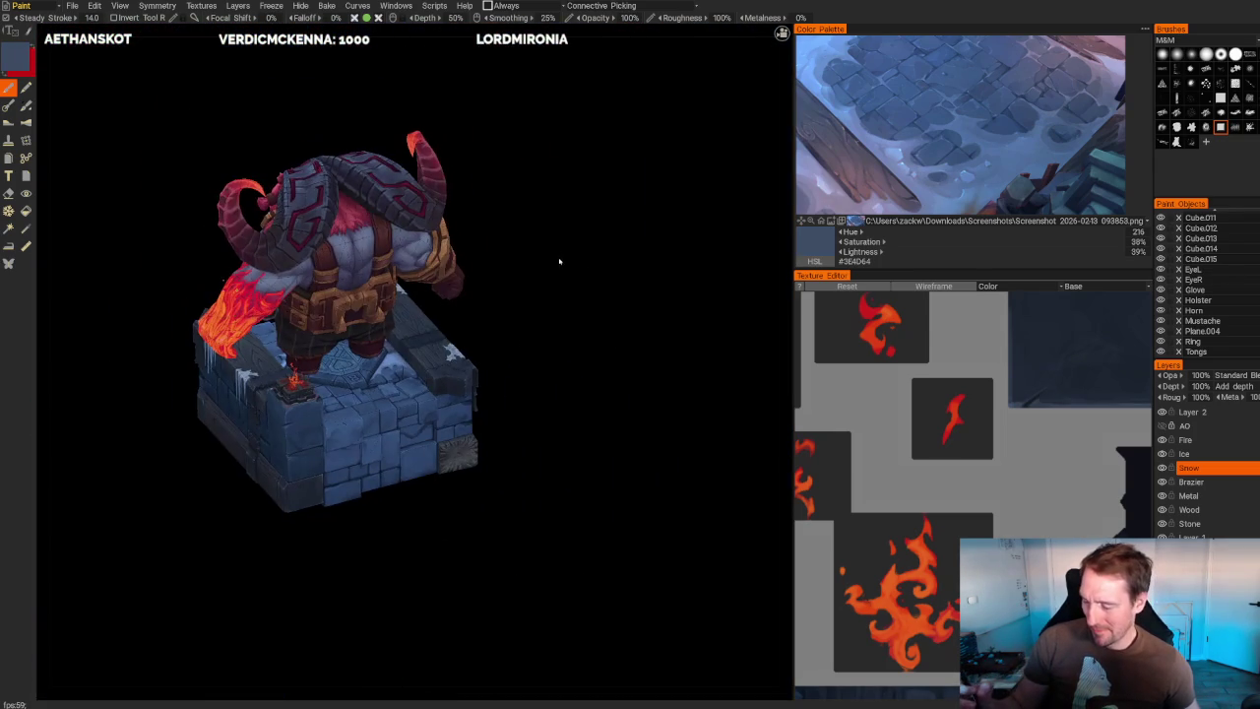
- Save the diorama scene with Ctrl+S and zoom in on the snowy floor tiles
key(ctrl+s)
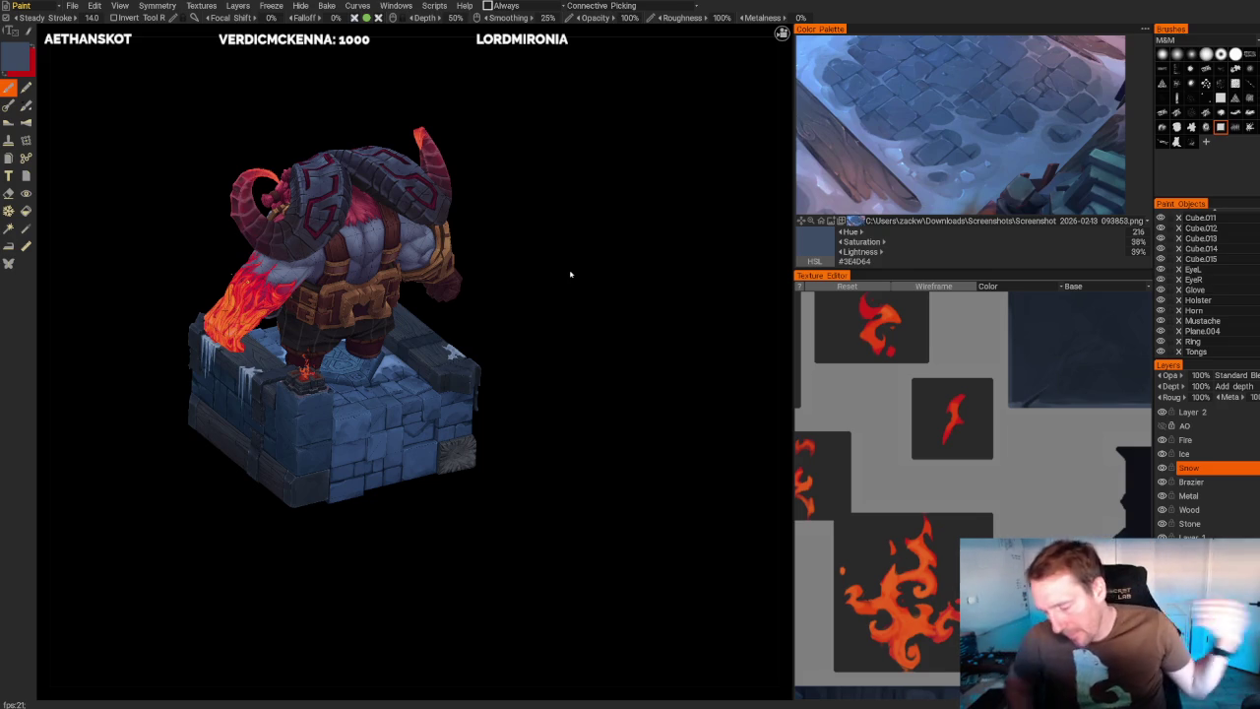
mouse_move(690, 343)
mouse_down()
mouse_move(588, 328)
mouse_move(632, 339)
mouse_up()
mouse_move(632, 339)
right_down()
mouse_move(678, 515)
mouse_move(644, 458)
mouse_move(650, 442)
right_up()
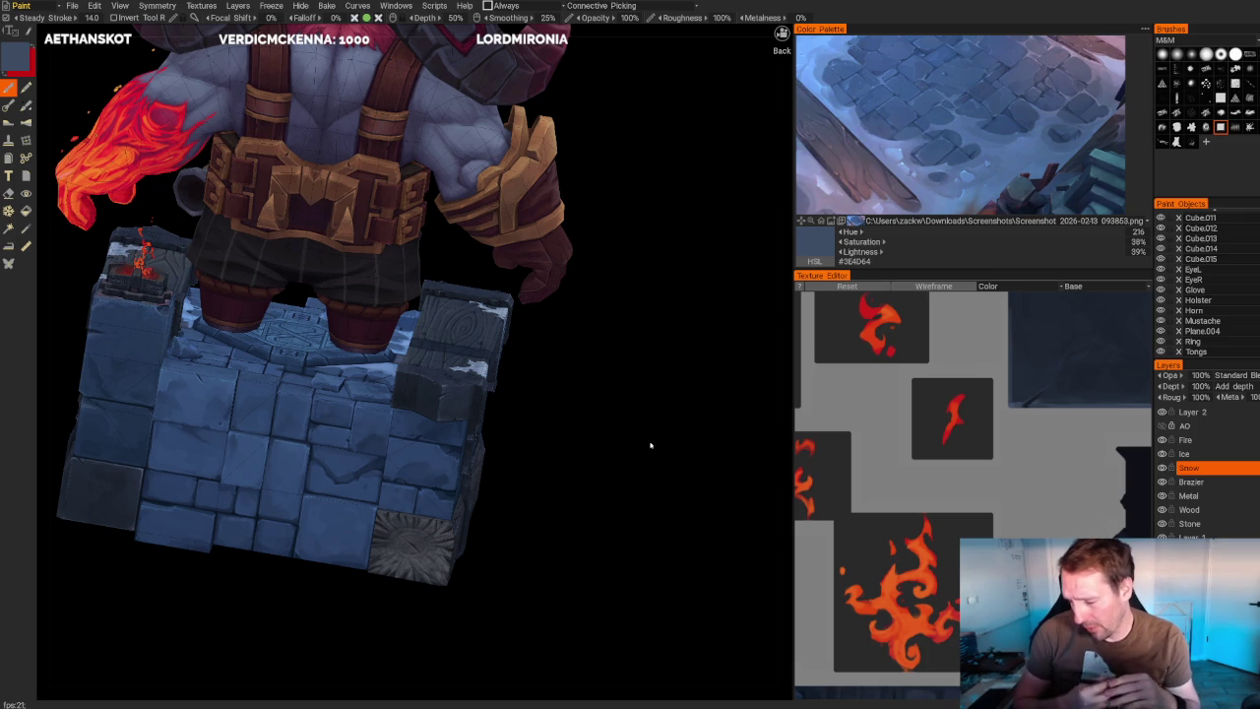
drag(641, 383, 655, 438)
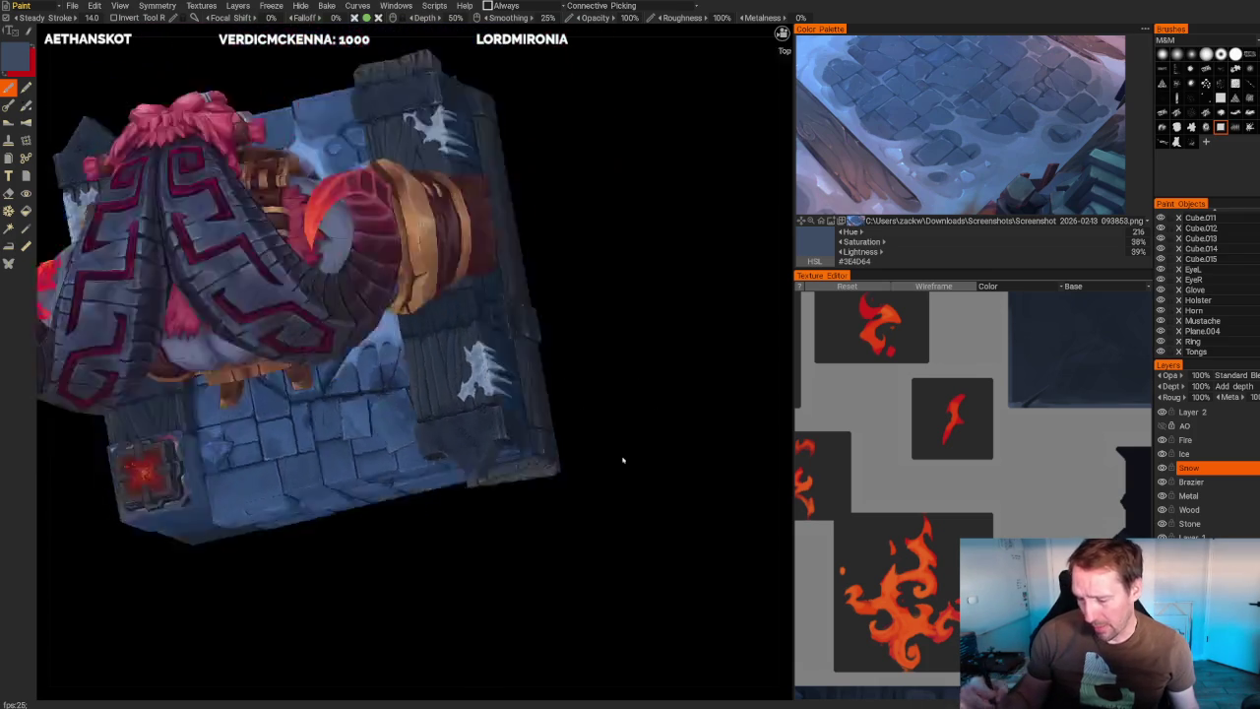
scroll(655, 438, up, 3)
scroll(655, 438, up, 1)
scroll(655, 439, up, 2)
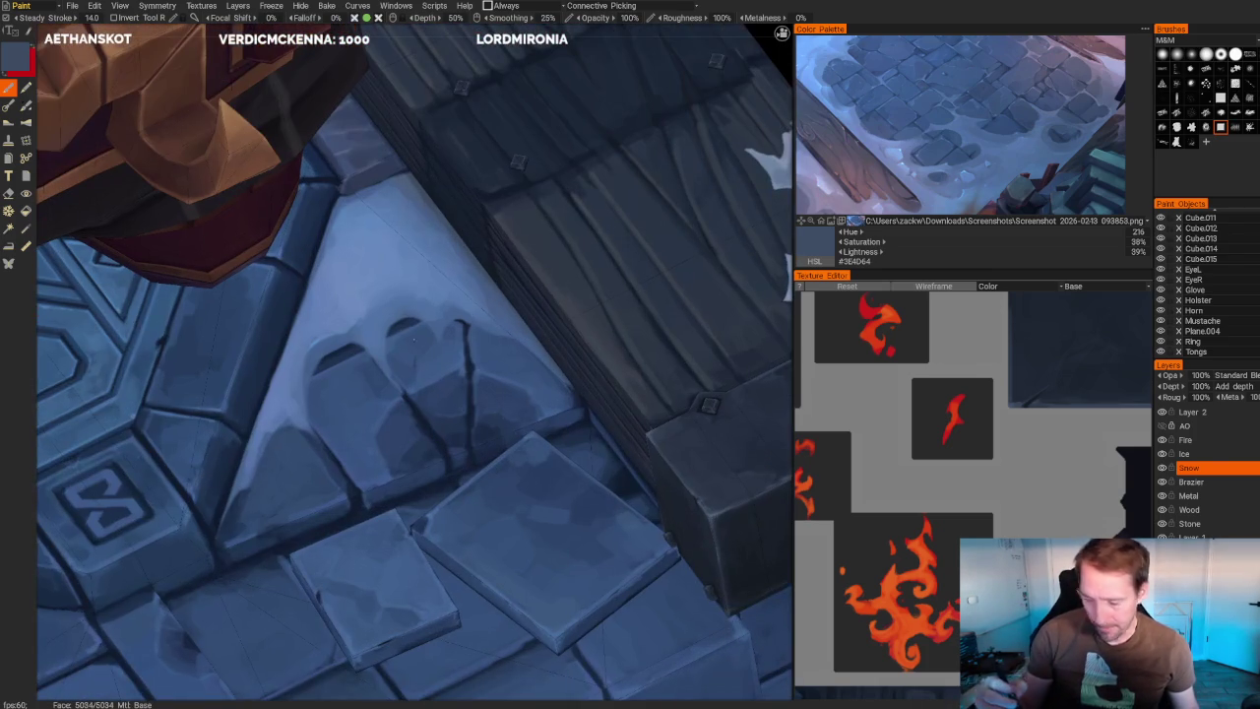
- Sample light and deeper blues from the floor tile and the Color Palette reference image
scroll(413, 363, up, 2)
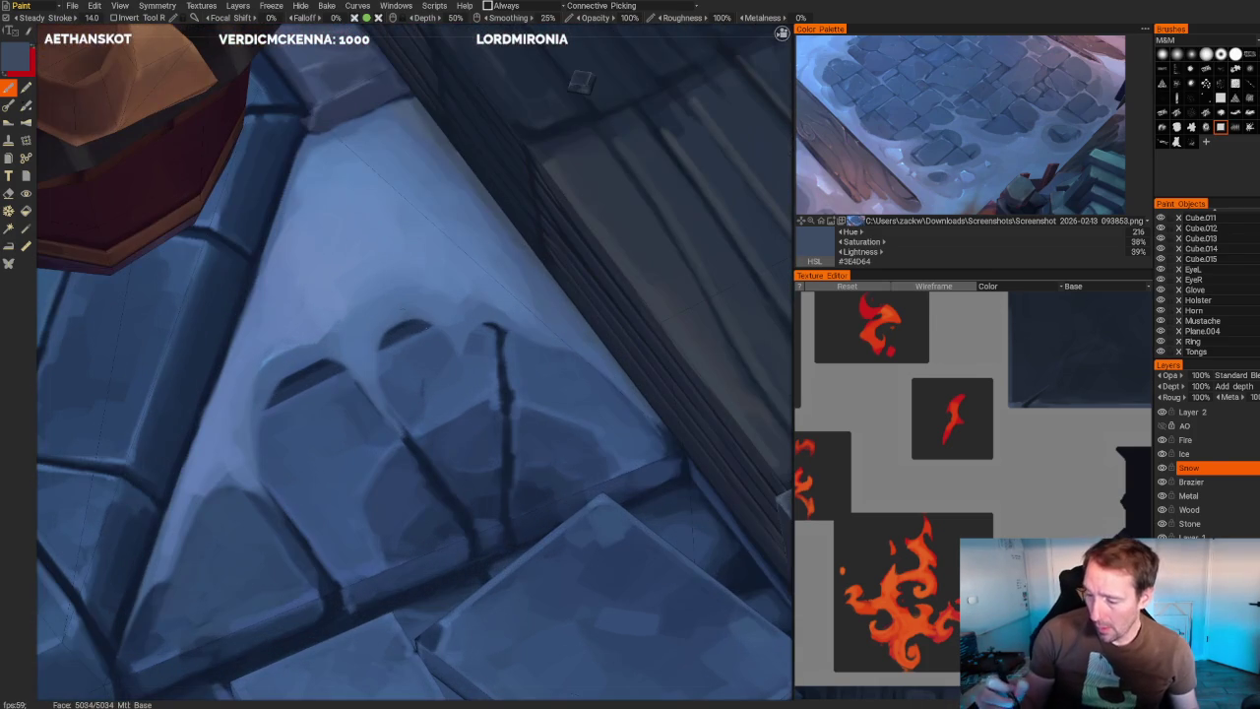
key(v)
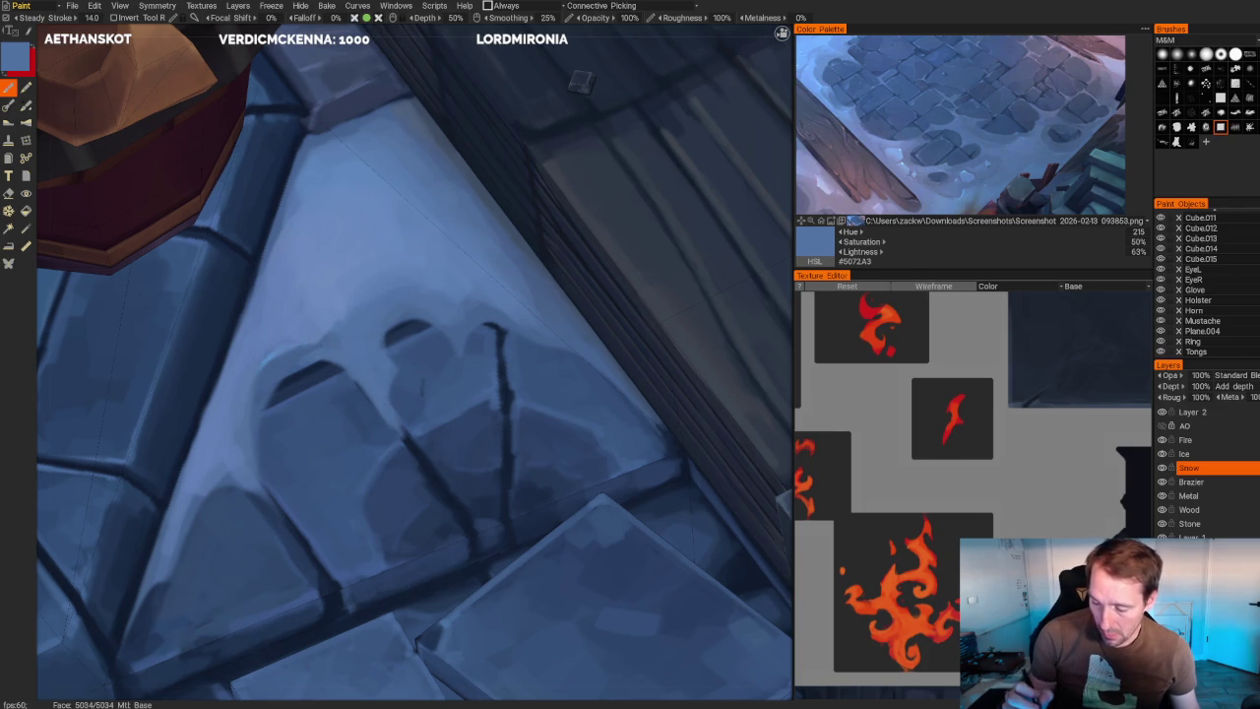
click(1024, 152)
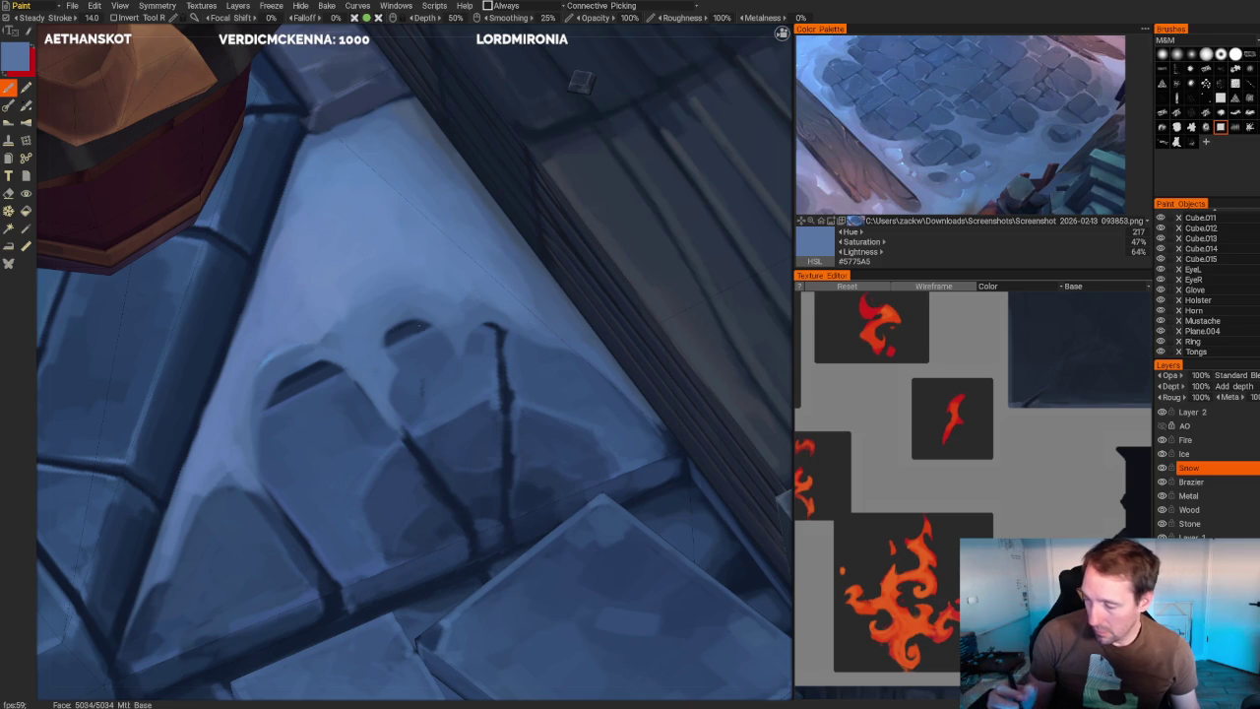
click(978, 165)
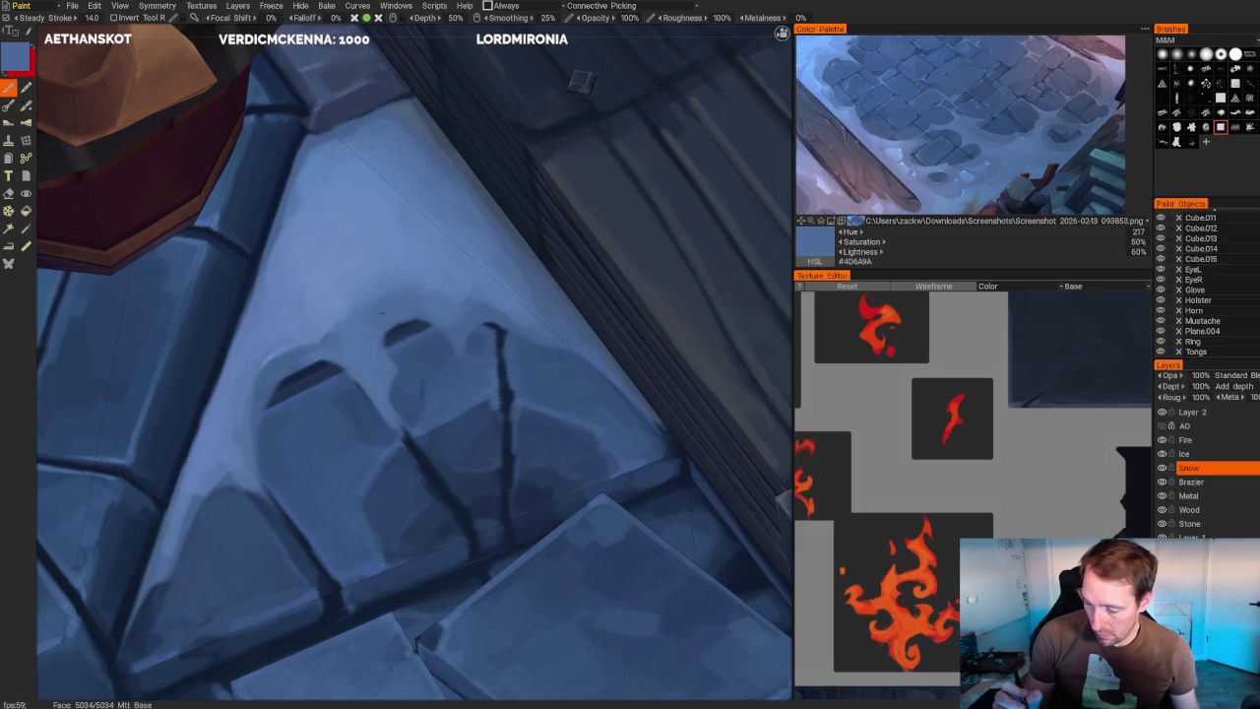
key(v)
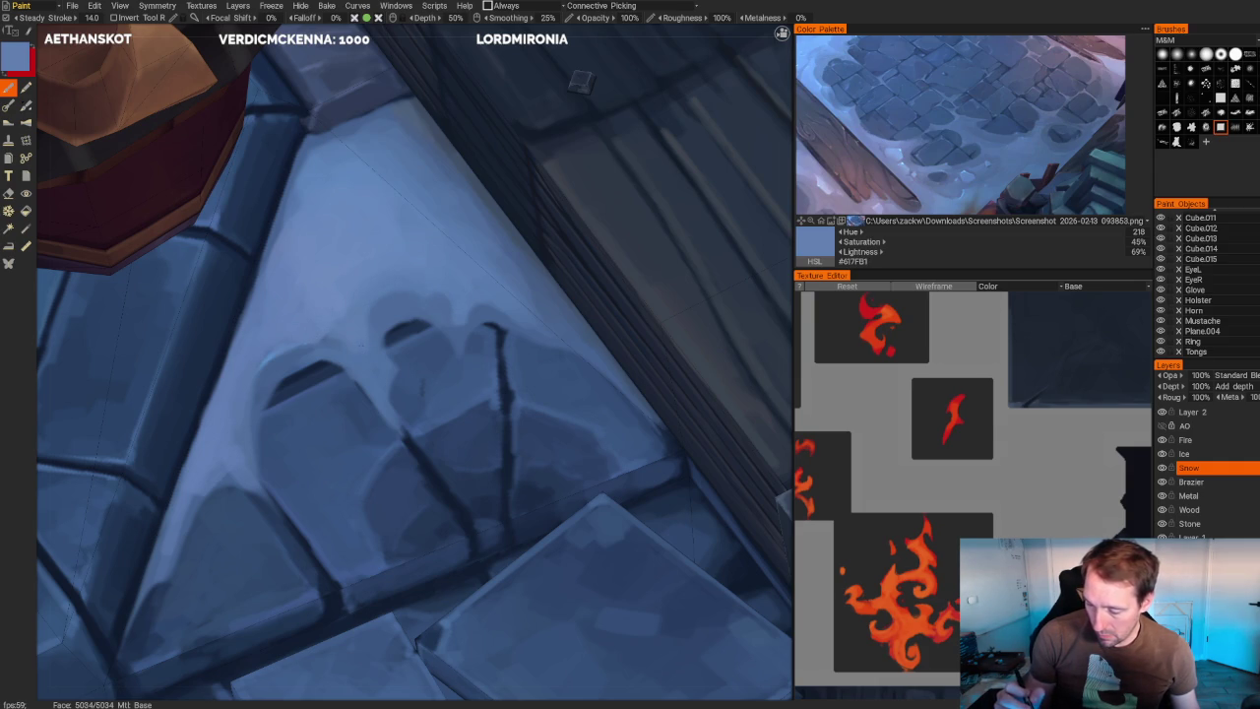
- Sample bright sky blue #5B8FC9 from the stone tile for the snow patch
scroll(338, 335, down, 5)
middle_drag(339, 334, 618, 310)
scroll(618, 311, up, 4)
scroll(618, 311, up, 3)
key(v)
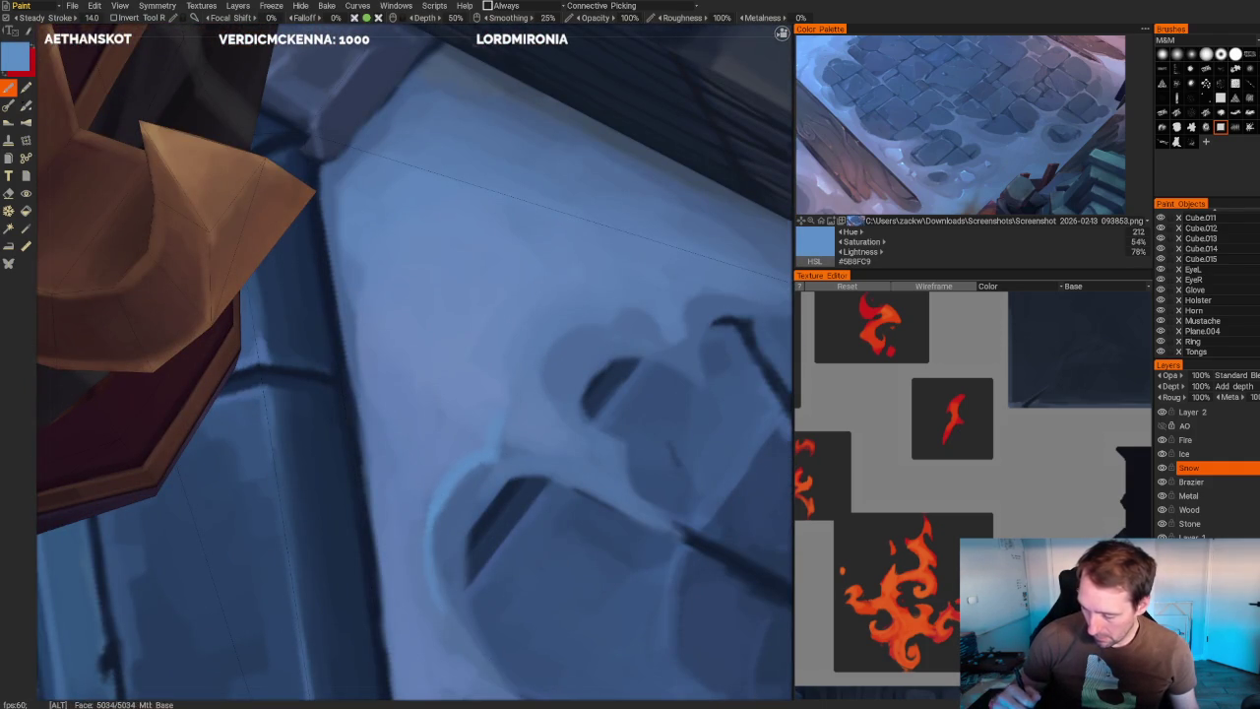
scroll(518, 160, down, 5)
alt+drag(518, 160, 574, 216)
scroll(574, 216, up, 3)
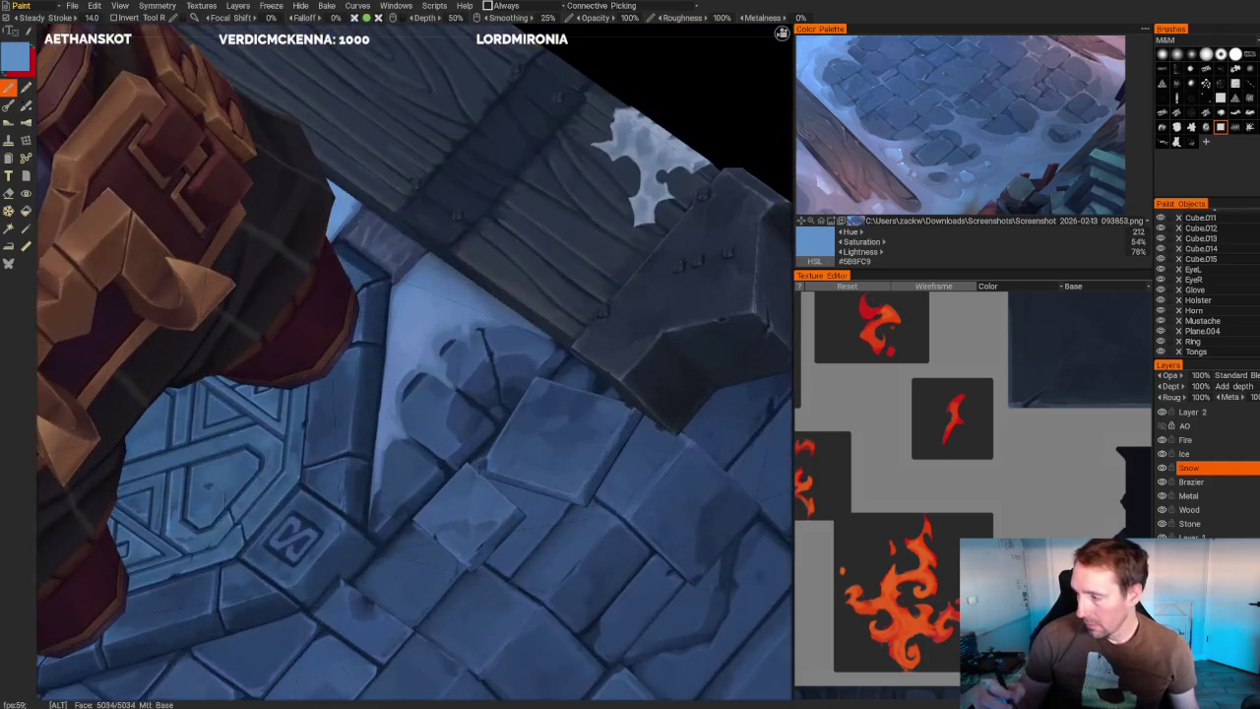
scroll(574, 216, up, 2)
scroll(574, 216, up, 2)
scroll(574, 216, up, 2)
alt+drag(433, 374, 425, 333)
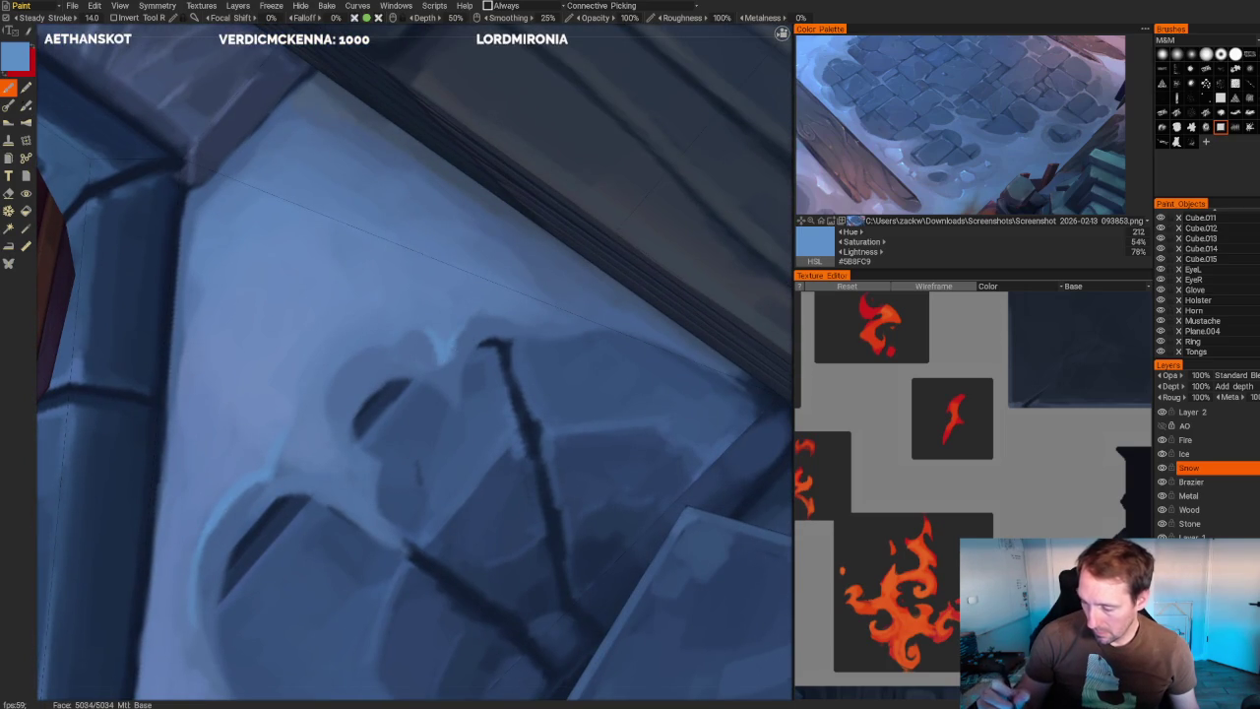
scroll(523, 197, down, 5)
alt+drag(502, 202, 548, 191)
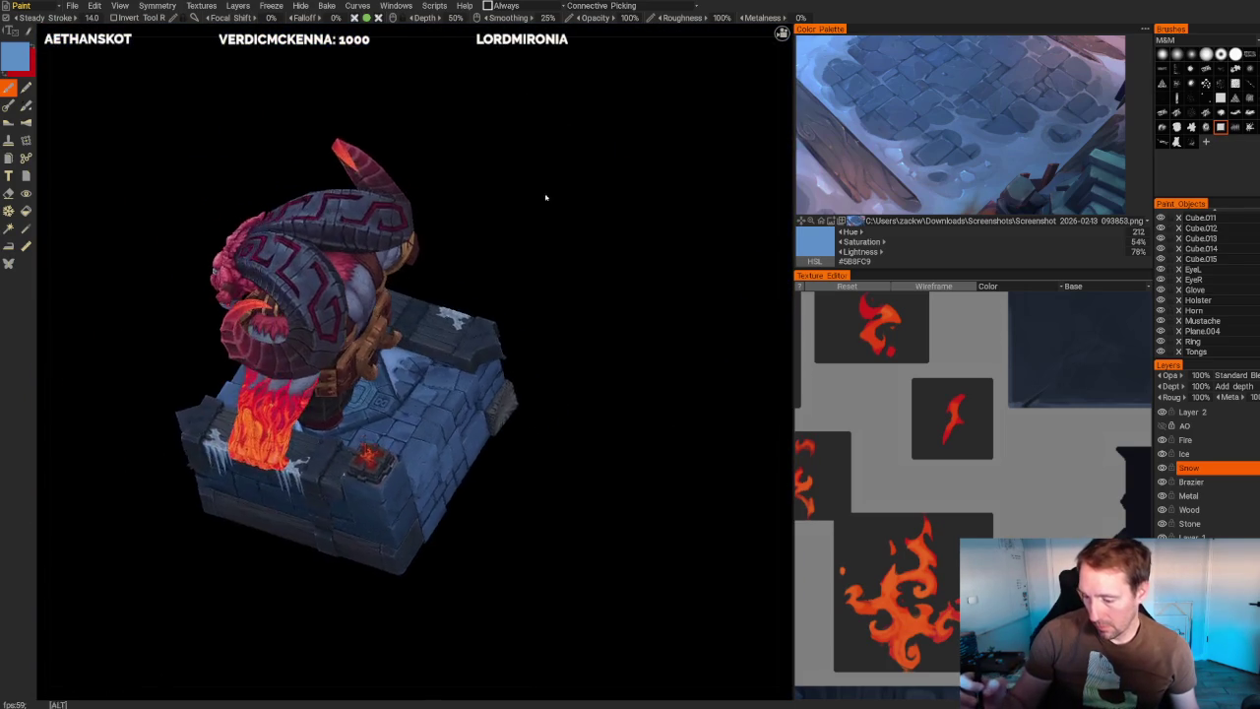
- Alternate darker and lighter blue samples to shade the snow patch near the carved S tile
scroll(548, 191, up, 5)
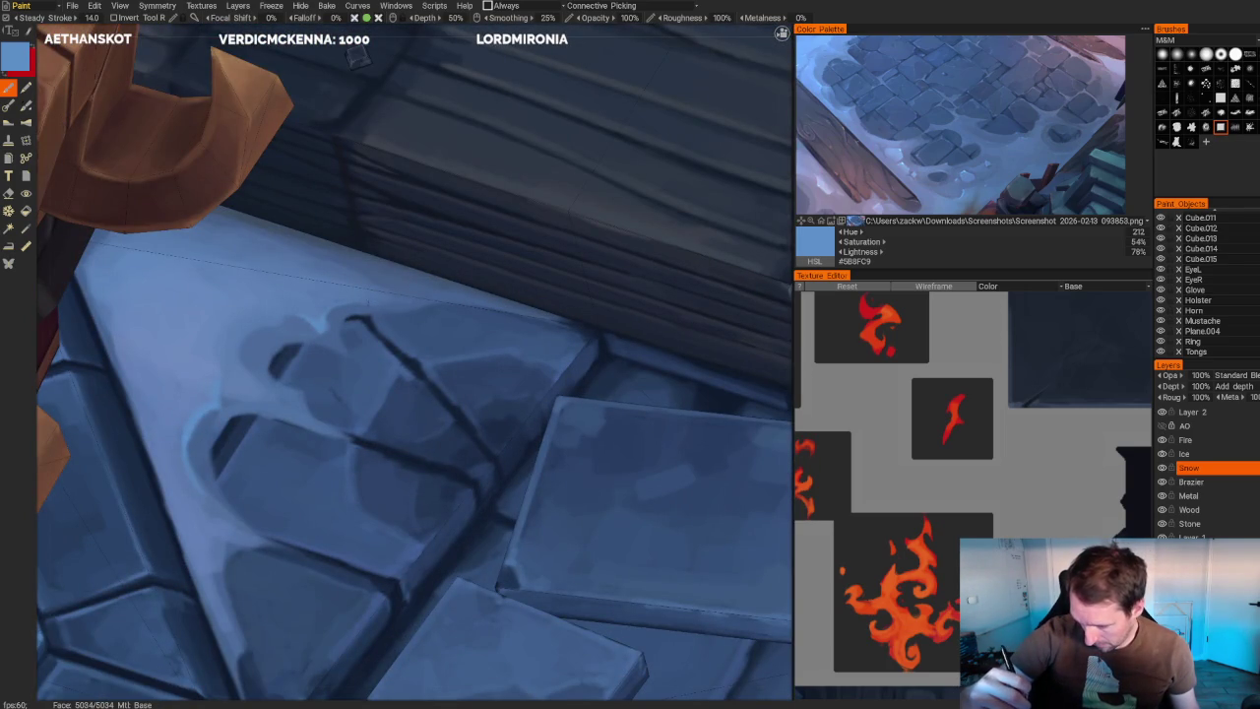
scroll(528, 200, down, 5)
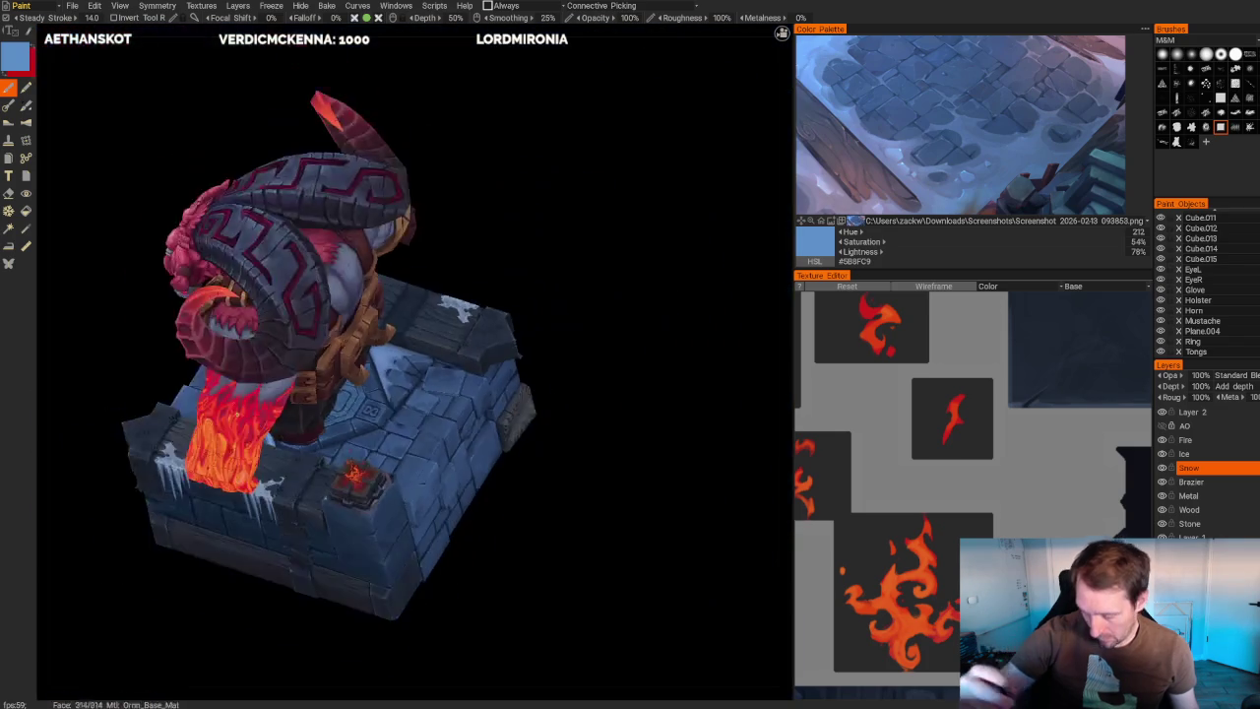
scroll(528, 200, up, 3)
scroll(527, 200, up, 2)
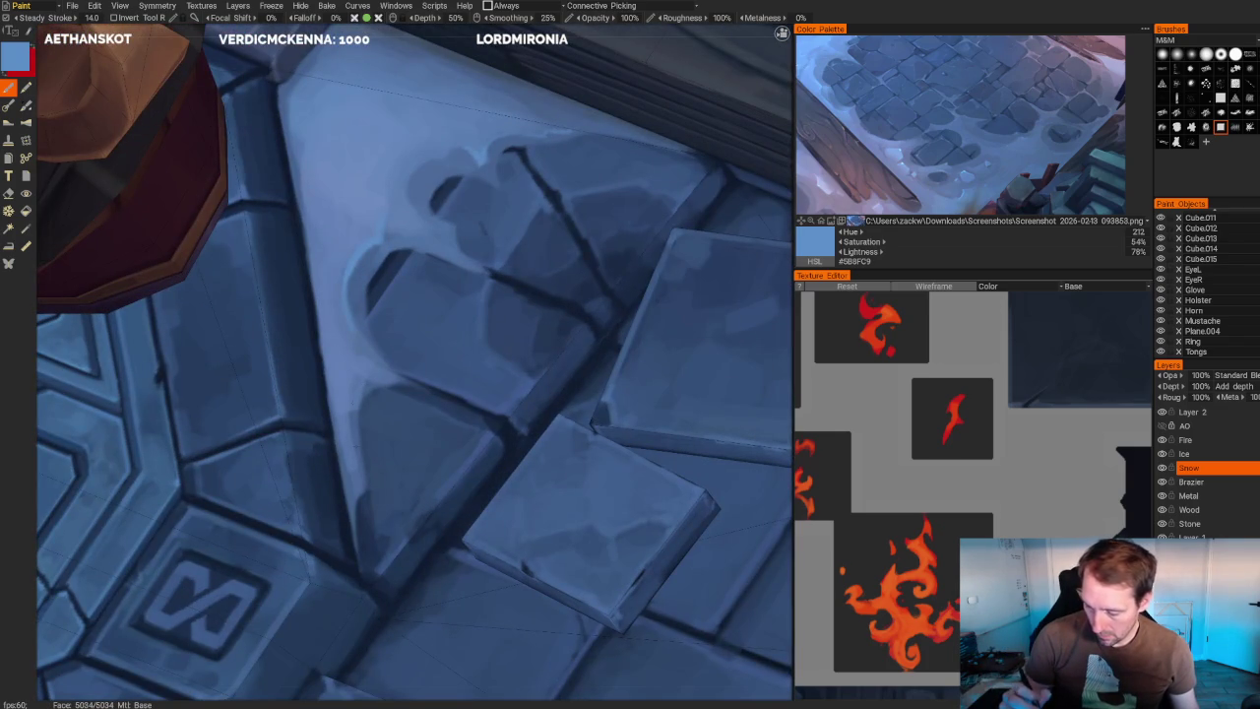
key(v)
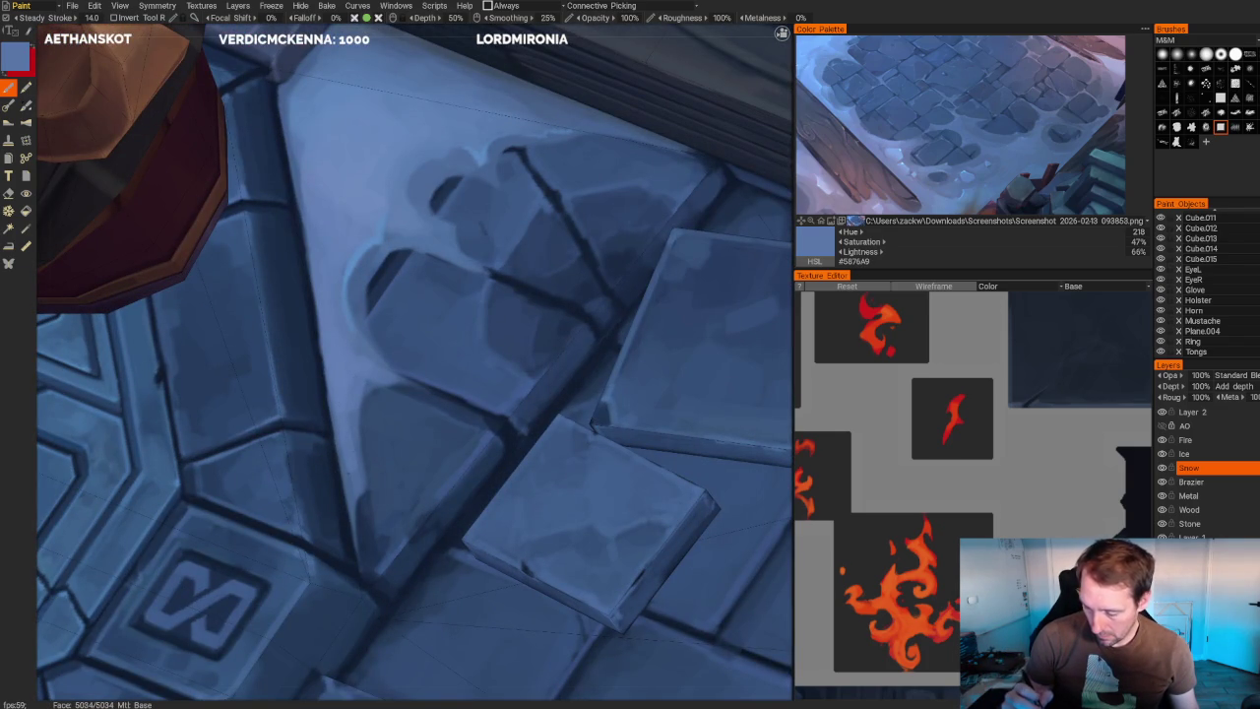
scroll(548, 206, down, 2)
scroll(549, 206, down, 3)
scroll(549, 206, up, 1)
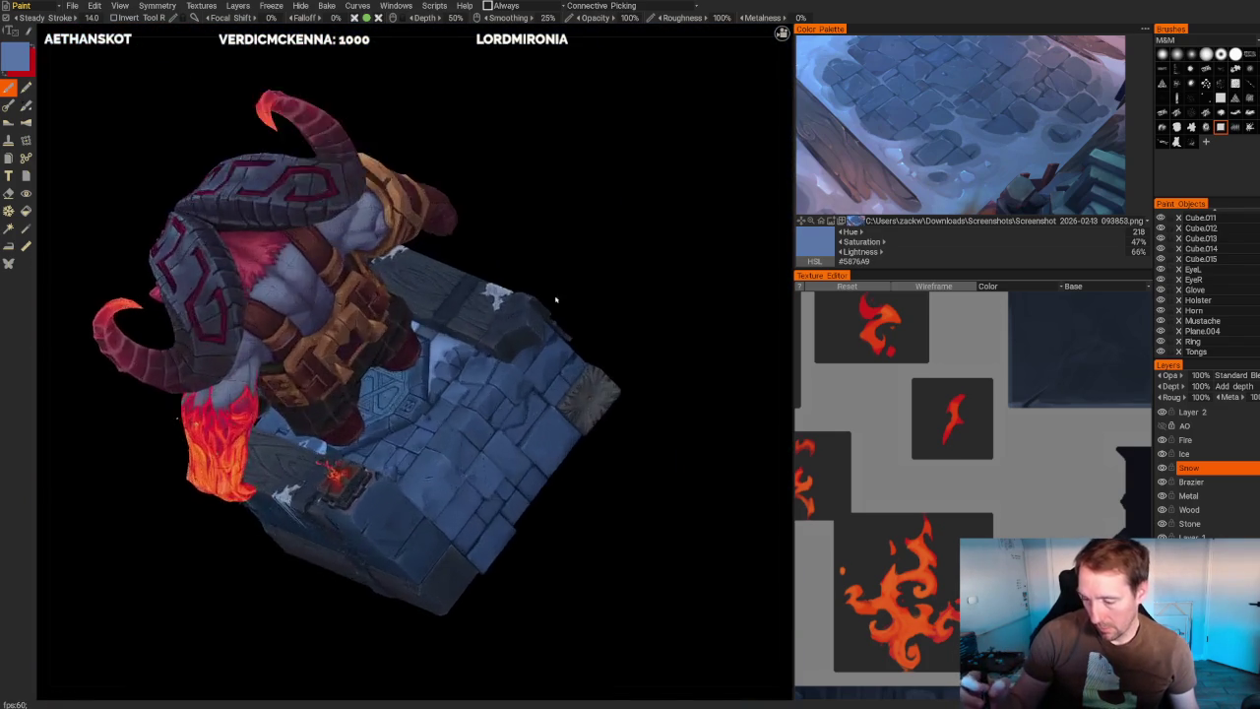
scroll(551, 262, up, 4)
key(v)
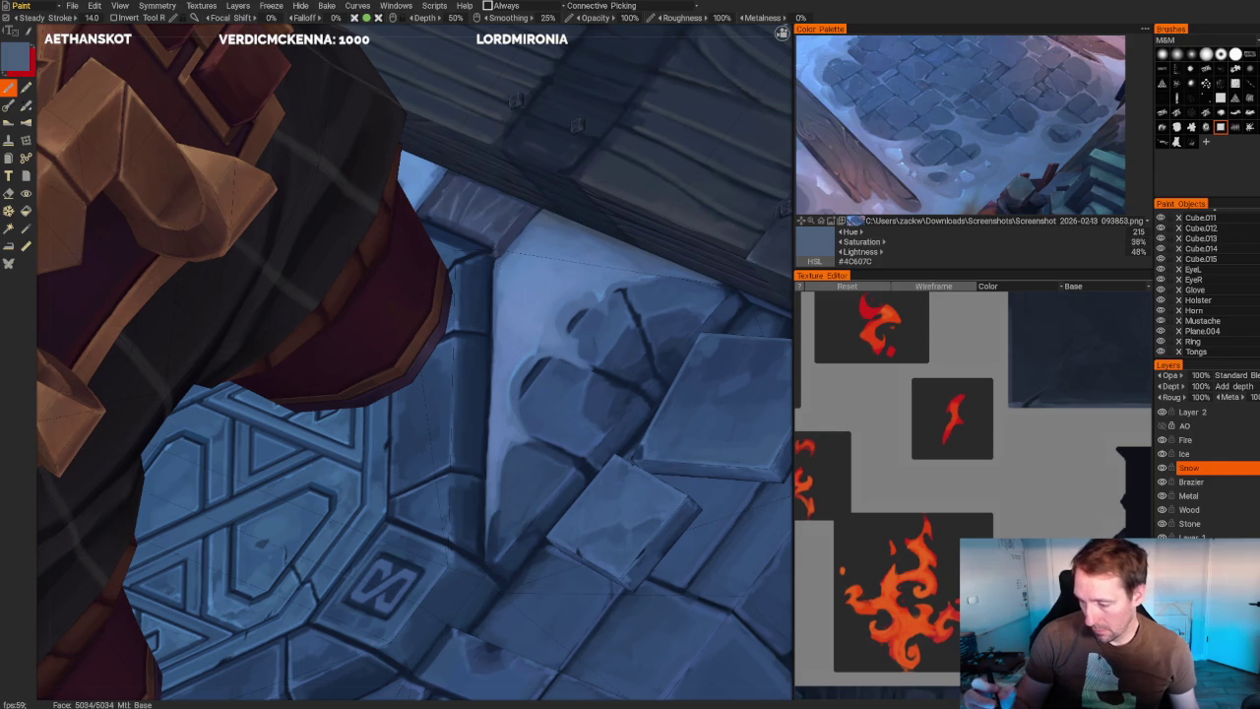
key(v)
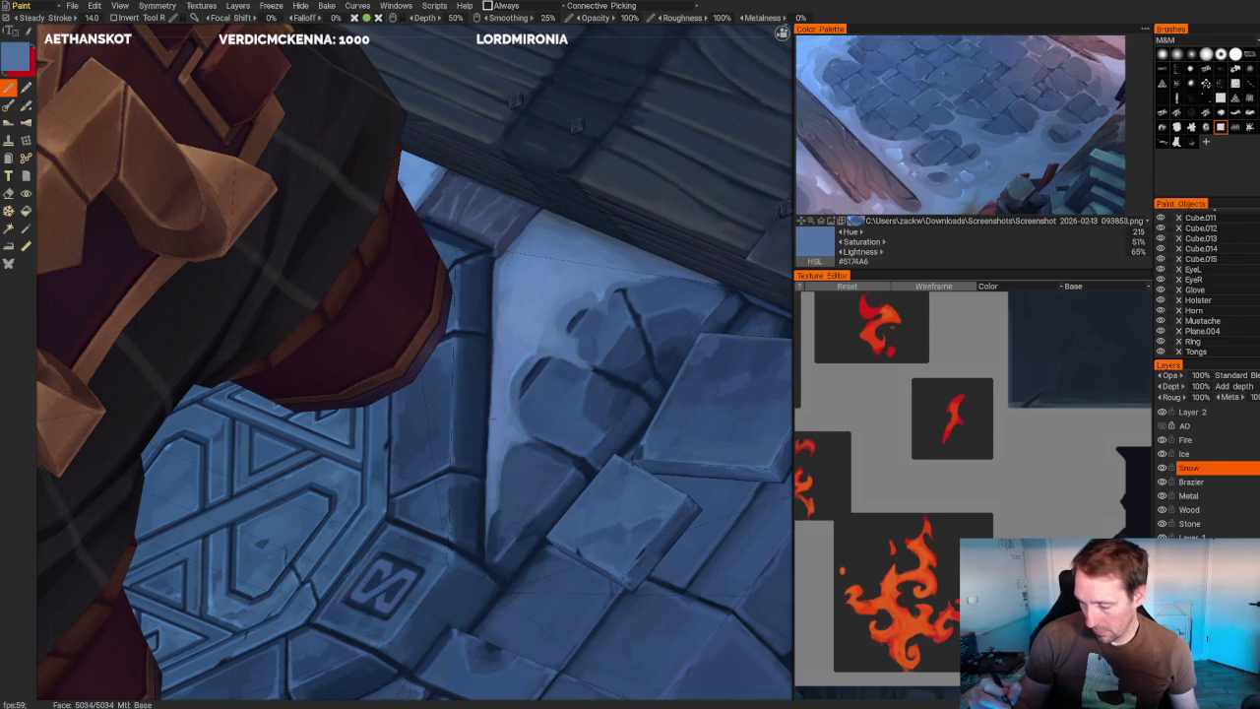
key(v)
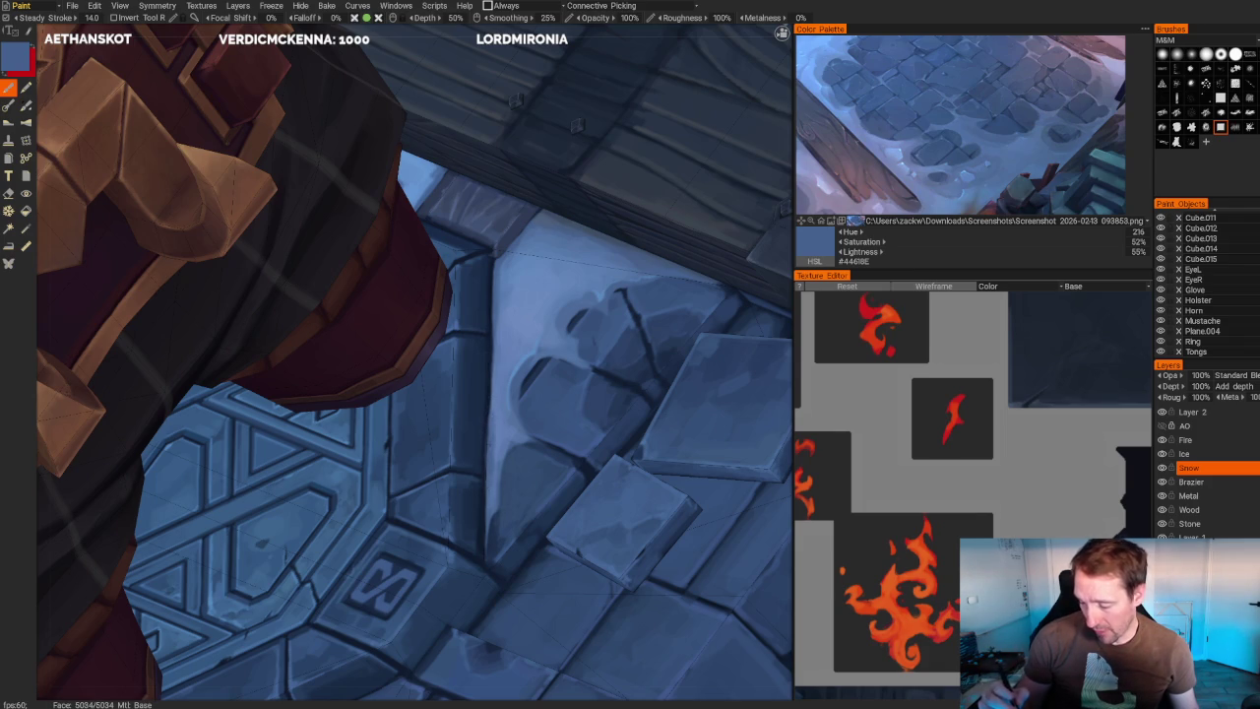
key(v)
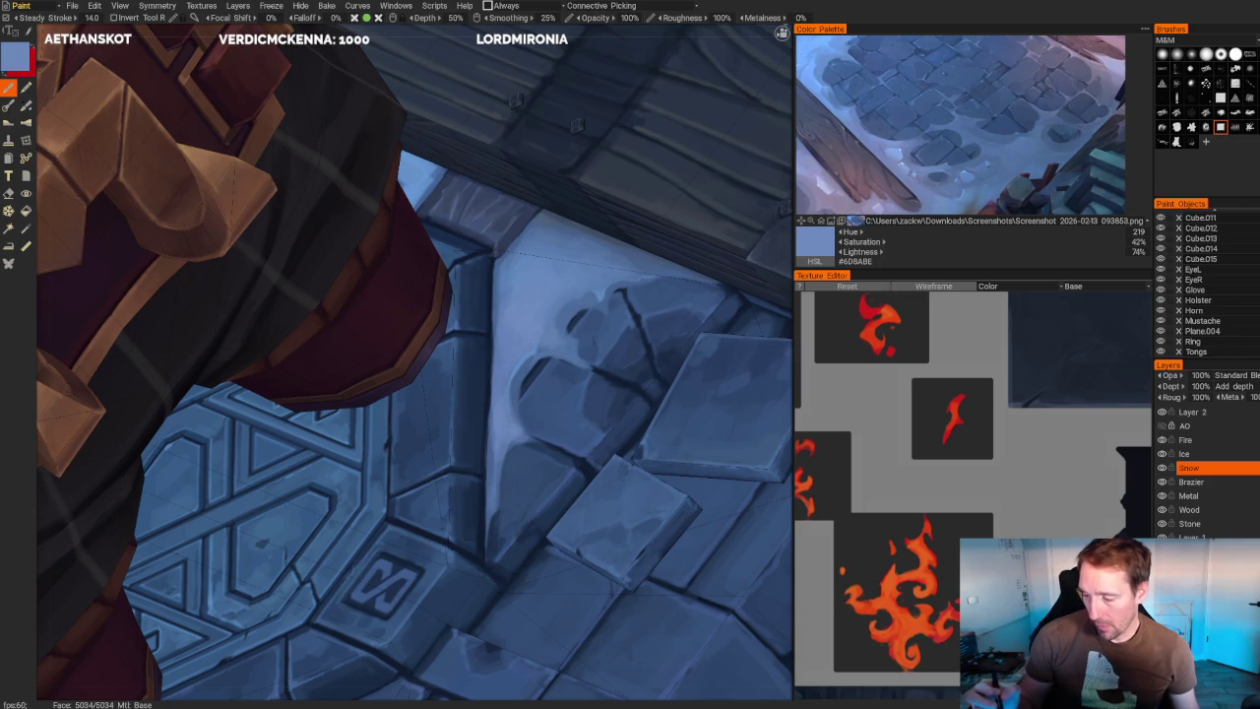
- Orbit around the whole diorama to review the shaded snowy floor tiles
scroll(563, 135, down, 5)
alt+drag(562, 135, 650, 325)
scroll(619, 259, up, 5)
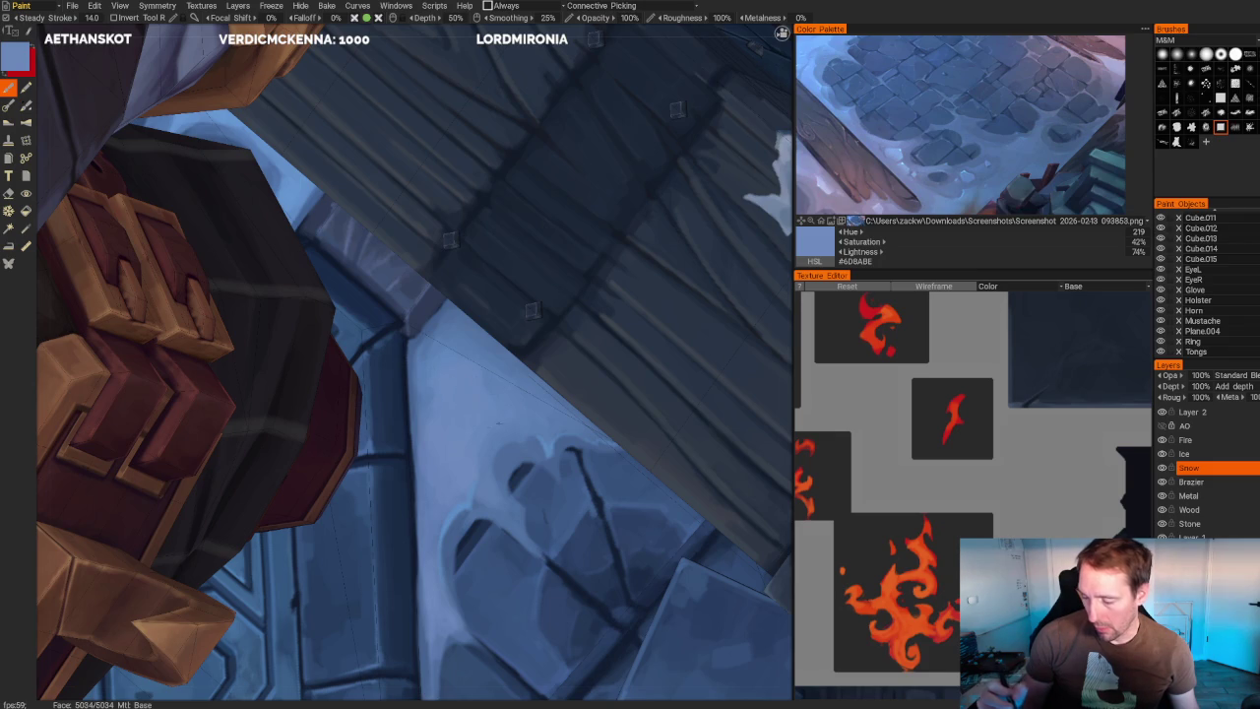
scroll(480, 391, down, 3)
scroll(518, 200, down, 5)
mouse_move(518, 200)
mouse_down()
mouse_move(538, 191)
mouse_move(542, 228)
mouse_move(675, 266)
mouse_up()
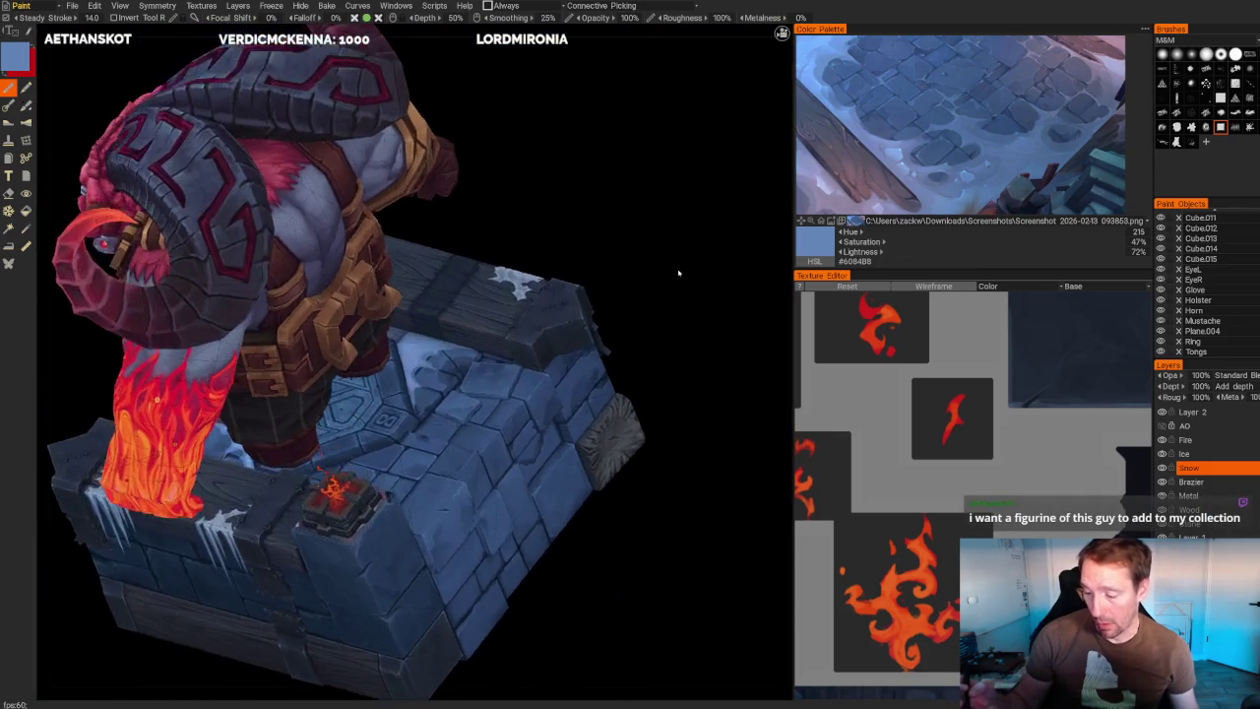
scroll(587, 203, down, 5)
scroll(616, 338, up, 5)
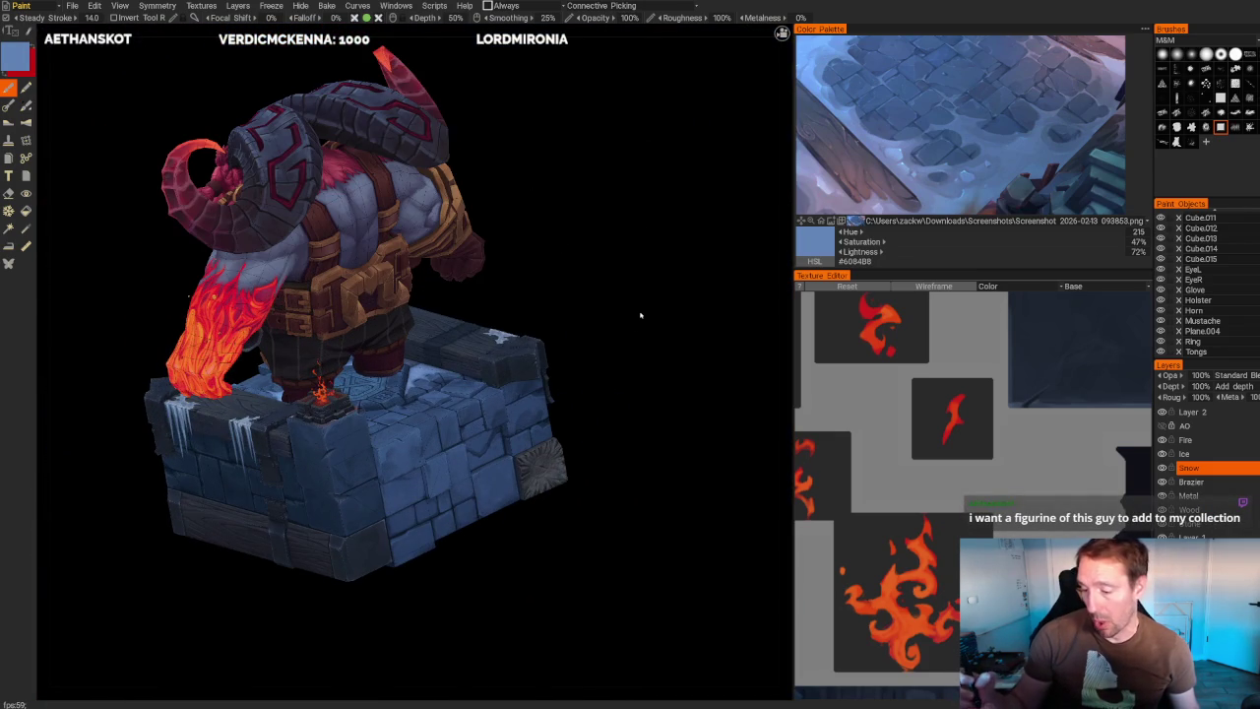
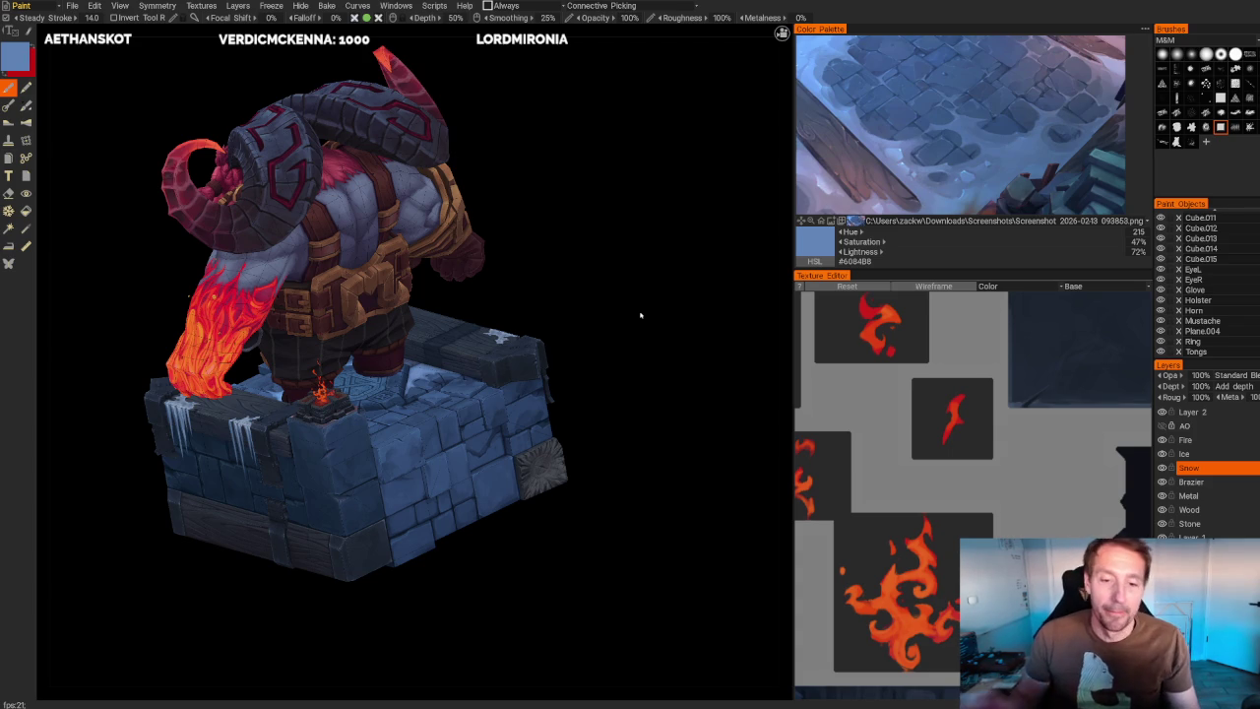
- Orbit and zoom onto the pedestal stones to inspect the snow patches
mouse_move(640, 316)
alt+mouse_down()
mouse_move(657, 307)
mouse_move(545, 273)
alt+mouse_up()
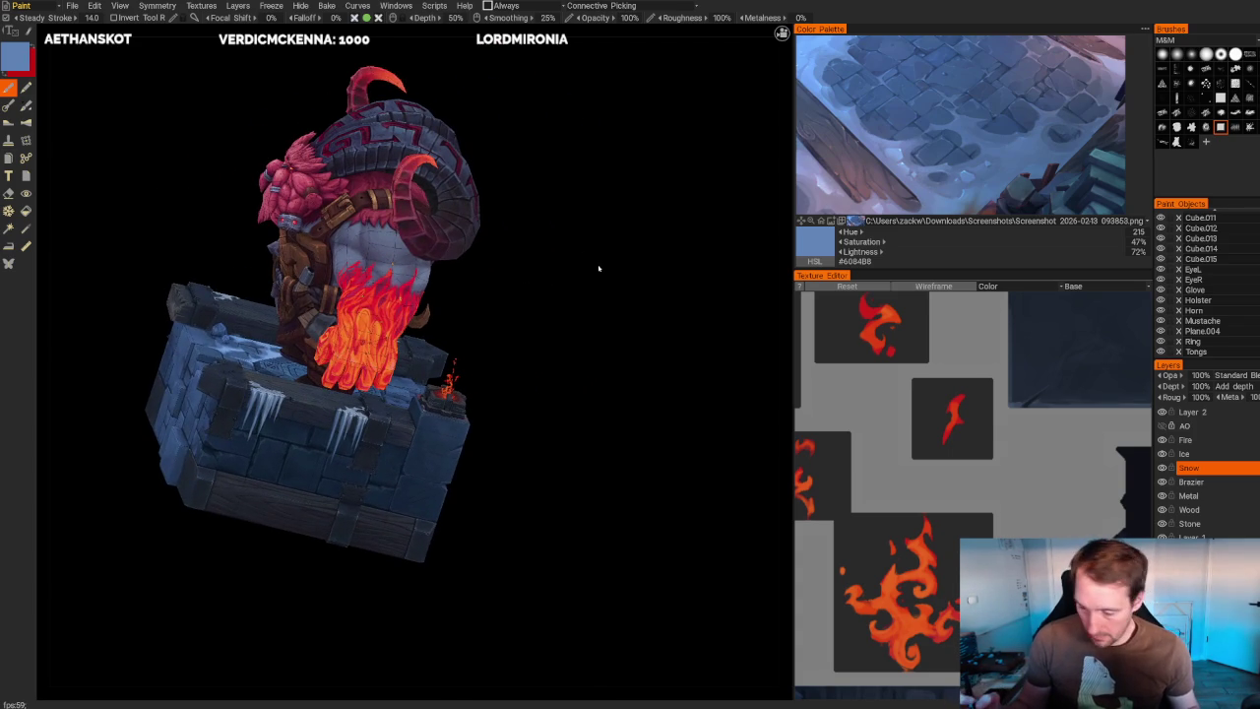
mouse_move(596, 309)
alt+mouse_down()
mouse_move(548, 328)
mouse_move(593, 262)
mouse_move(540, 304)
mouse_move(585, 360)
mouse_move(613, 327)
alt+mouse_up()
scroll(630, 330, up, 1)
scroll(647, 332, up, 4)
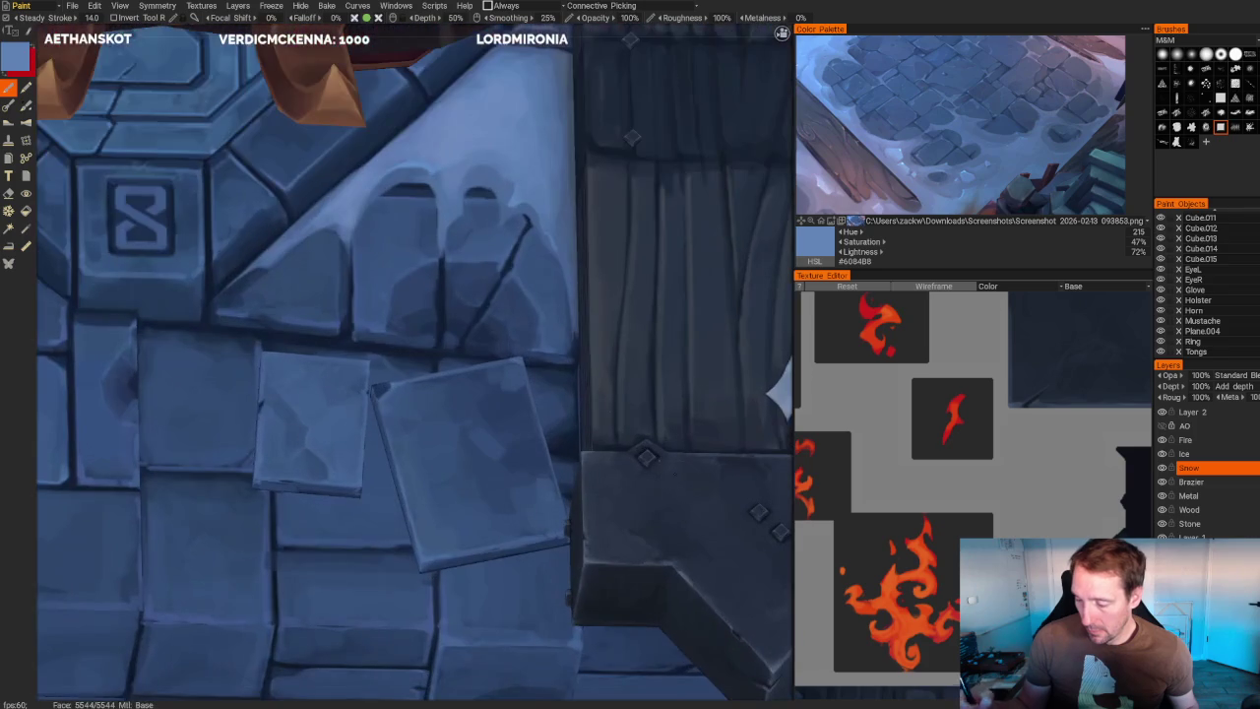
scroll(414, 196, up, 2)
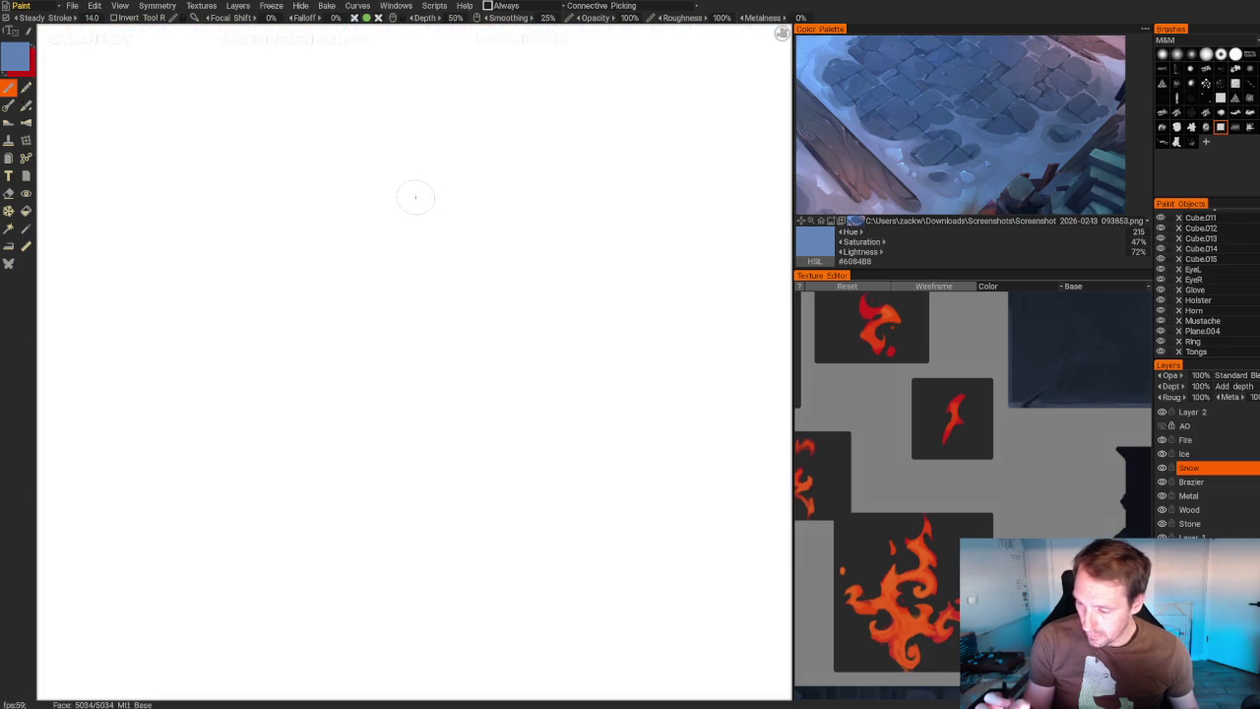
scroll(415, 198, down, 2)
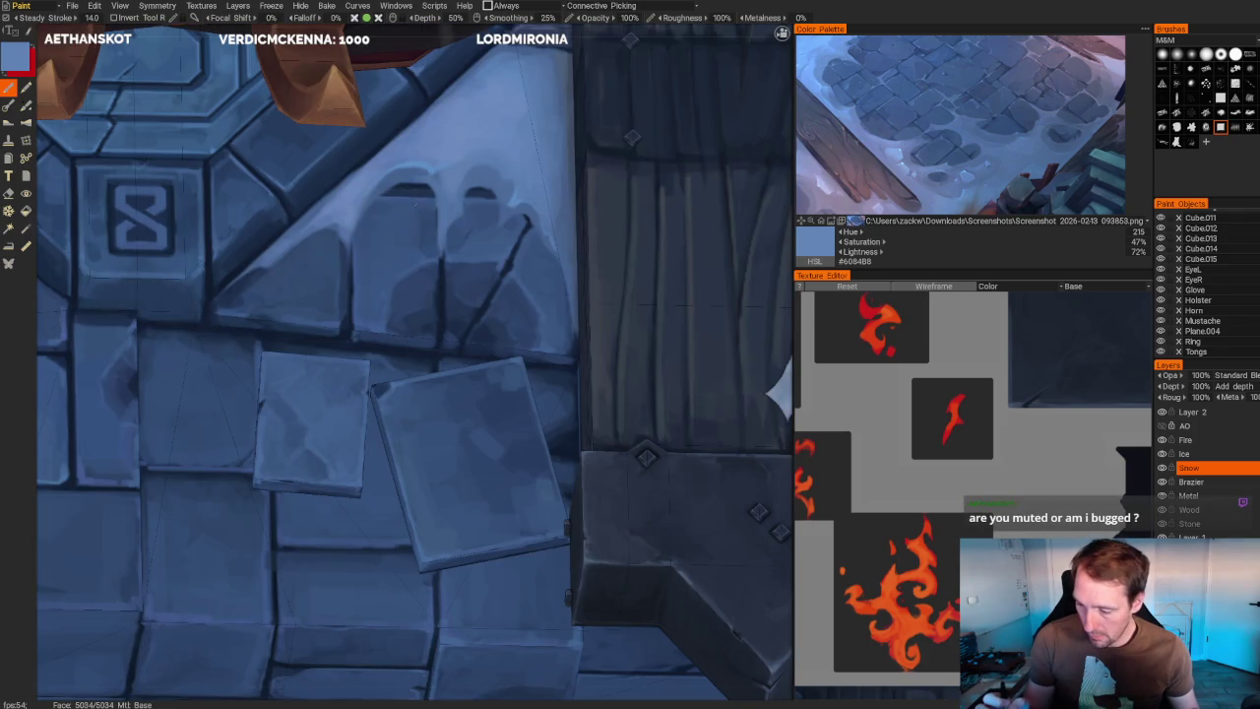
scroll(414, 193, up, 2)
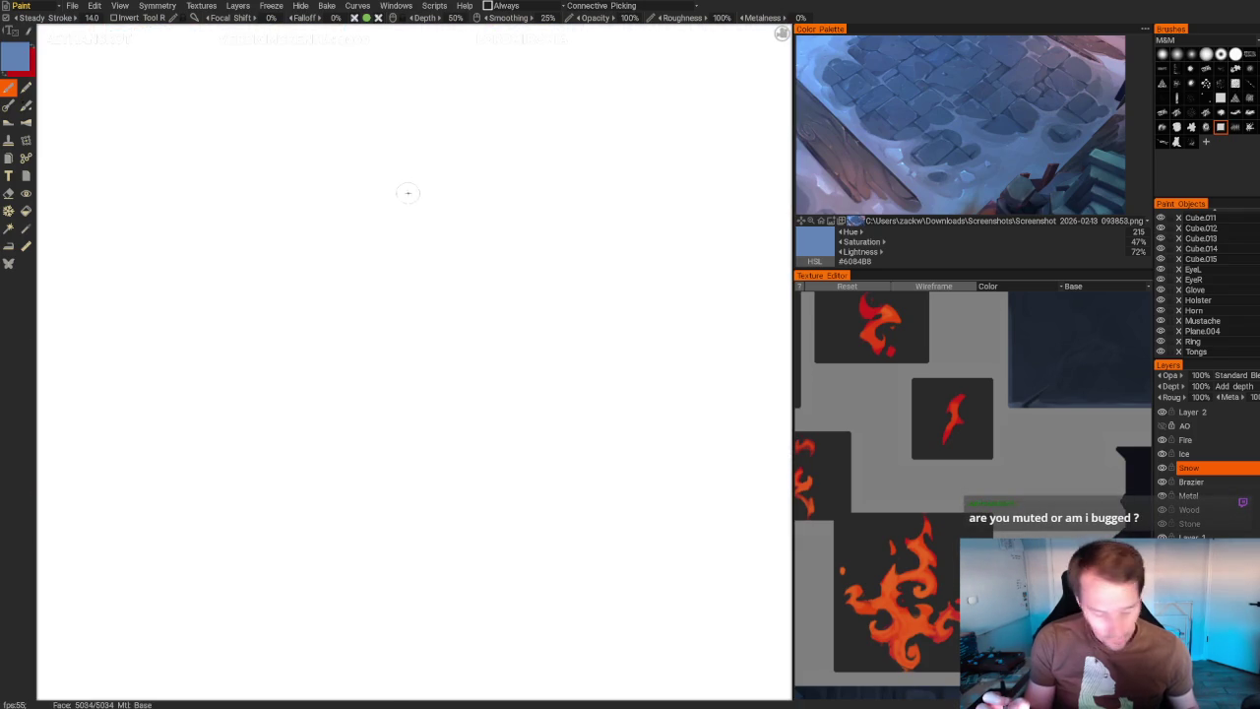
scroll(404, 194, down, 2)
- Sample a darker stone blue (#44618E) from the pedestal, toggling between eraser and brush
key(e)
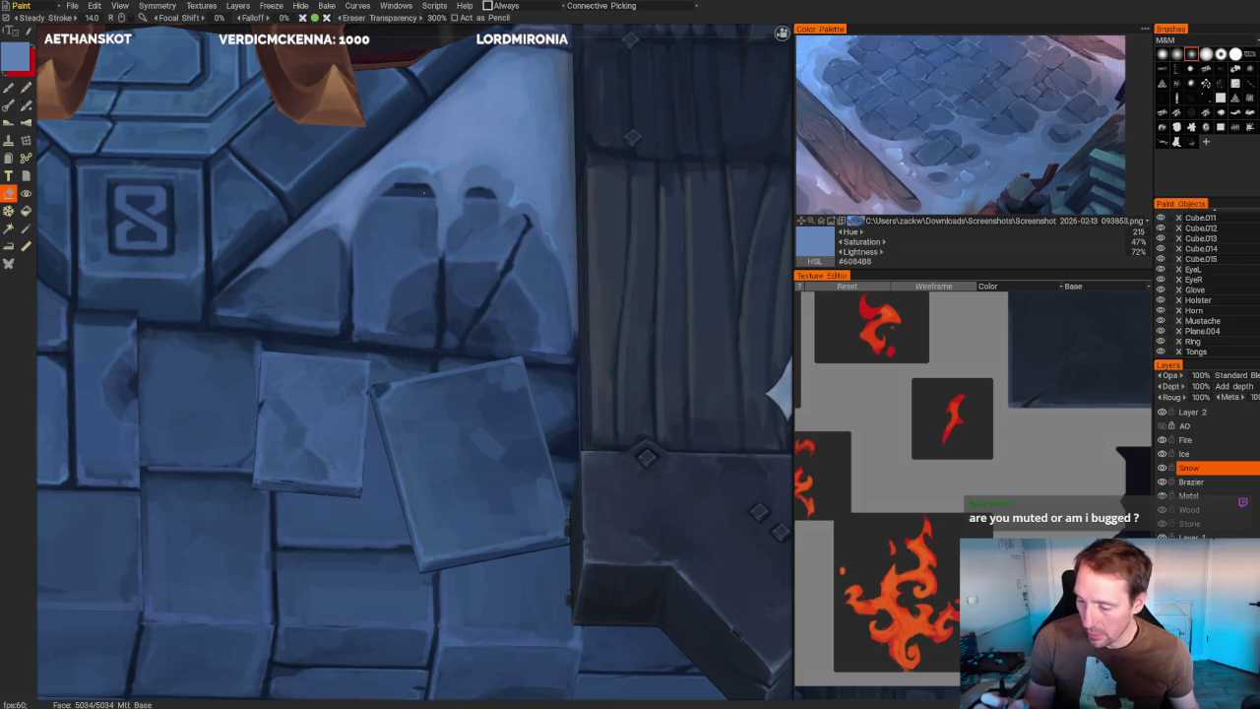
key(b)
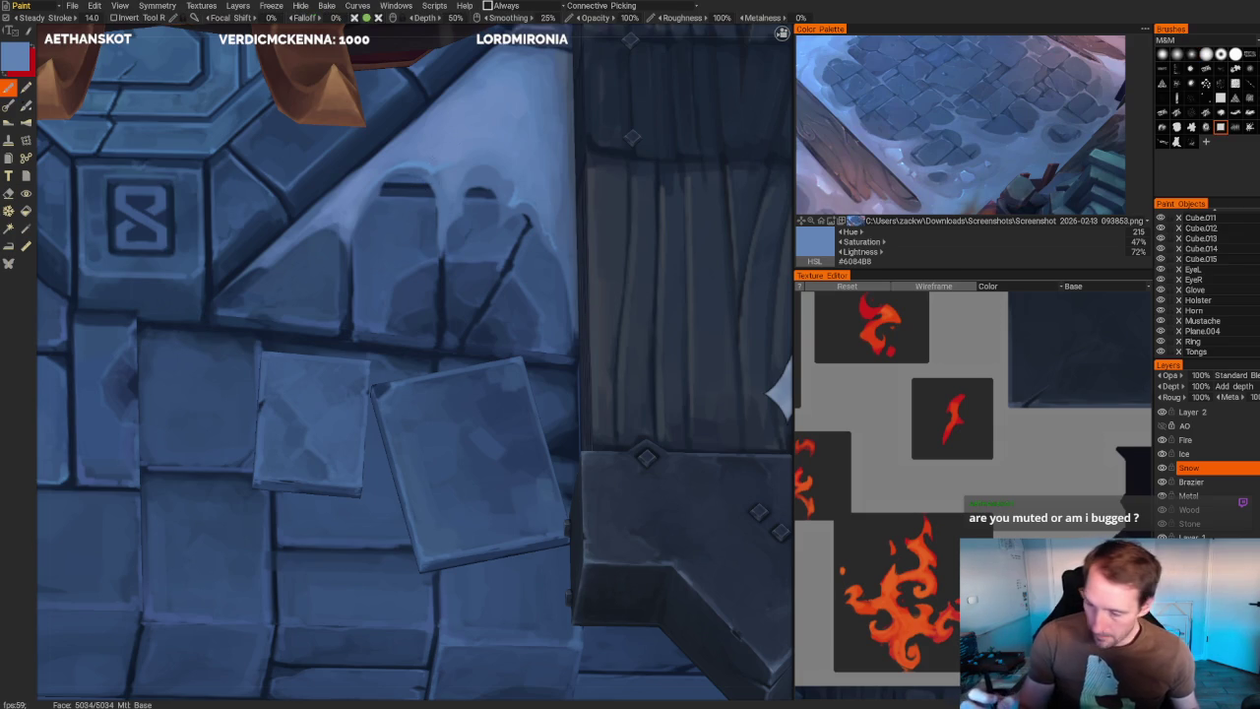
key(v)
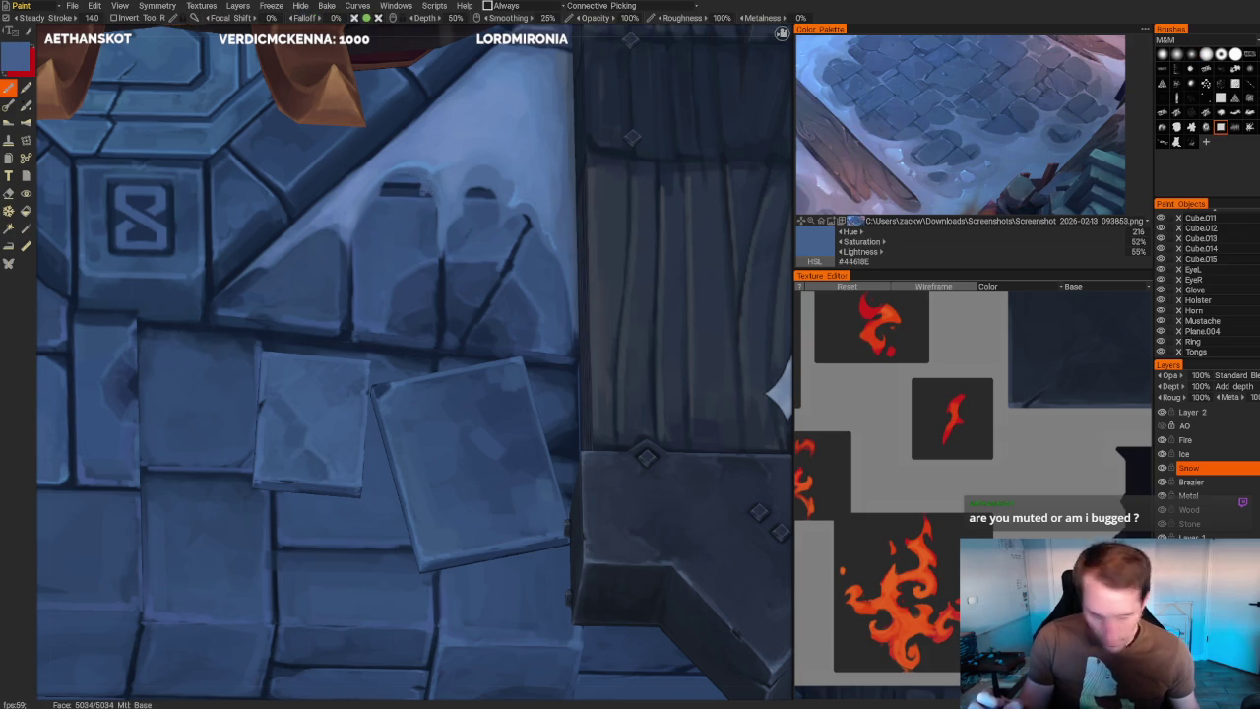
key(e)
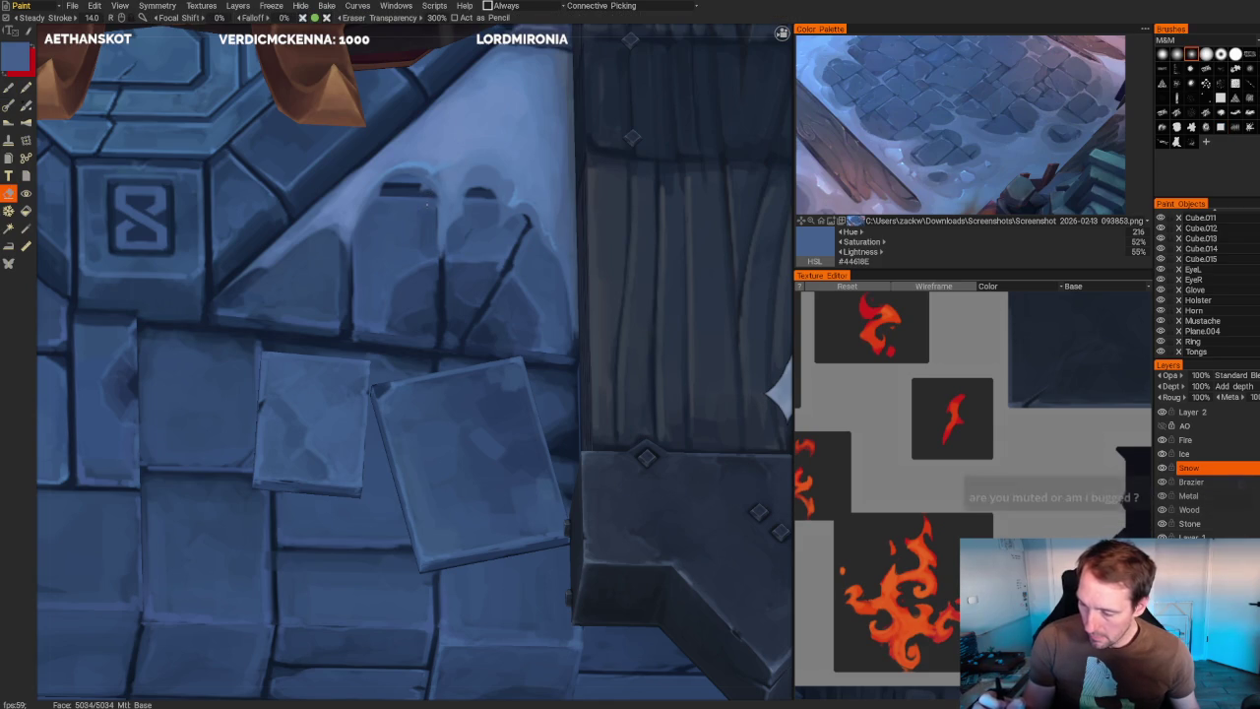
- Pull back and orbit the whole model to a three-quarter view
scroll(414, 364, down, 5)
scroll(399, 85, down, 5)
mouse_move(400, 84)
middle_down()
mouse_move(374, 135)
mouse_move(430, 141)
mouse_move(439, 154)
middle_up()
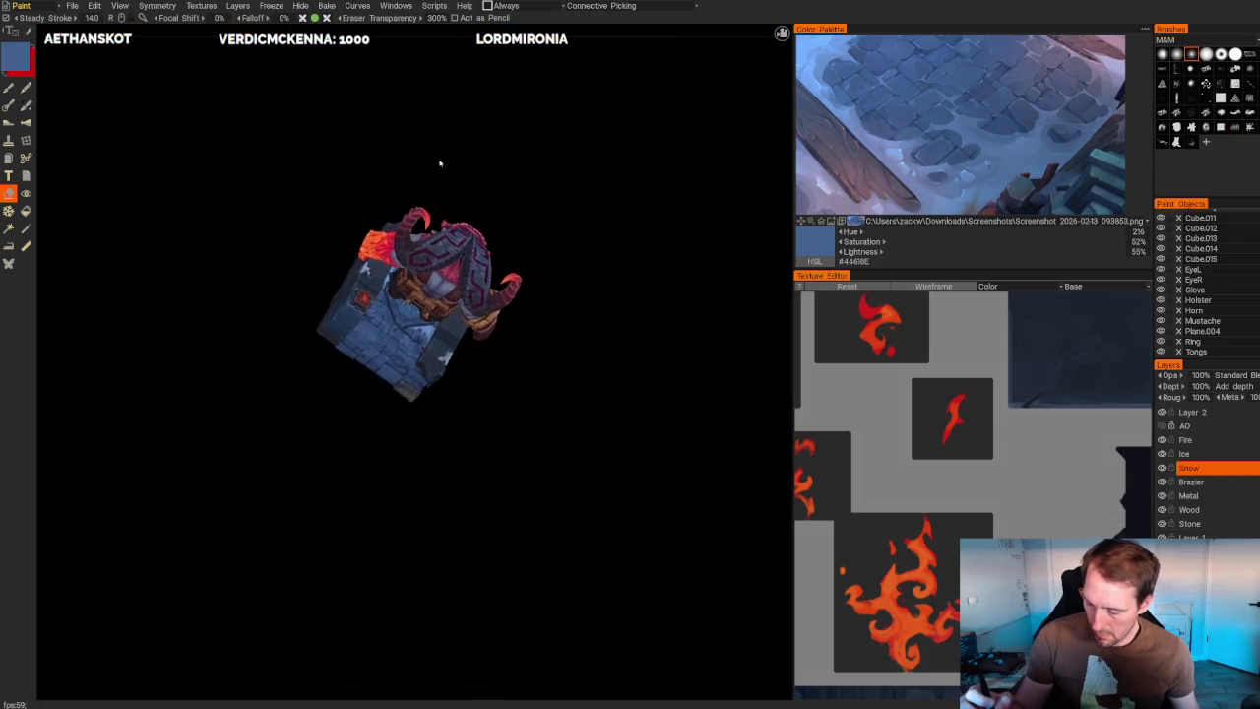
scroll(439, 155, up, 5)
- Return to the brush and try several lighter and darker blues sampled from the stones
key(b)
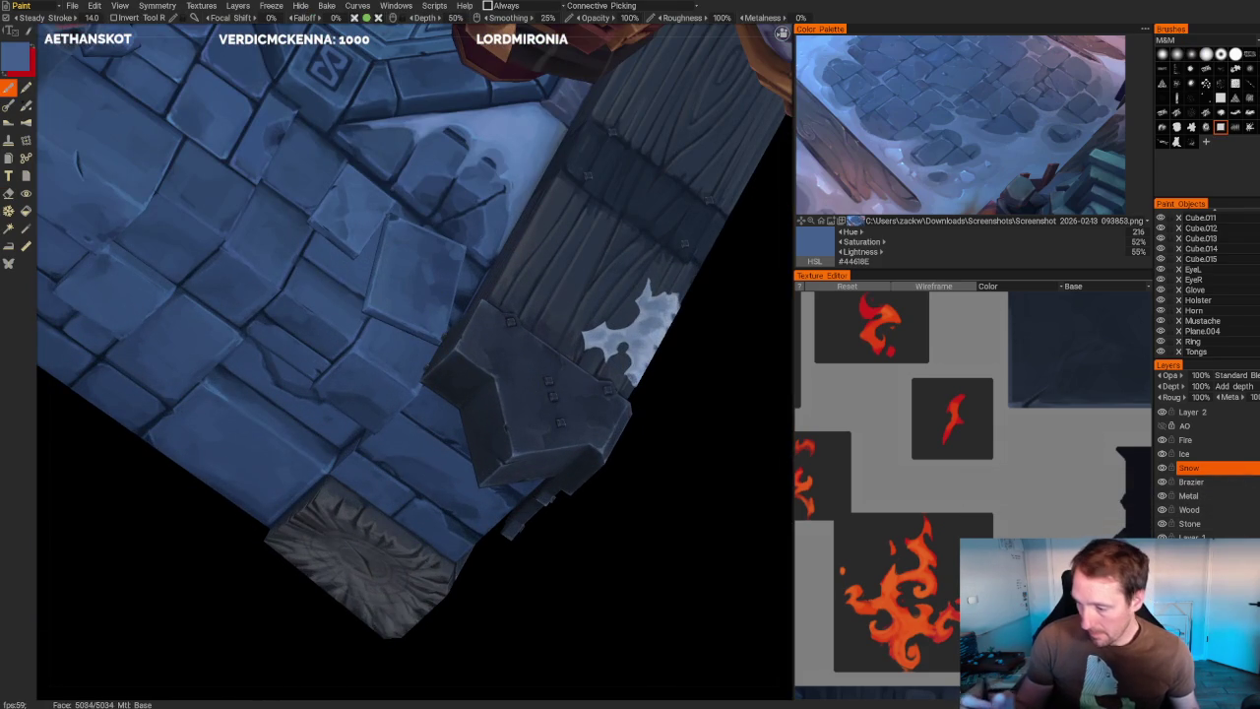
key(v)
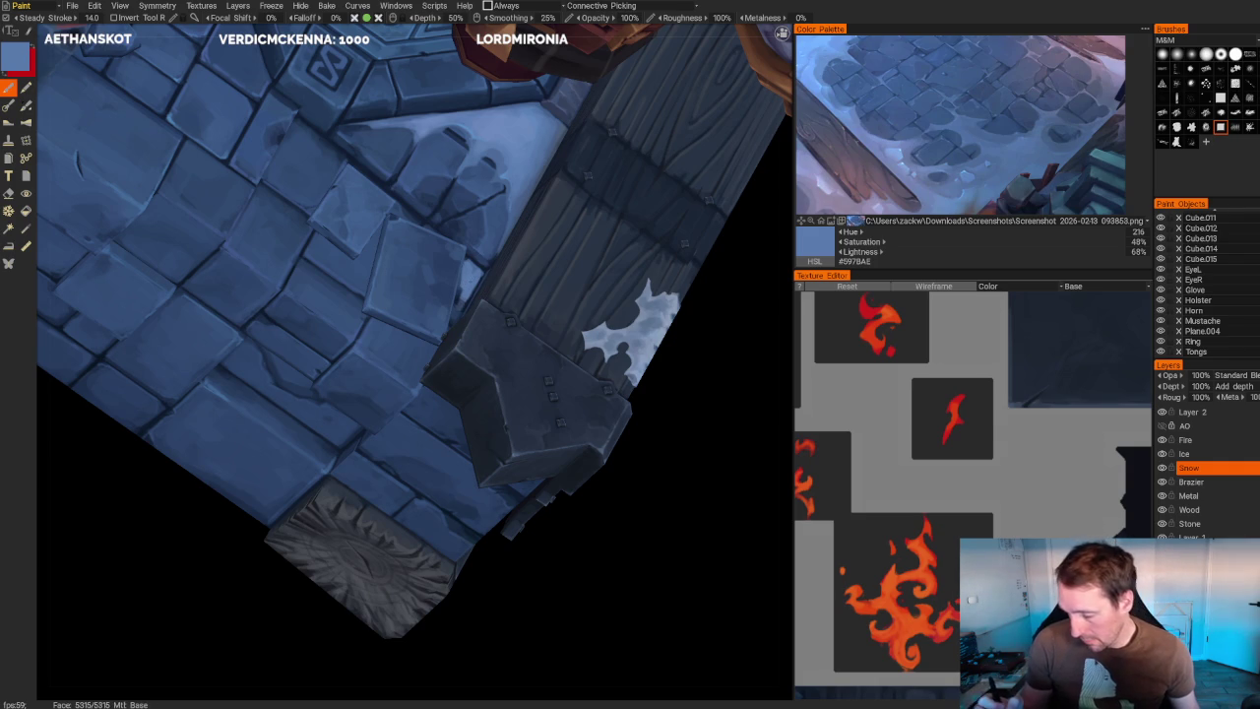
key(v)
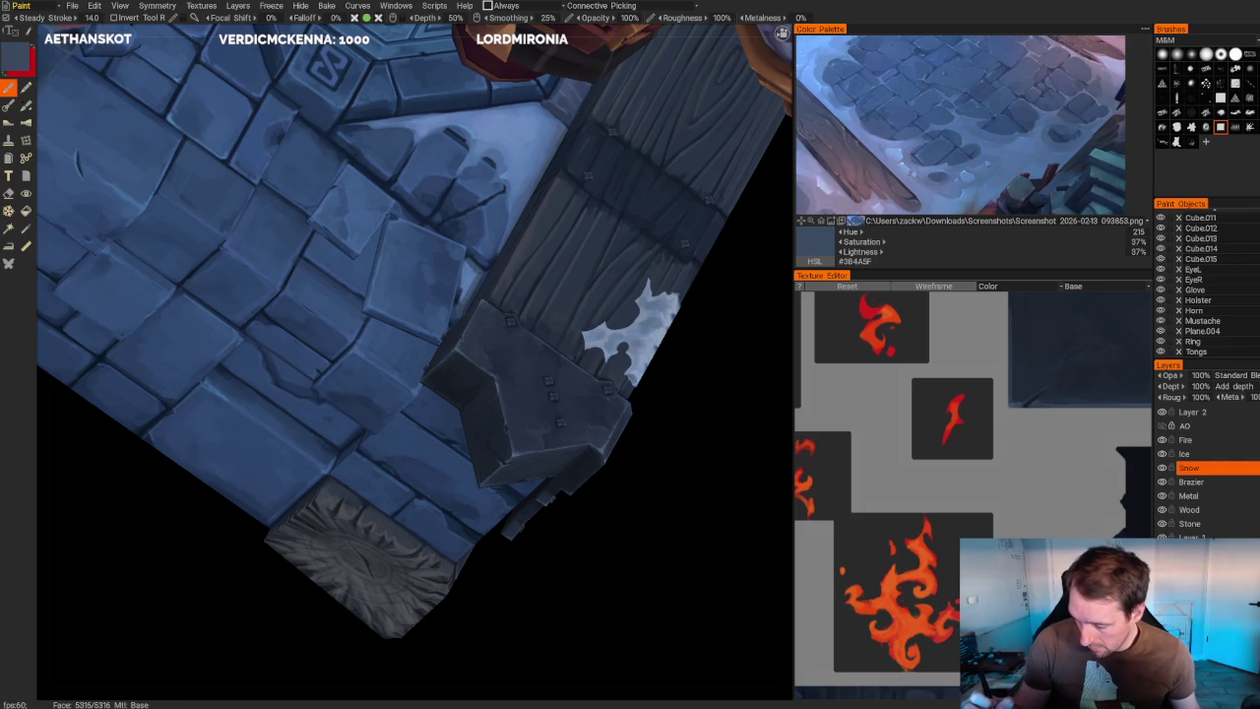
key(v)
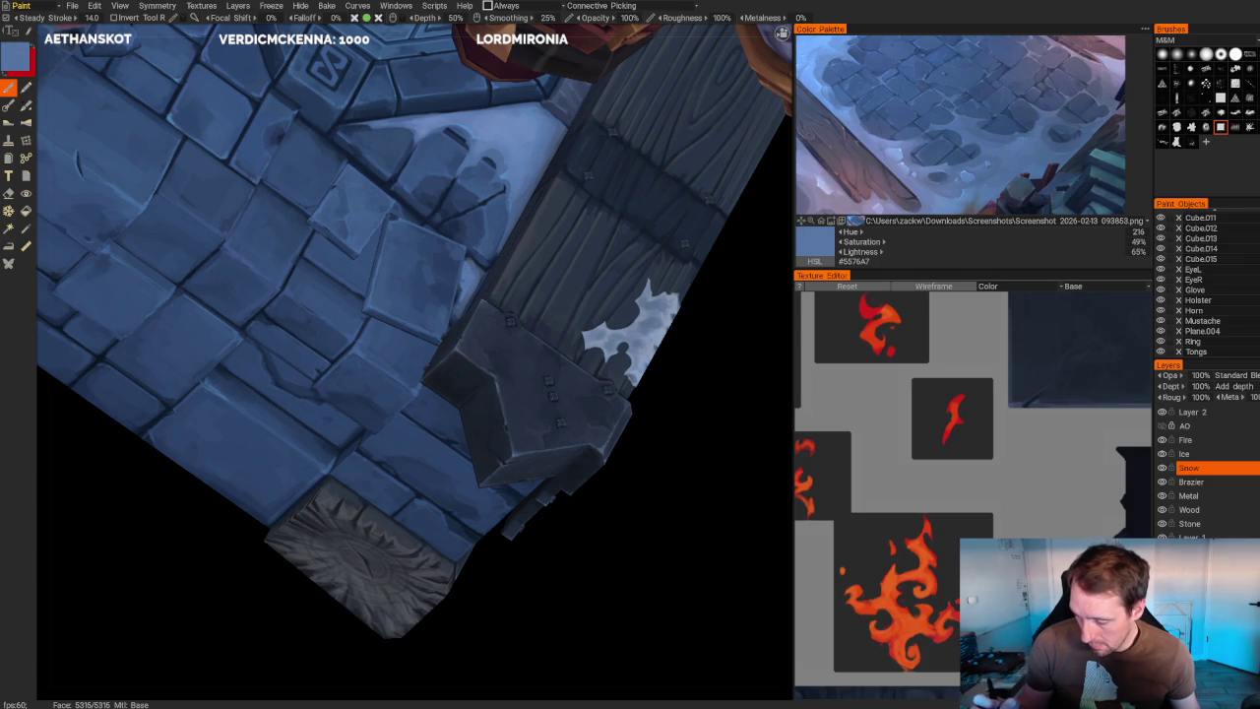
- Orbit around the brazier and sample the mid stone blue #5576A6 from the stone wall
mouse_move(557, 344)
middle_down()
mouse_move(631, 307)
mouse_move(604, 374)
mouse_move(500, 165)
middle_up()
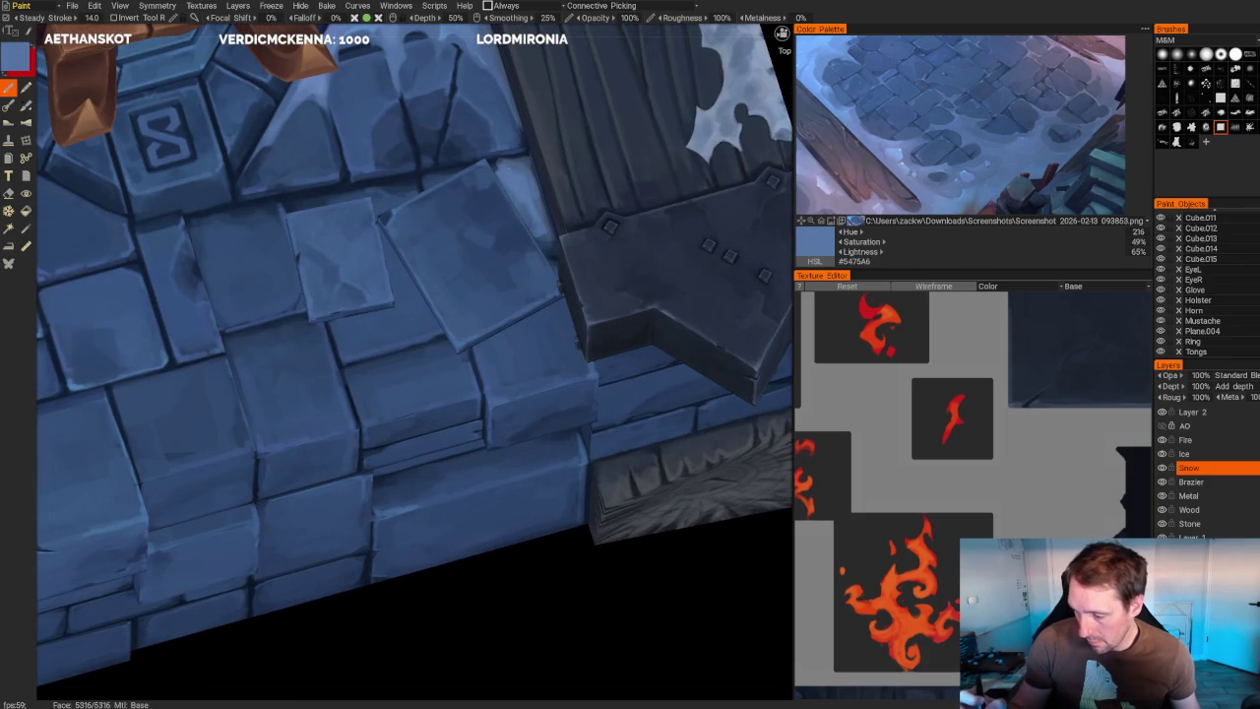
key(v)
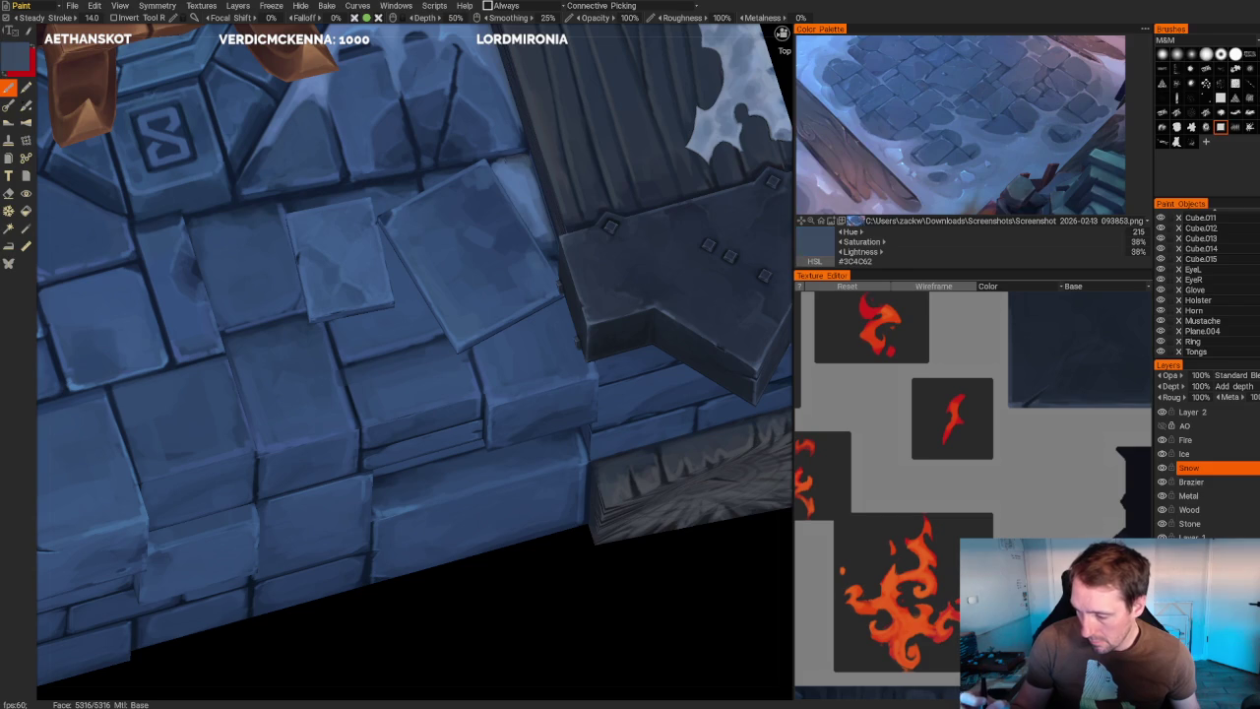
scroll(582, 250, down, 5)
mouse_move(582, 250)
middle_down()
mouse_move(570, 284)
mouse_move(585, 275)
middle_up()
scroll(584, 275, up, 5)
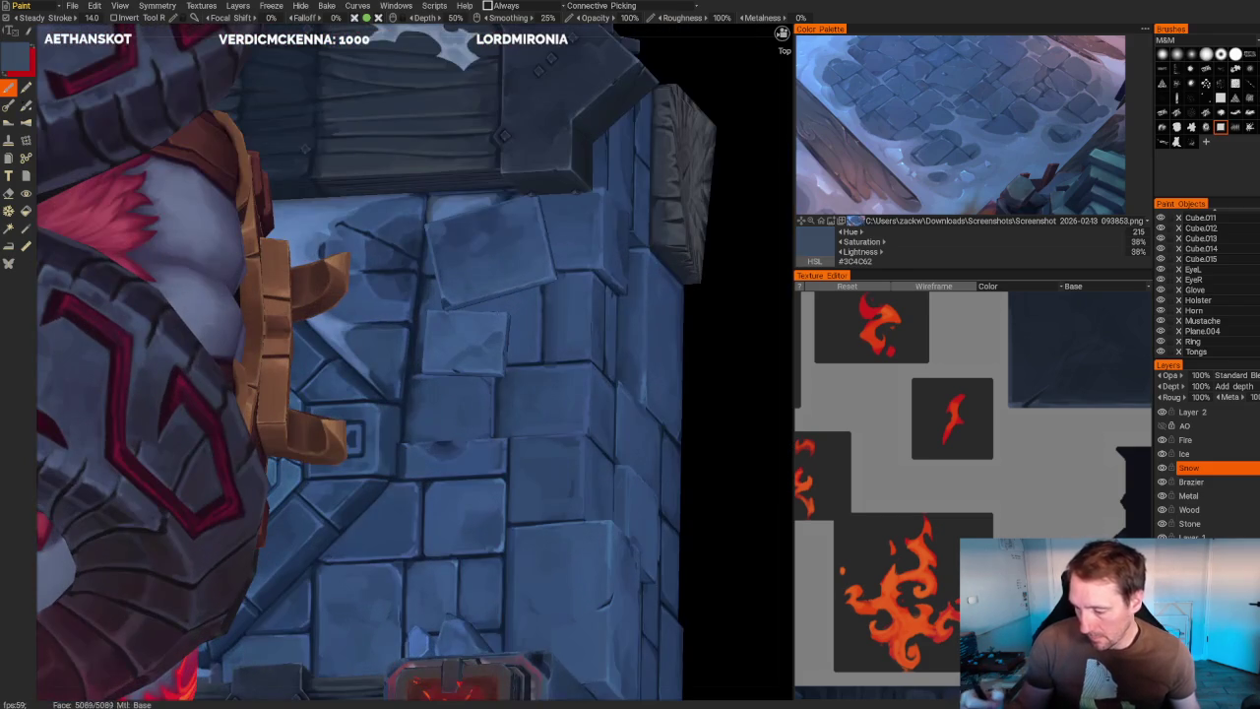
key(v)
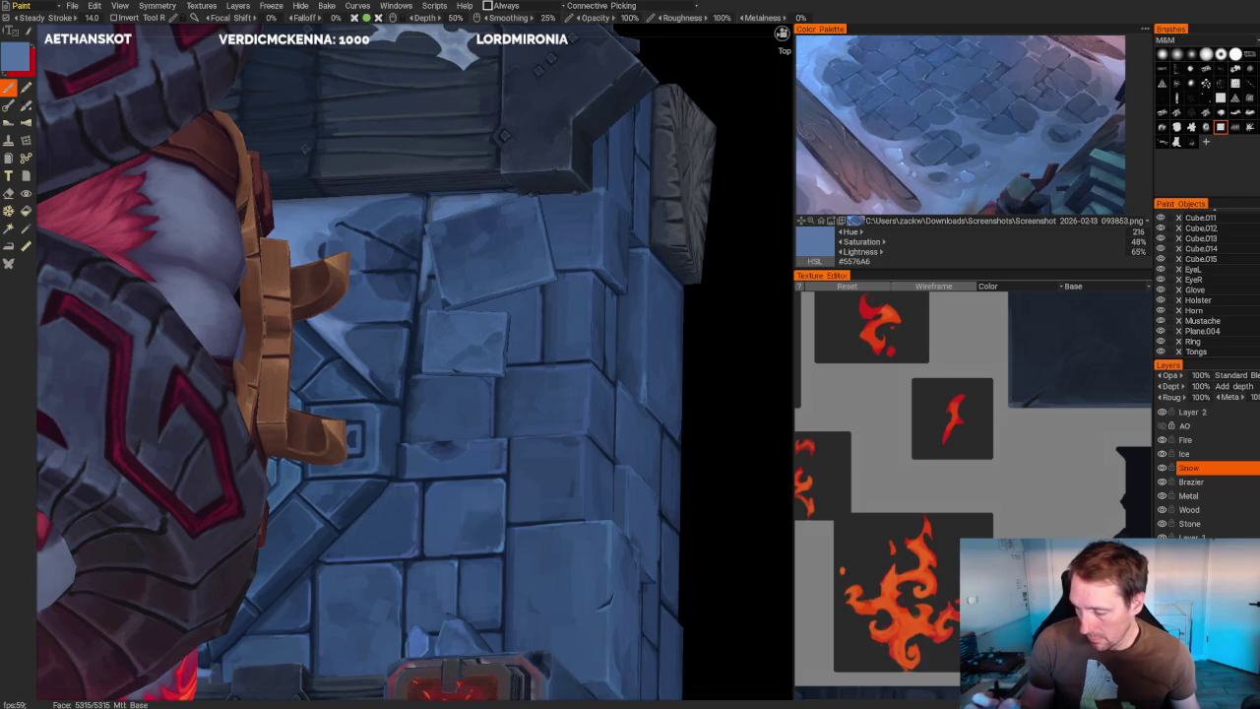
- Zoom out and orbit to look down on the model from above
scroll(562, 230, down, 3)
scroll(563, 231, down, 3)
middle_drag(562, 230, 568, 194)
scroll(582, 306, up, 4)
mouse_move(582, 305)
alt+mouse_down()
mouse_move(604, 309)
mouse_move(613, 357)
mouse_move(607, 347)
alt+mouse_up()
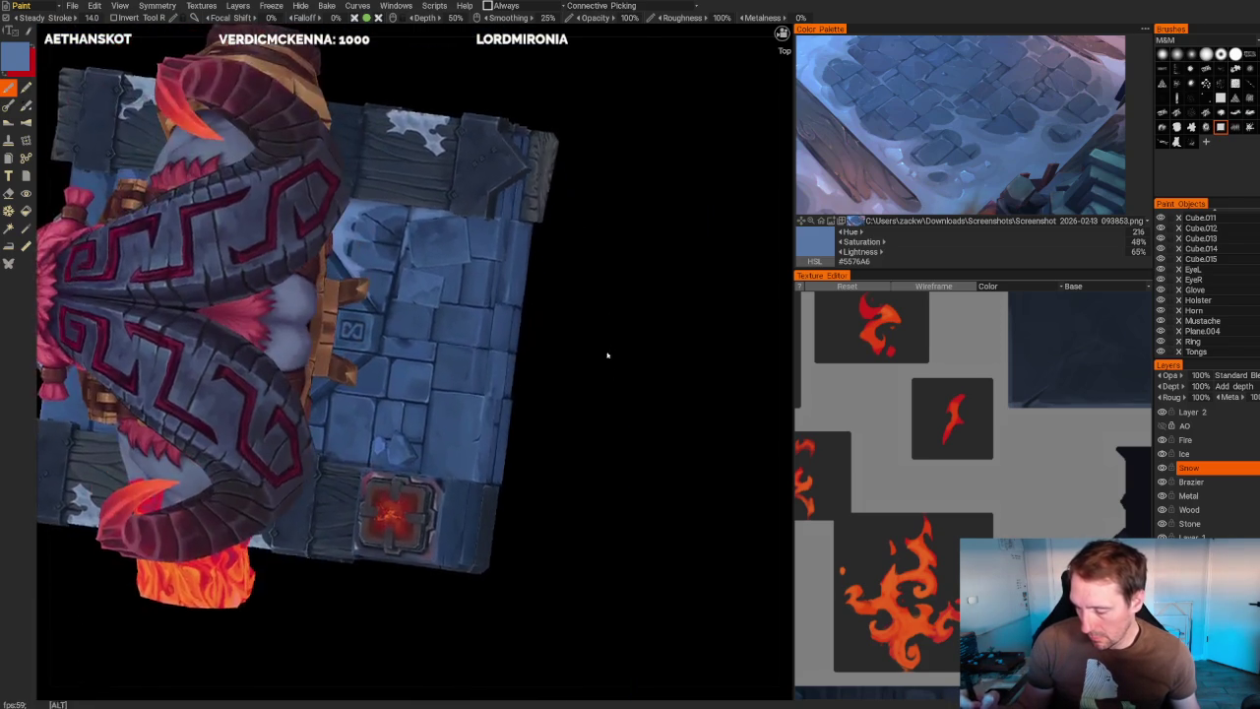
- Paint a pale snow streak across the stone wall and brighten it with extra strokes
scroll(608, 346, up, 3)
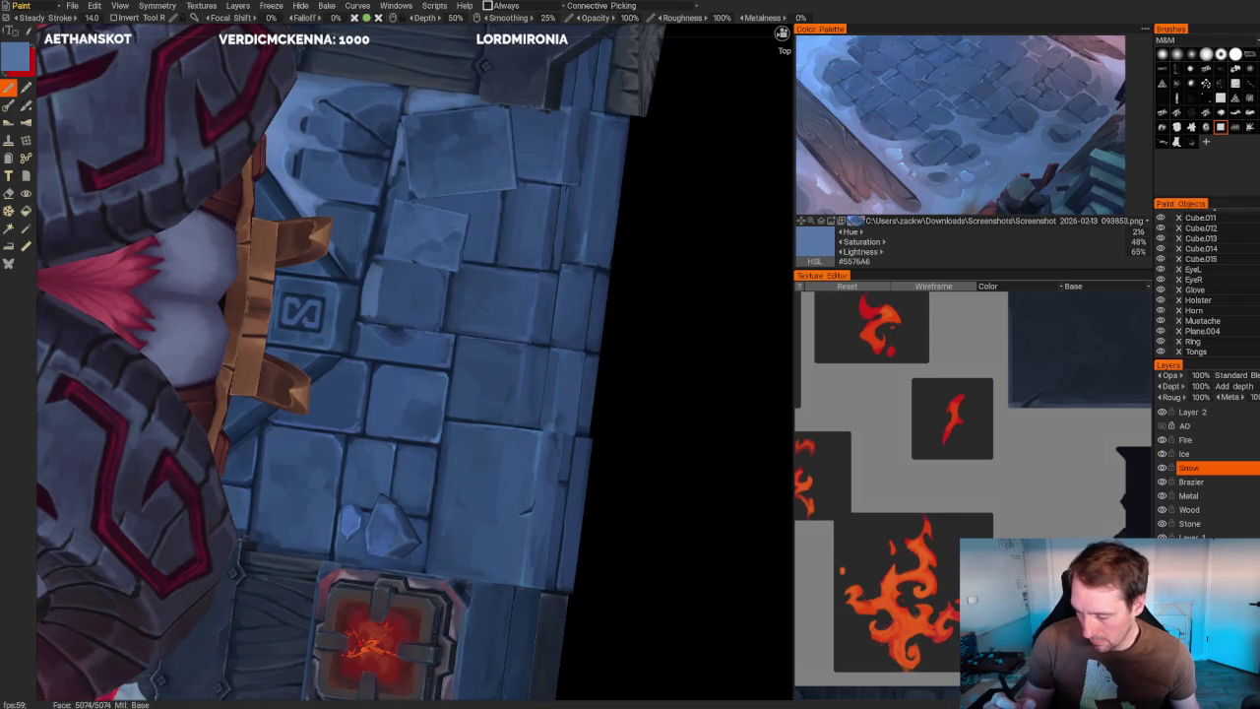
mouse_move(389, 268)
mouse_down()
mouse_move(393, 313)
mouse_move(529, 340)
mouse_up()
drag(426, 325, 523, 341)
drag(361, 320, 437, 327)
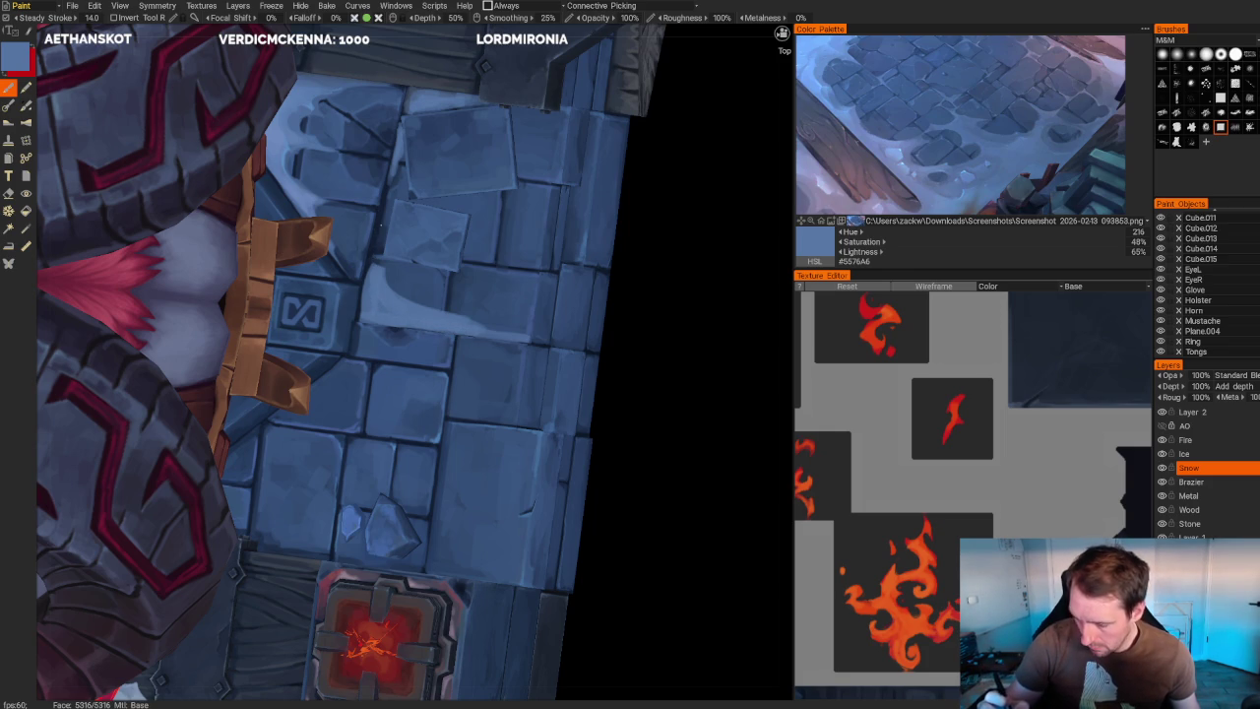
- Orbit around the wall and floor, sampling a lighter blue, then a darker #4E70A0
middle_drag(644, 187, 591, 295)
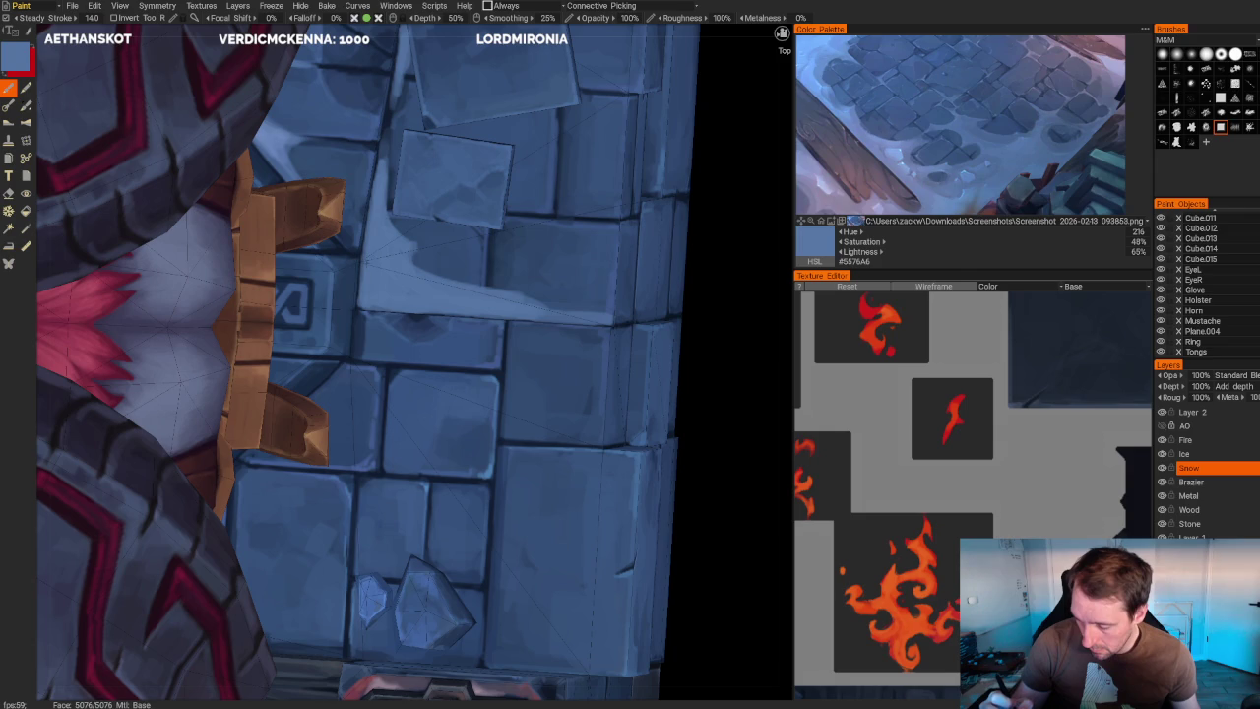
scroll(499, 127, down, 10)
drag(498, 127, 552, 186)
scroll(551, 186, up, 10)
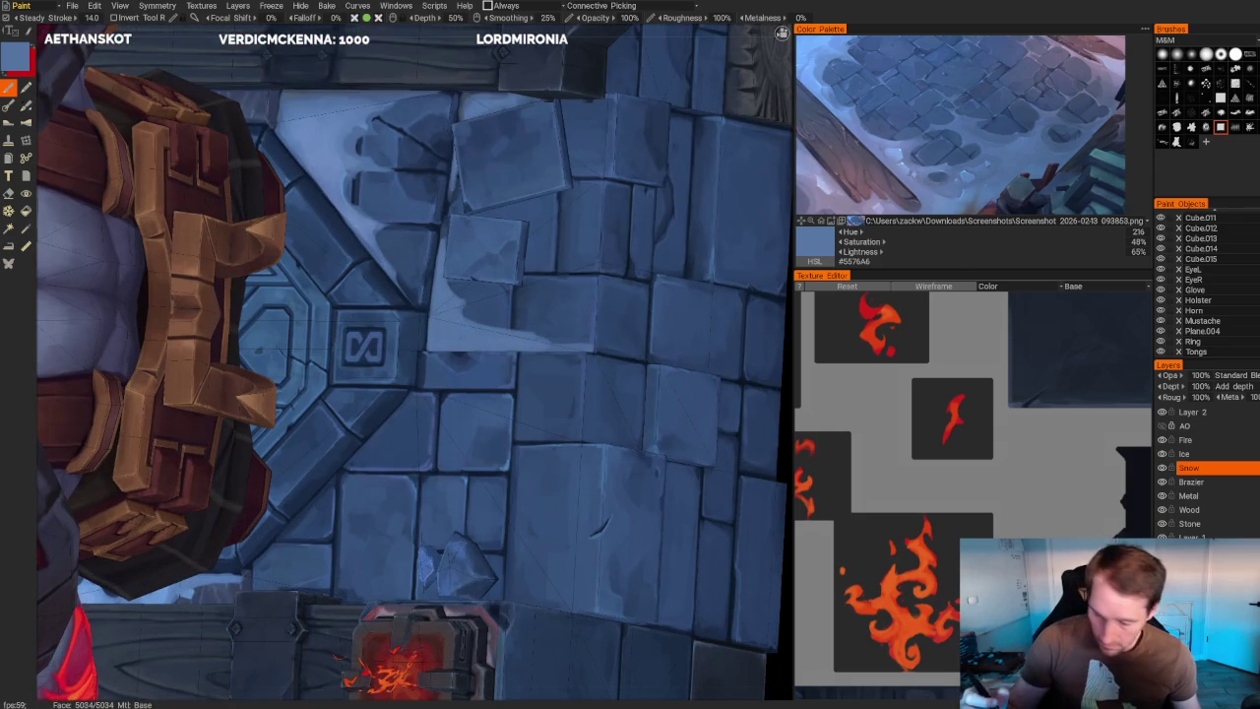
key(v)
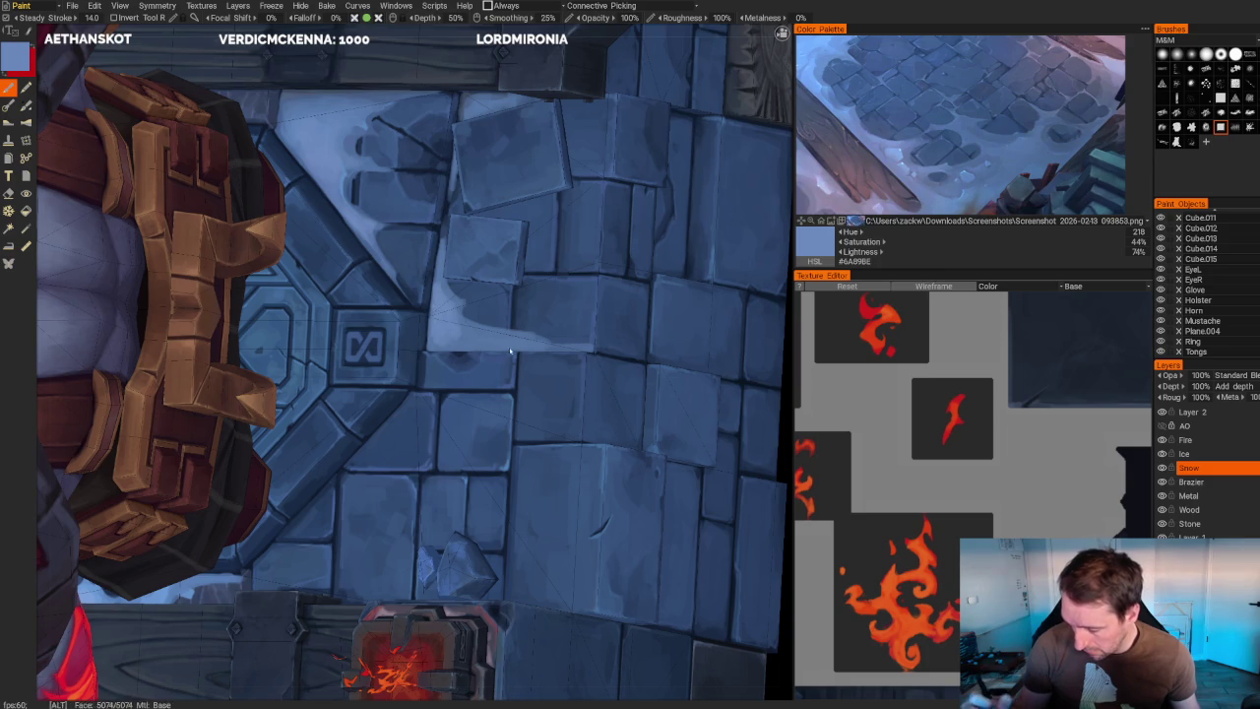
alt+right_drag(532, 138, 534, 112)
alt+drag(535, 112, 571, 161)
alt+right_drag(571, 161, 571, 197)
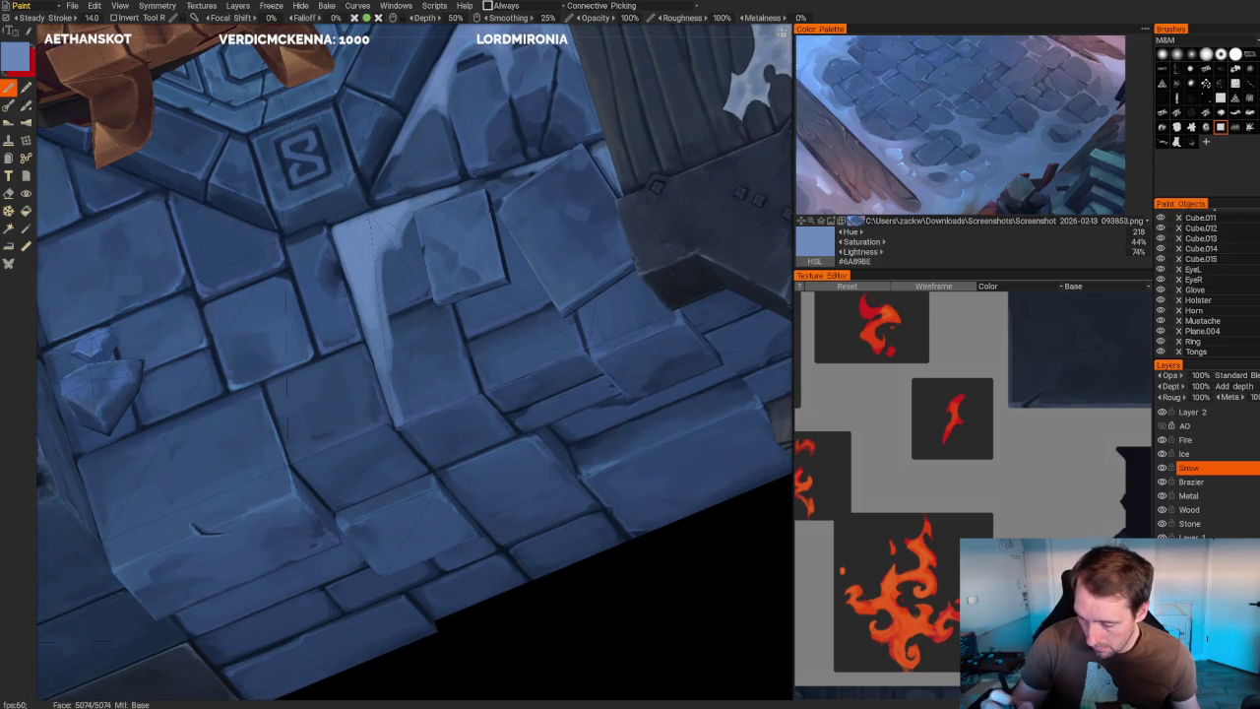
key(v)
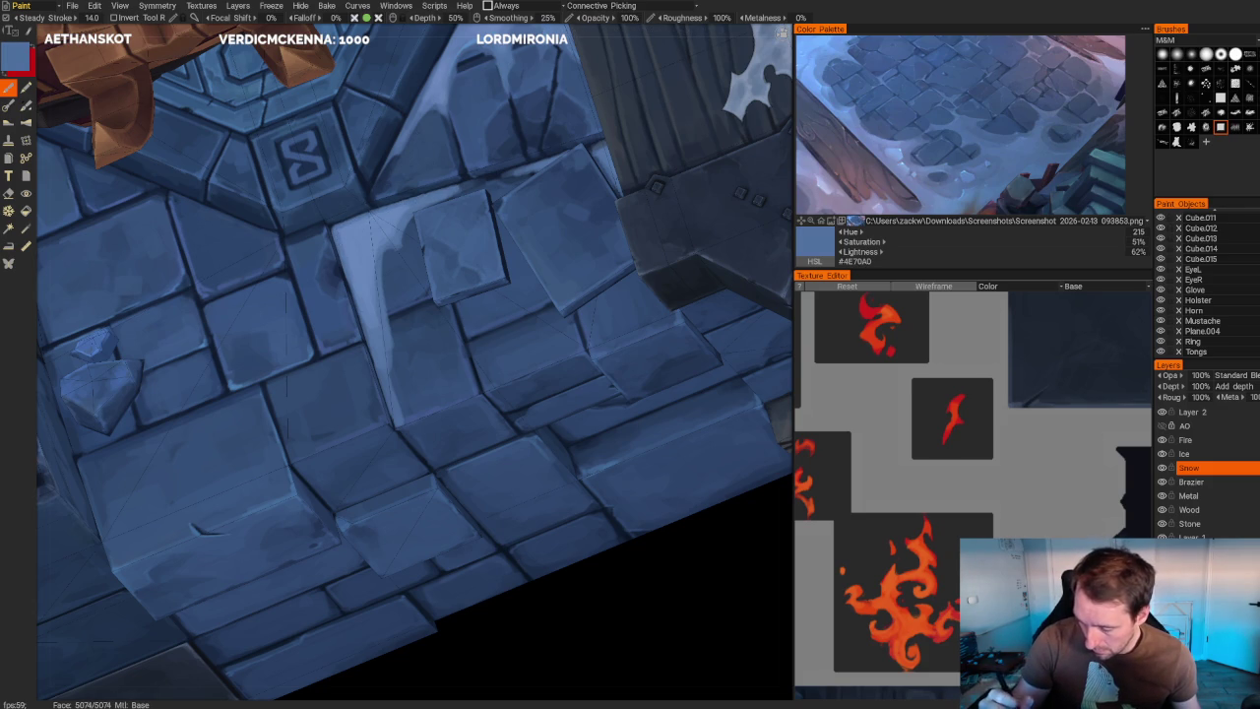
- Erase the stray snow off the floor tiles, then pull back to see the whole brazier
key(e)
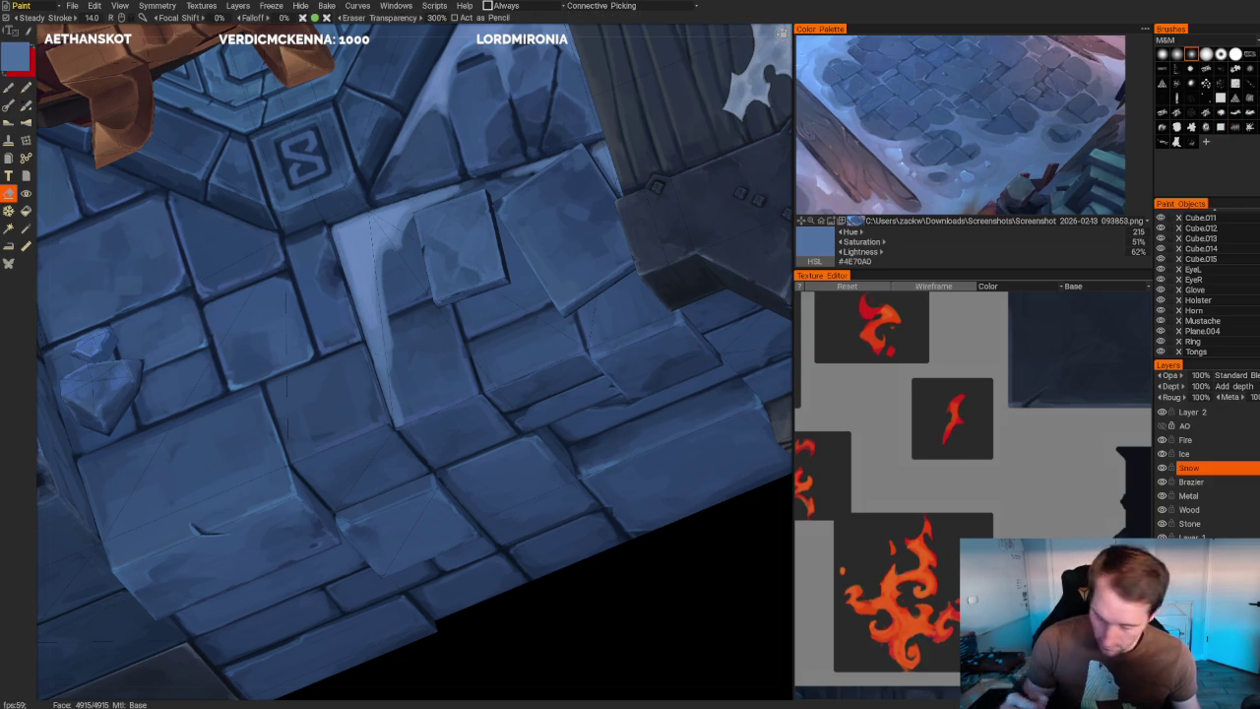
drag(642, 602, 642, 561)
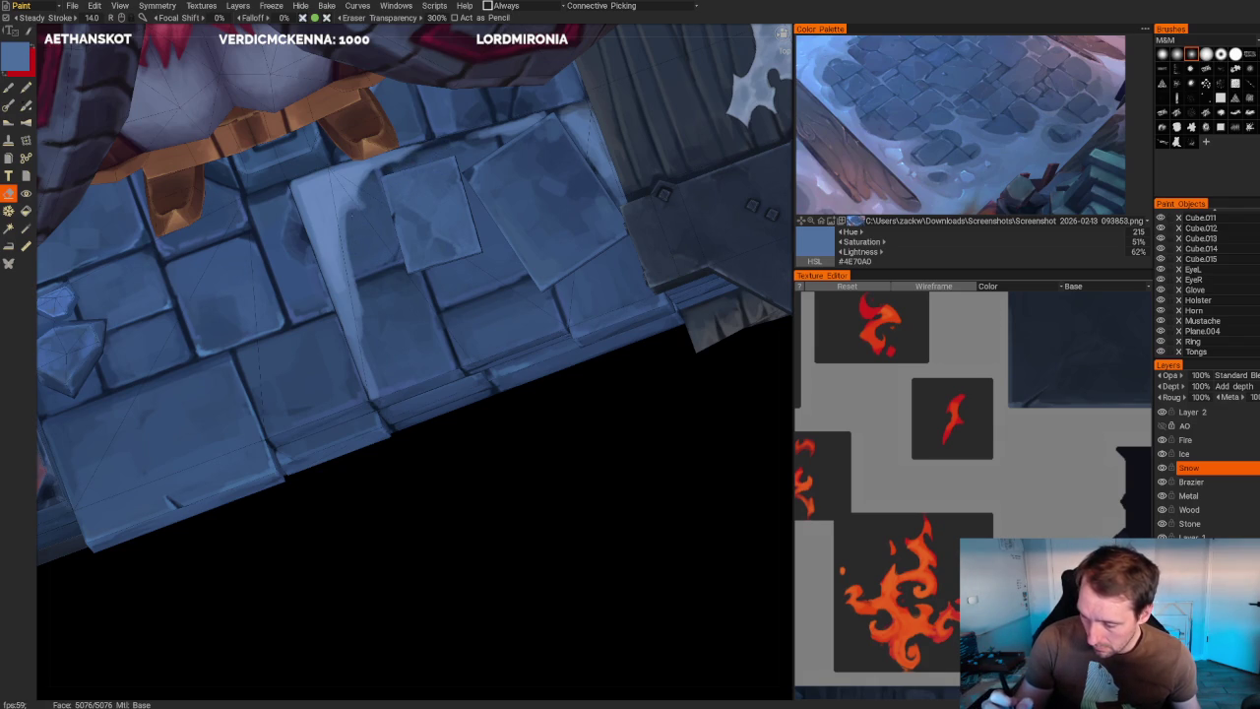
drag(353, 248, 366, 384)
scroll(577, 220, down, 10)
right_drag(551, 295, 577, 220)
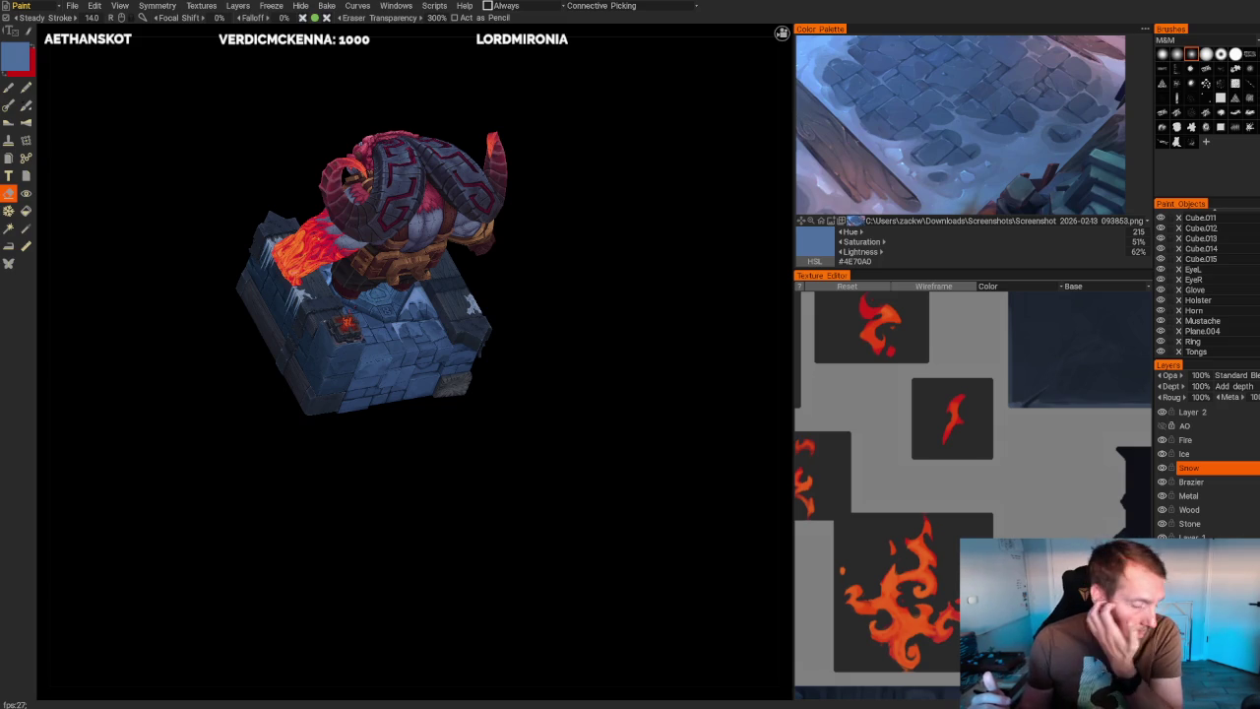
- Close in on the snowy stone wall and sample a greyer stone blue (#4D6790) for the brush
mouse_move(582, 324)
mouse_down()
mouse_move(607, 365)
mouse_move(545, 315)
mouse_up()
right_drag(545, 315, 644, 498)
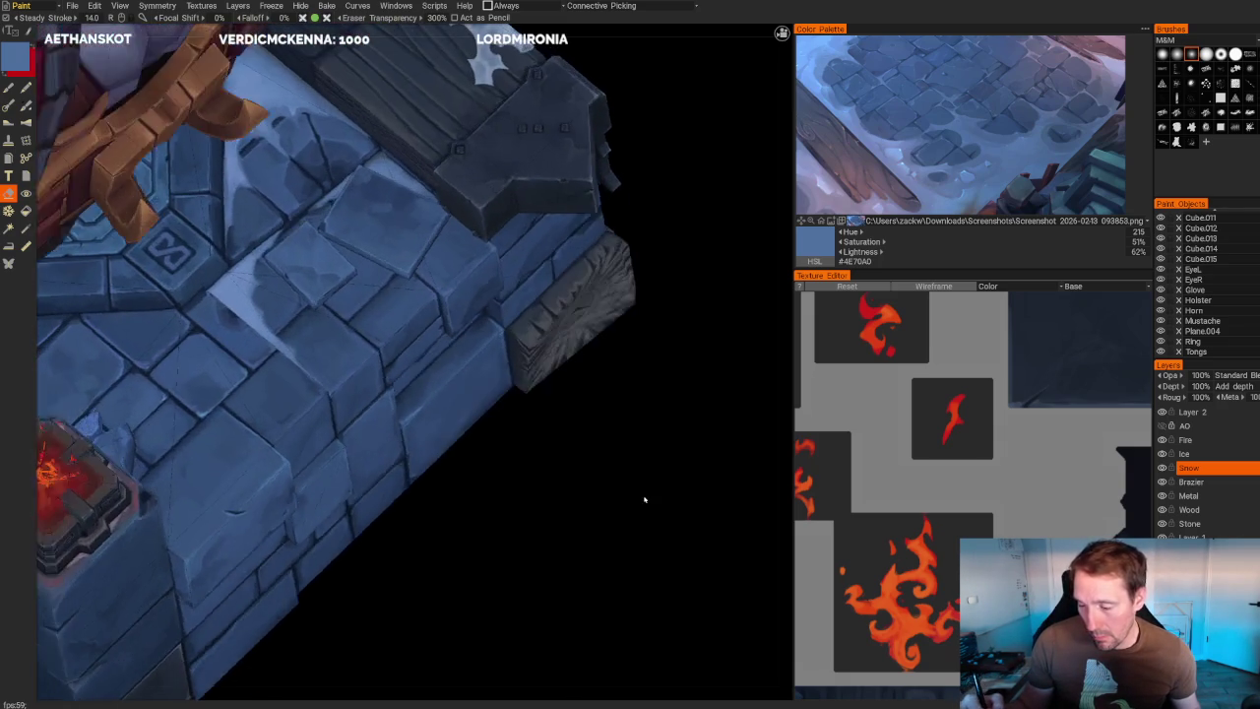
drag(644, 498, 621, 456)
key(v)
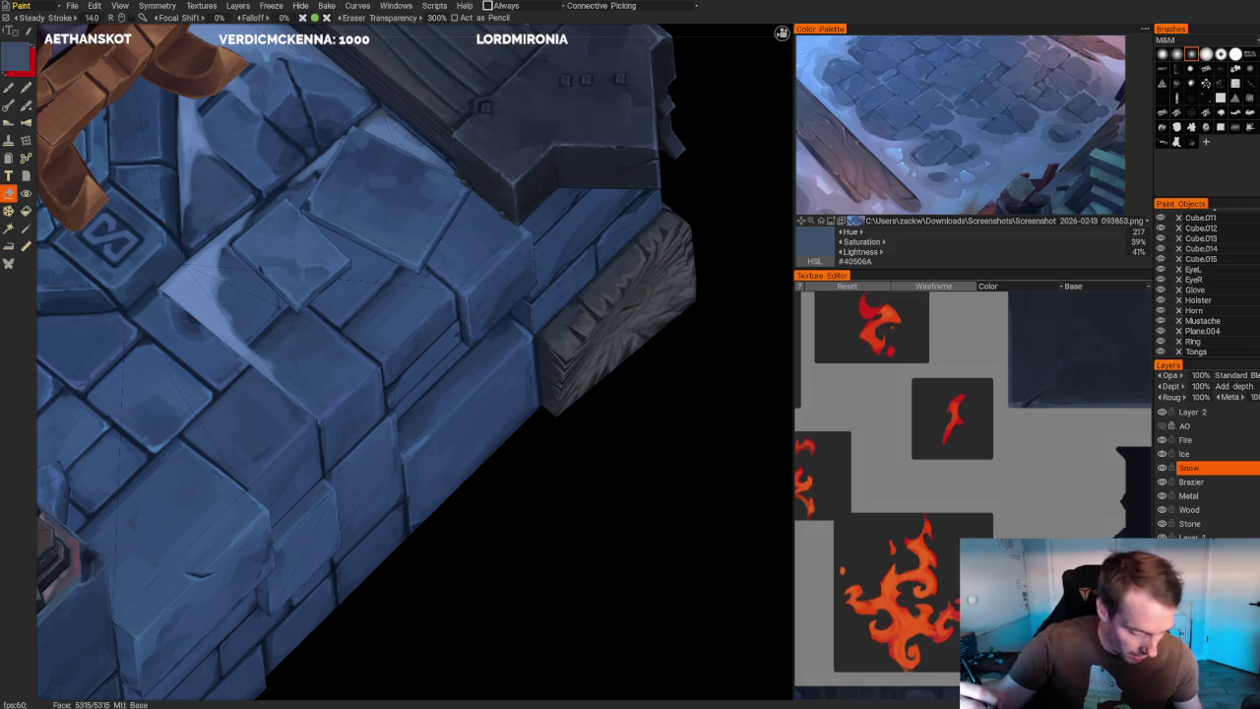
key(b)
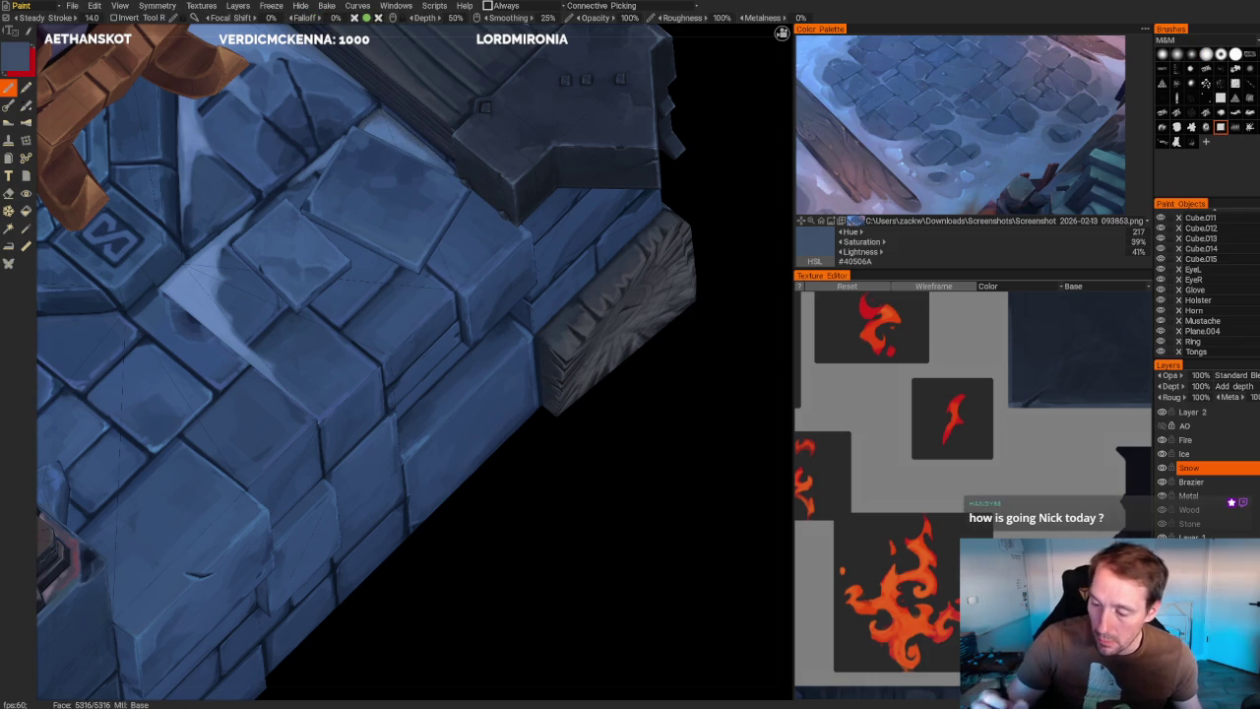
- Orbit around the stone block beside the brute, then tilt to look down on the pedestal
scroll(597, 225, down, 2)
scroll(596, 226, down, 2)
scroll(602, 283, down, 2)
scroll(633, 273, up, 2)
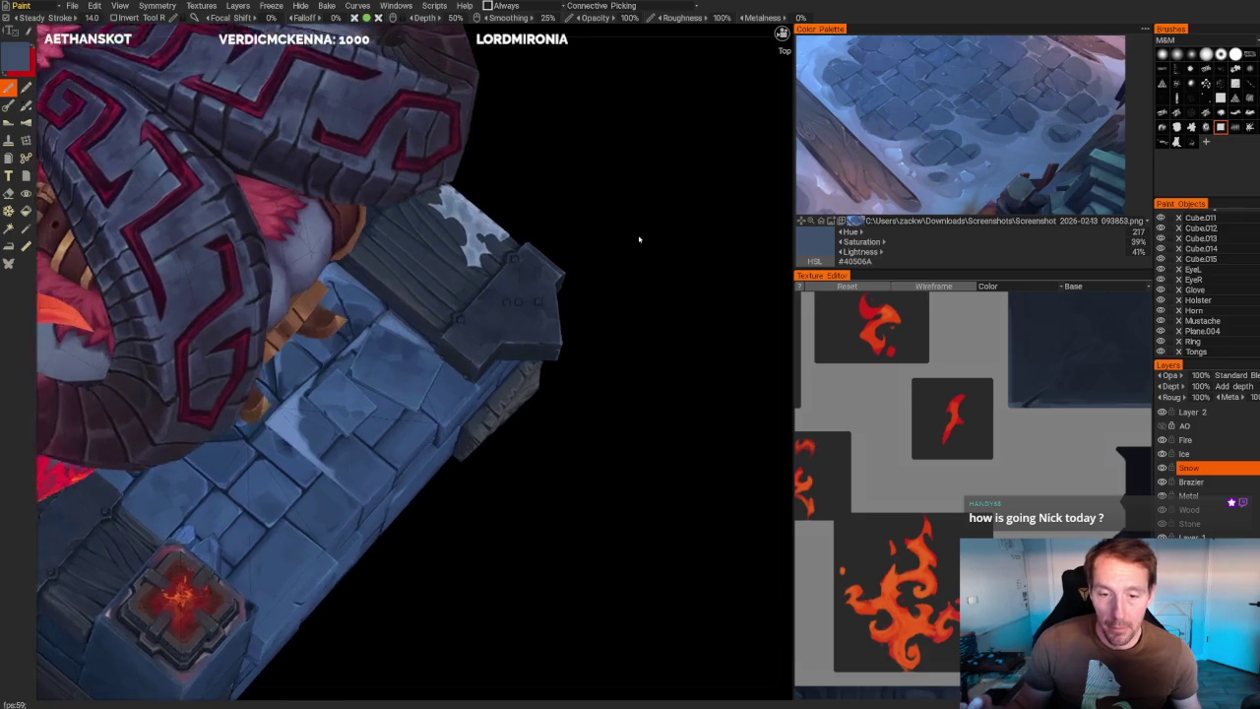
scroll(644, 267, up, 2)
alt+drag(664, 233, 689, 236)
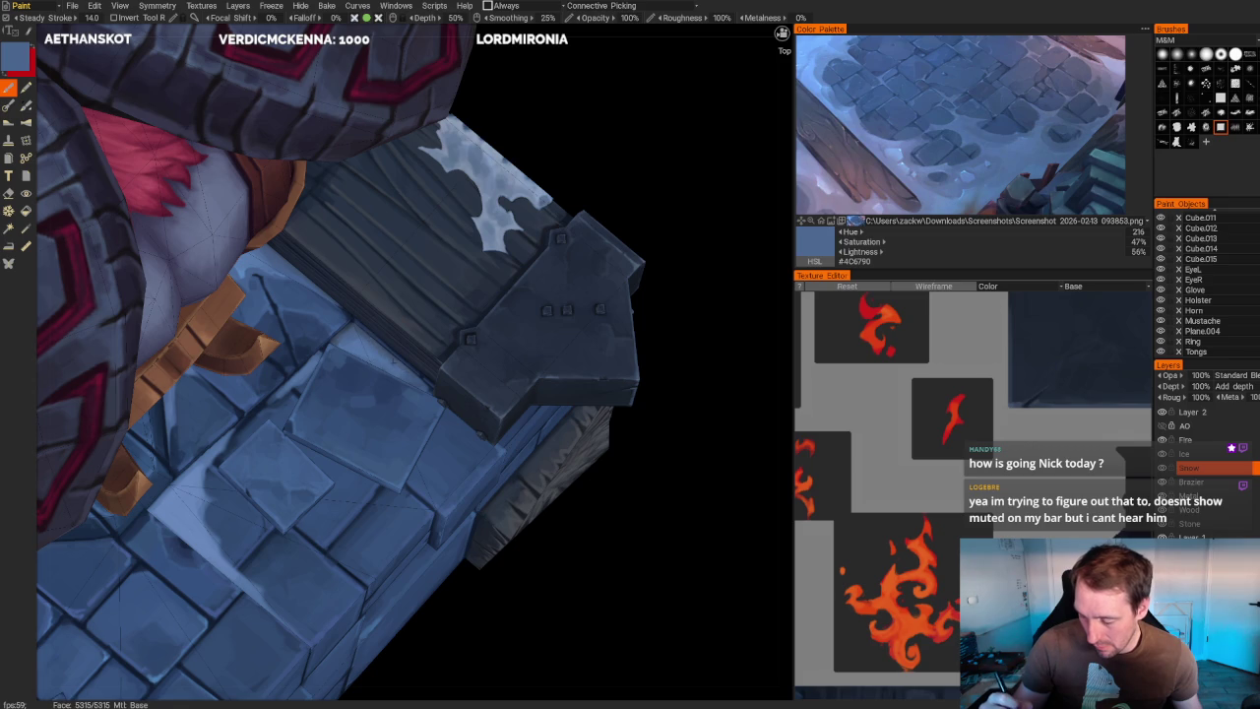
scroll(515, 267, down, 5)
mouse_move(514, 267)
alt+mouse_down()
mouse_move(541, 230)
mouse_move(561, 246)
mouse_move(543, 268)
alt+mouse_up()
scroll(561, 246, up, 2)
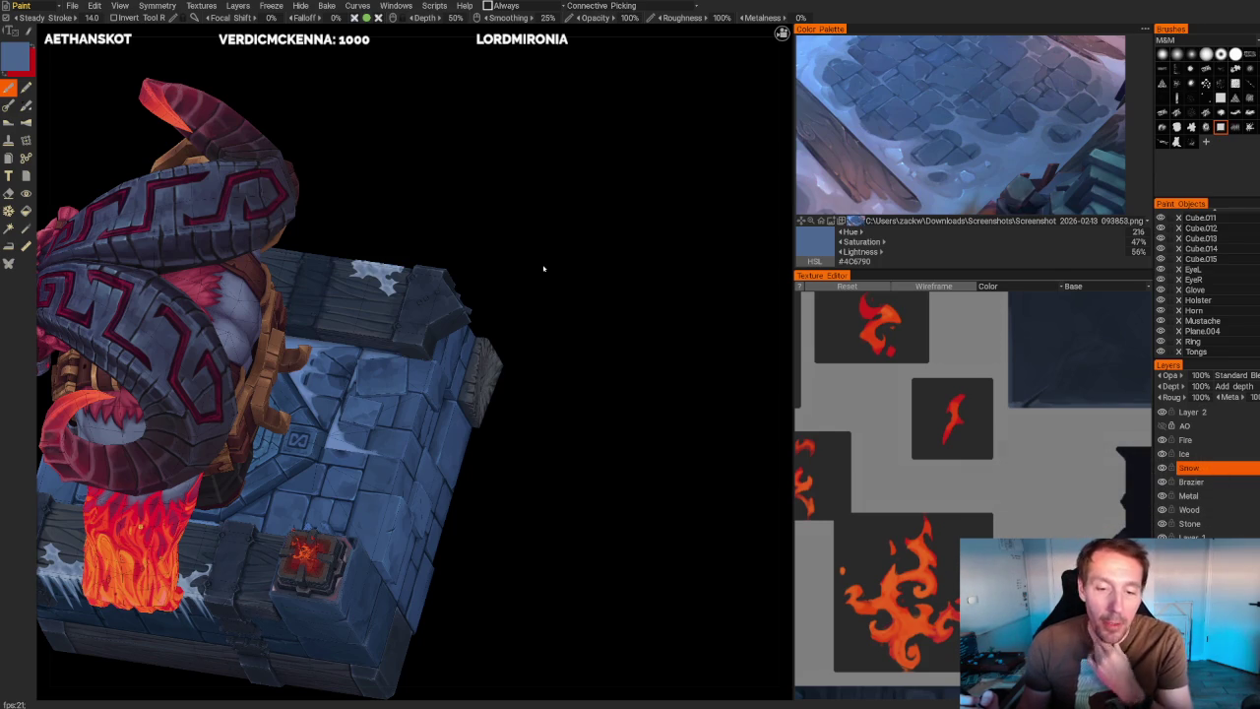
drag(551, 236, 553, 258)
scroll(554, 258, up, 3)
scroll(582, 194, up, 3)
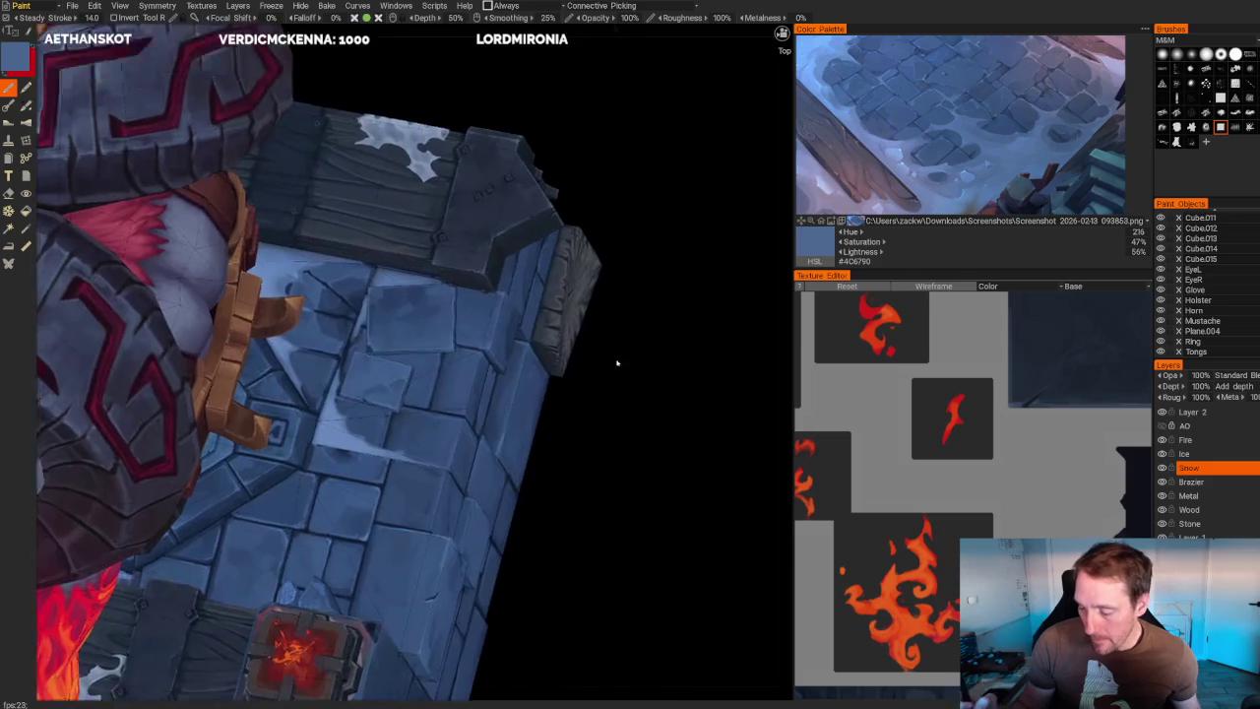
scroll(607, 326, up, 3)
- Erase snow around the top slabs, turning the model to face the pedestal front
key(e)
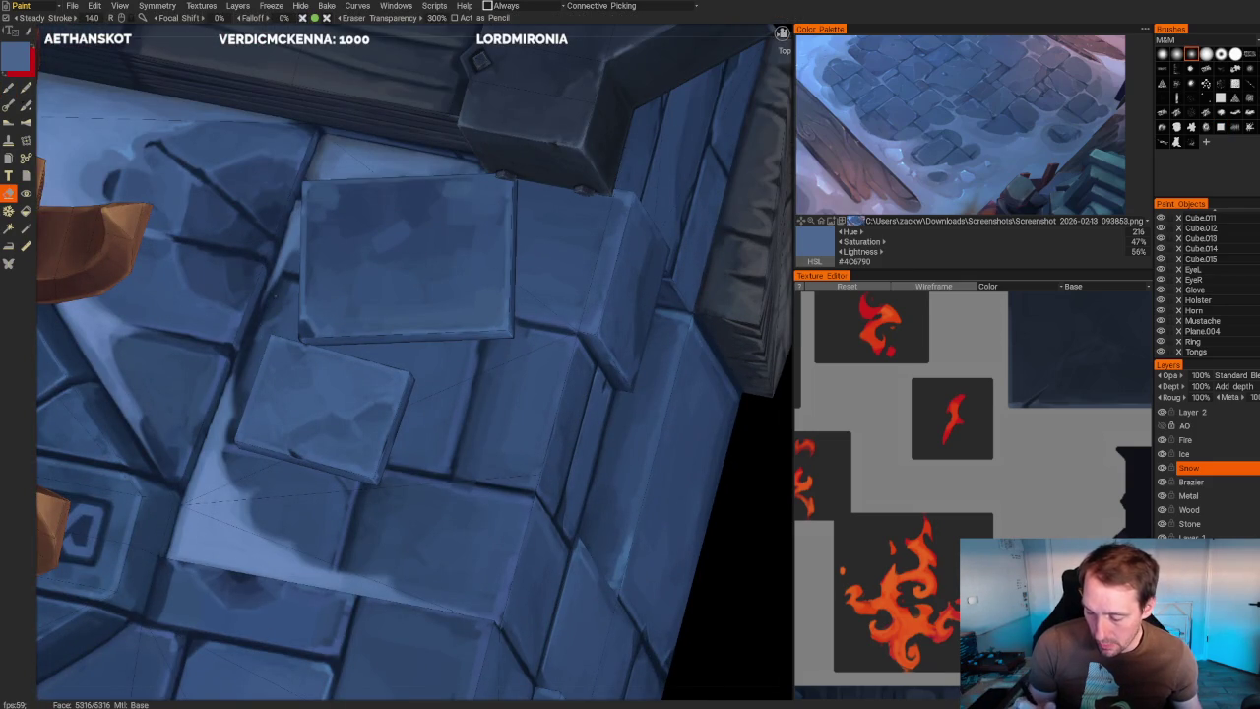
middle_drag(394, 443, 433, 291)
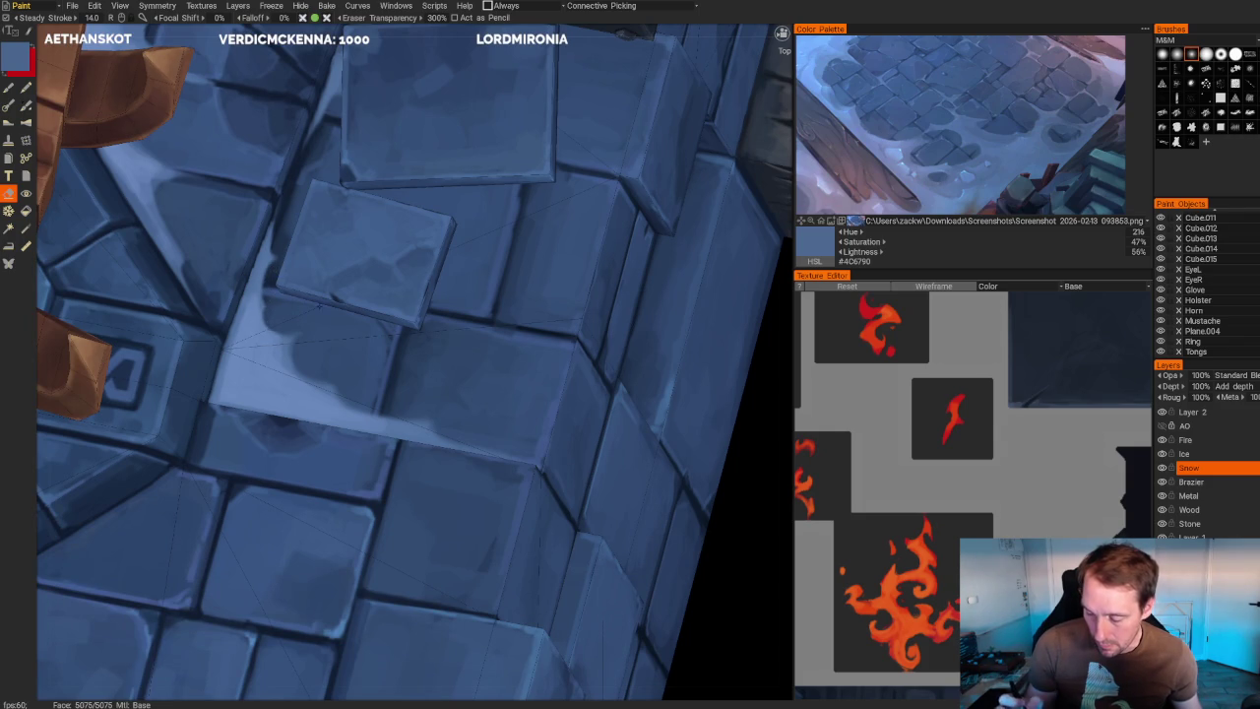
scroll(413, 355, down, 10)
drag(444, 132, 424, 143)
scroll(424, 295, up, 8)
scroll(423, 295, up, 2)
scroll(423, 256, up, 5)
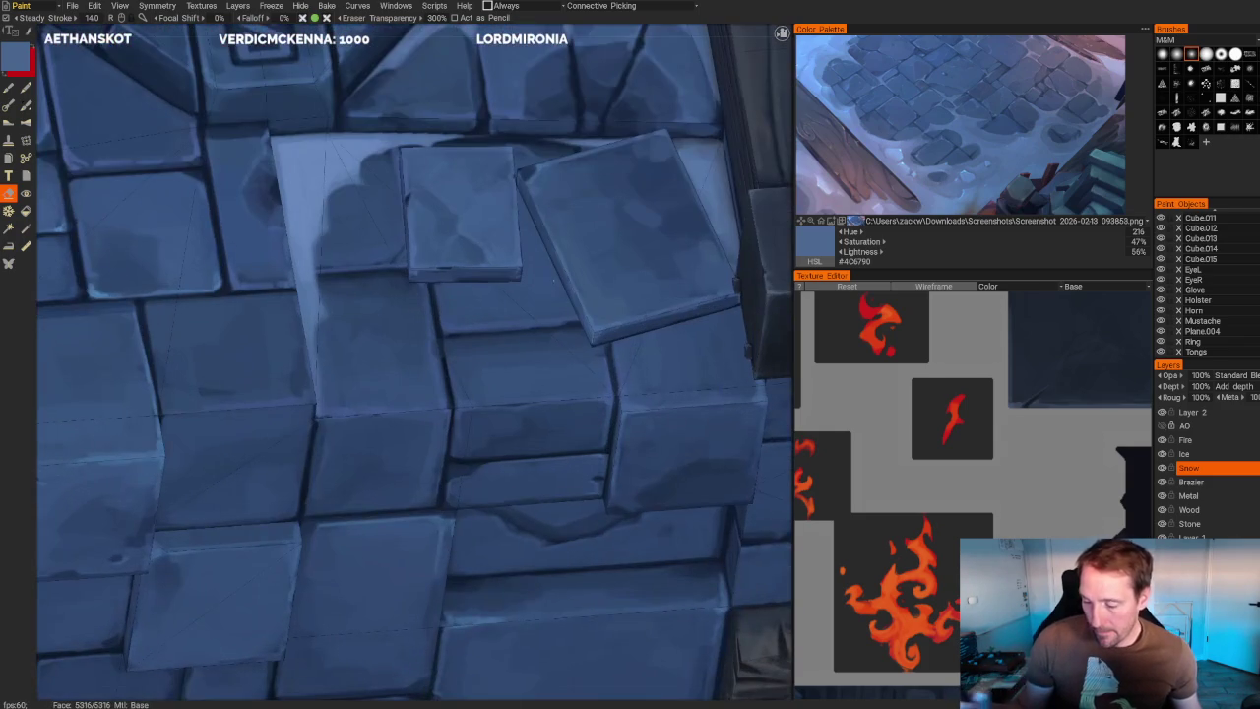
scroll(426, 215, down, 5)
scroll(639, 226, down, 1)
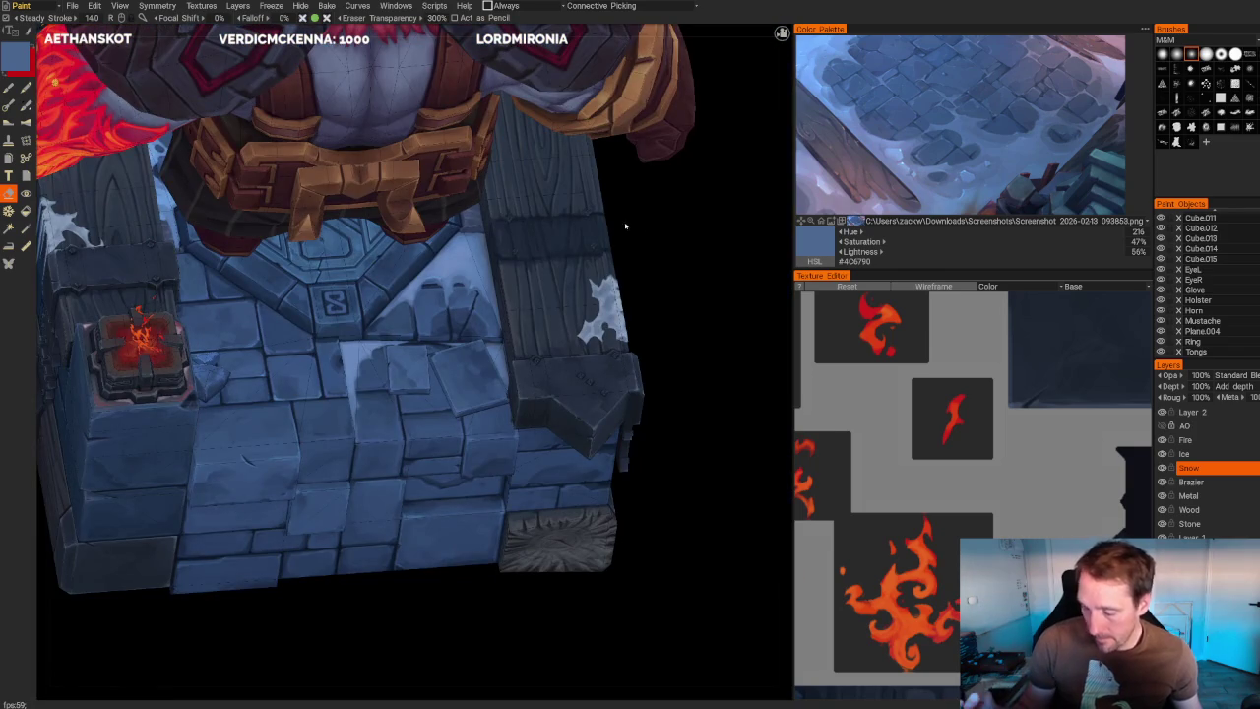
- Erase snow along the front slab edges, then pull back to check the whole brazier
scroll(659, 242, up, 5)
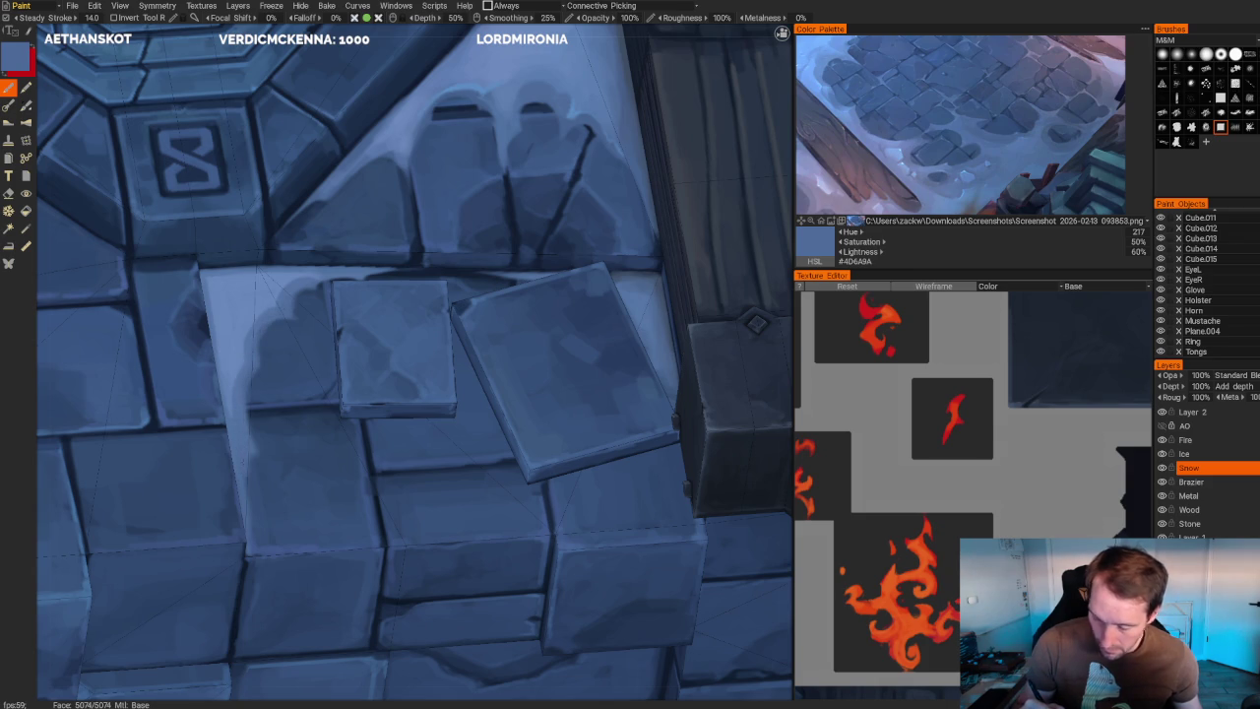
key(e)
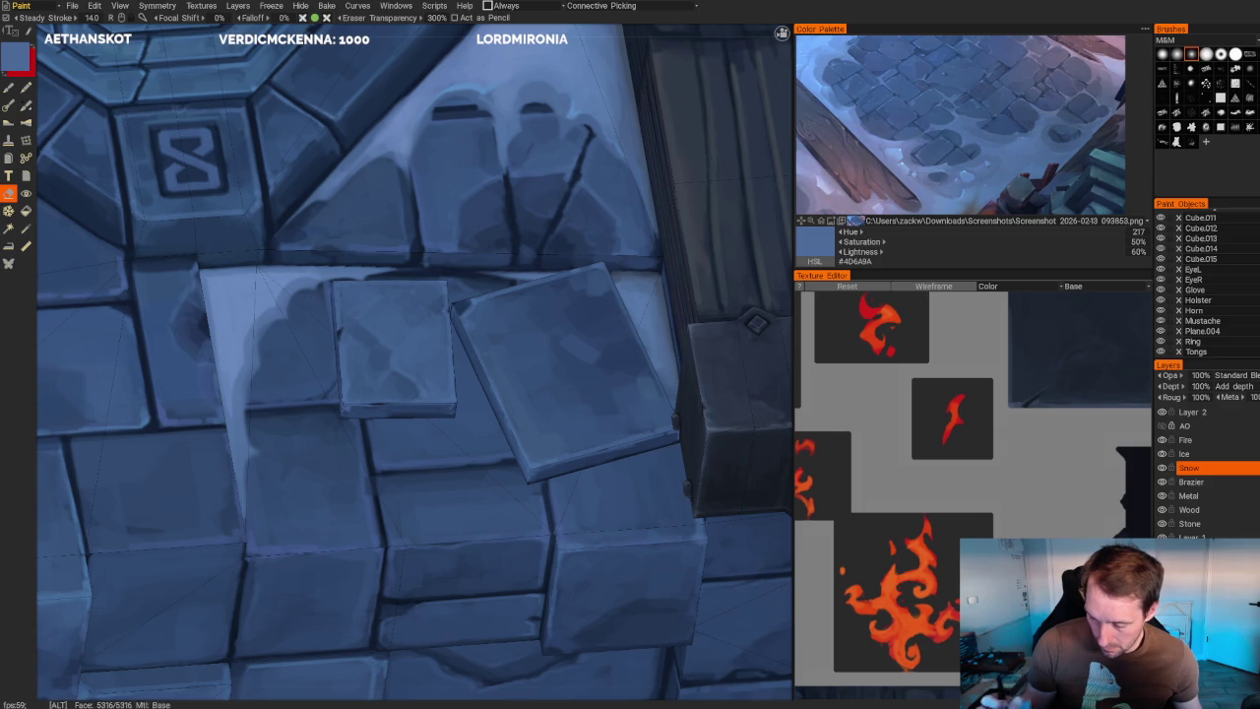
scroll(571, 226, down, 10)
drag(581, 211, 571, 227)
scroll(571, 226, up, 8)
scroll(571, 226, up, 3)
- Switch back to the brush and orbit around the brazier's stone block and the brute
key(b)
scroll(309, 492, up, 2)
scroll(309, 493, up, 2)
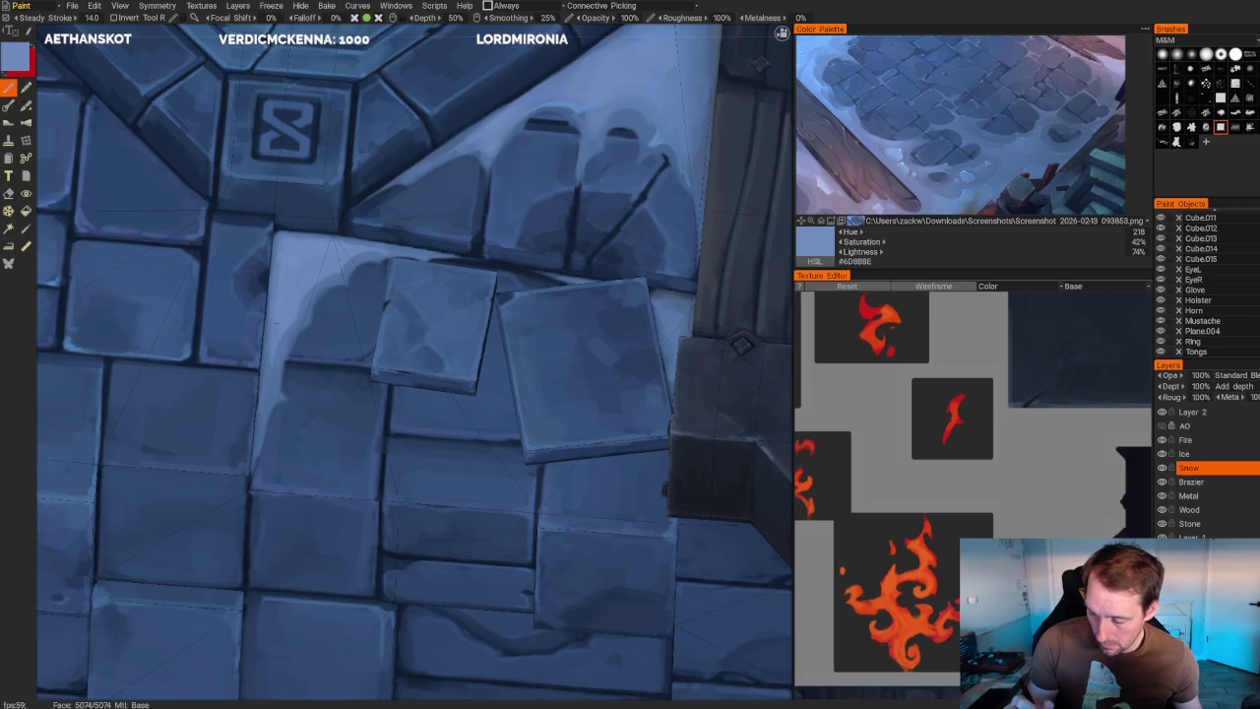
scroll(413, 365, down, 2)
scroll(413, 364, down, 5)
drag(689, 590, 591, 551)
mouse_move(591, 344)
mouse_down()
mouse_move(585, 279)
mouse_move(593, 293)
mouse_up()
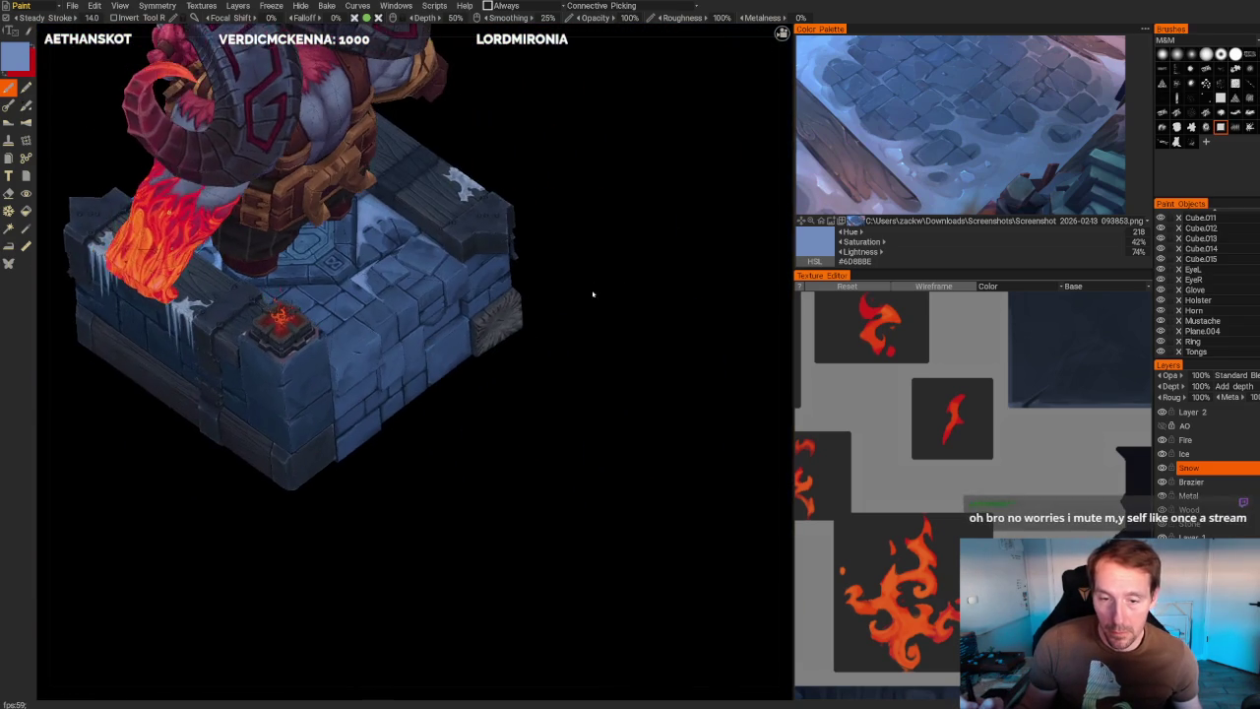
scroll(593, 292, up, 2)
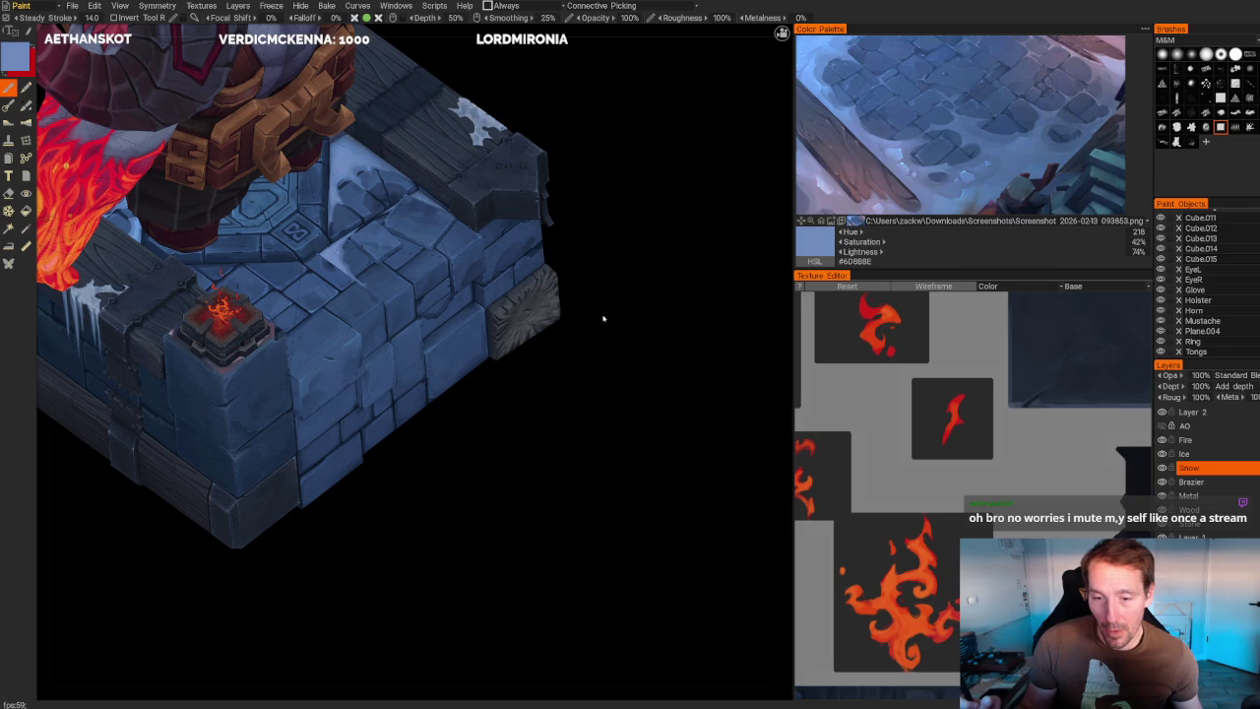
mouse_move(621, 270)
alt+mouse_down()
mouse_move(621, 303)
mouse_move(653, 332)
alt+mouse_up()
scroll(624, 416, up, 3)
scroll(624, 417, up, 2)
- Erase the snow edge into soft, cloud-like shapes, then view the model from above
key(e)
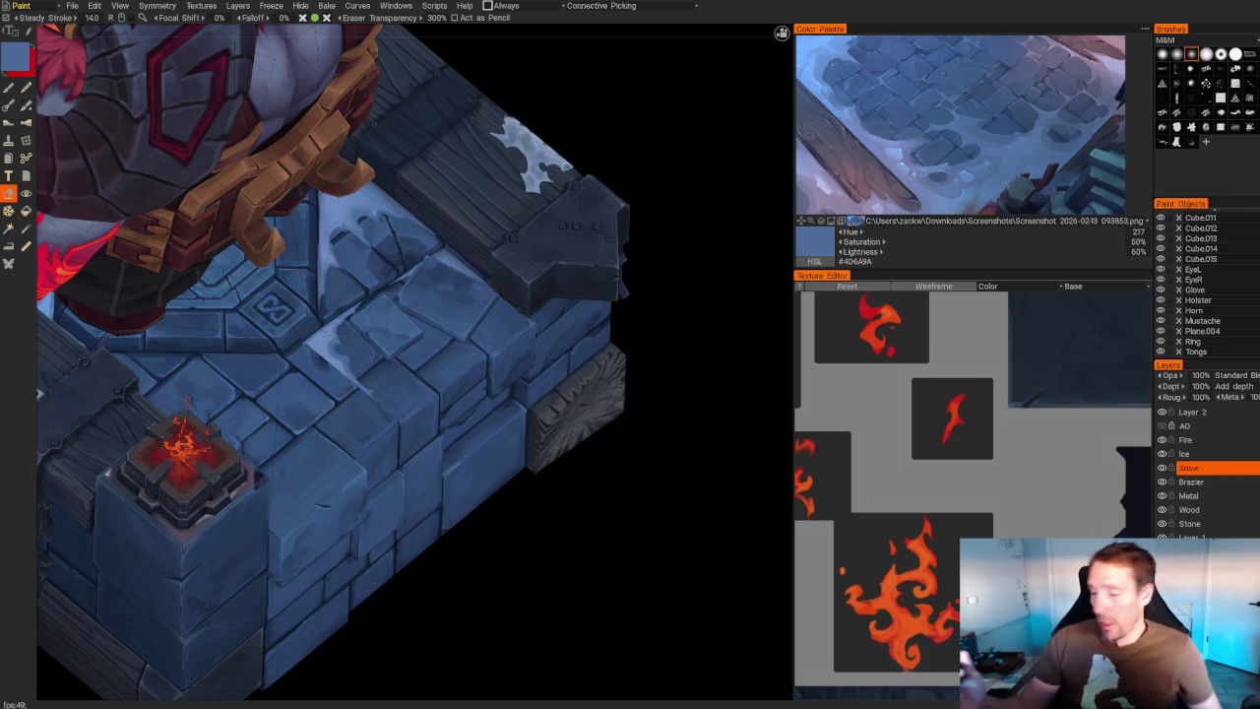
scroll(644, 542, down, 3)
scroll(549, 344, down, 5)
mouse_move(548, 343)
mouse_down()
mouse_move(501, 389)
mouse_move(557, 449)
mouse_up()
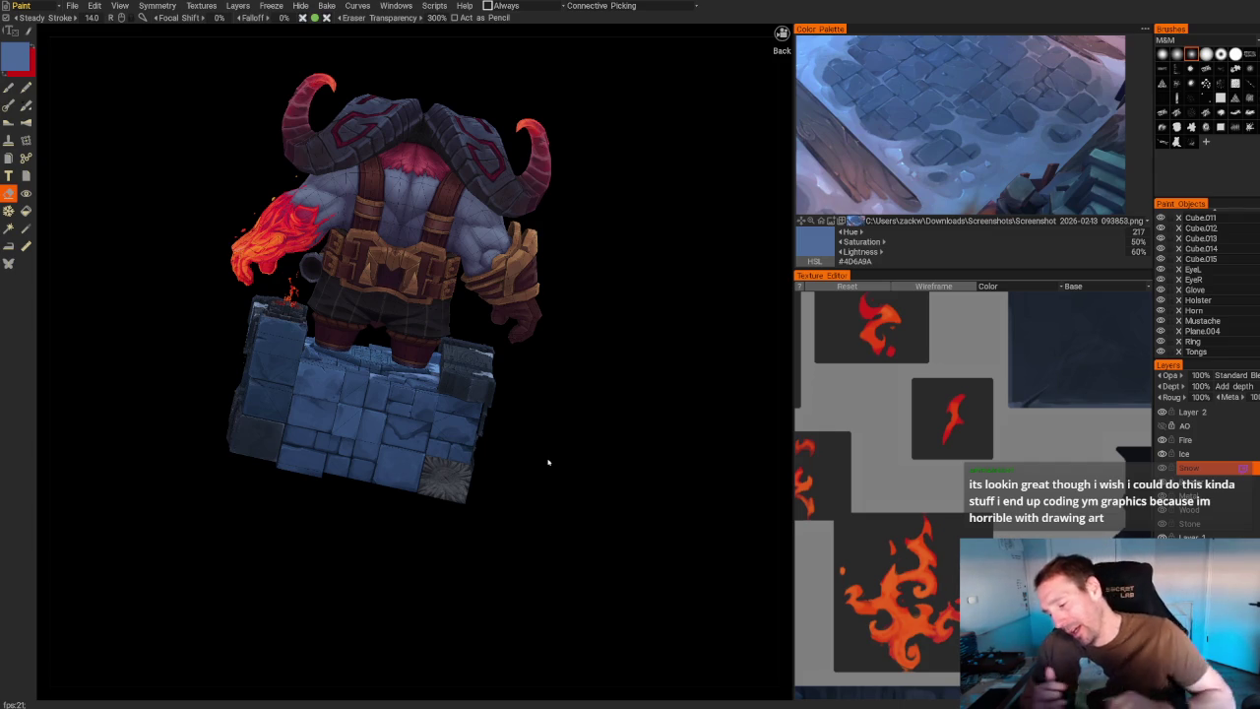
- Sample a darker slate blue (#4B5F7C) from the stone floor and paint a highlight down a stone tile
mouse_move(548, 461)
mouse_down()
mouse_move(194, 540)
mouse_move(158, 498)
mouse_up()
mouse_move(157, 499)
right_down()
mouse_move(230, 604)
mouse_move(295, 443)
right_up()
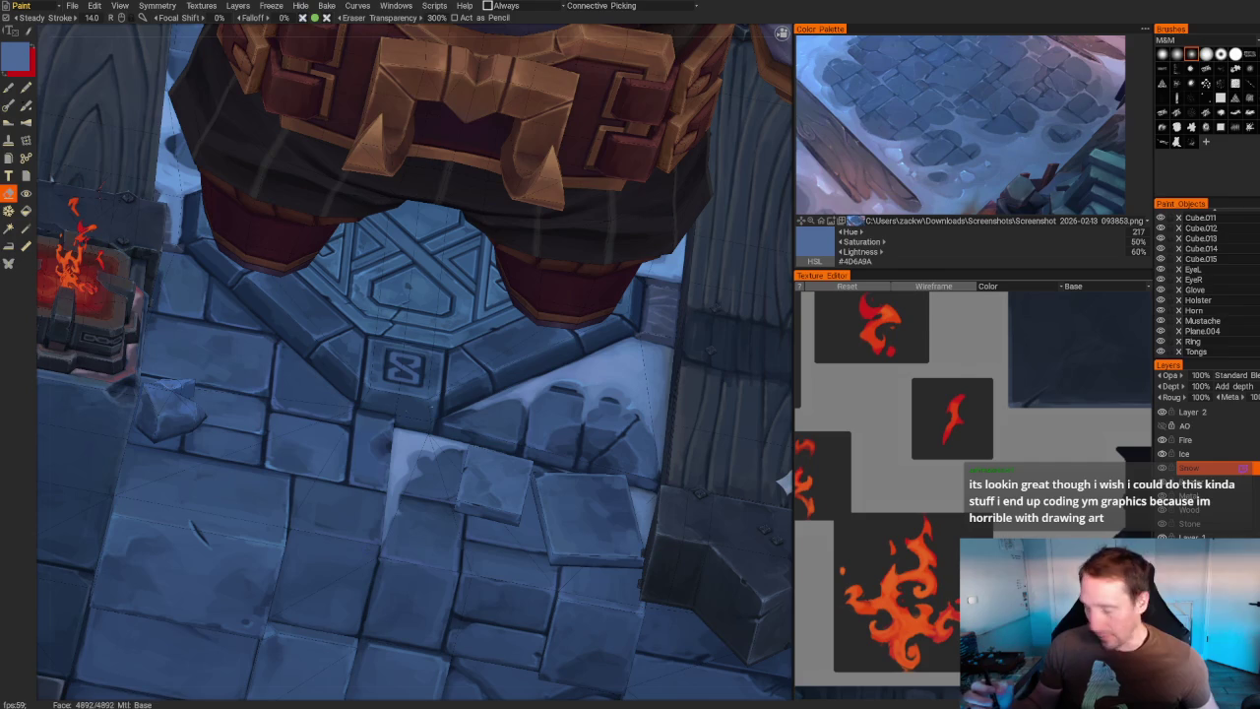
key(b)
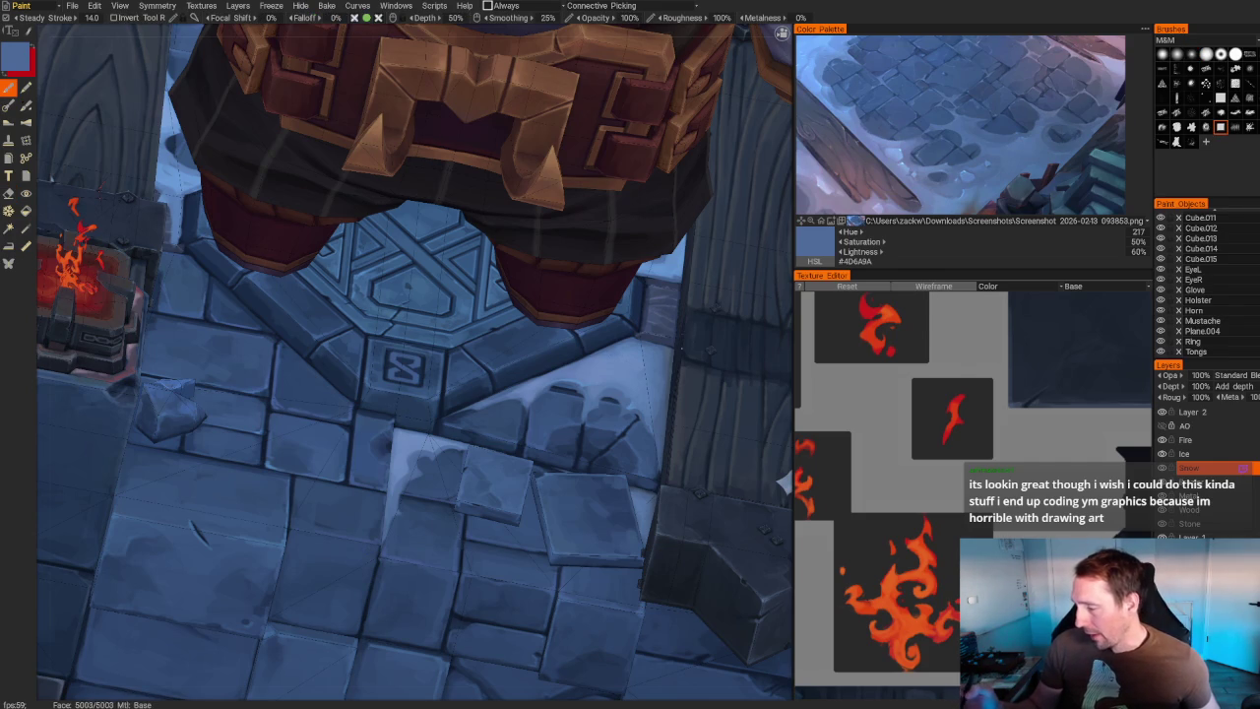
key(v)
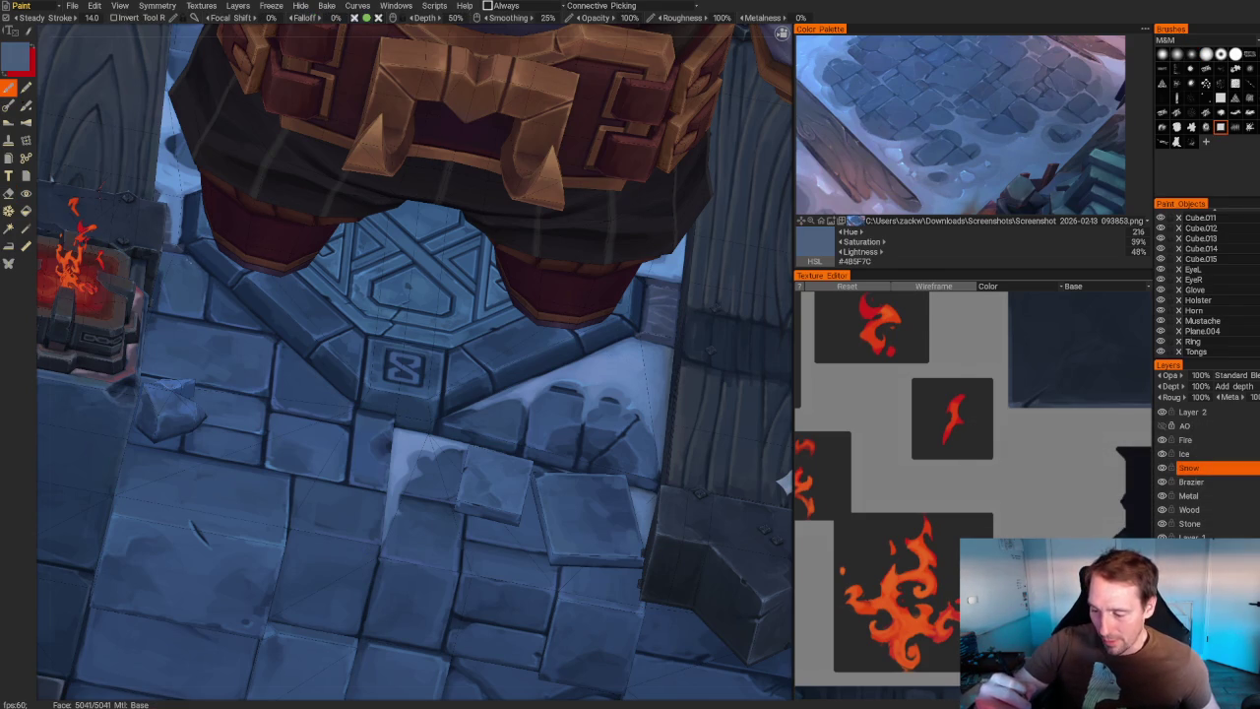
scroll(413, 364, down, 5)
scroll(414, 365, down, 10)
drag(591, 551, 709, 512)
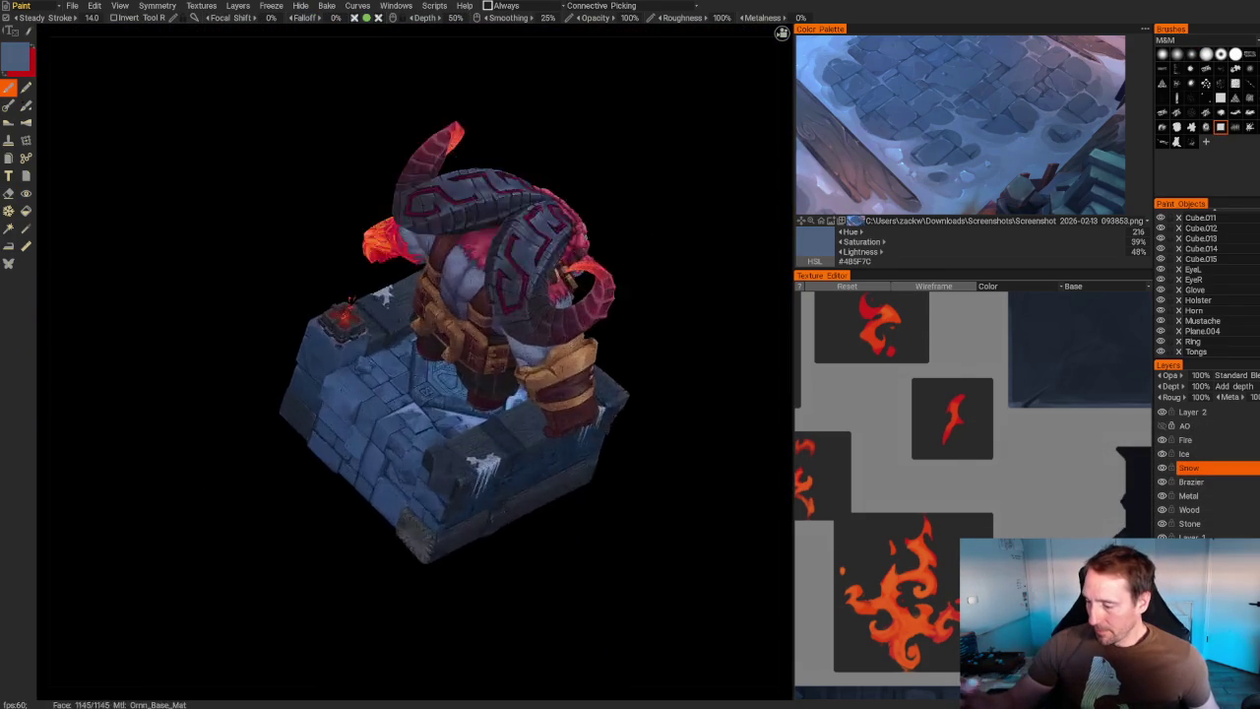
scroll(413, 364, up, 5)
scroll(413, 365, up, 5)
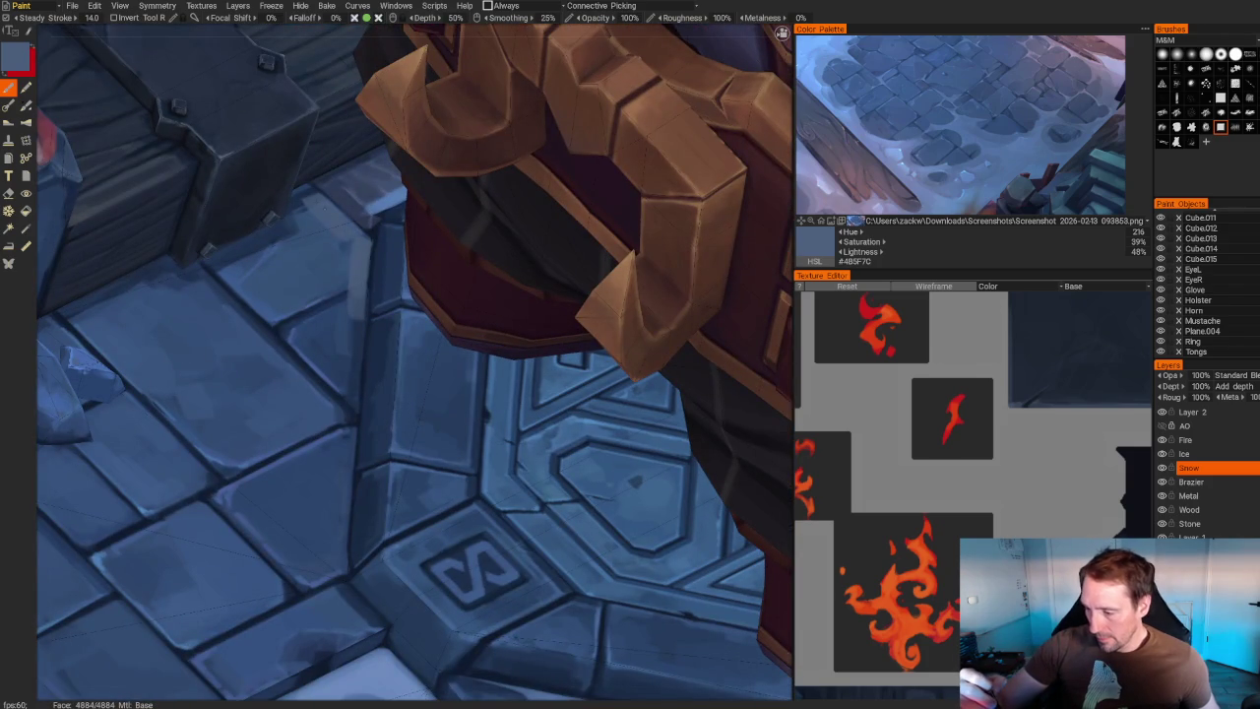
drag(300, 199, 302, 244)
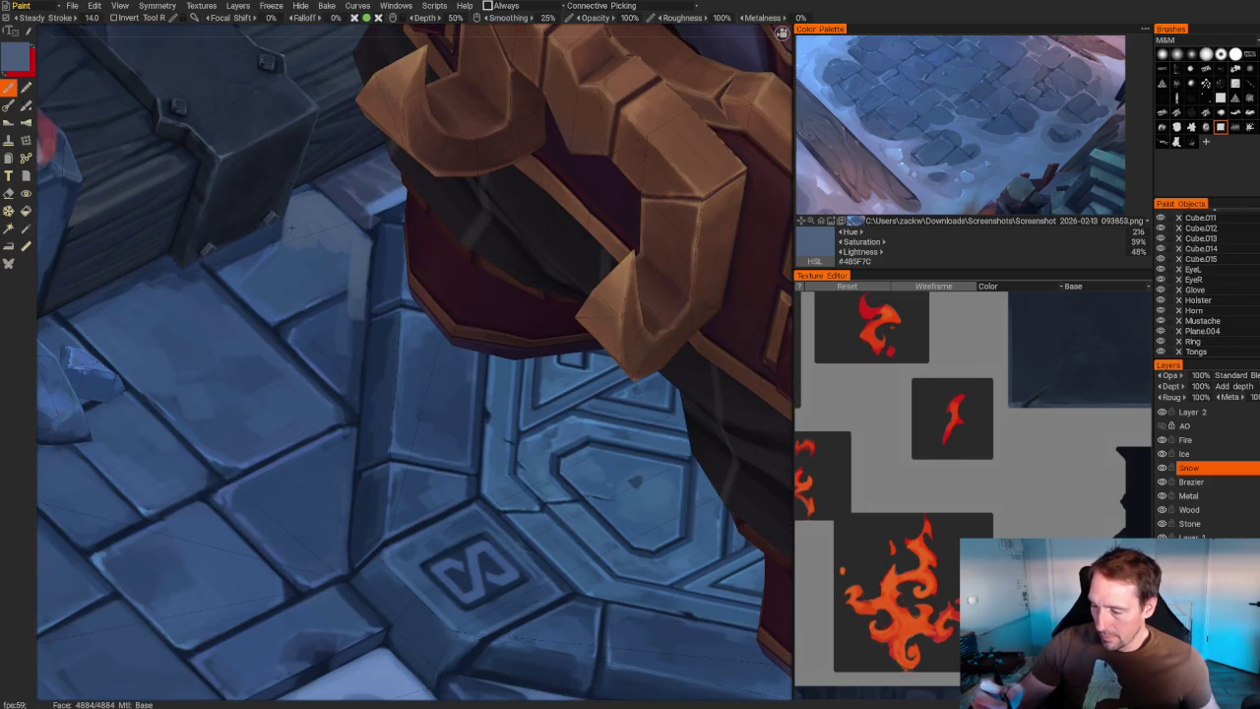
- Hide the dark block obstructing the view and zoom in on the stone slab
click(26, 192)
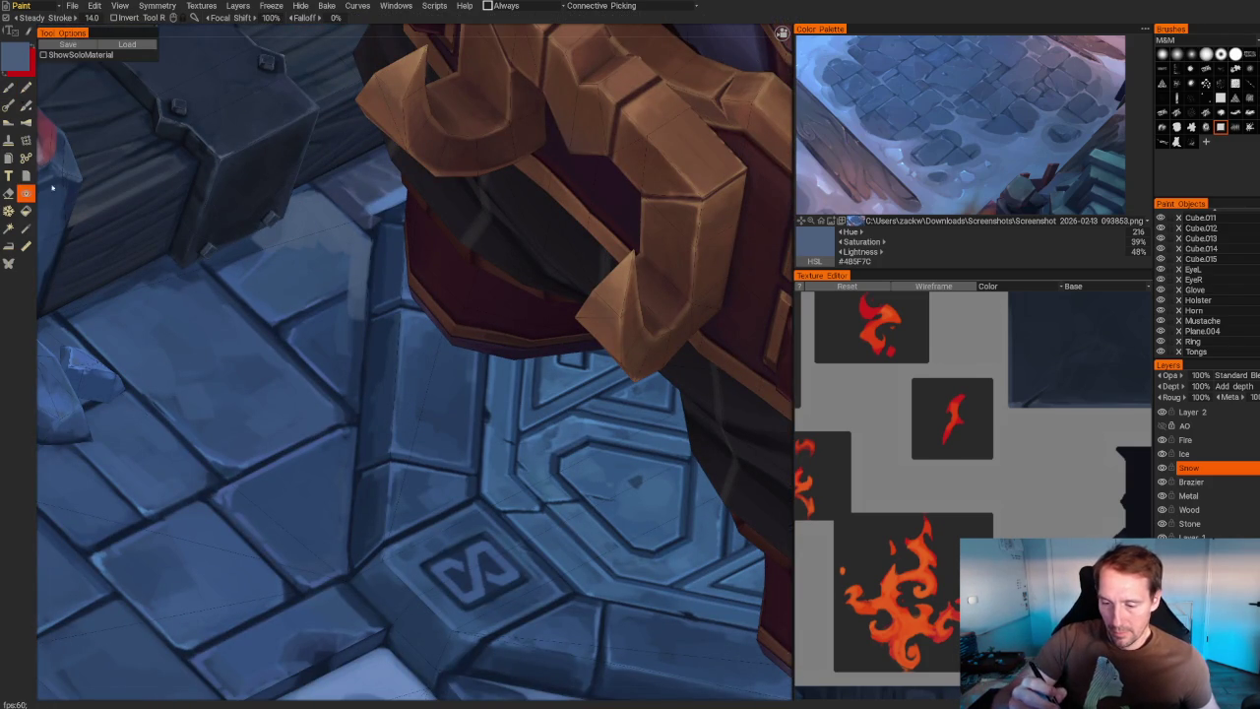
click(249, 167)
scroll(208, 252, down, 3)
scroll(225, 138, down, 8)
mouse_move(225, 138)
alt+mouse_down()
mouse_move(286, 177)
mouse_move(277, 91)
alt+mouse_up()
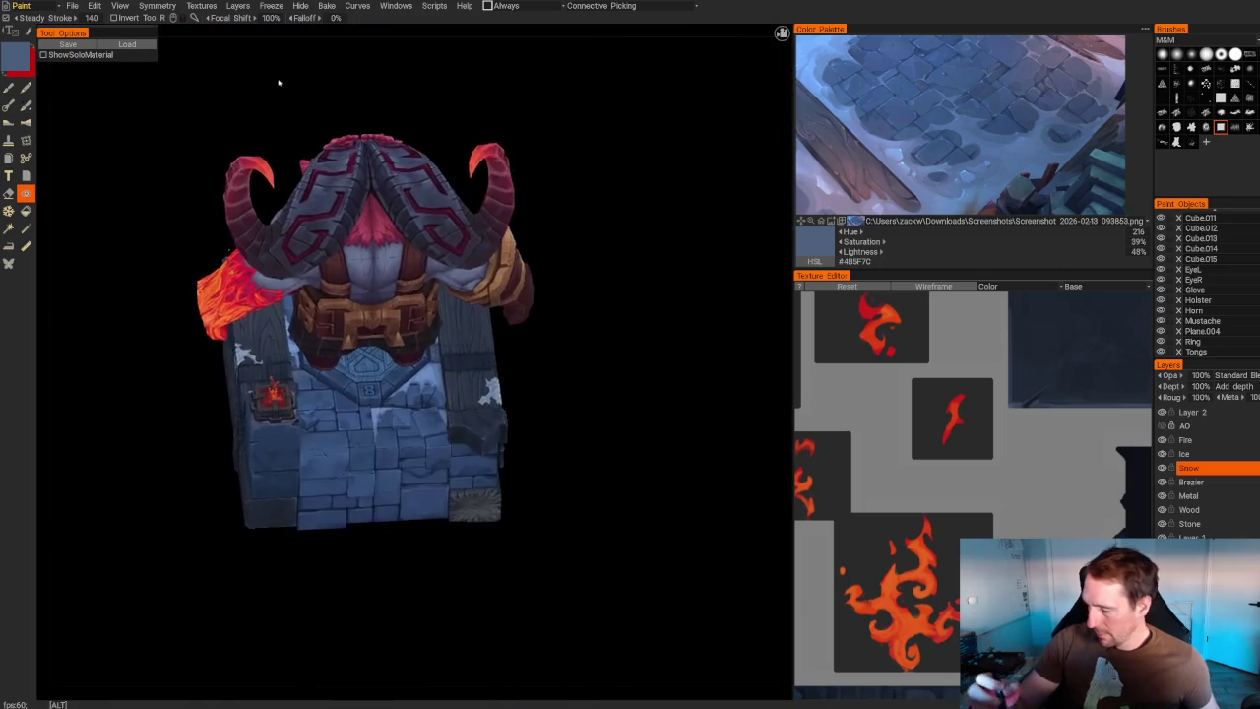
scroll(147, 472, up, 3)
scroll(79, 526, up, 1)
scroll(147, 515, up, 2)
scroll(135, 483, up, 2)
scroll(135, 484, up, 1)
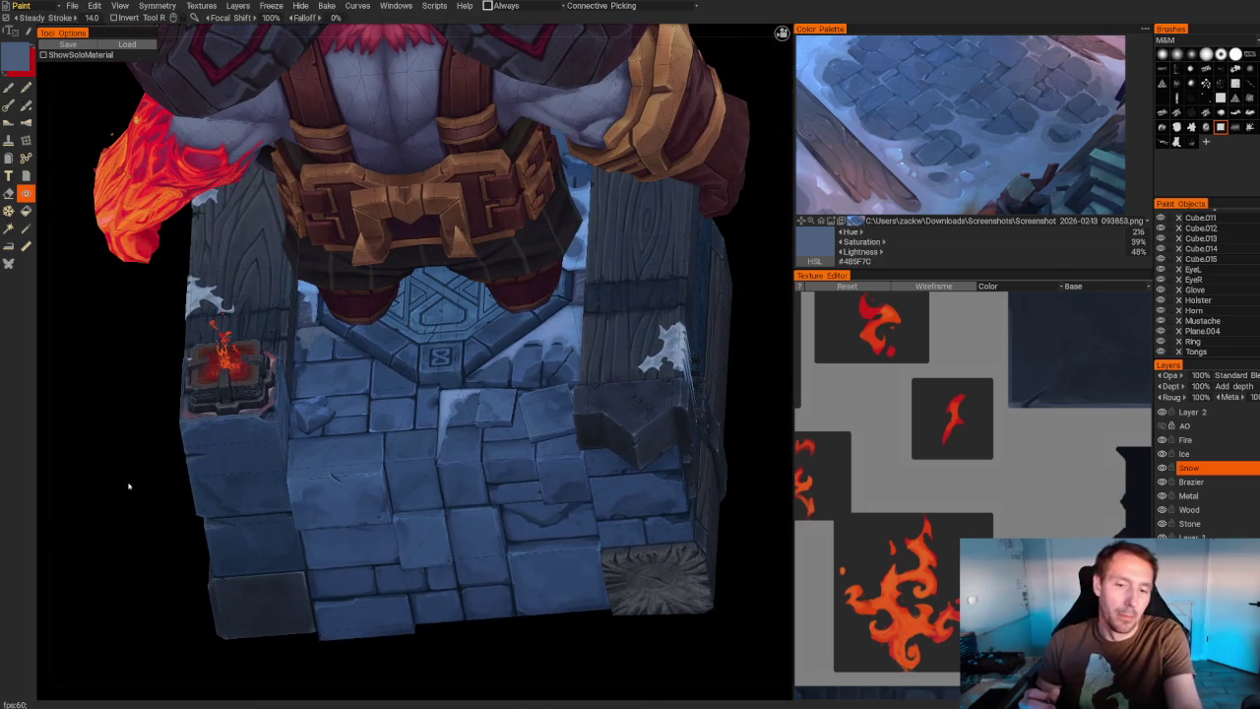
scroll(121, 455, up, 1)
scroll(241, 478, up, 2)
scroll(242, 478, up, 1)
scroll(182, 448, up, 1)
scroll(185, 441, up, 1)
scroll(196, 458, up, 1)
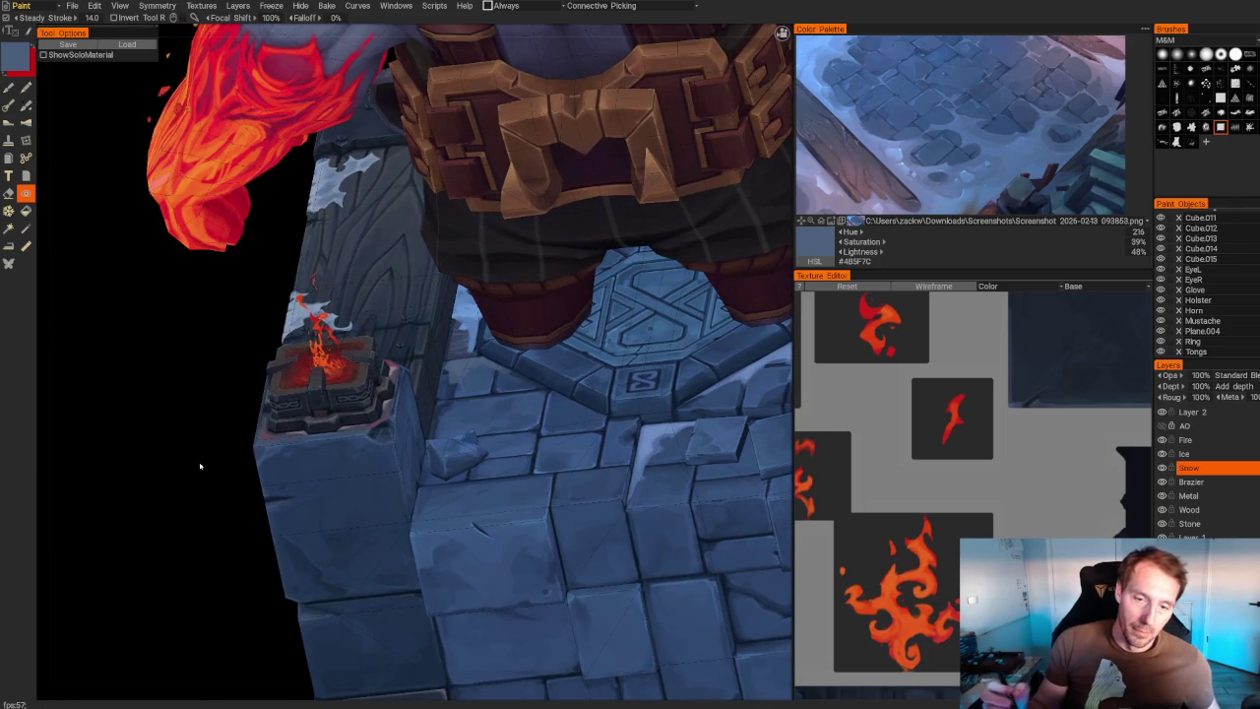
scroll(200, 466, up, 2)
scroll(200, 465, up, 1)
scroll(199, 466, up, 1)
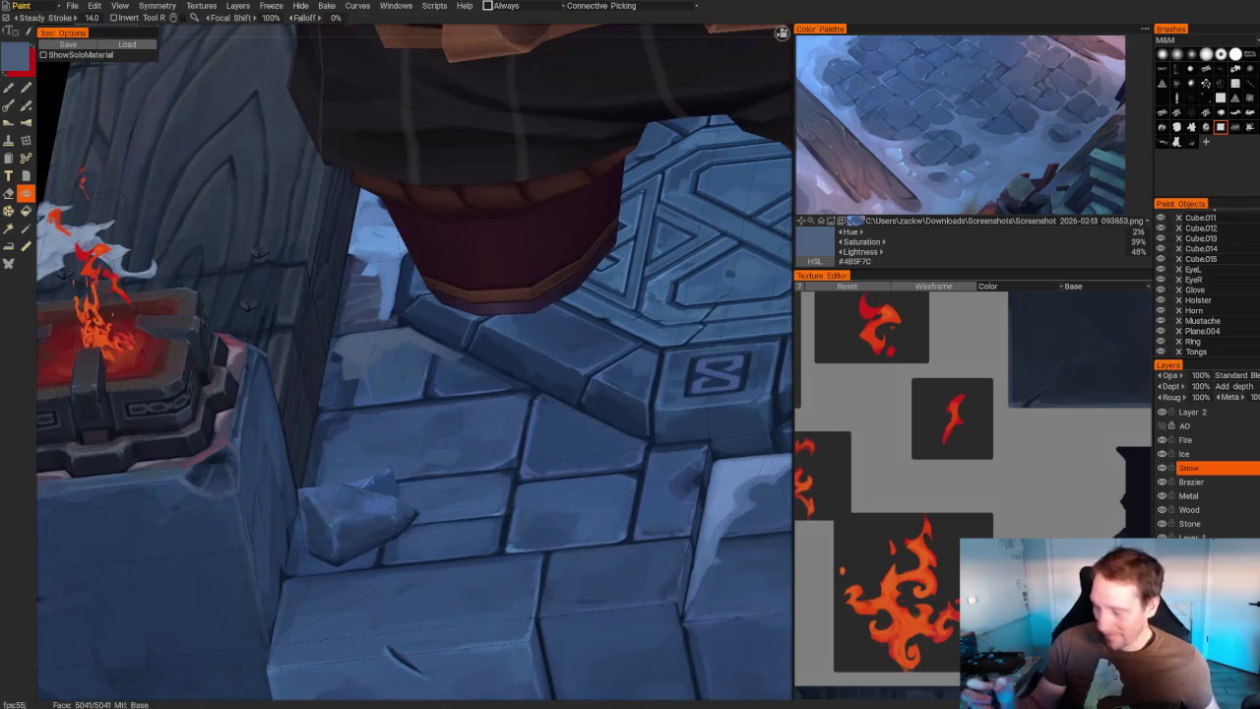
- Paint a light snow streak across the slab and block edge, then push part of it back to blue
key(b)
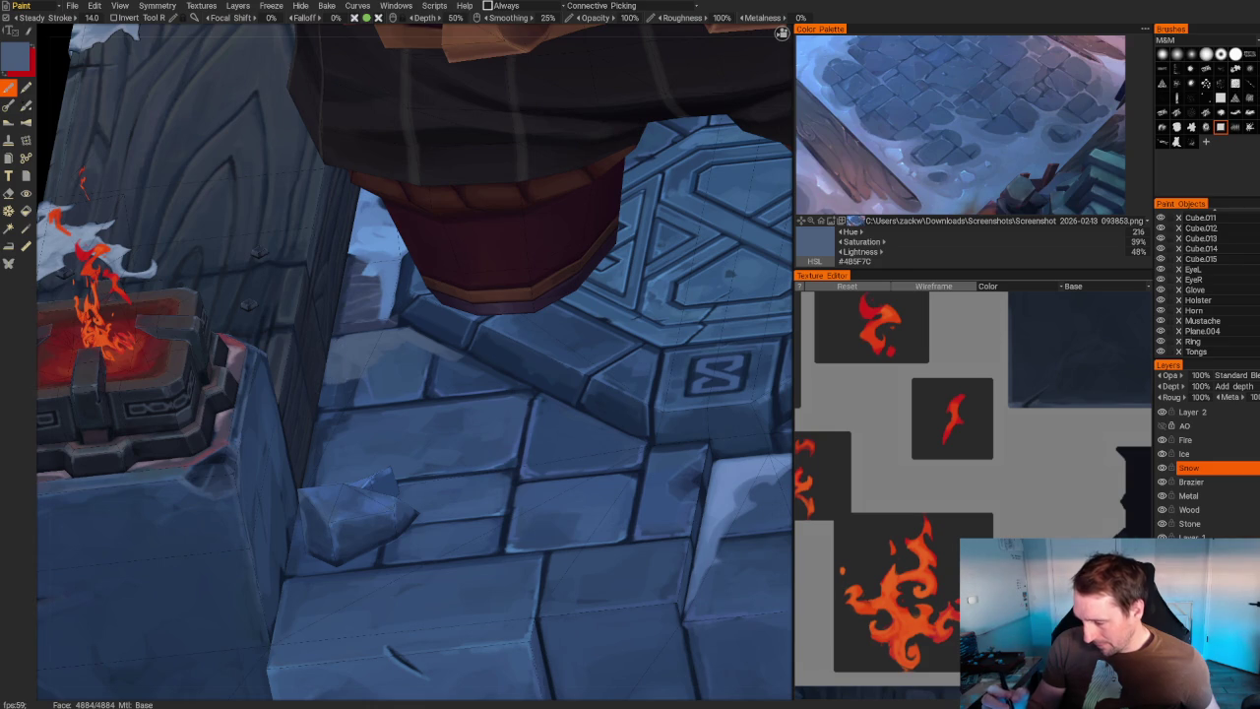
drag(321, 393, 320, 468)
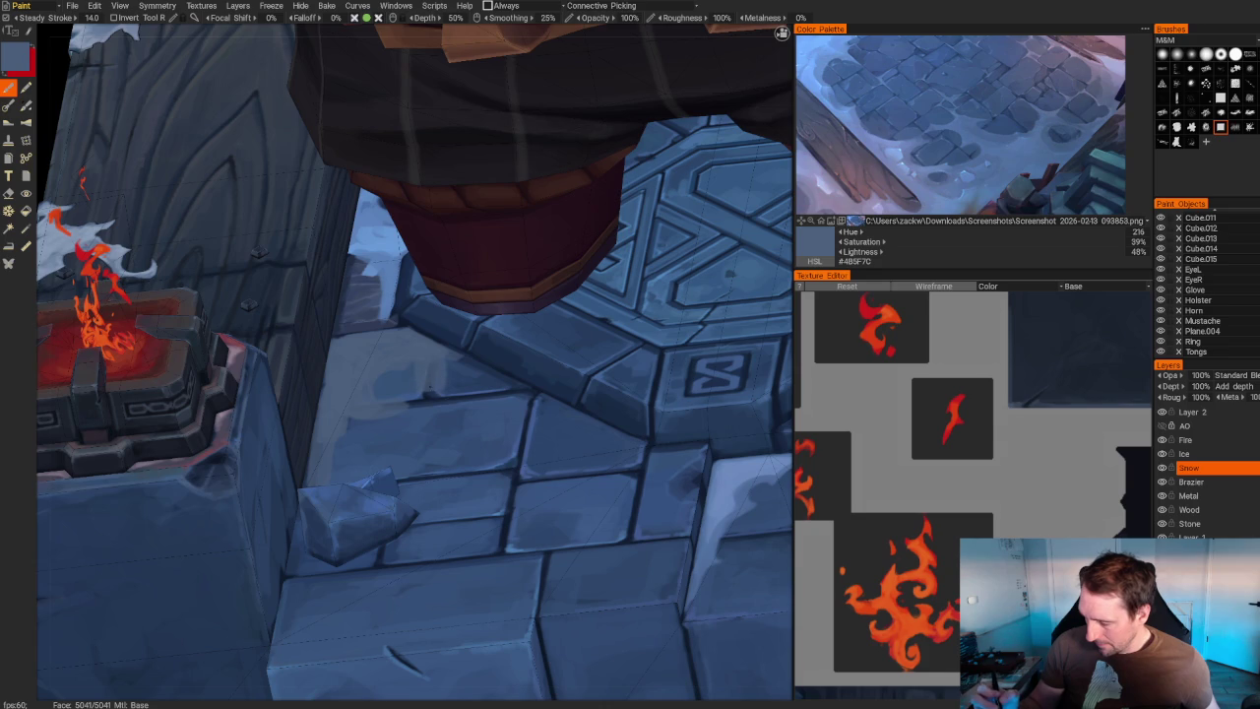
drag(438, 397, 537, 396)
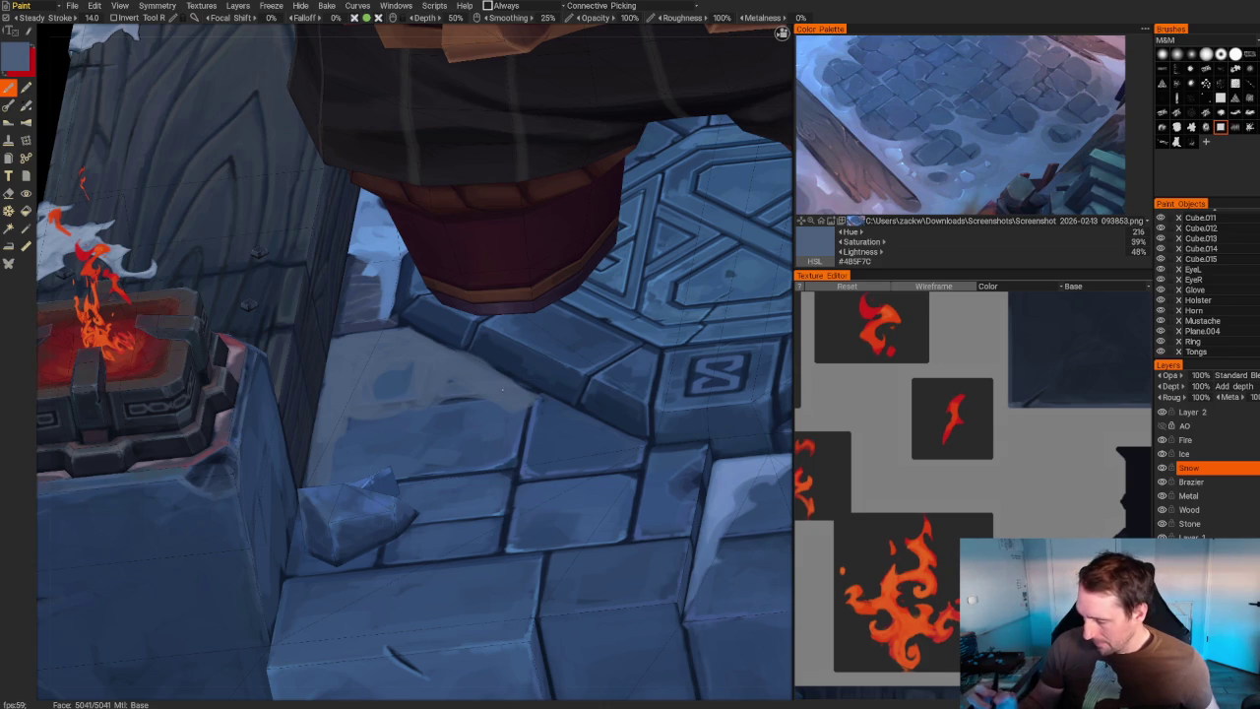
drag(454, 389, 527, 355)
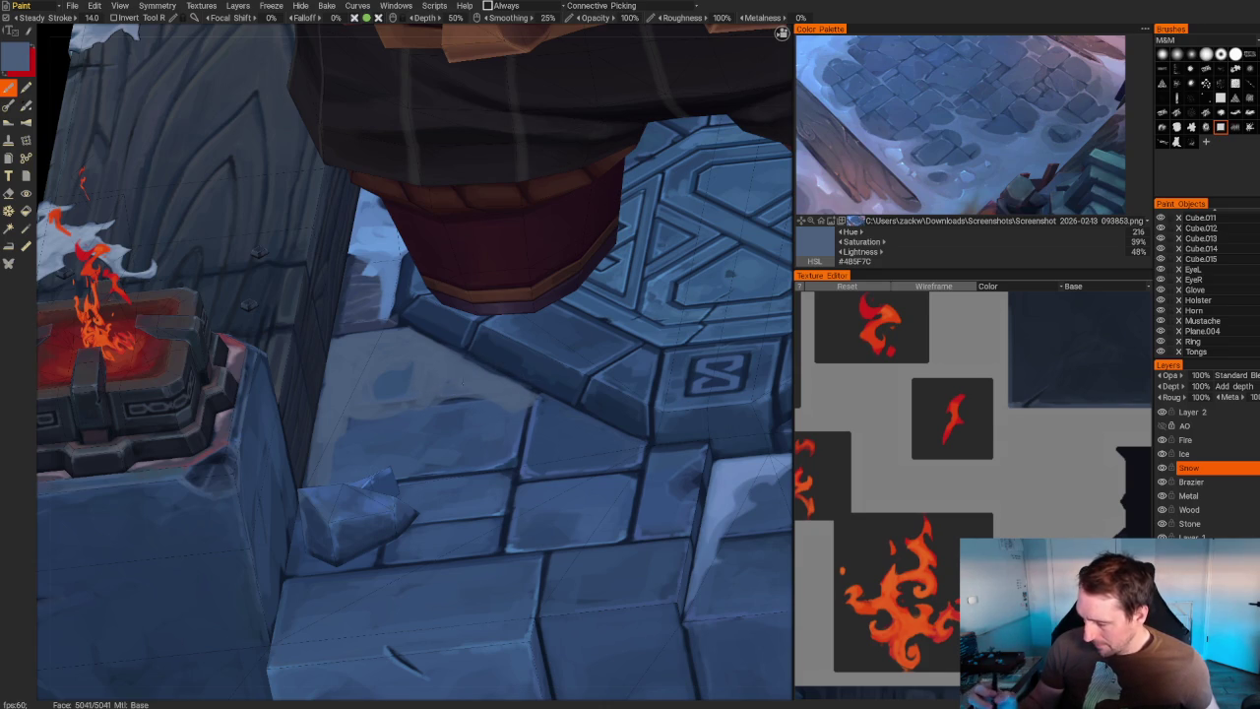
scroll(293, 155, down, 6)
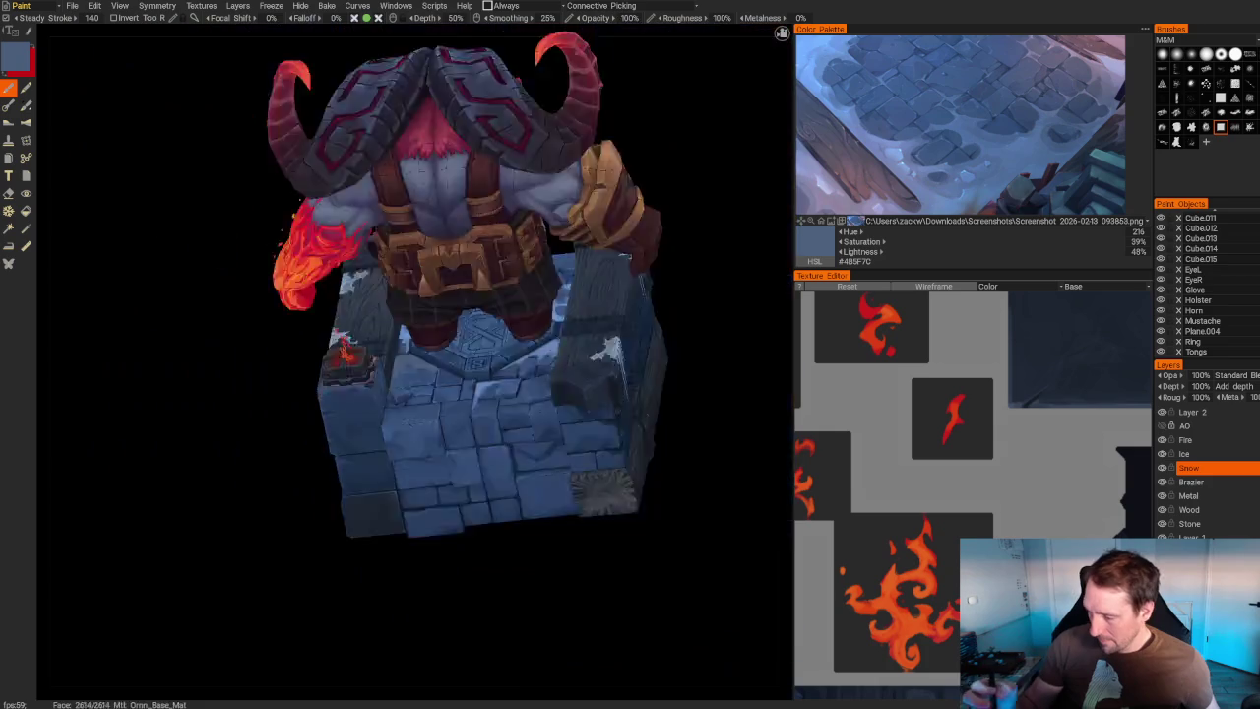
- Orbit and zoom to look over the snowy pedestal and brazier from above
drag(292, 155, 355, 256)
scroll(309, 188, up, 6)
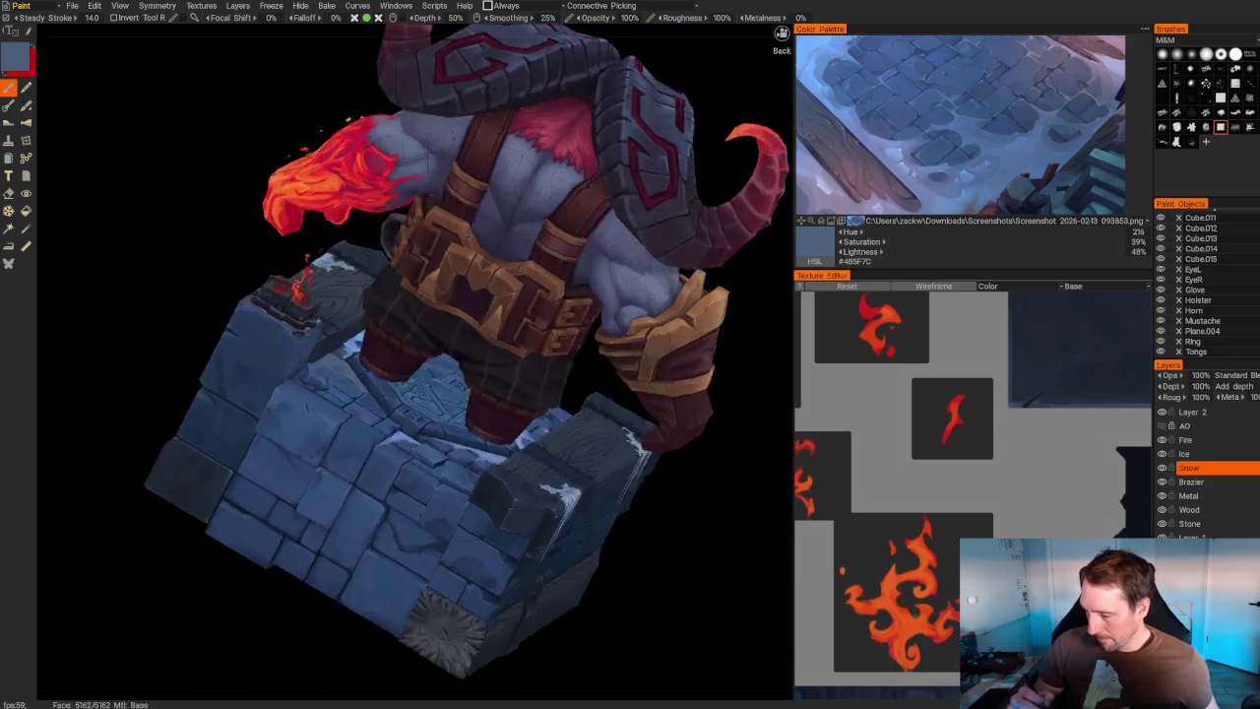
scroll(414, 394, up, 3)
scroll(413, 394, up, 3)
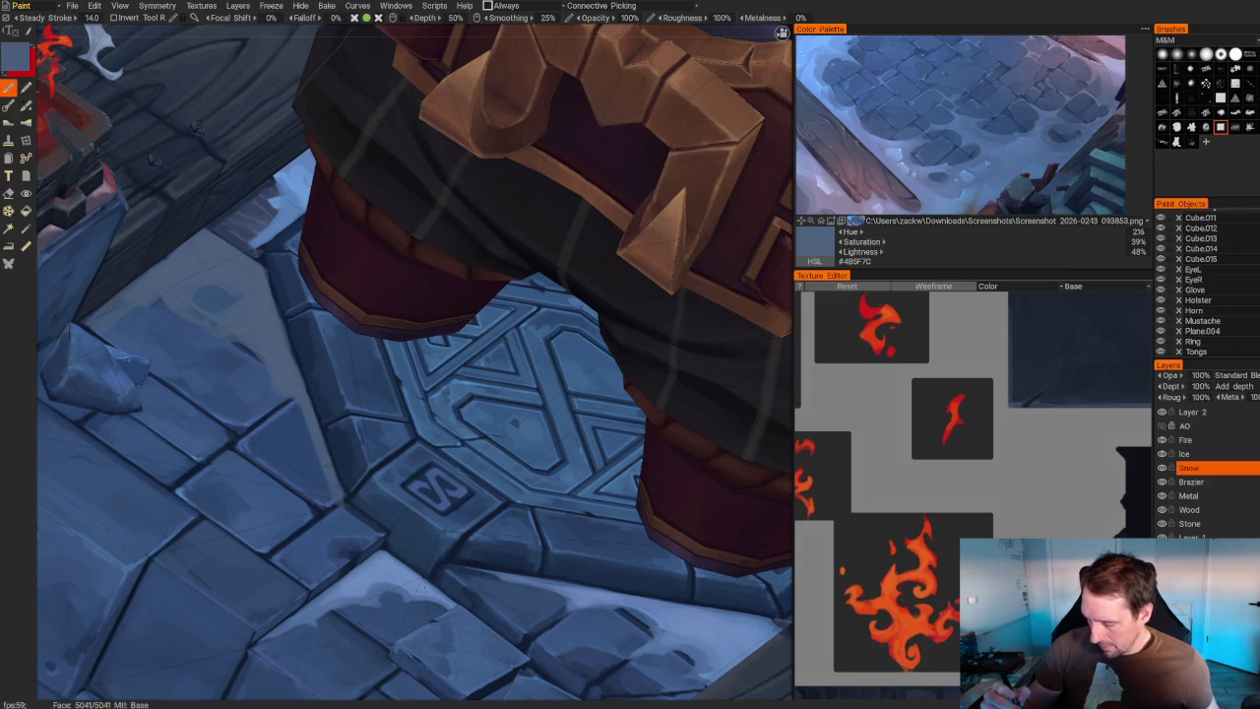
right_drag(334, 488, 330, 140)
mouse_move(329, 140)
mouse_down()
mouse_move(568, 226)
mouse_move(403, 208)
mouse_up()
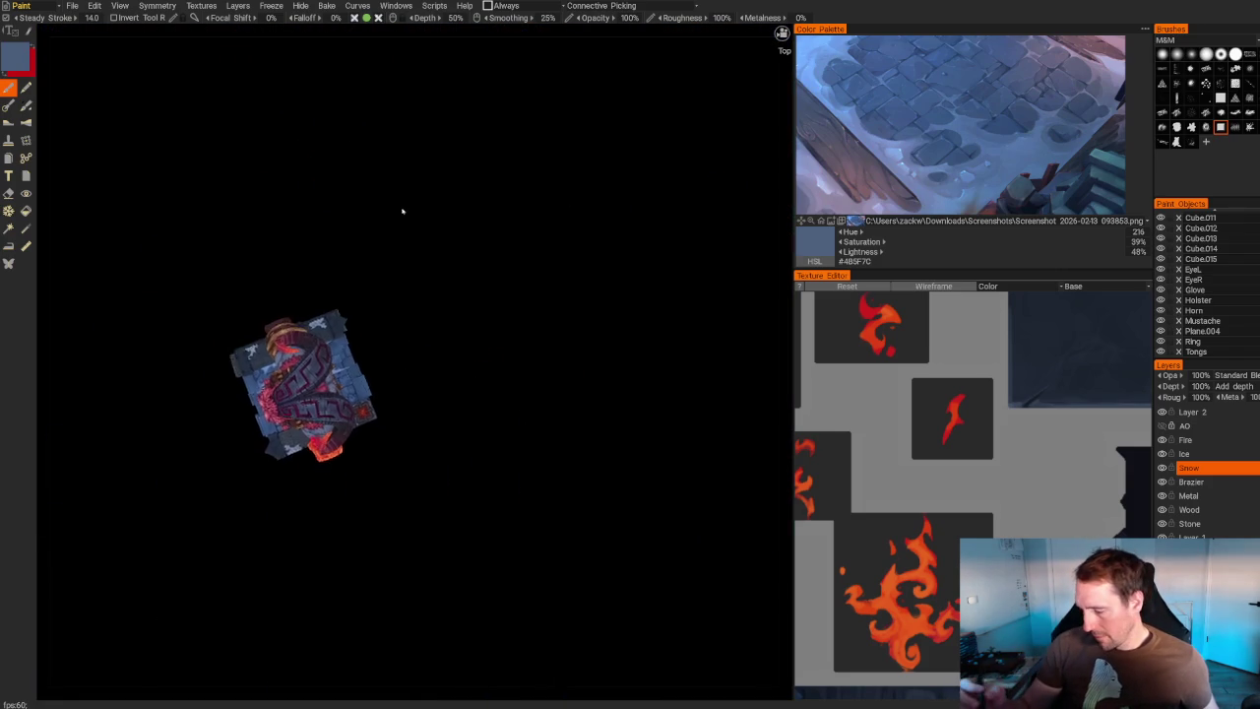
right_drag(403, 208, 496, 368)
mouse_move(496, 368)
mouse_down()
mouse_move(521, 366)
mouse_move(515, 332)
mouse_move(549, 348)
mouse_move(512, 326)
mouse_up()
right_drag(512, 325, 569, 409)
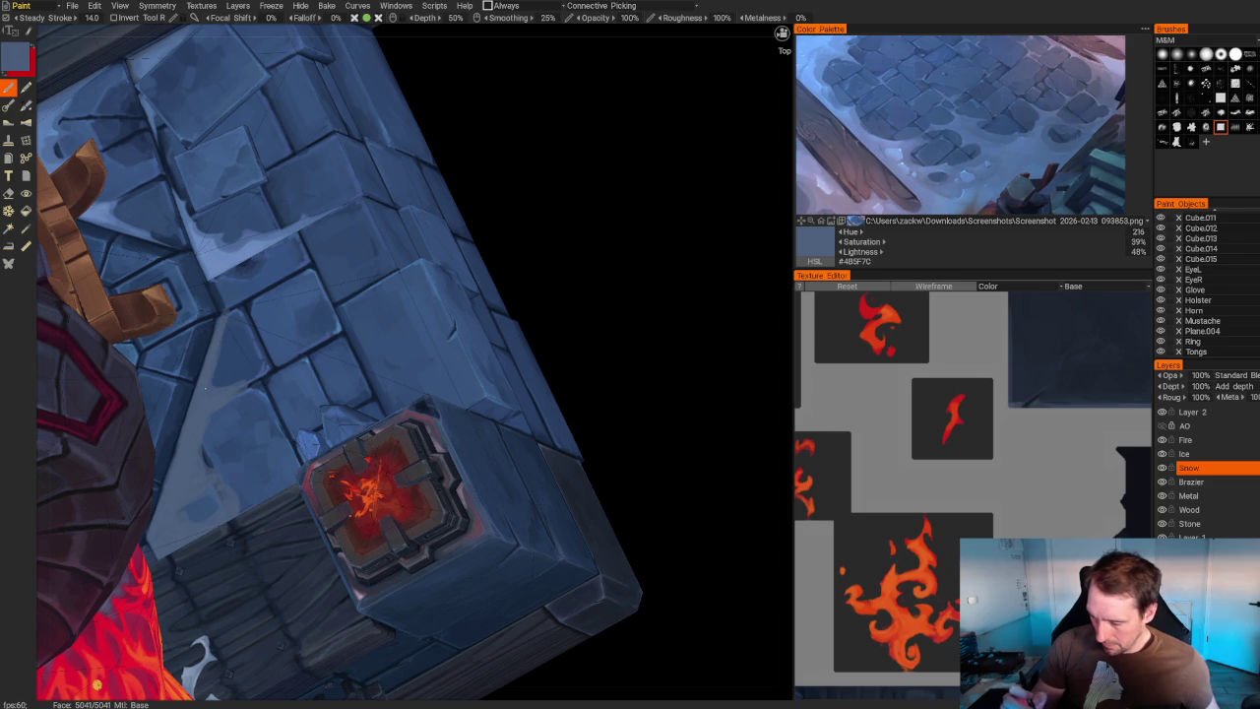
drag(590, 309, 551, 324)
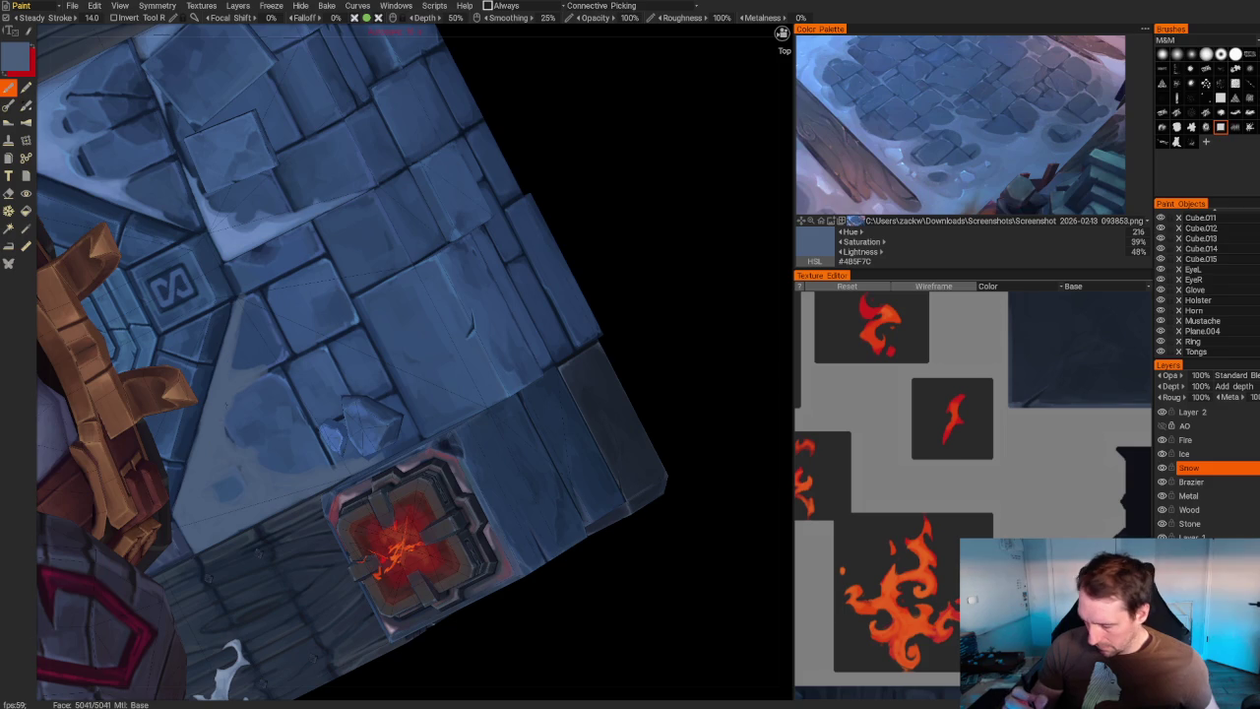
- Activate the Eraser, briefly returning to the Brush before settling on erasing
key(e)
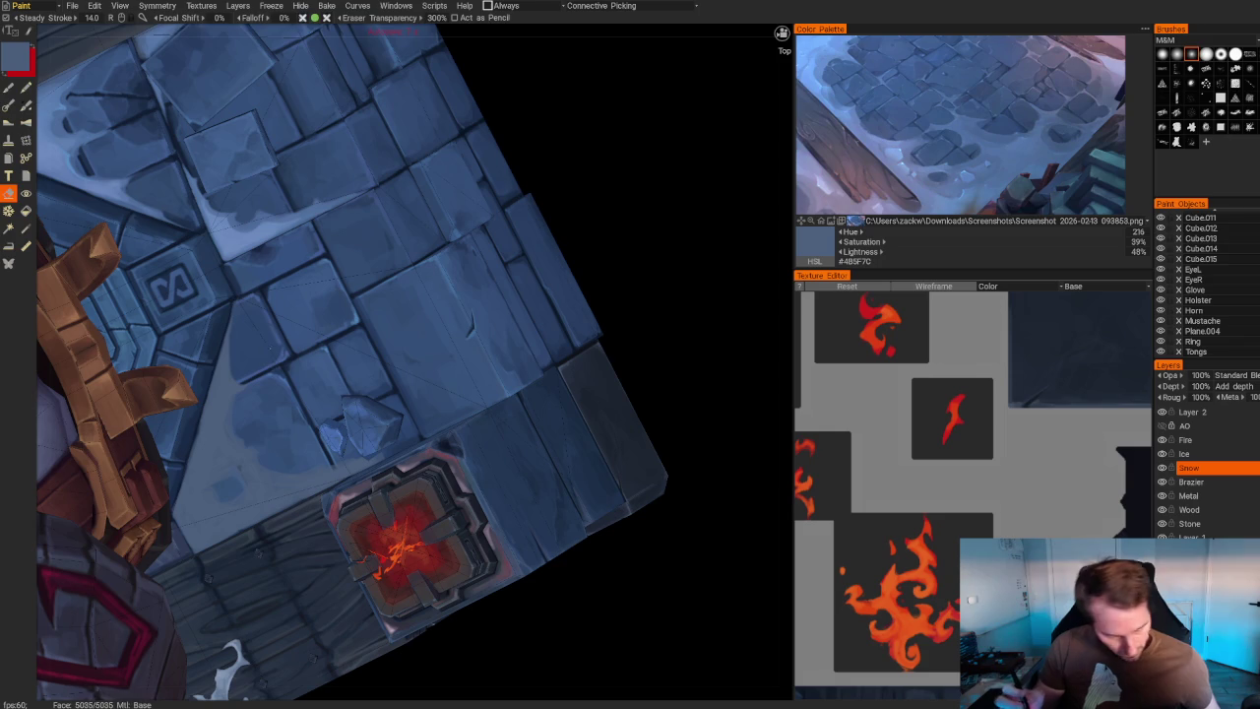
key(b)
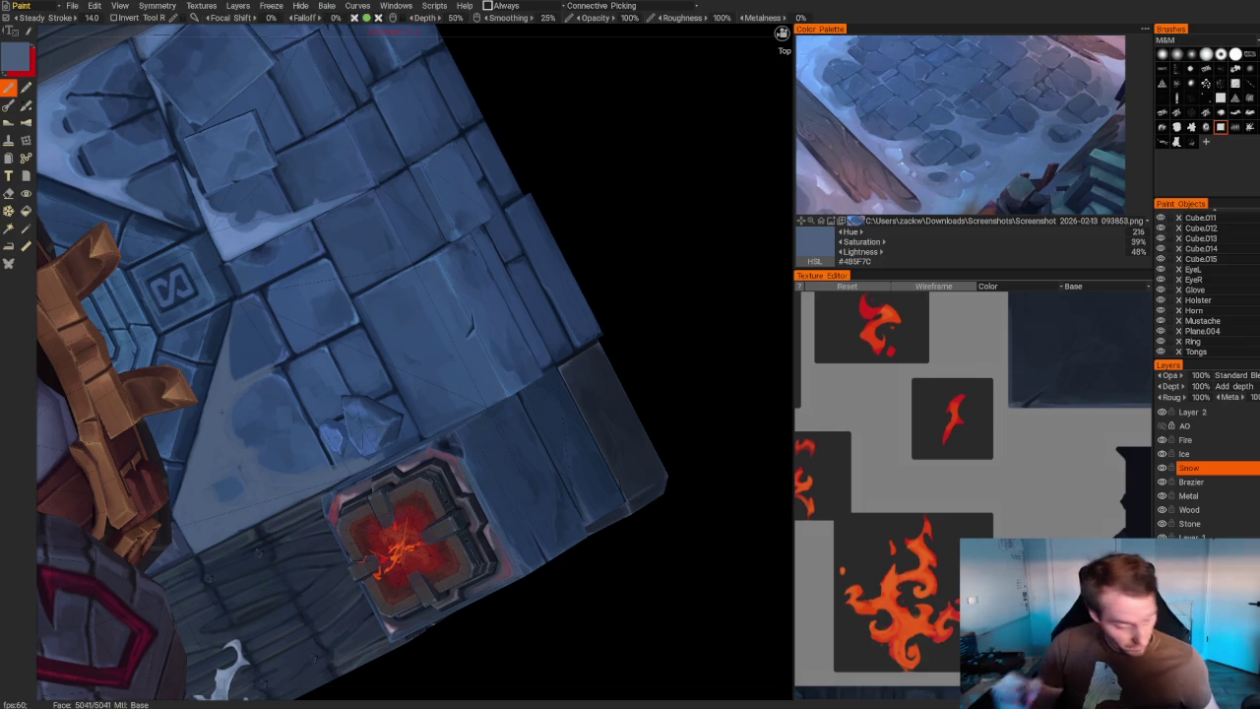
key(e)
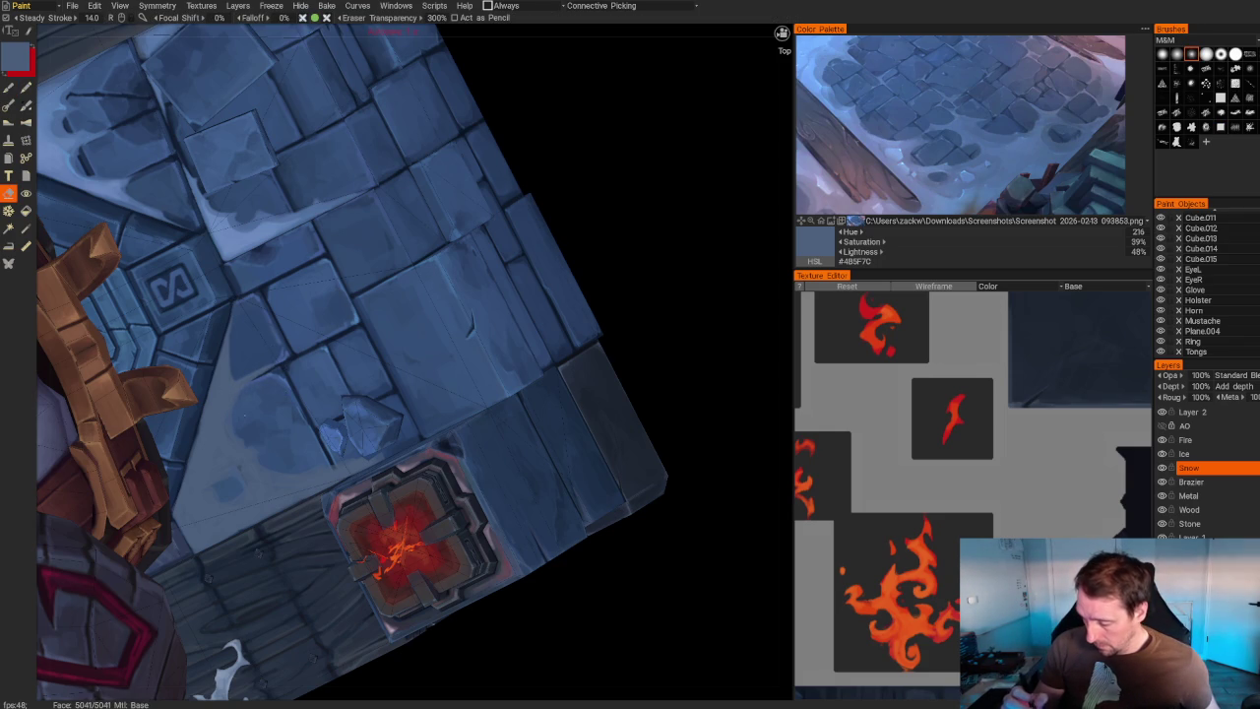
scroll(464, 230, down, 10)
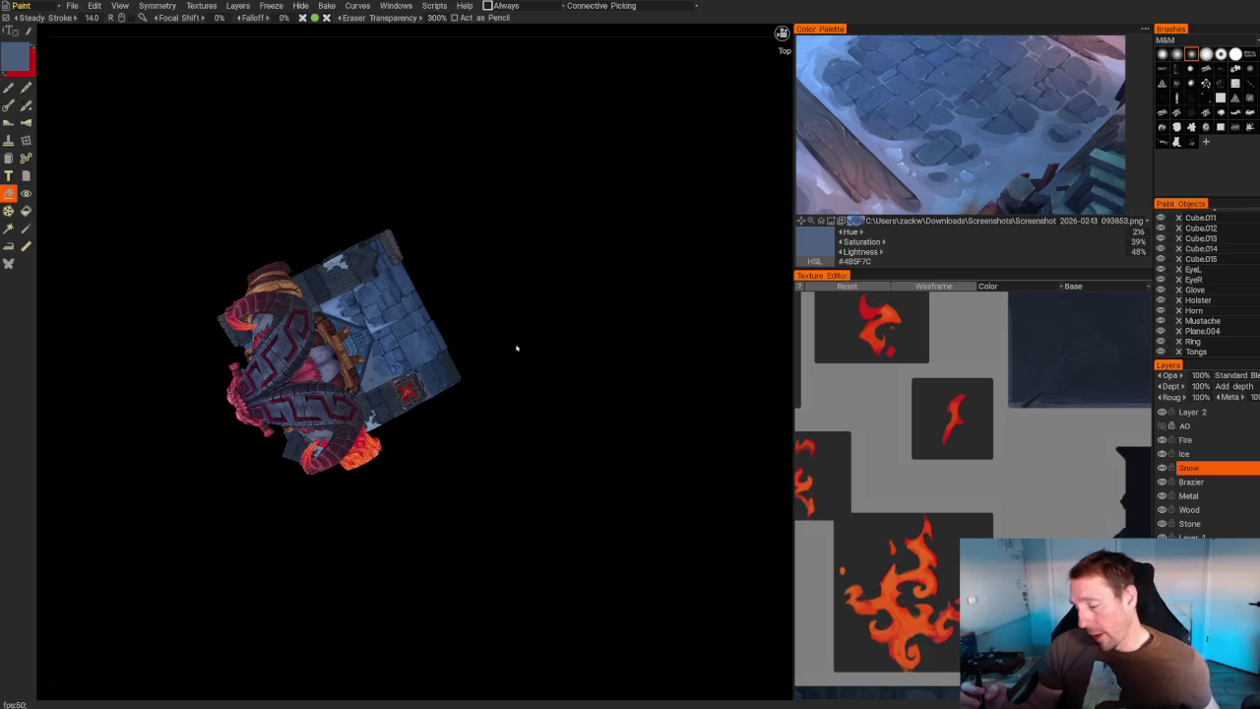
scroll(553, 398, up, 5)
scroll(553, 398, up, 2)
scroll(571, 385, up, 2)
scroll(619, 397, up, 3)
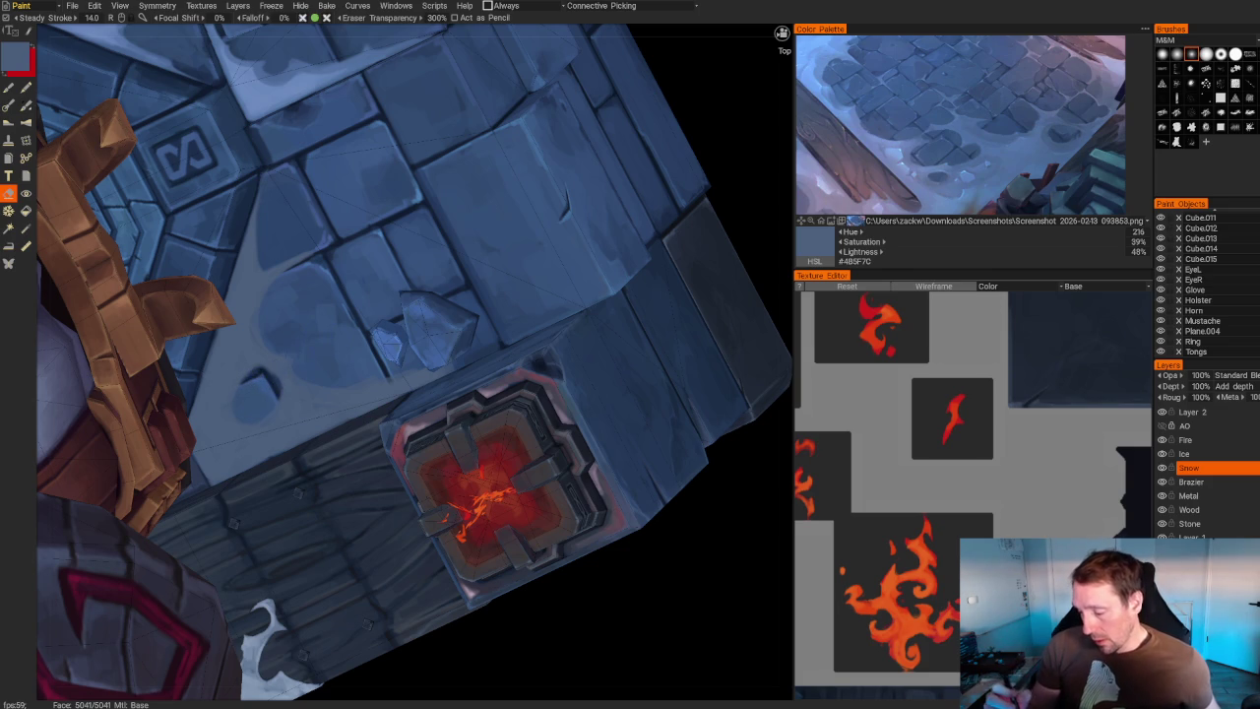
scroll(414, 354, down, 10)
drag(368, 194, 483, 141)
scroll(413, 295, up, 10)
scroll(414, 354, up, 2)
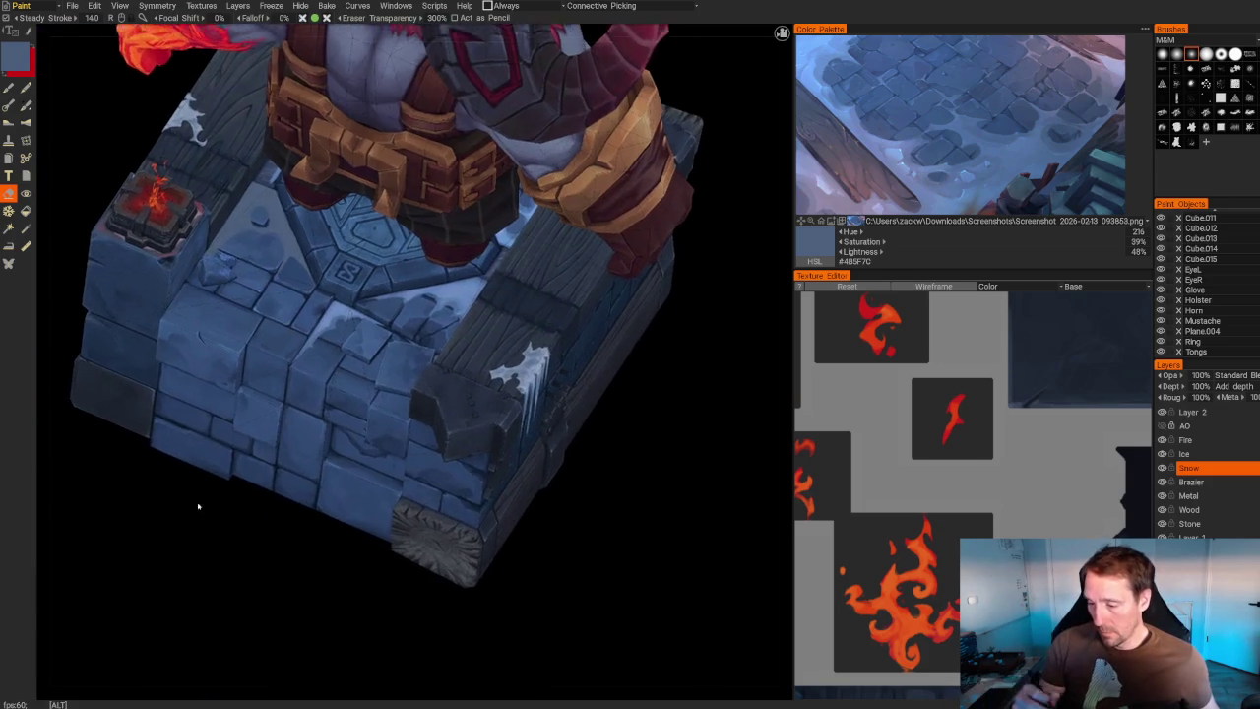
scroll(413, 354, up, 5)
key(b)
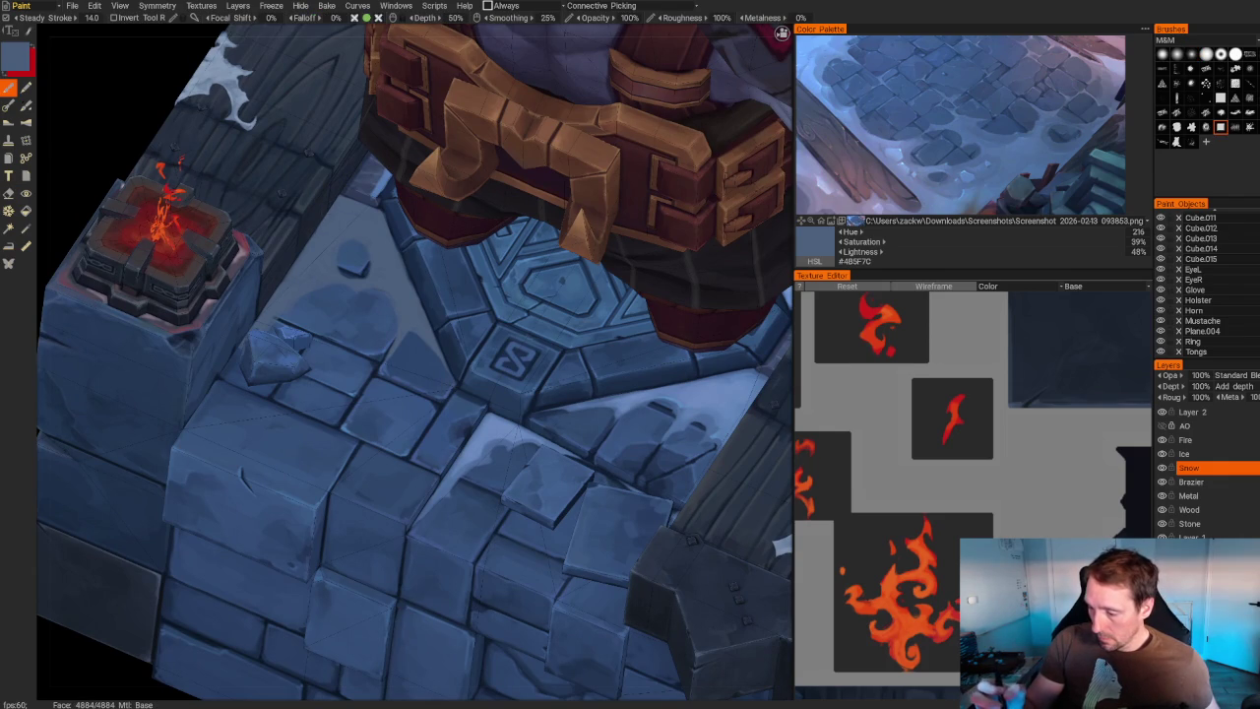
scroll(413, 355, up, 2)
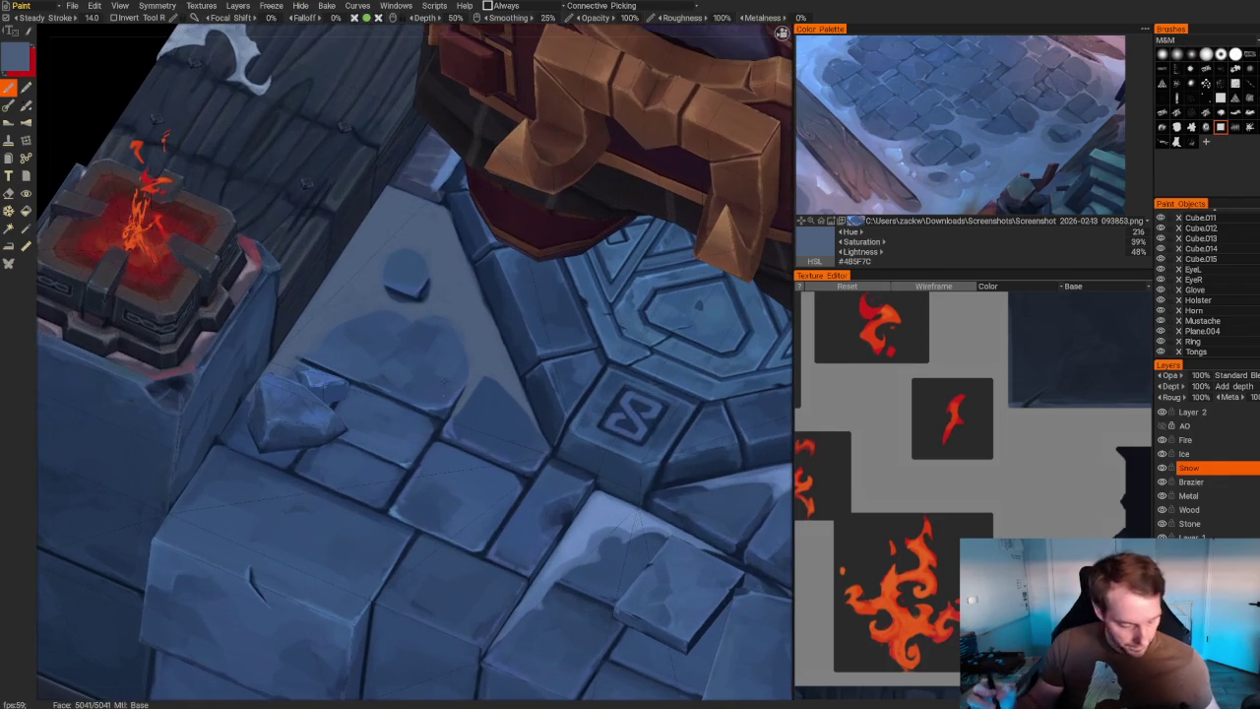
key(e)
scroll(413, 355, down, 3)
middle_drag(414, 354, 330, 346)
scroll(330, 347, up, 5)
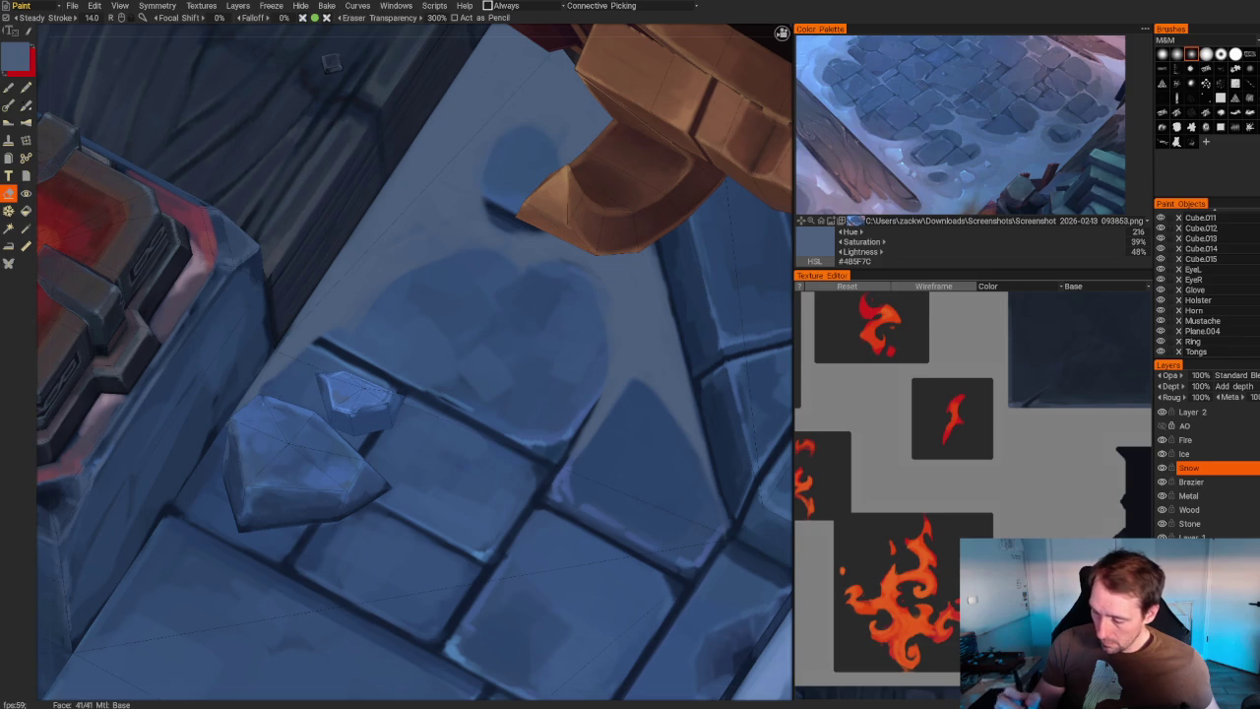
middle_drag(290, 374, 324, 334)
scroll(121, 492, down, 5)
middle_drag(121, 493, 115, 472)
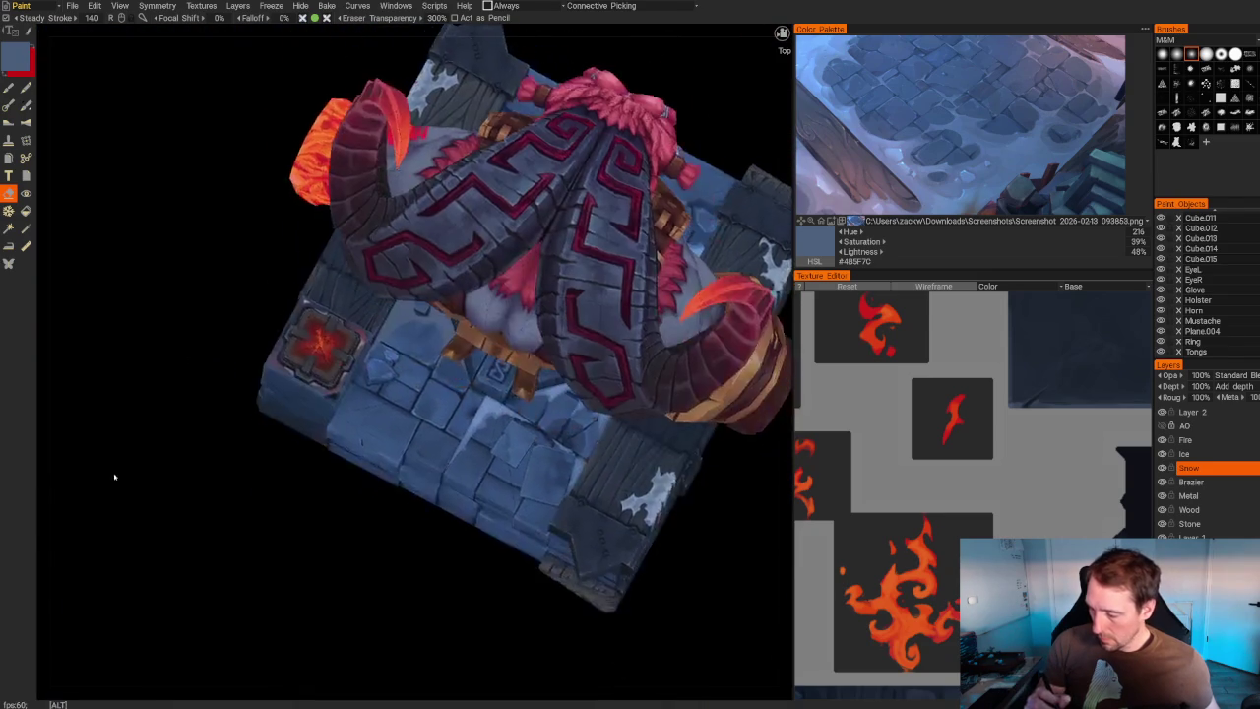
scroll(115, 473, up, 5)
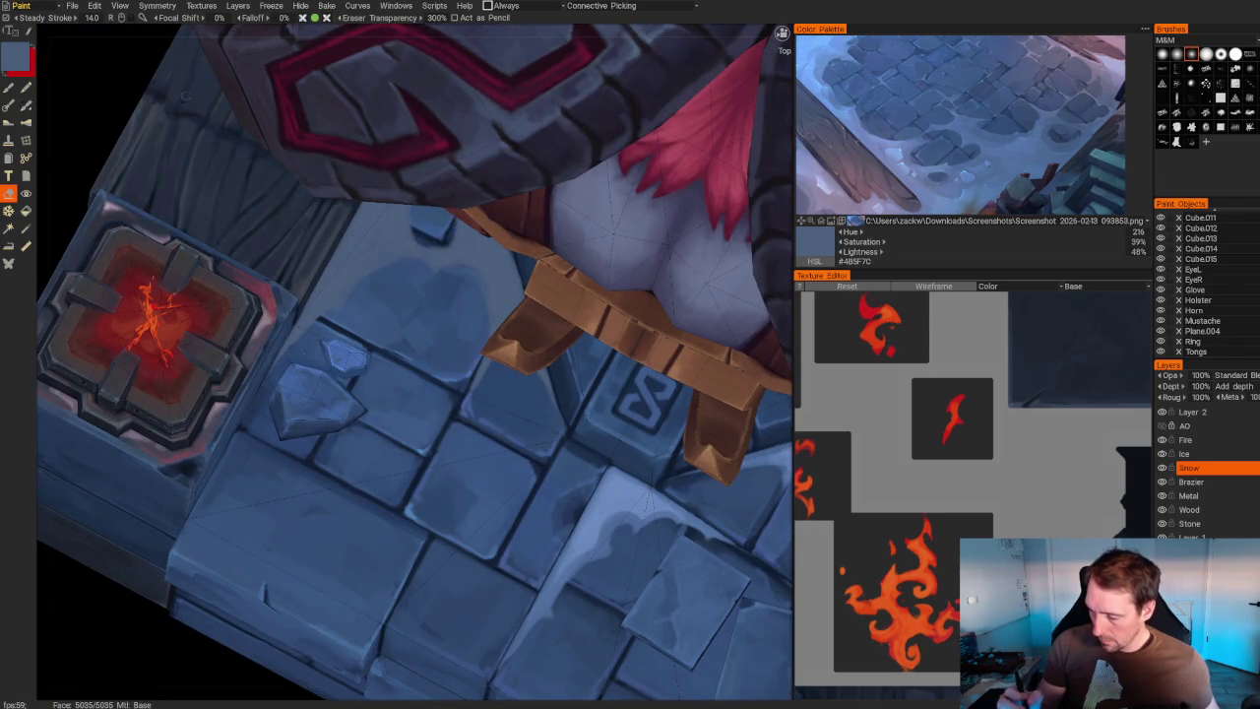
scroll(213, 223, down, 5)
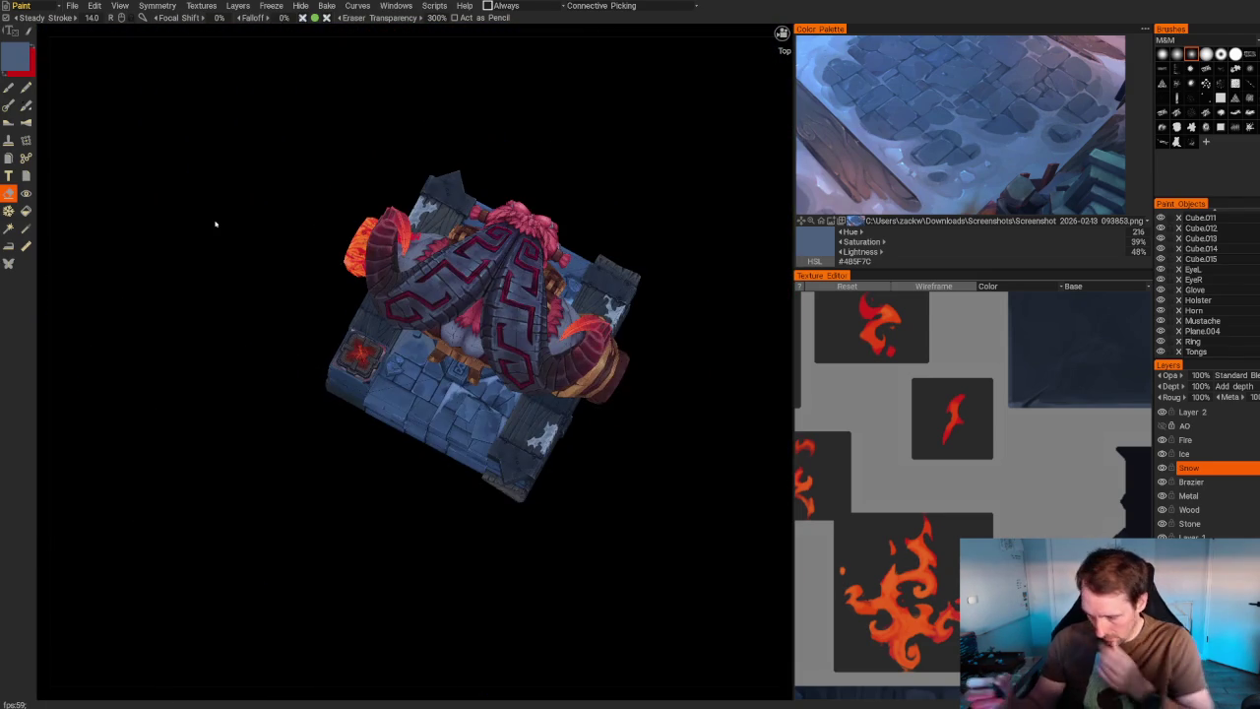
- From a three-quarter view, paint more snow onto the pedestal stones with the Brush
mouse_move(214, 222)
middle_down()
mouse_move(344, 543)
mouse_move(329, 543)
mouse_move(337, 595)
middle_up()
scroll(328, 542, up, 4)
scroll(337, 596, up, 3)
scroll(356, 283, up, 3)
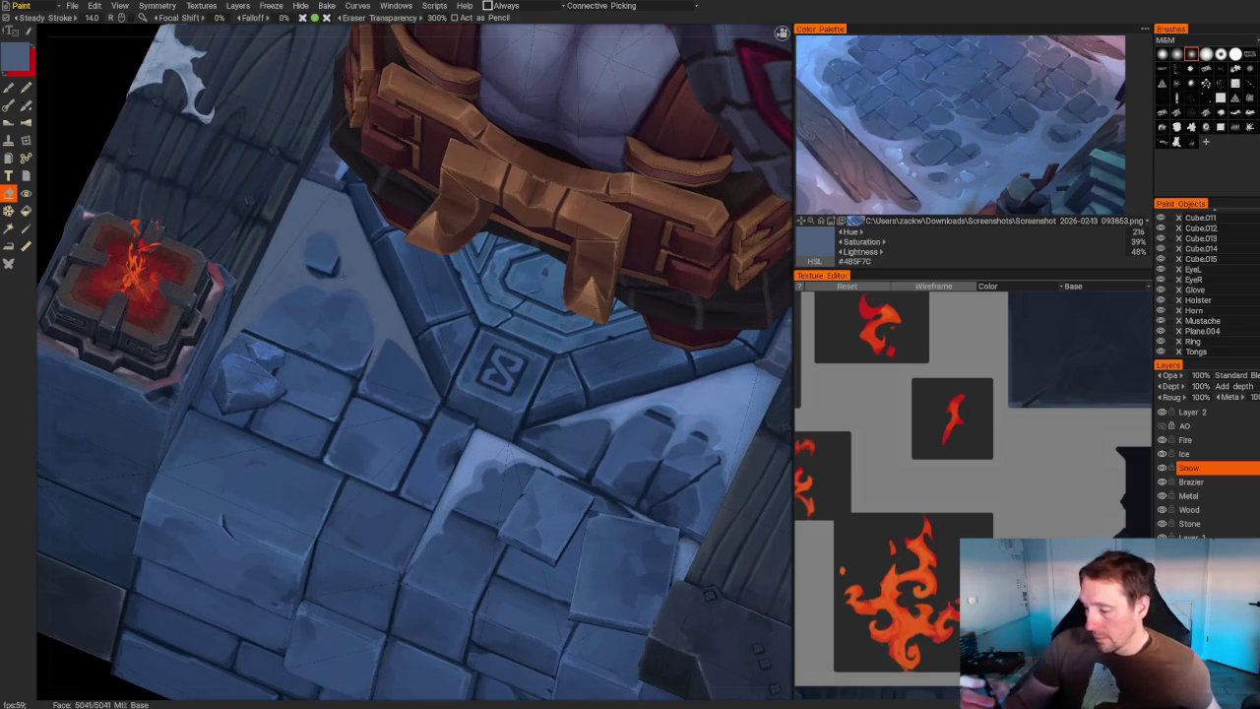
key(b)
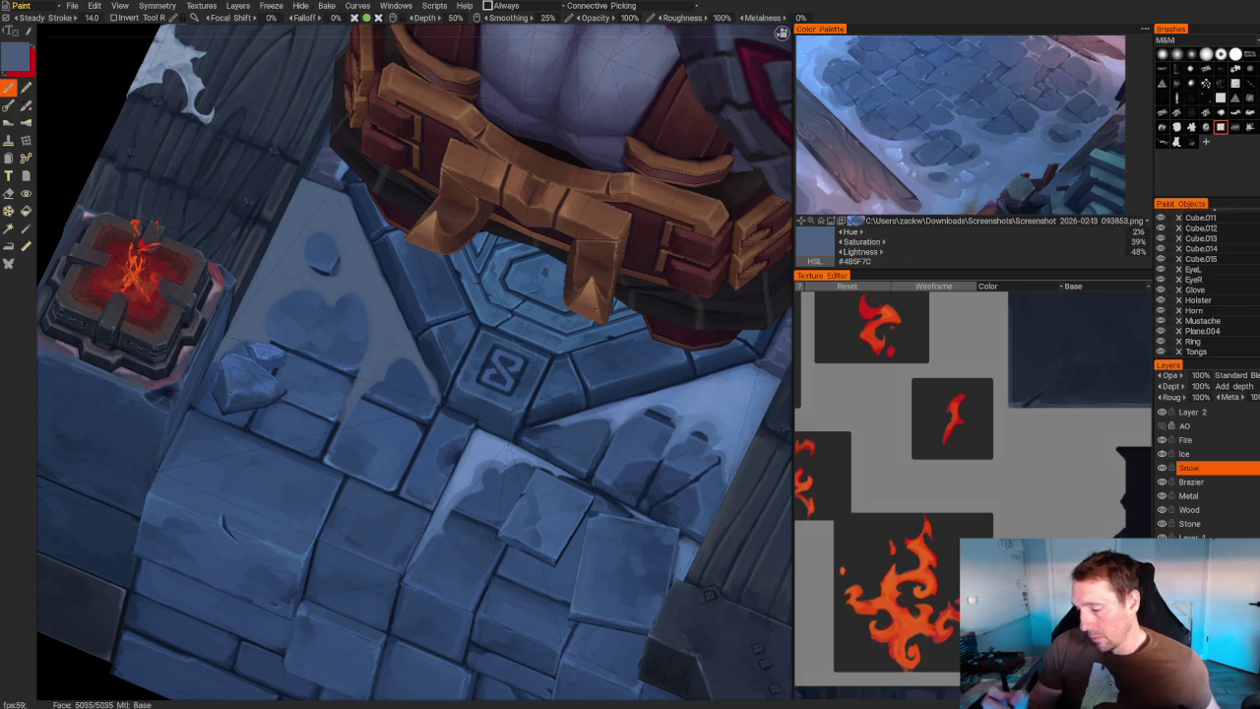
- Trim excess snow with the Eraser from a top-down view, then return to the Brush
key(e)
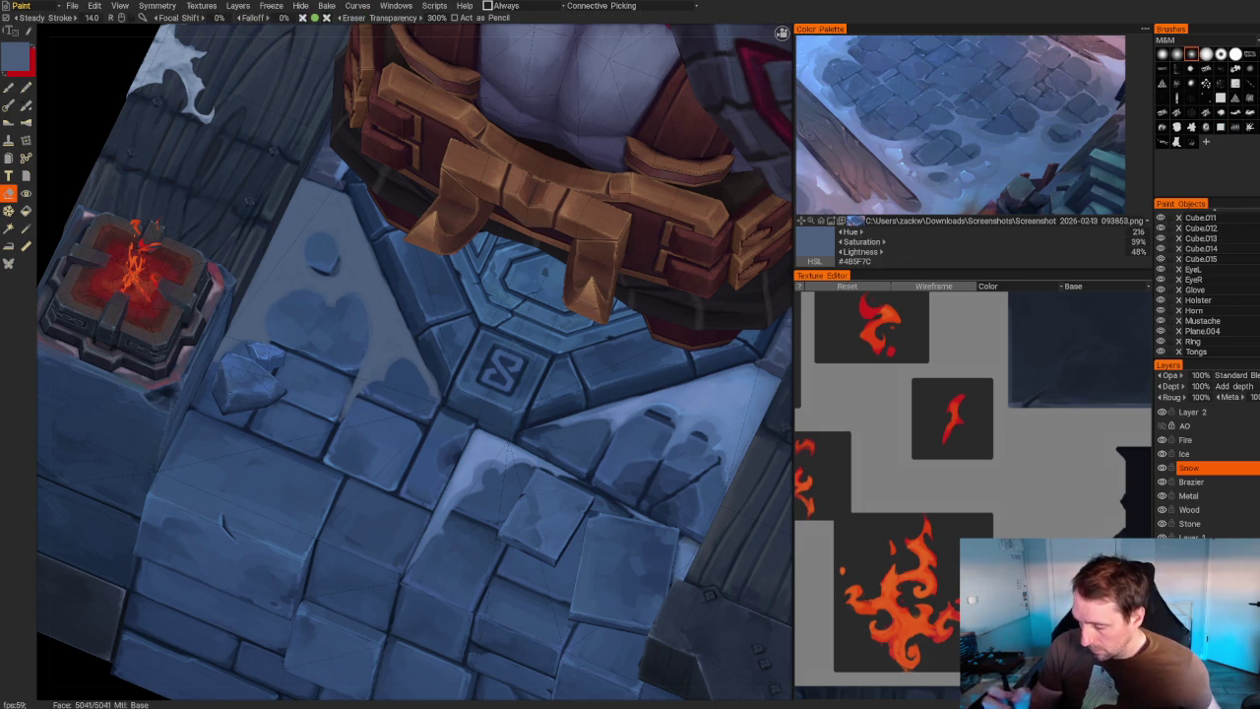
scroll(335, 199, down, 10)
mouse_move(334, 199)
mouse_down()
mouse_move(600, 191)
mouse_move(506, 282)
mouse_move(535, 265)
mouse_move(394, 260)
mouse_up()
scroll(509, 351, up, 5)
mouse_move(509, 352)
mouse_down()
mouse_move(523, 332)
mouse_move(506, 286)
mouse_move(549, 355)
mouse_move(577, 329)
mouse_move(587, 349)
mouse_move(579, 311)
mouse_move(506, 290)
mouse_move(567, 365)
mouse_move(529, 422)
mouse_up()
scroll(549, 355, up, 3)
key(b)
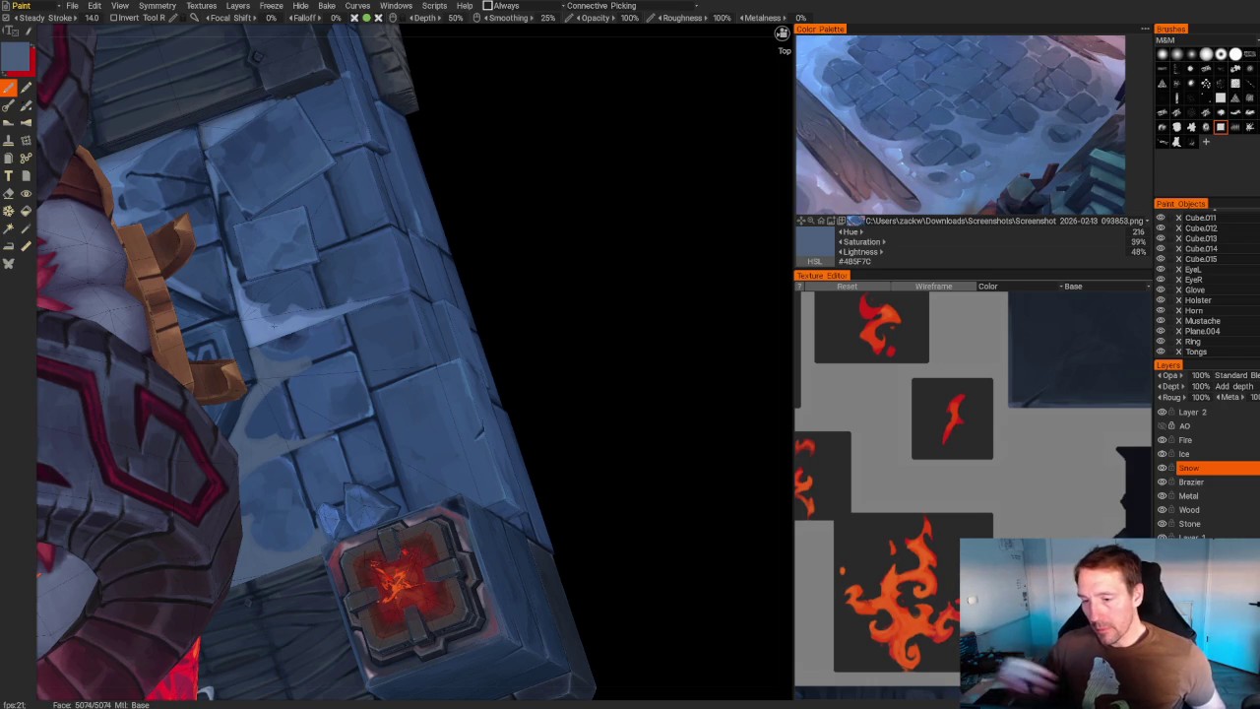
- Zoom in on the pedestal stones and use the Eraser to break up the snow
mouse_move(593, 286)
mouse_down()
mouse_move(658, 444)
mouse_move(633, 357)
mouse_move(515, 325)
mouse_up()
scroll(515, 326, up, 5)
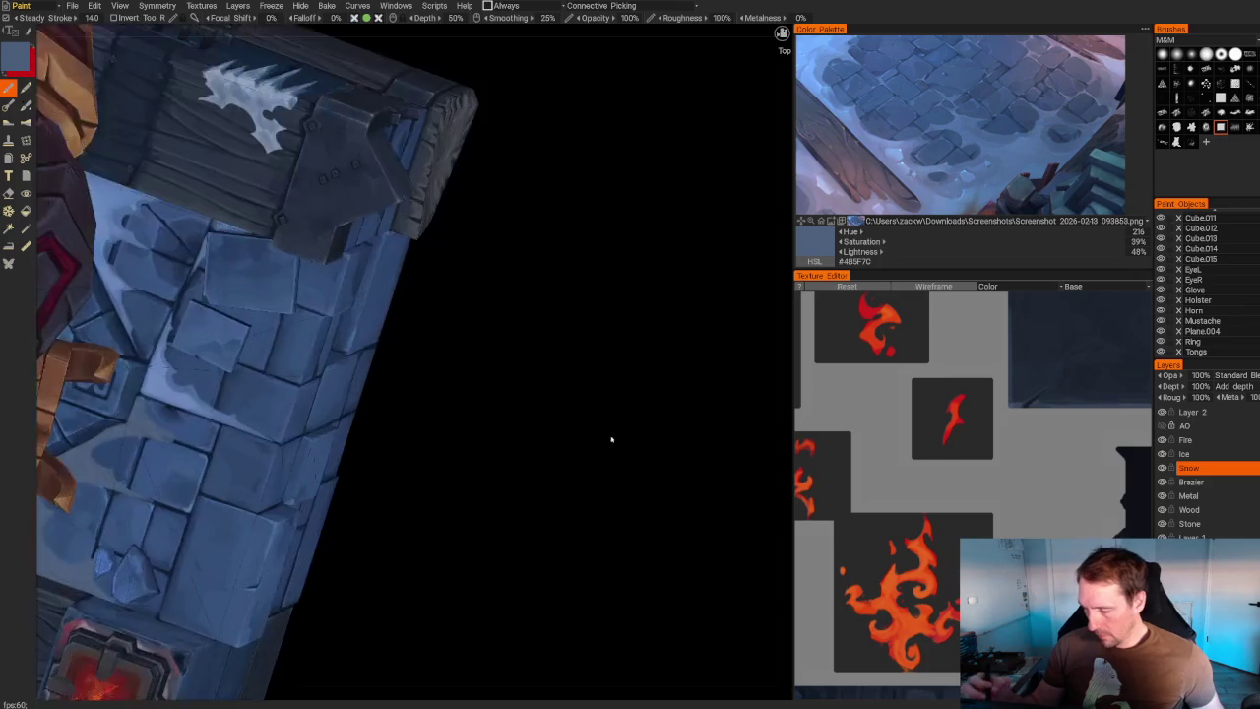
scroll(627, 442, up, 3)
scroll(511, 399, up, 3)
scroll(512, 400, up, 3)
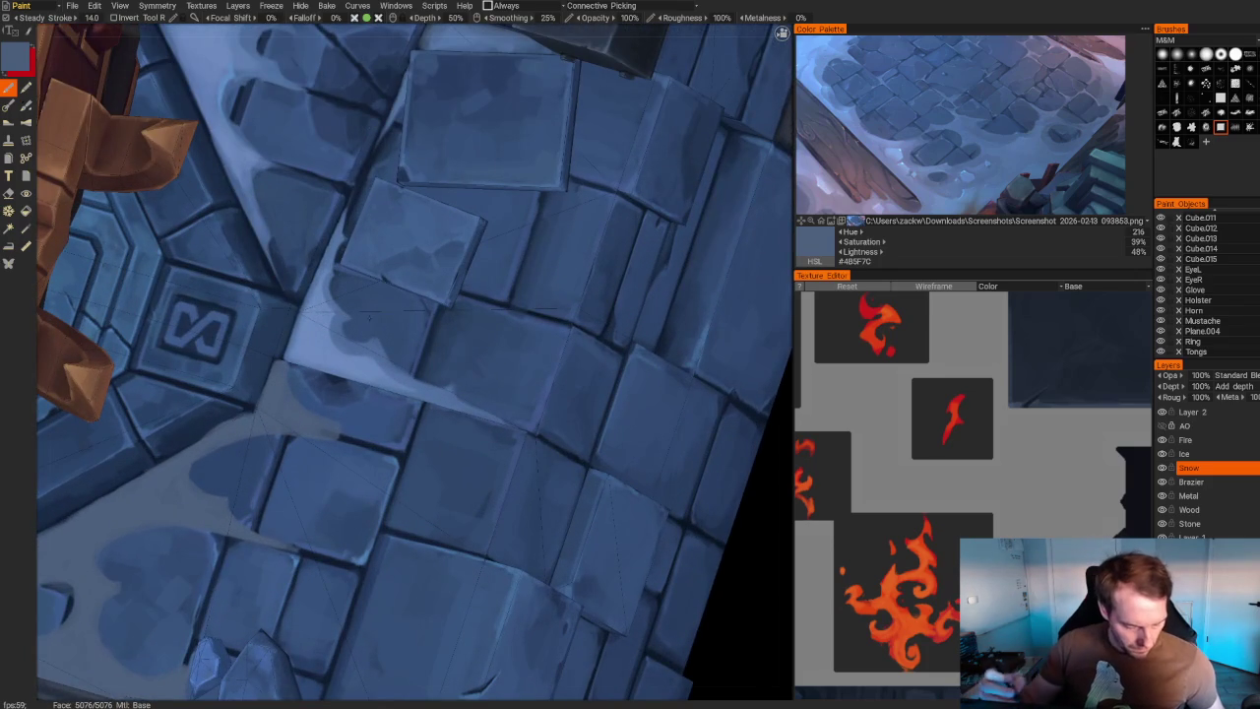
key(e)
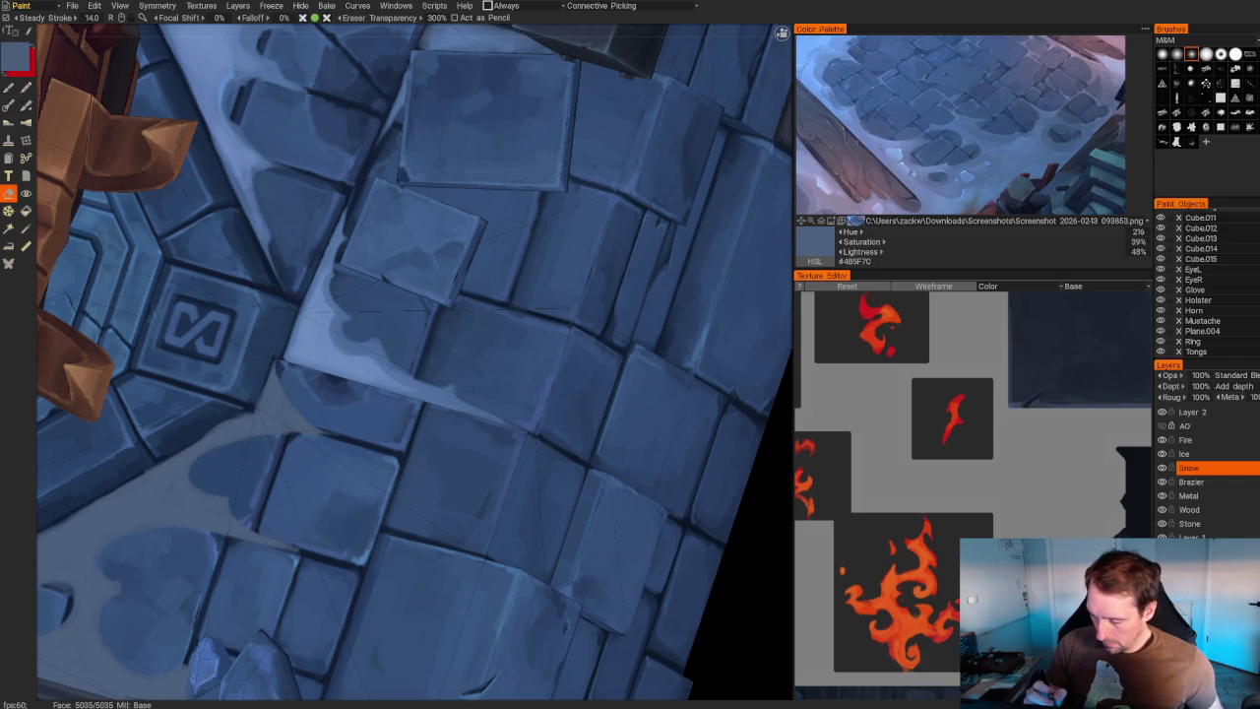
- Keep trimming snow toward the pedestal wall, then brush again and check the top view
scroll(551, 384, down, 10)
mouse_move(562, 372)
mouse_down()
mouse_move(582, 319)
mouse_move(373, 332)
mouse_up()
scroll(373, 331, up, 3)
scroll(374, 332, up, 5)
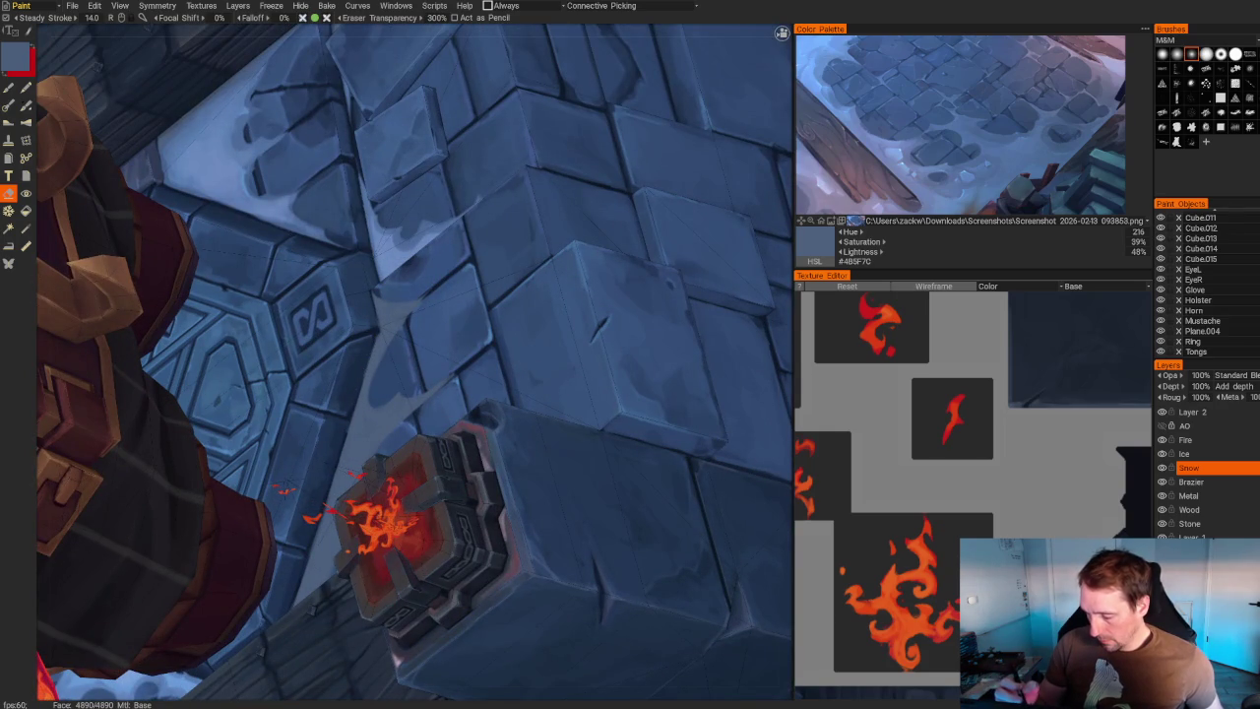
scroll(406, 492, down, 8)
mouse_move(406, 492)
mouse_down()
mouse_move(472, 512)
mouse_move(538, 558)
mouse_up()
scroll(539, 558, up, 8)
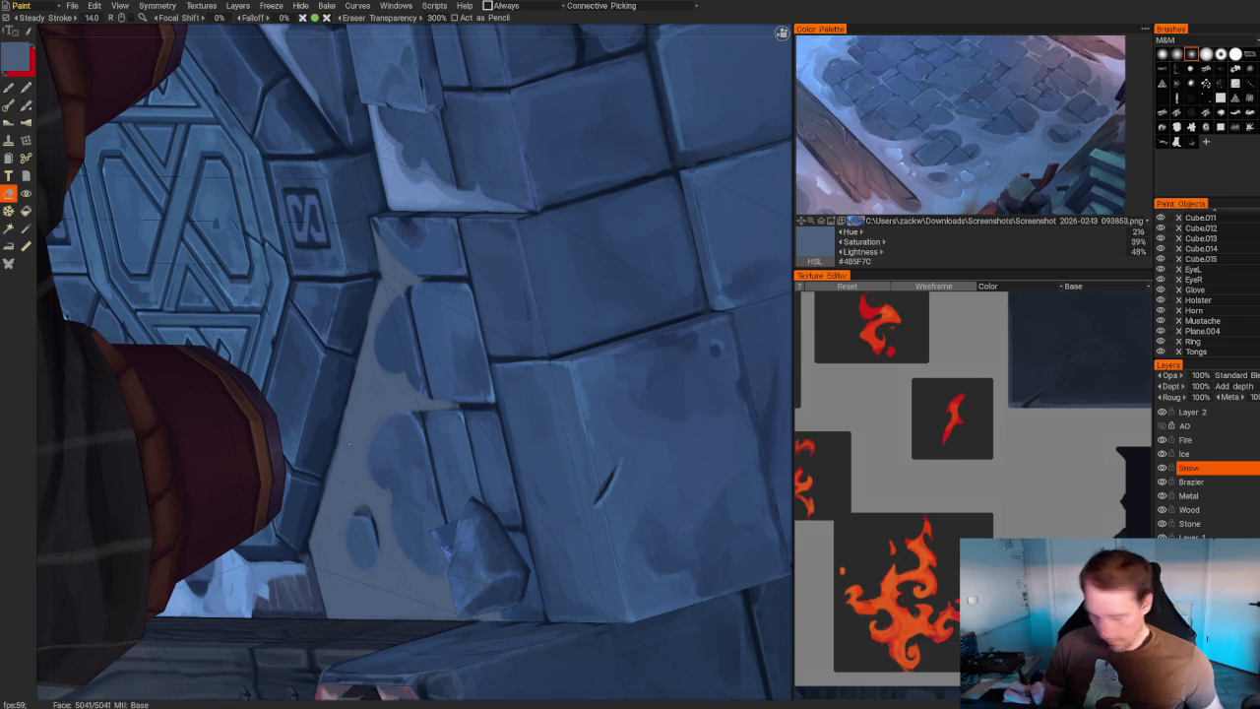
key(b)
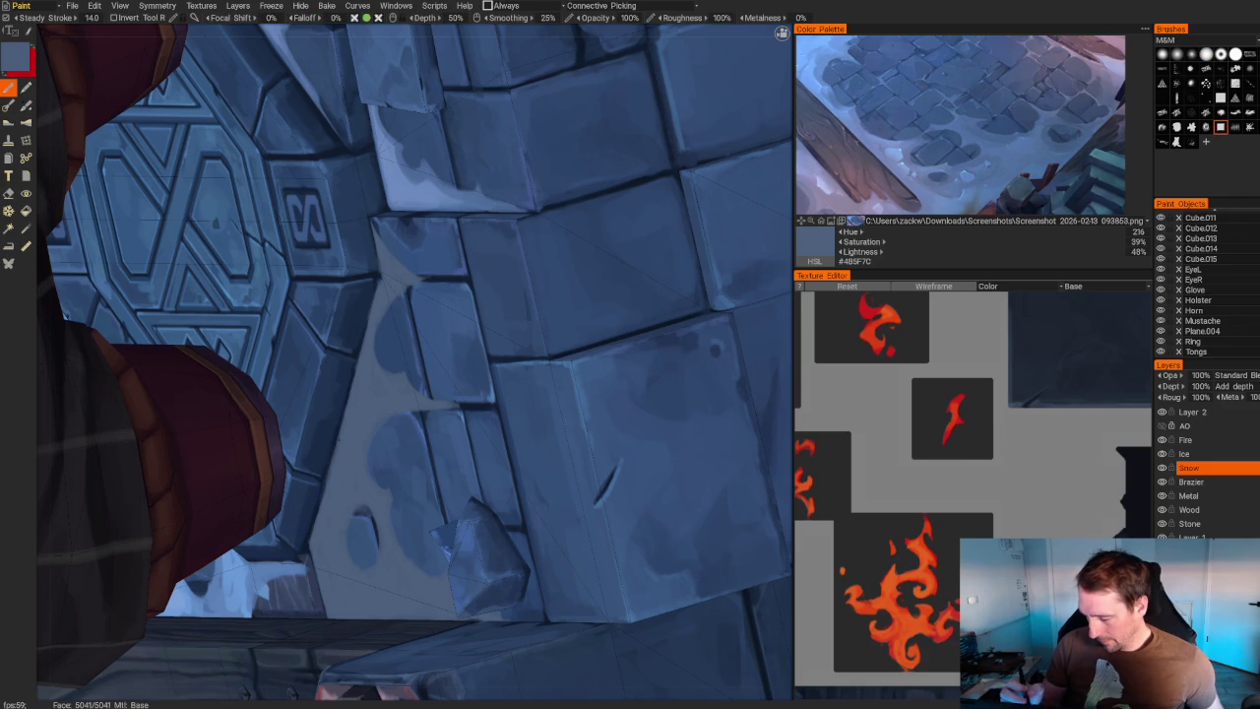
key(KP_7)
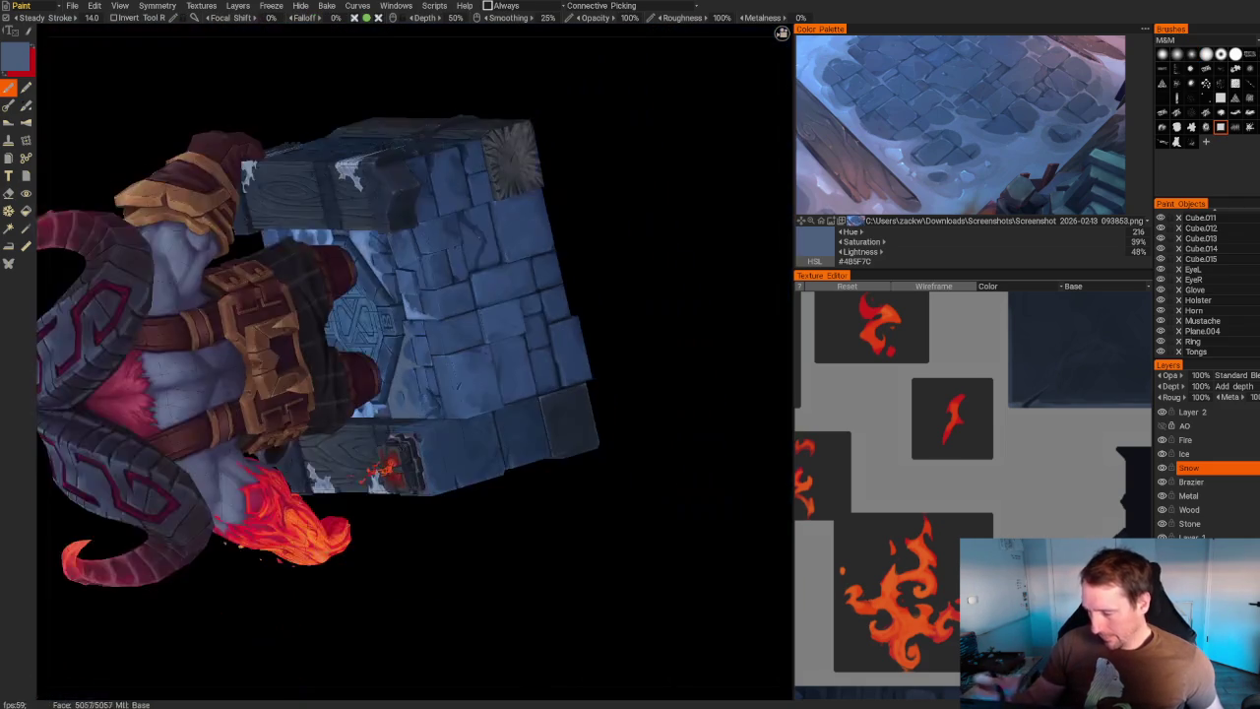
- Paint brighter blue #4D6A9A highlights along the pedestal stone edges near the brazier
mouse_move(637, 268)
mouse_down()
mouse_move(544, 335)
mouse_move(579, 329)
mouse_up()
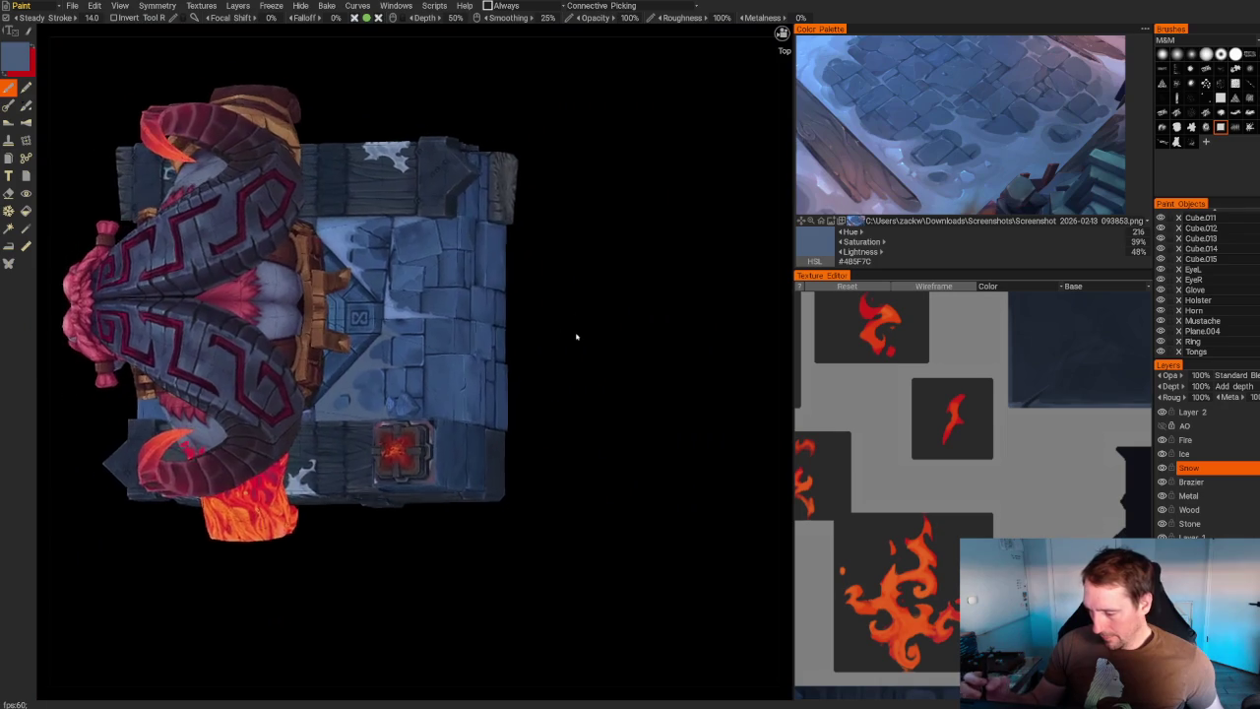
scroll(580, 329, up, 5)
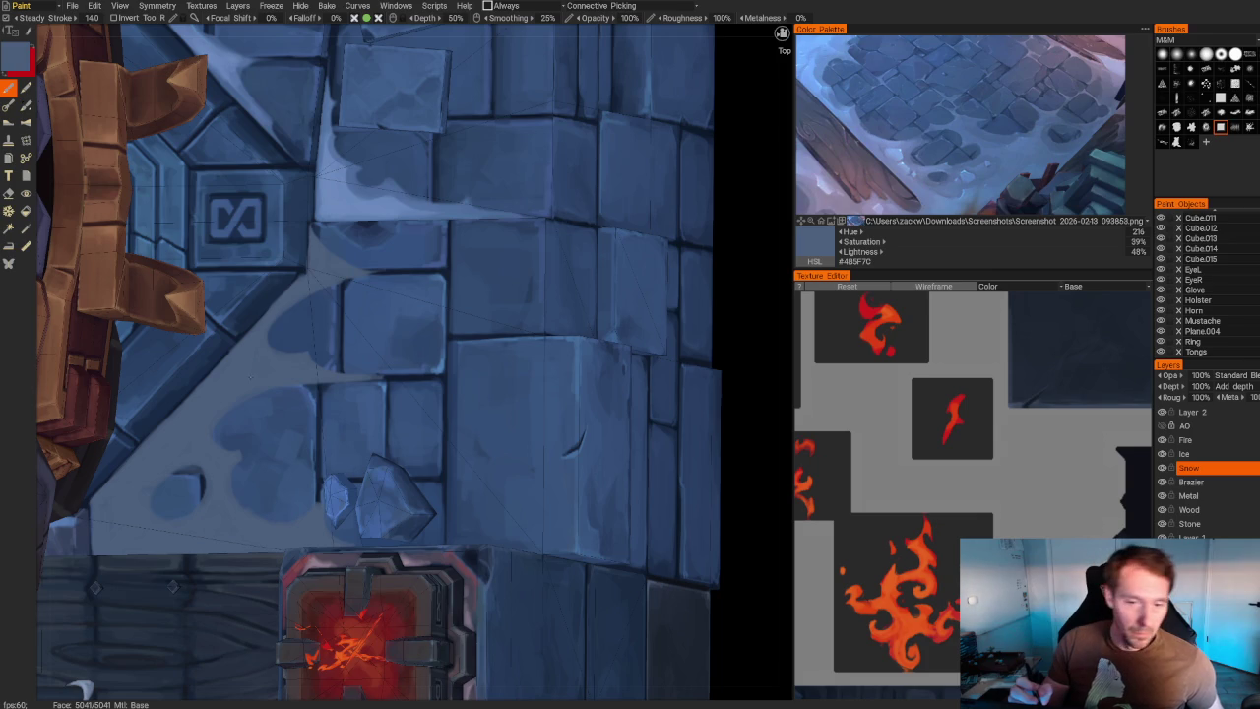
scroll(394, 355, down, 1)
scroll(394, 355, down, 5)
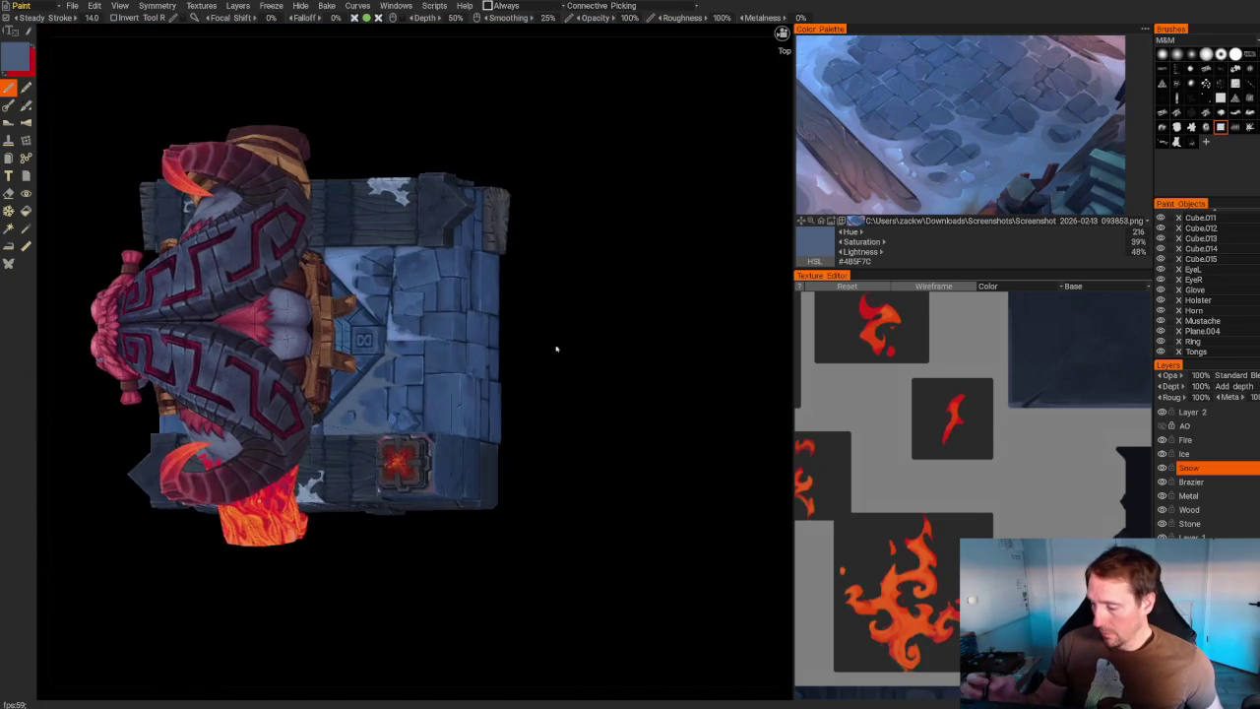
scroll(563, 332, up, 3)
key(v)
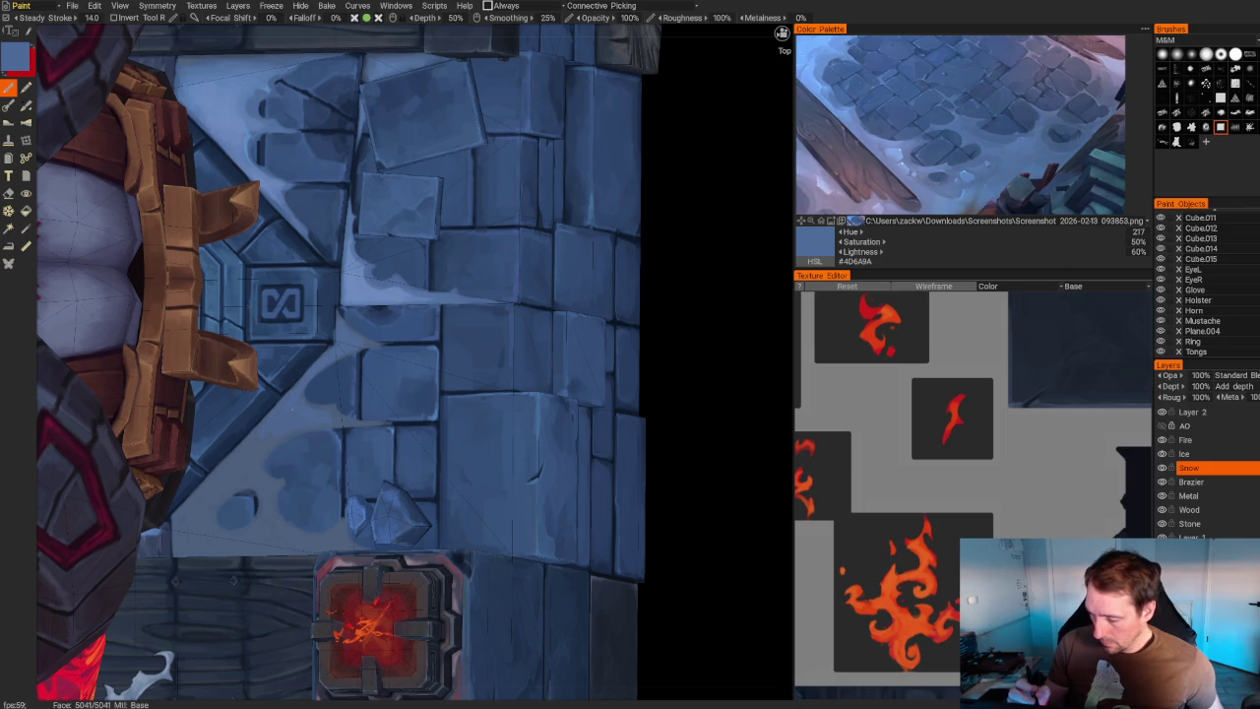
scroll(345, 364, down, 5)
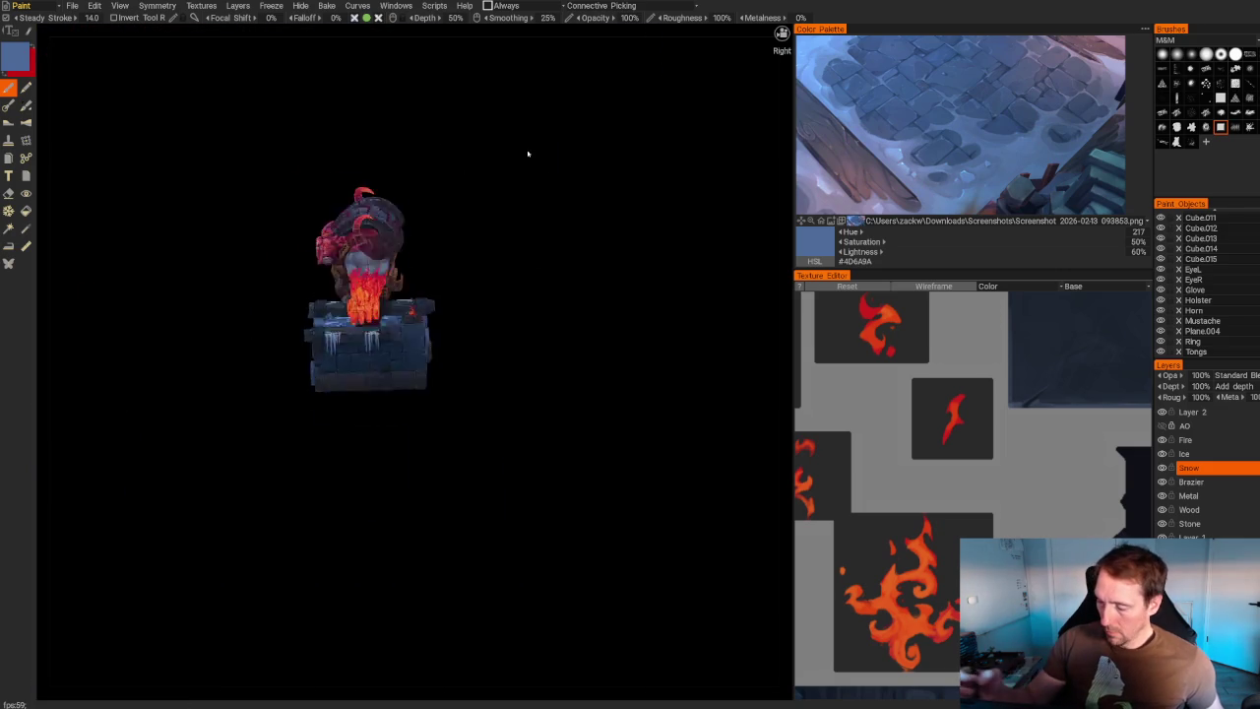
middle_drag(545, 175, 532, 394)
scroll(518, 521, up, 5)
middle_drag(518, 520, 590, 562)
scroll(591, 562, up, 5)
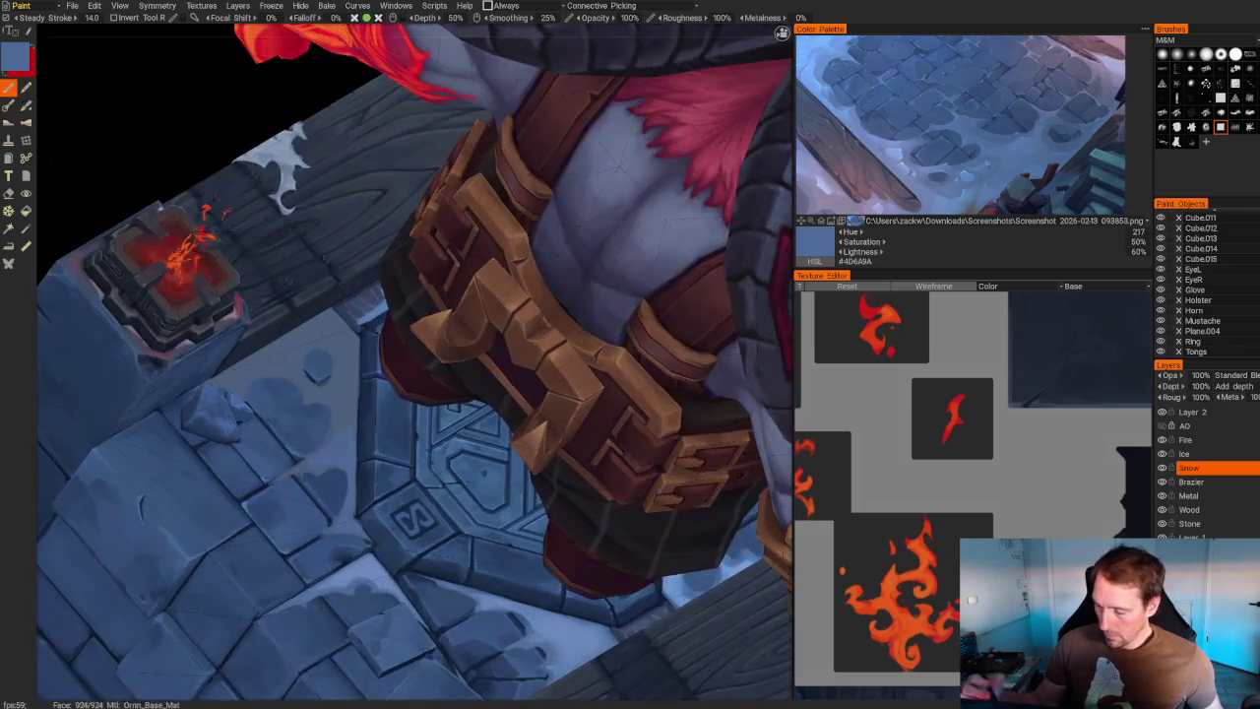
- Orbit around the stone base to inspect the finished snow patches
scroll(264, 272, up, 2)
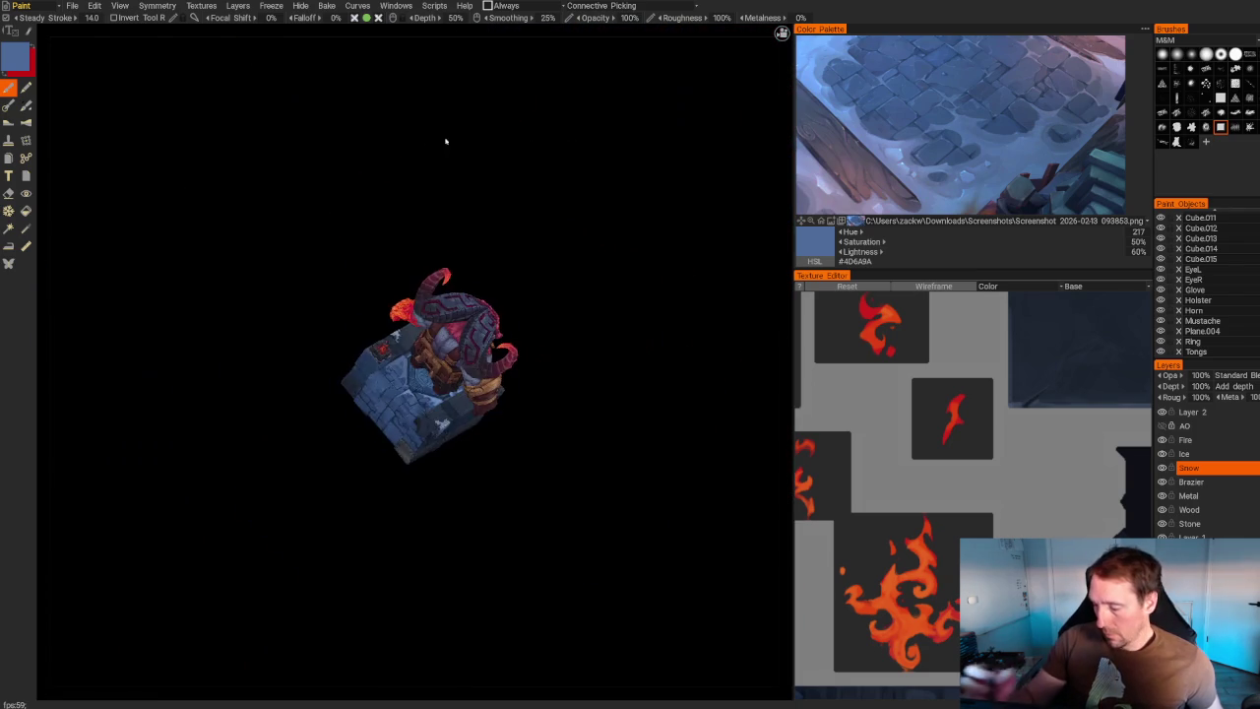
mouse_move(444, 141)
mouse_down()
mouse_move(425, 189)
mouse_move(200, 512)
mouse_move(467, 308)
mouse_up()
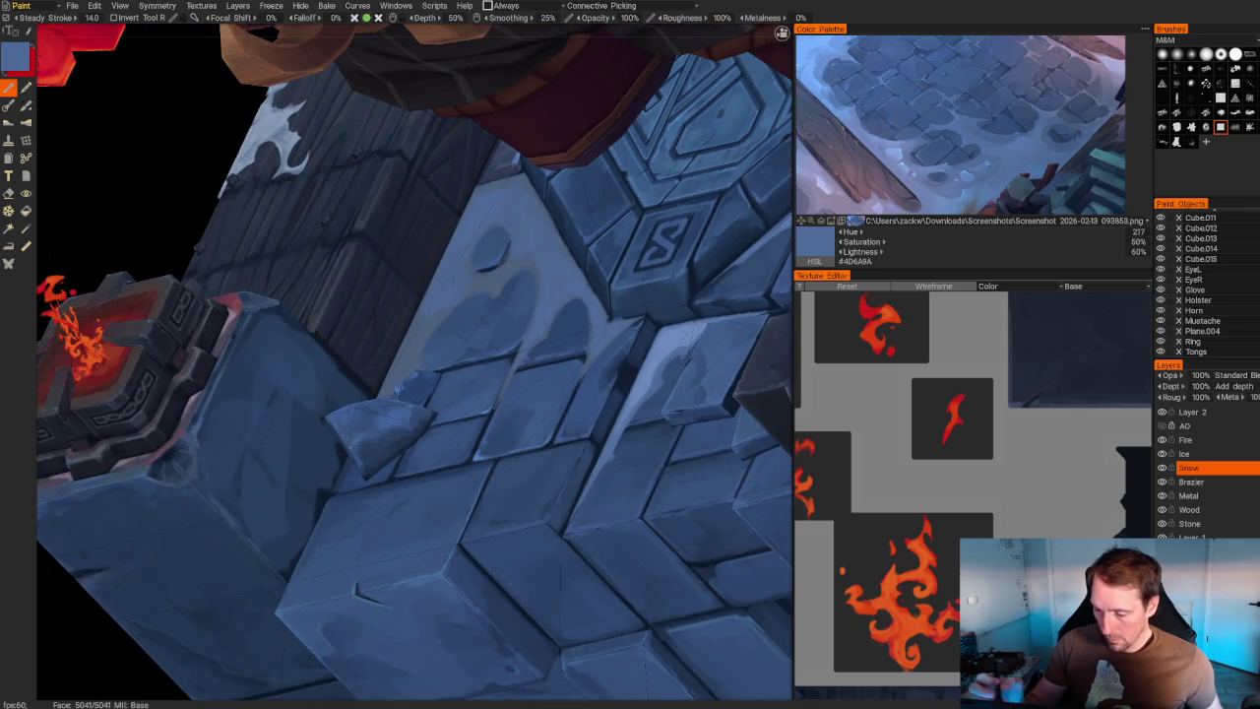
drag(397, 389, 392, 425)
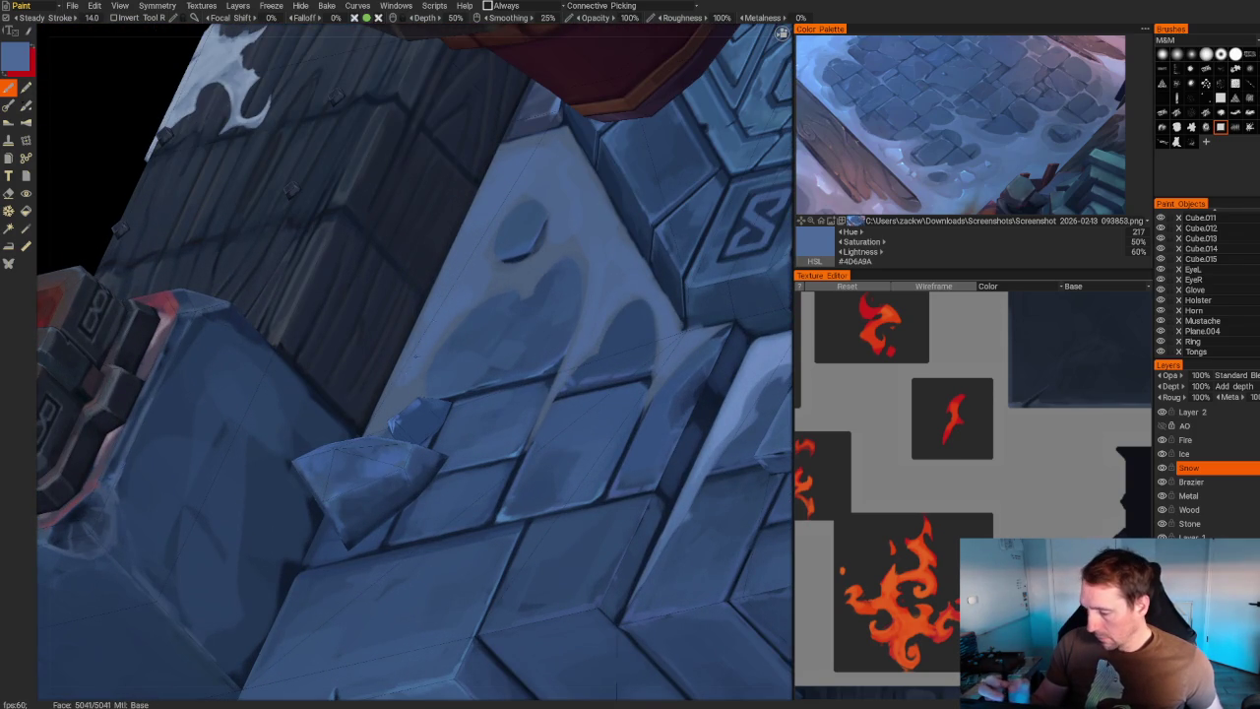
mouse_move(392, 425)
mouse_down()
mouse_move(267, 512)
mouse_move(296, 534)
mouse_move(282, 518)
mouse_up()
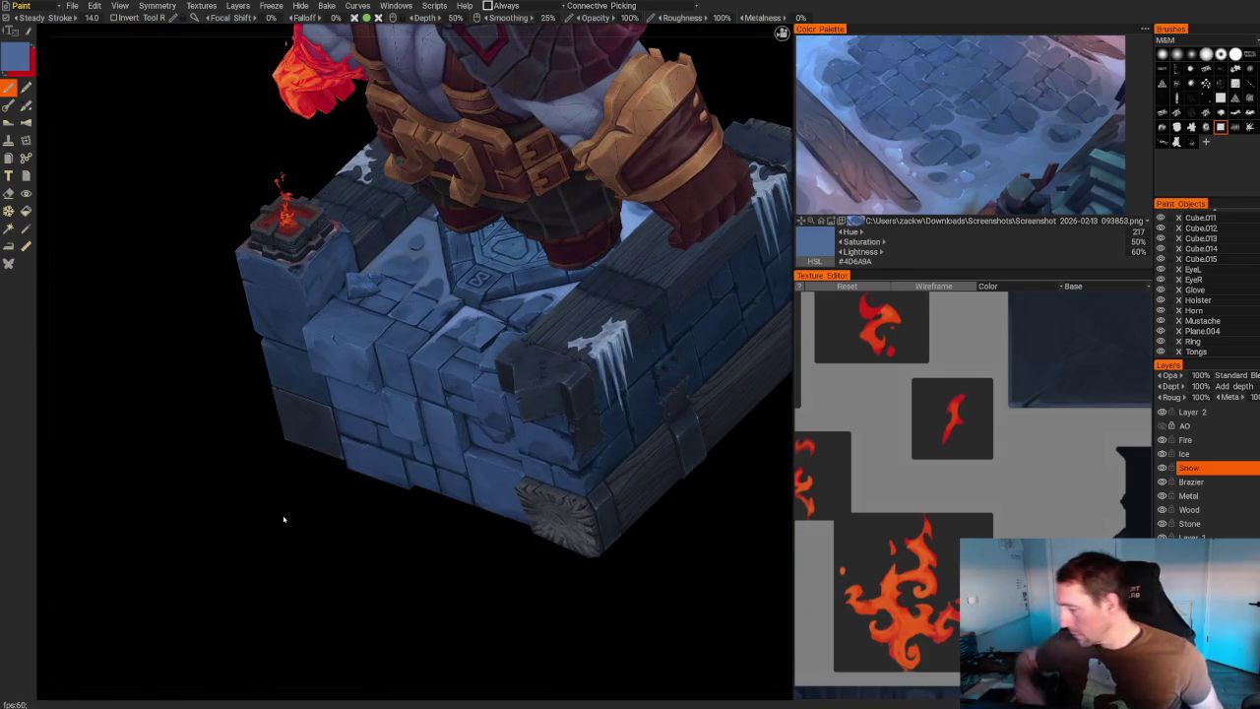
- Shift the Texture Editor to the fire tiles, pick orange #E25A1D, and target the Fire layer
alt+middle_drag(1082, 515, 954, 563)
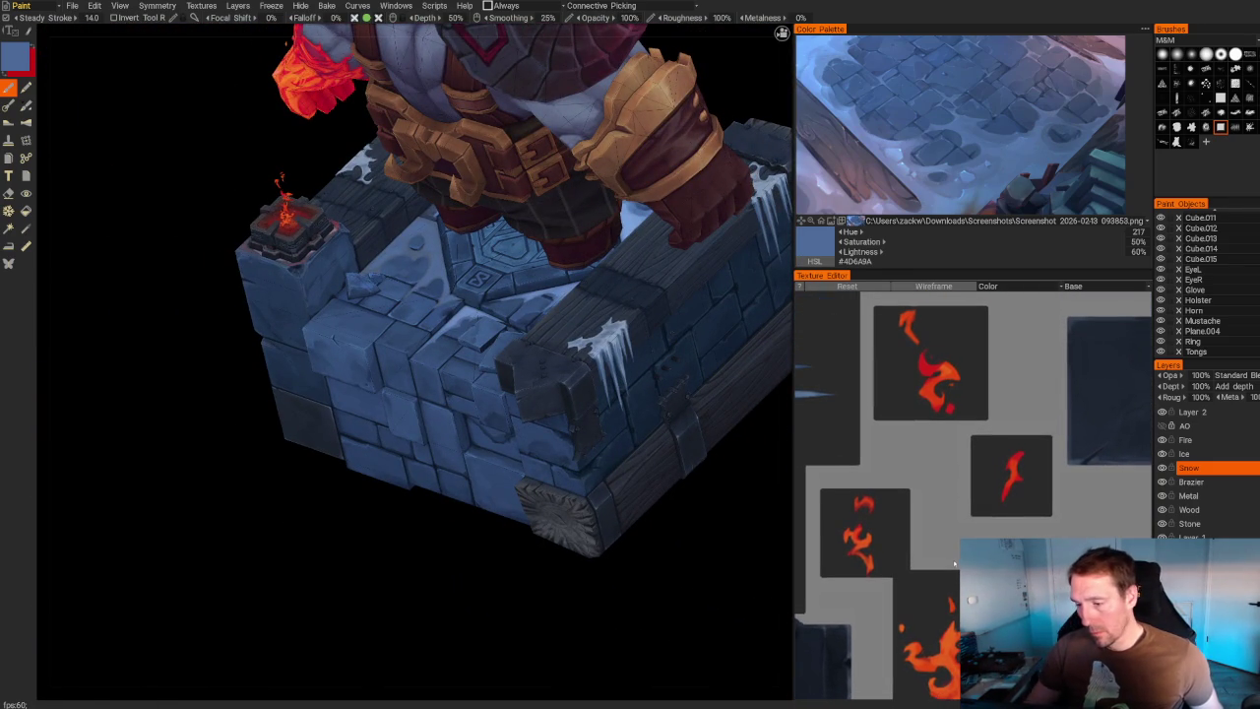
key(v)
click(1192, 440)
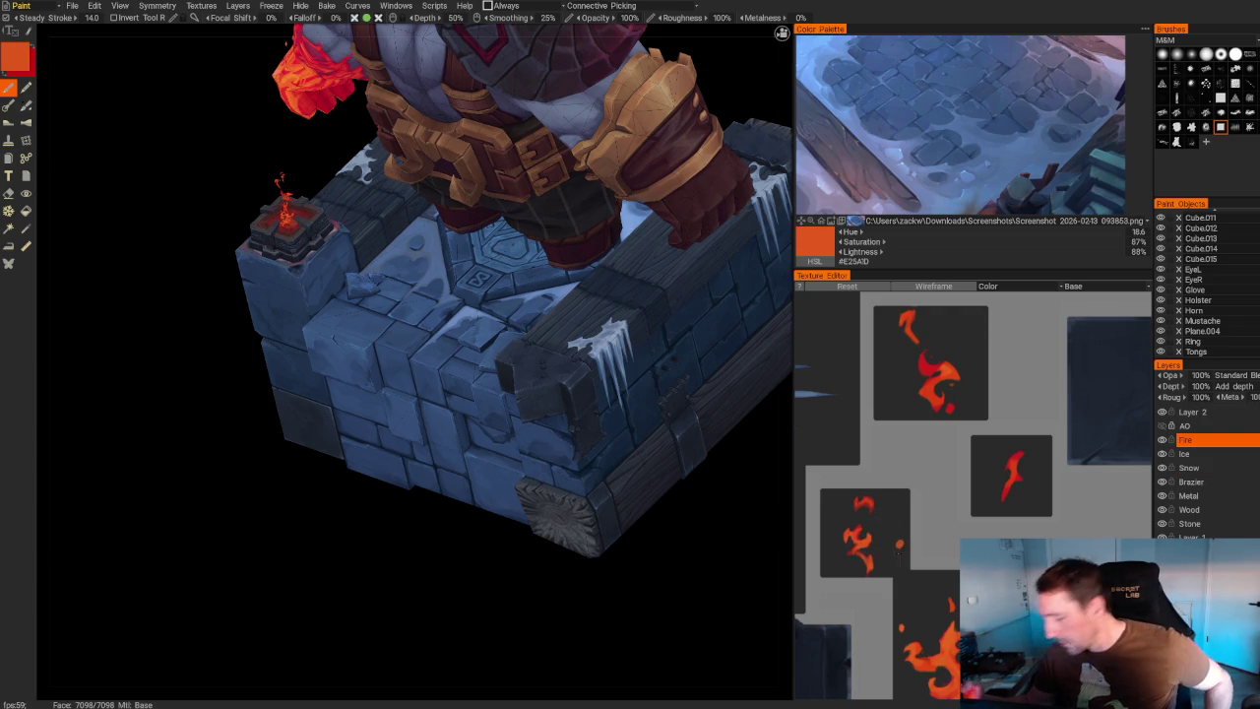
- Dab small orange ember dots beside the brazier's flame wisps, checking from several angles
mouse_move(284, 526)
right_down()
mouse_move(414, 512)
mouse_move(683, 329)
right_up()
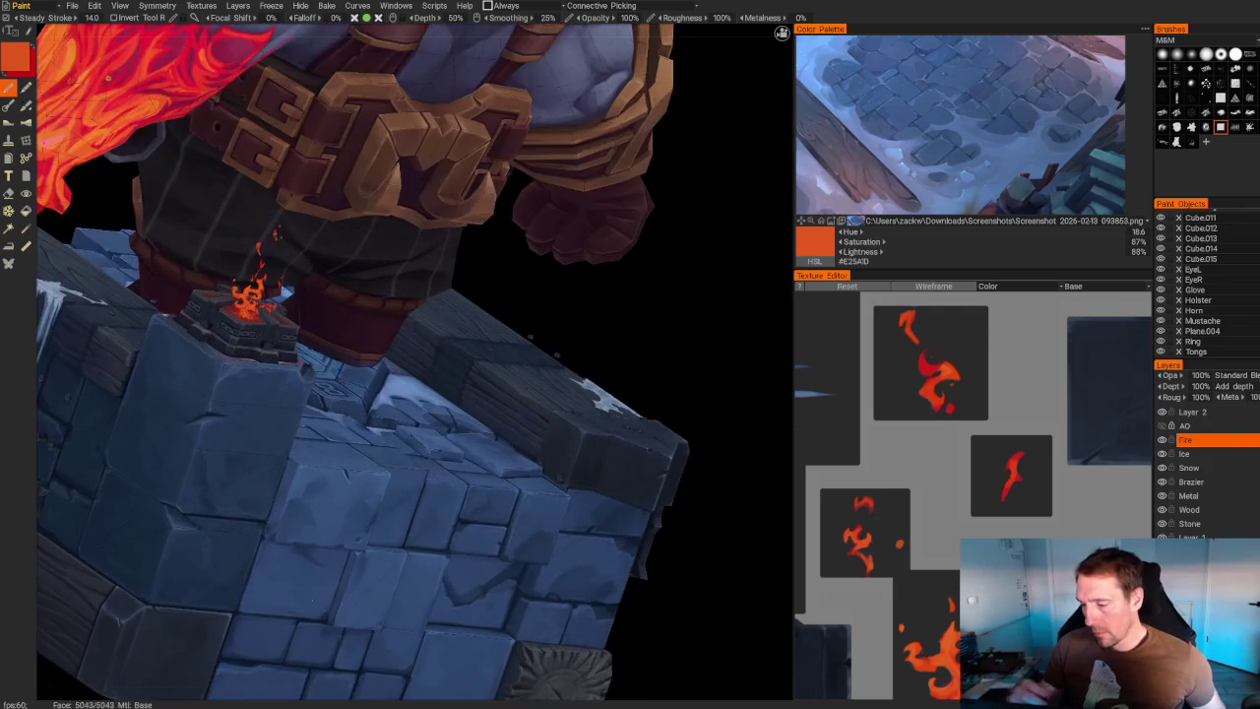
scroll(741, 358, up, 3)
drag(740, 359, 717, 346)
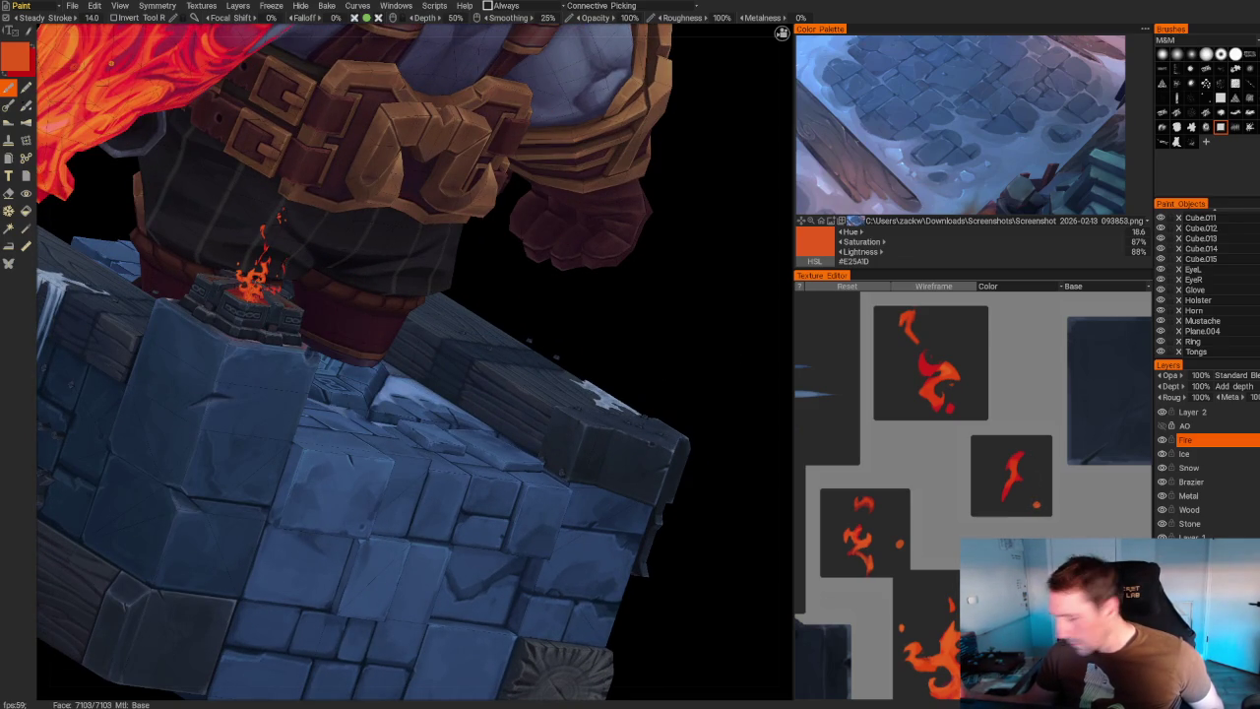
mouse_move(636, 313)
mouse_down()
mouse_move(564, 252)
mouse_move(369, 563)
mouse_move(580, 488)
mouse_up()
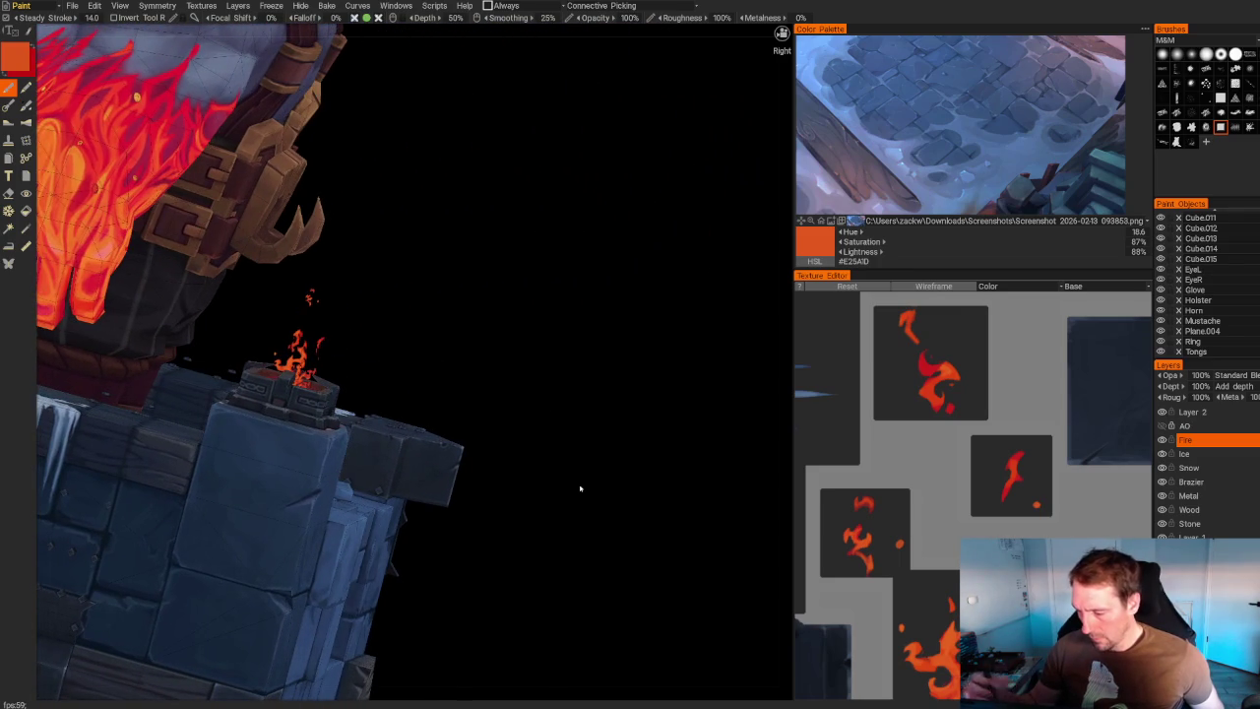
mouse_move(614, 495)
mouse_down()
mouse_move(528, 338)
mouse_move(656, 419)
mouse_up()
scroll(656, 419, up, 4)
scroll(656, 420, up, 1)
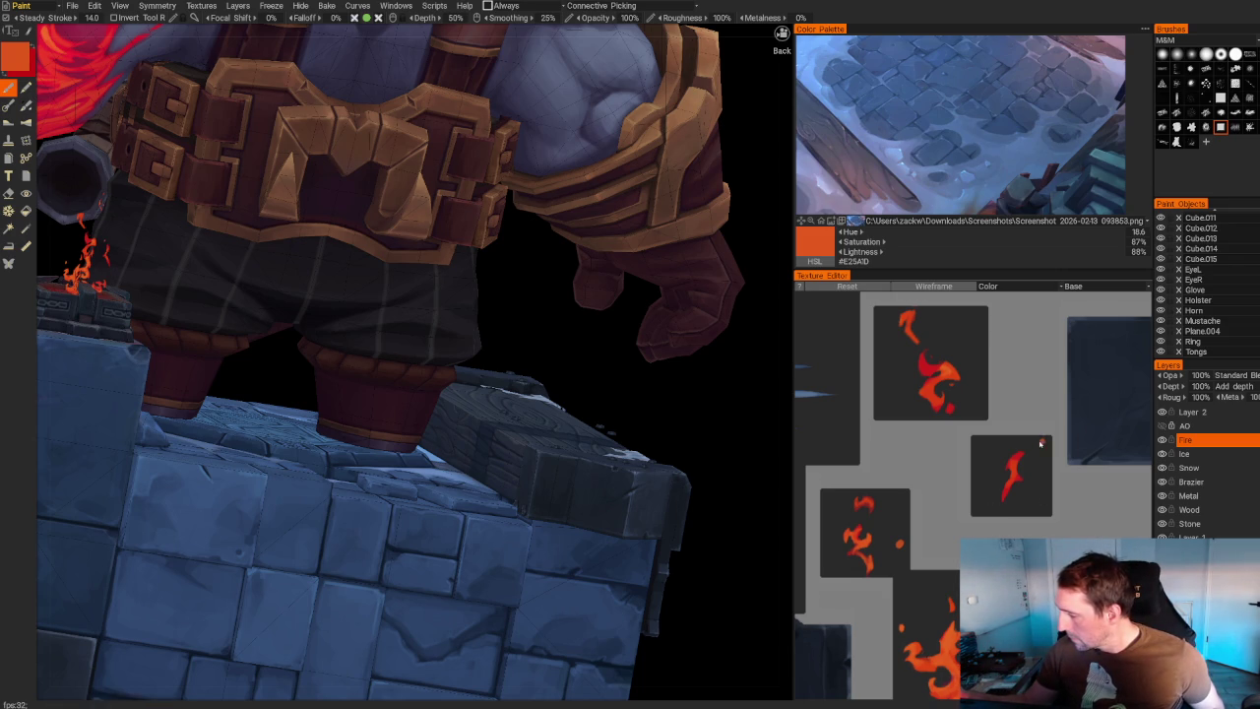
middle_drag(551, 325, 678, 308)
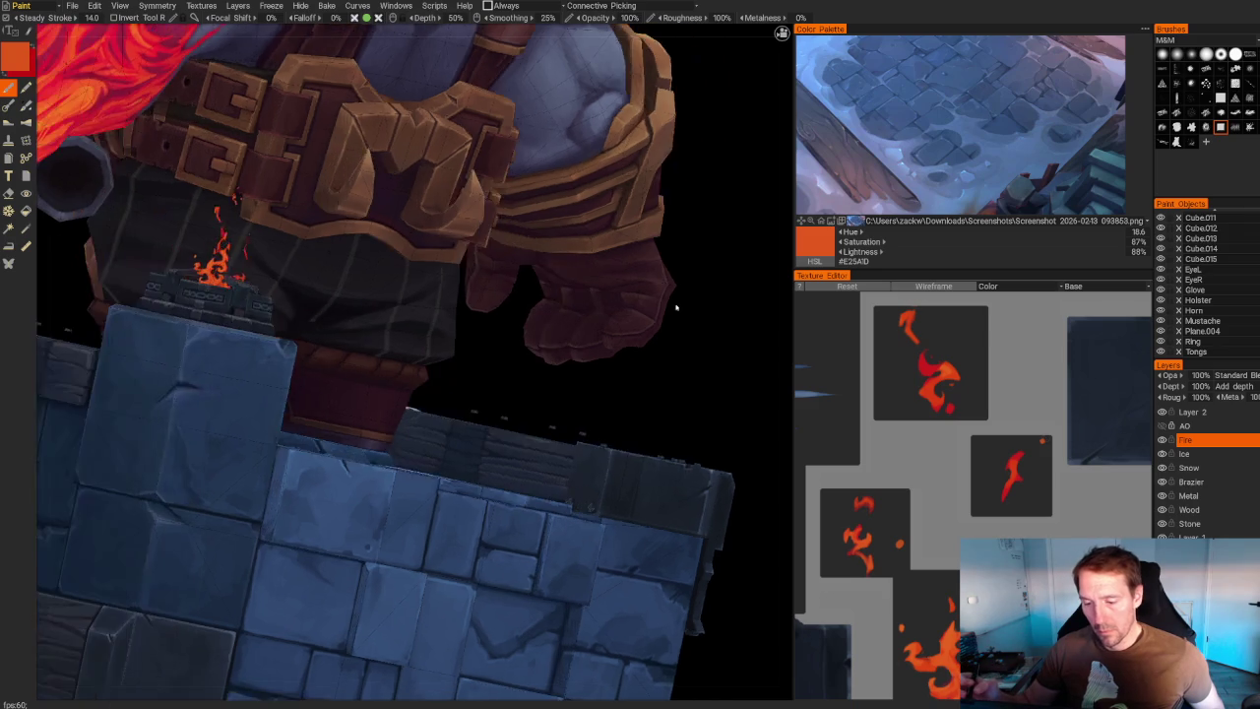
scroll(677, 308, down, 5)
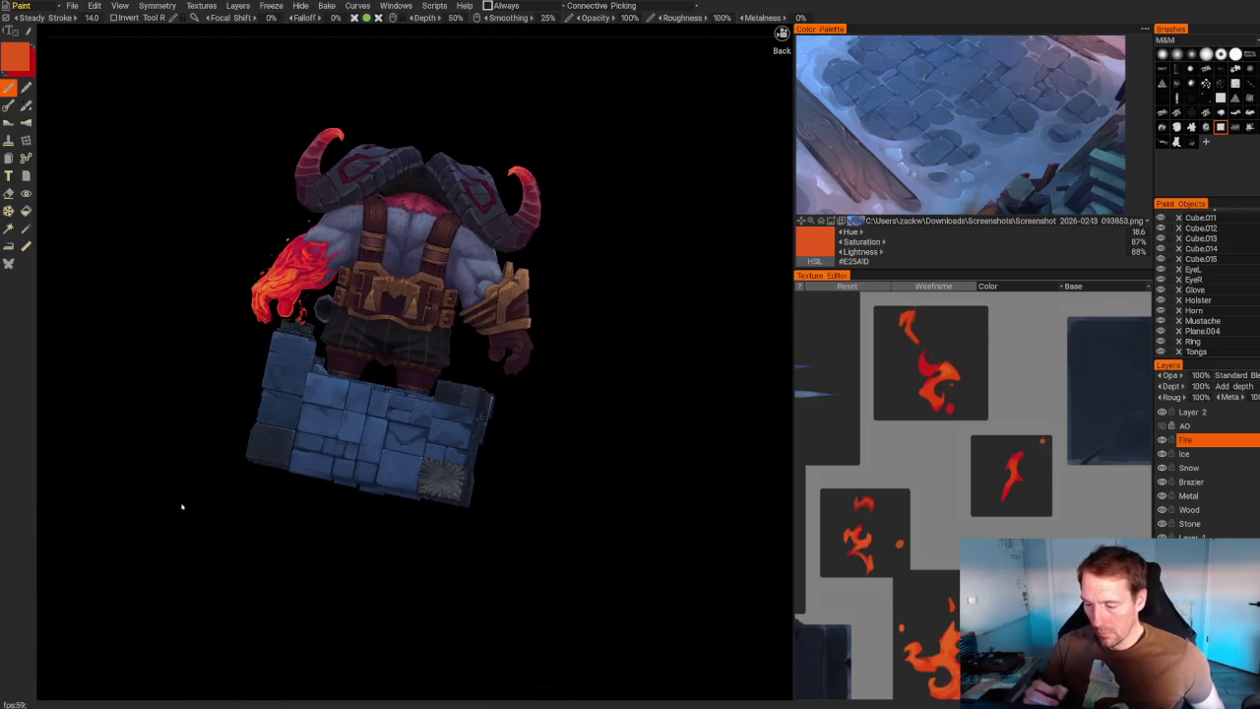
middle_drag(183, 506, 329, 575)
scroll(121, 501, up, 5)
middle_drag(121, 501, 147, 551)
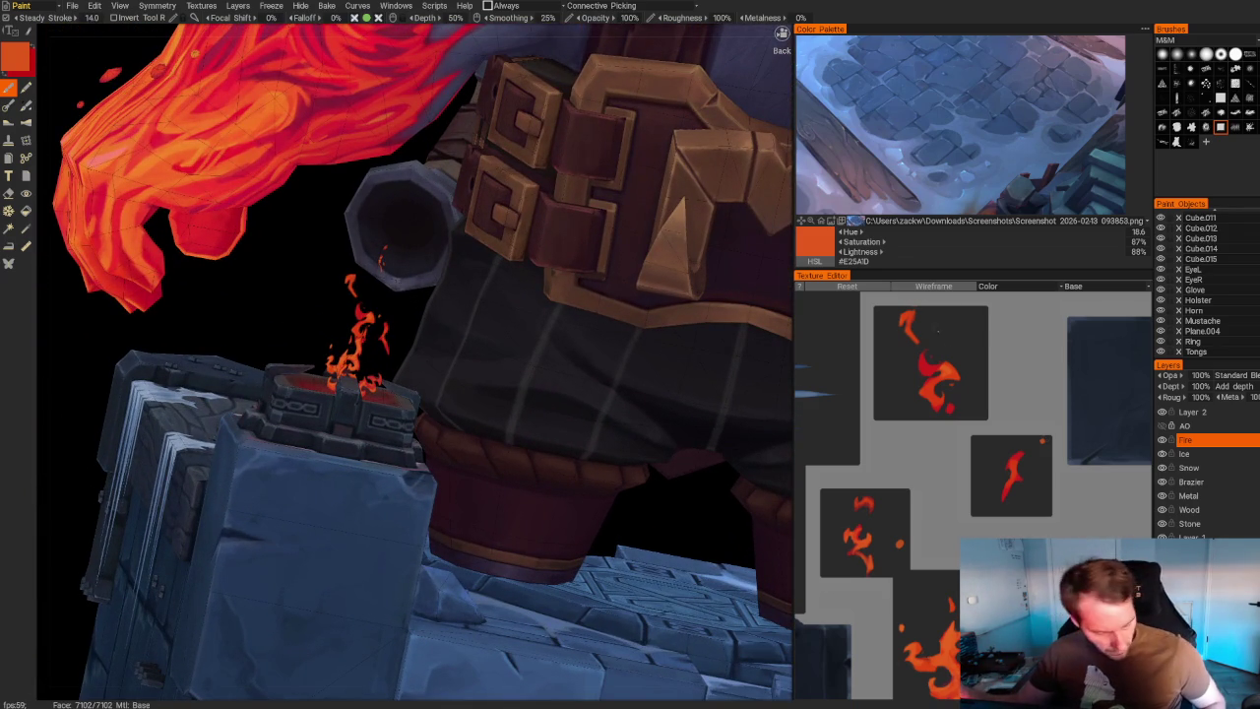
- Pick deeper orange #E24A13 and extend a tail down from the middle flame wisp
key(e)
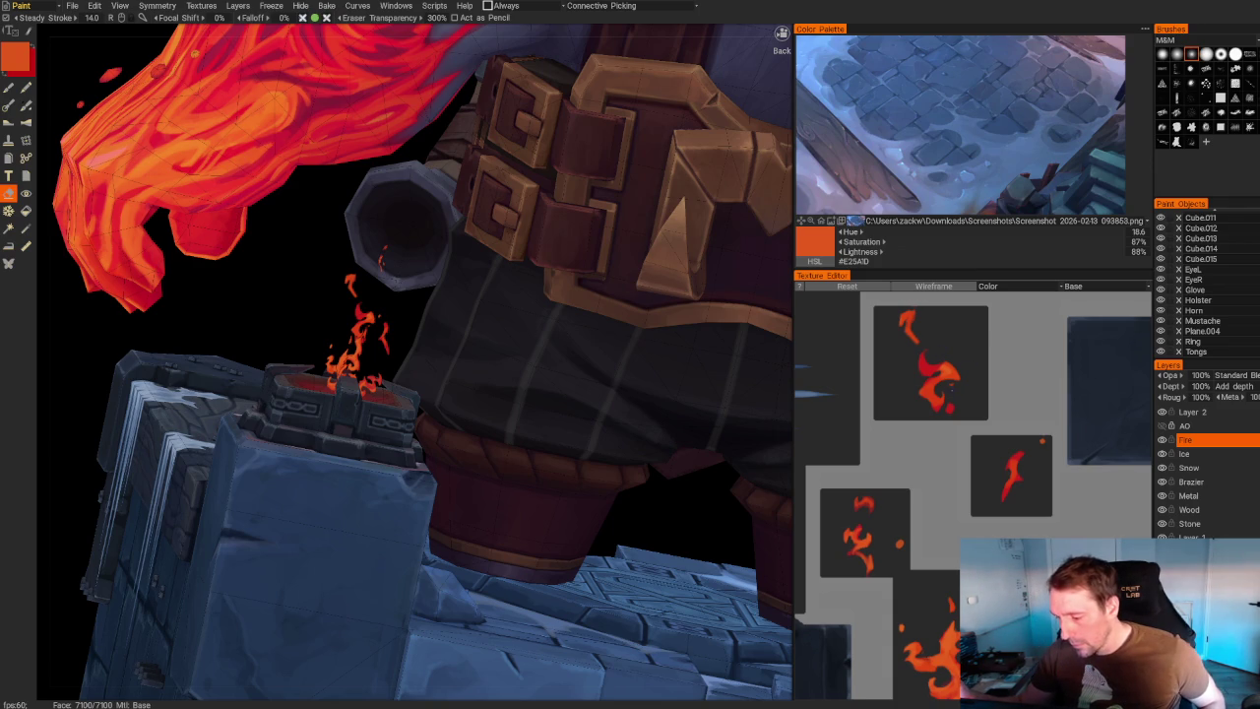
key(b)
key(v)
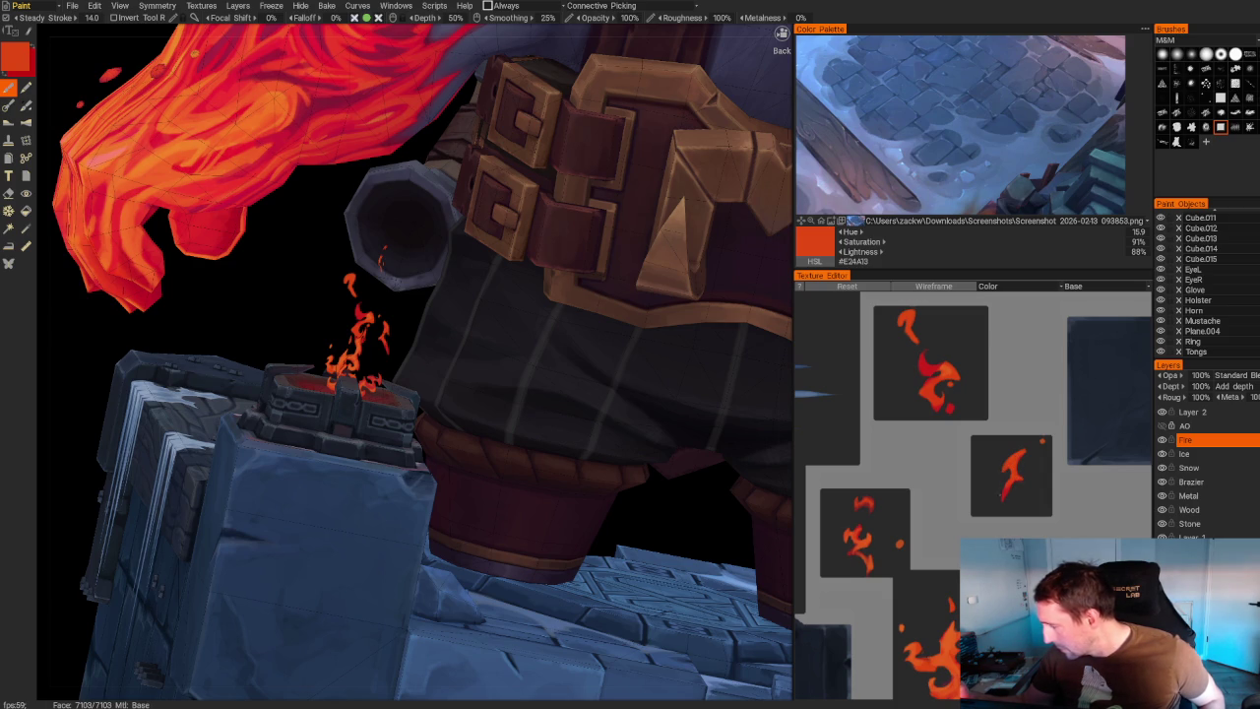
drag(1004, 480, 1003, 502)
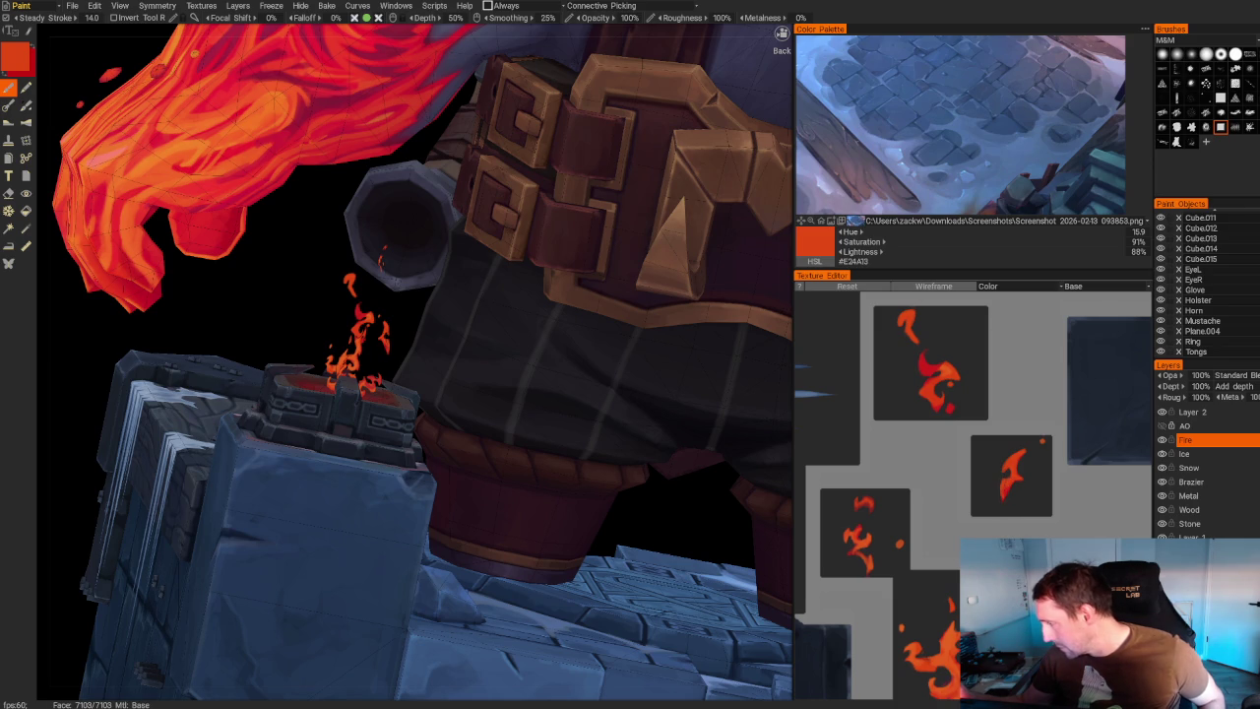
- Paint a rounded blob at the middle flame's top tip, then erase to refine its shape
key(e)
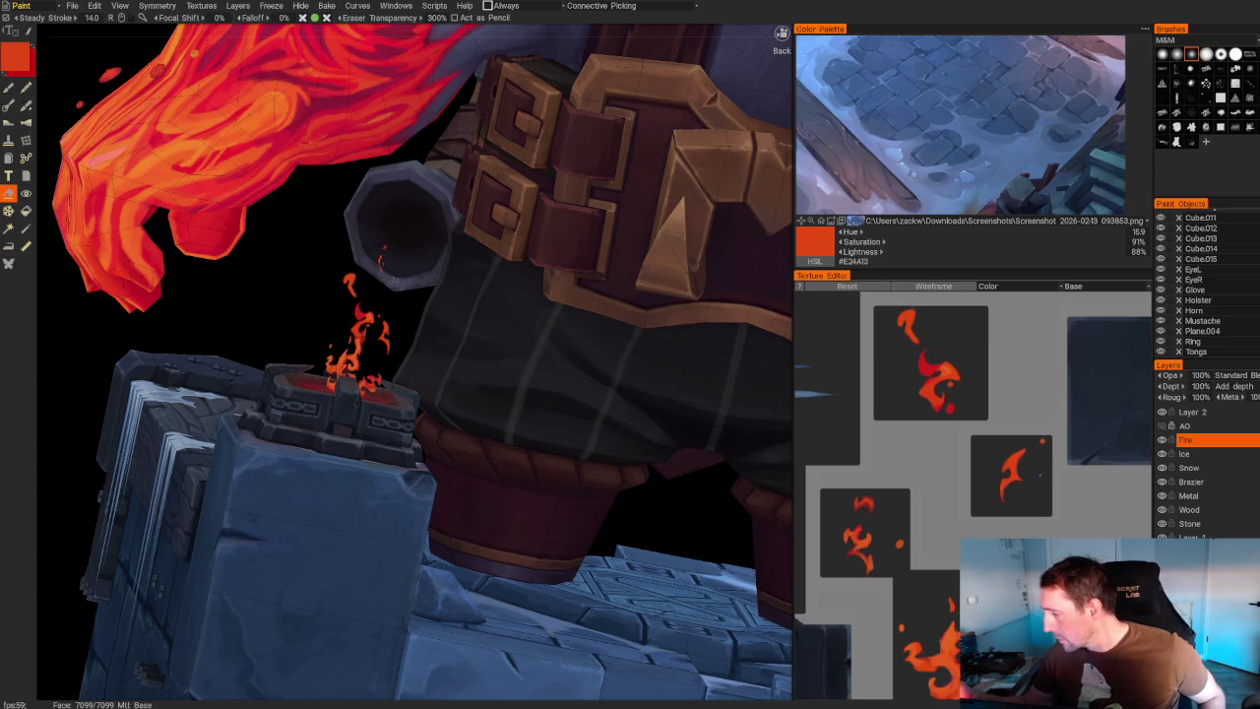
alt+middle_drag(1095, 492, 1015, 503)
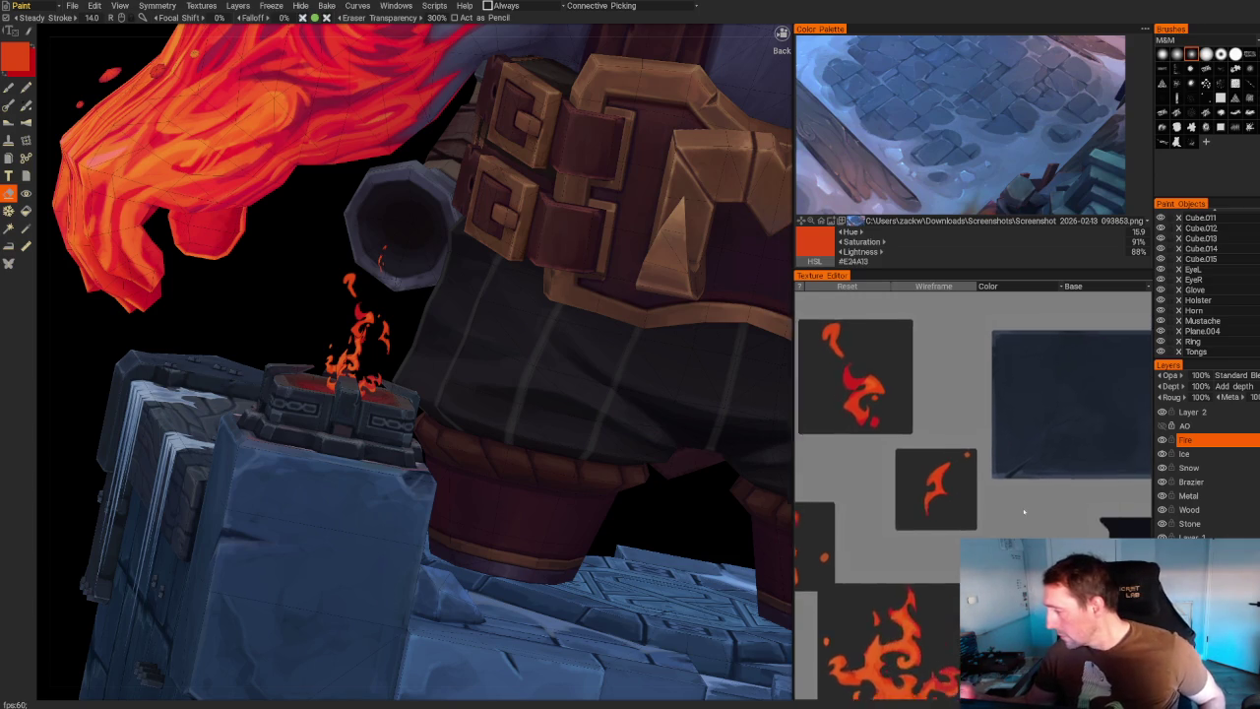
scroll(951, 467, up, 5)
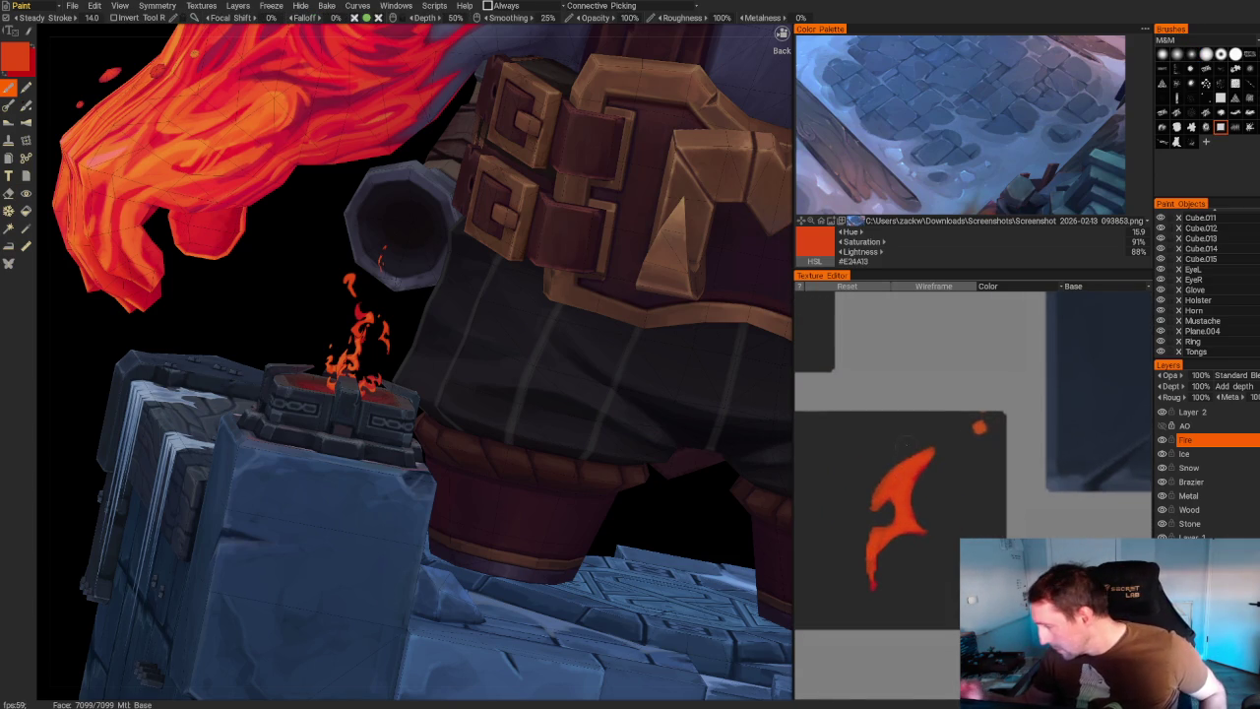
mouse_move(912, 437)
mouse_down()
mouse_move(898, 451)
mouse_move(923, 471)
mouse_move(892, 433)
mouse_move(916, 483)
mouse_up()
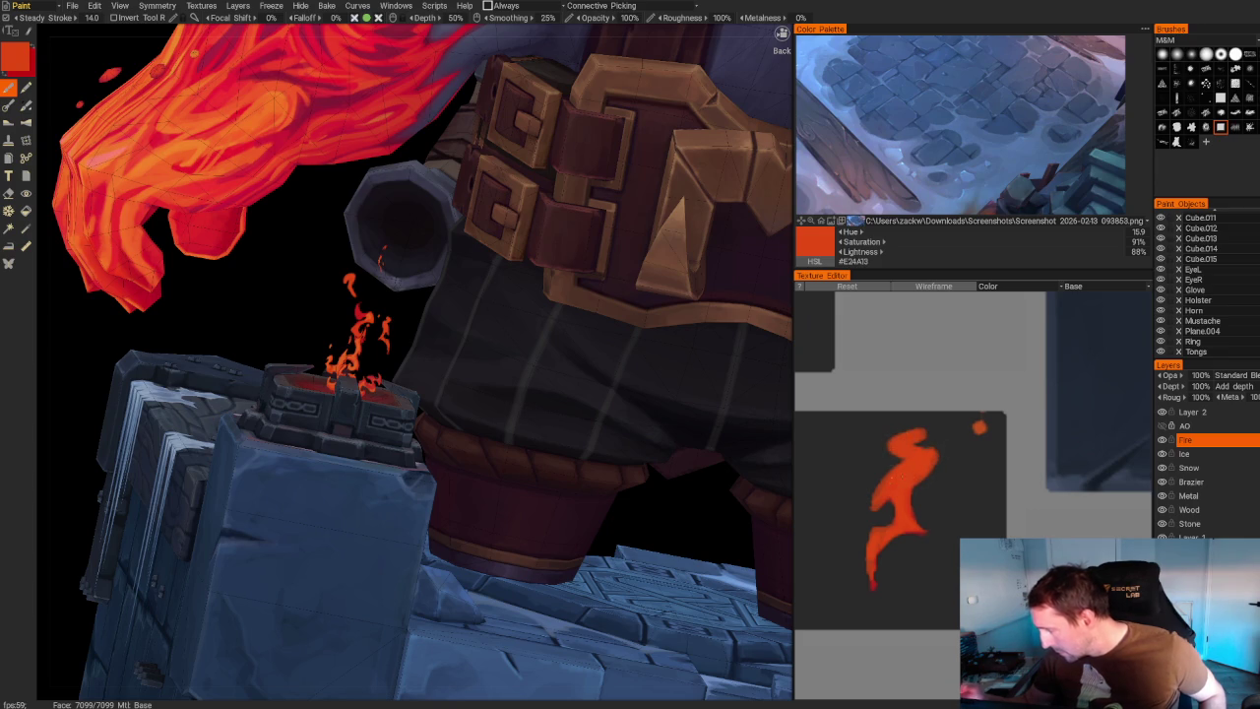
key(e)
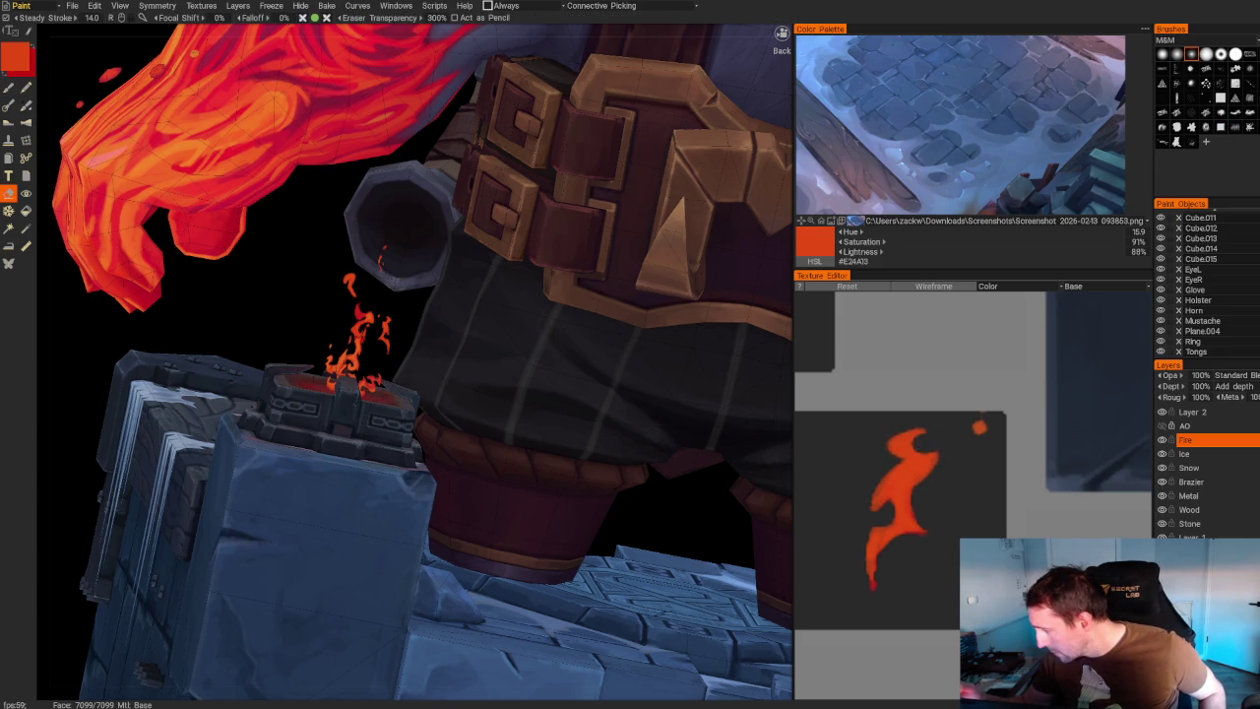